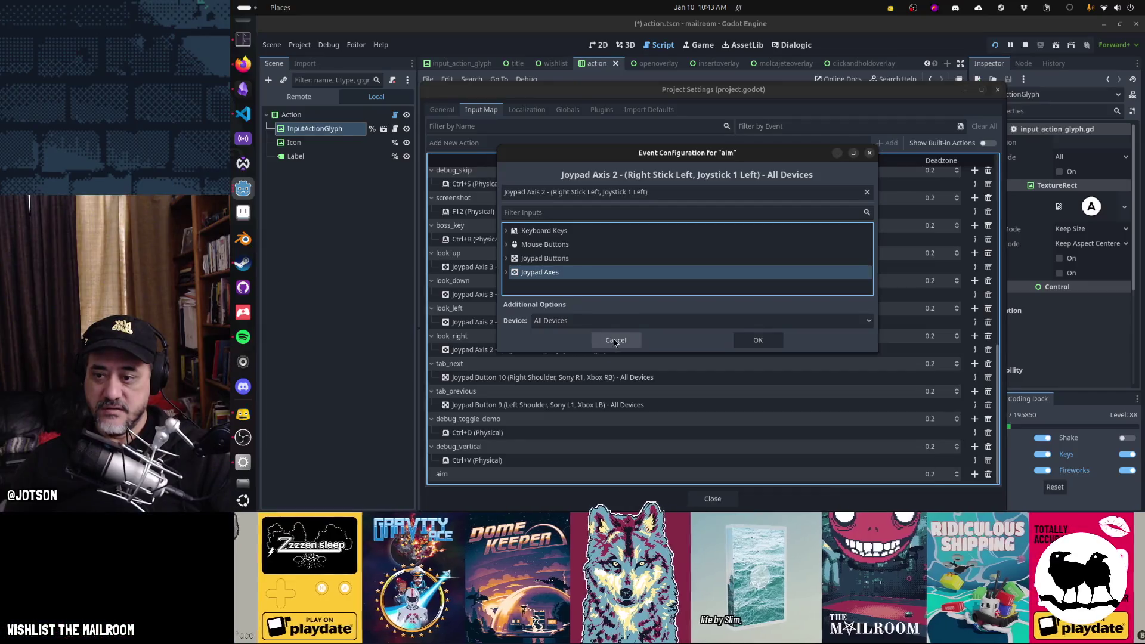
Delete the aim action from the Input Map and close Project Settings.
{"action": "left_click", "coordinate": [989, 475]}
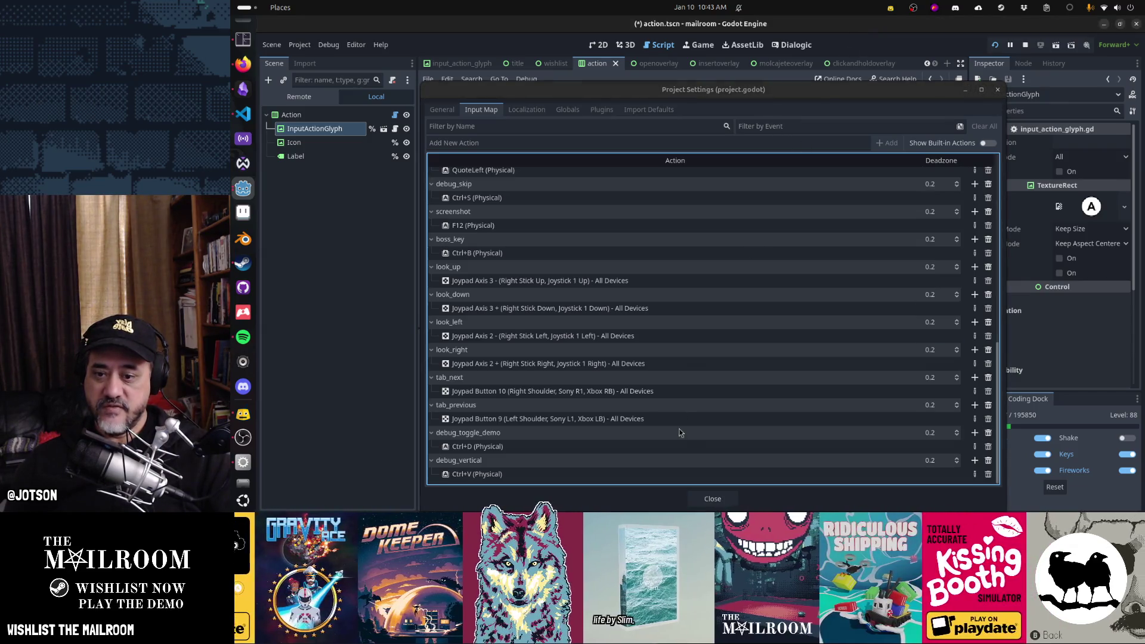
{"action": "left_click", "coordinate": [714, 499]}
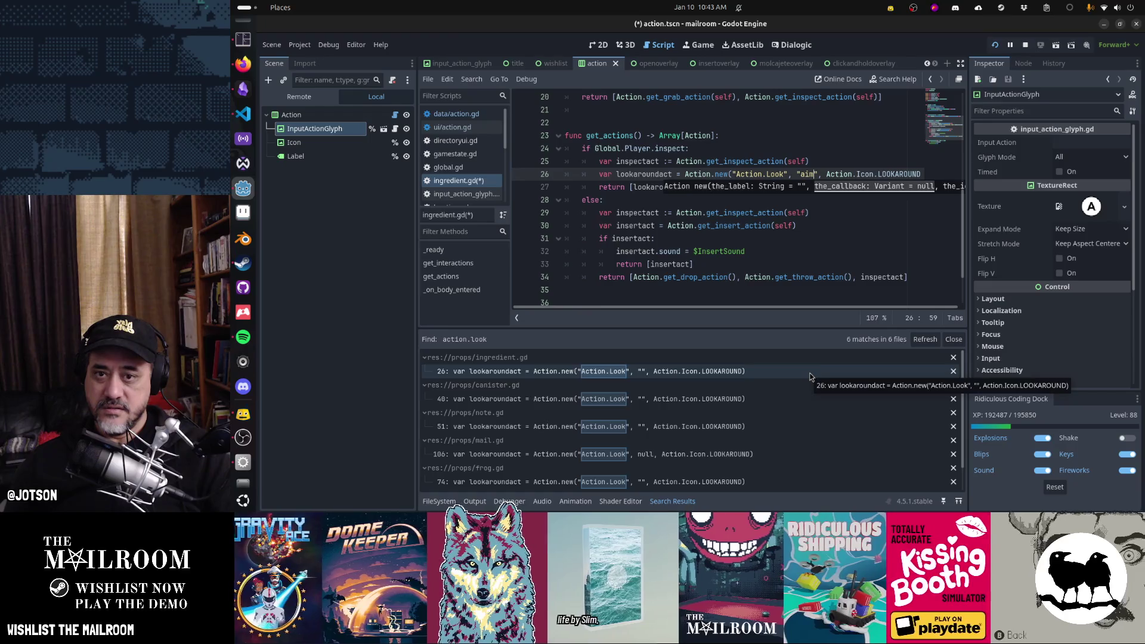
Change line 26's 'aim' to 'virtual_aim', drop the LOOKAROUND icon argument, and save ingredient.gd.
{"action": "double_click", "coordinate": [807, 174]}
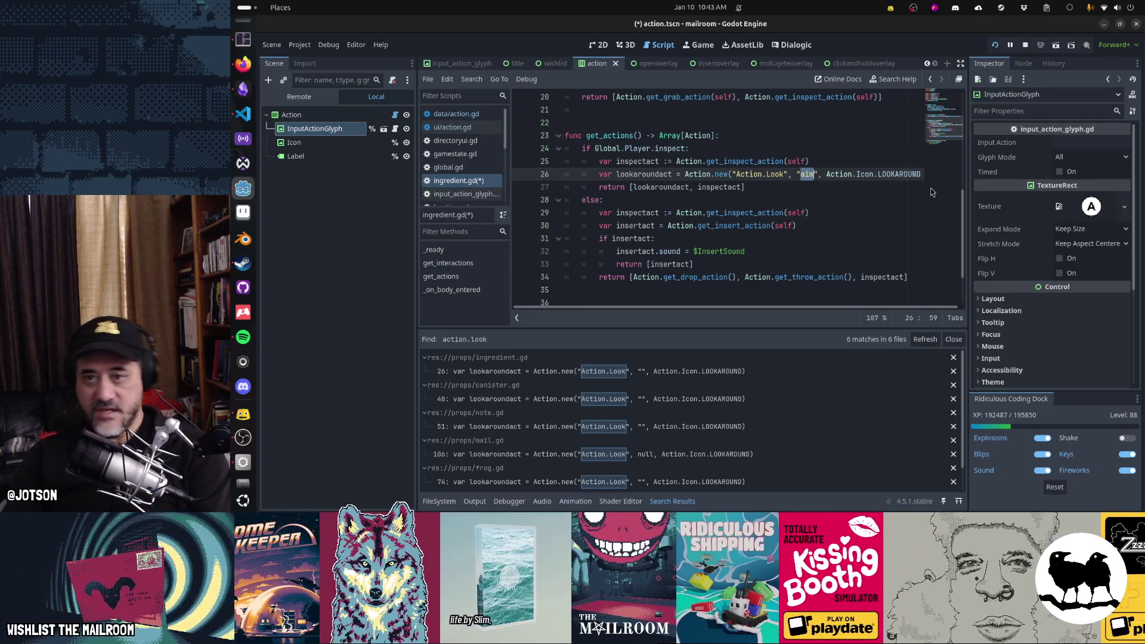
{"action": "type", "text": "virtual_aim"}
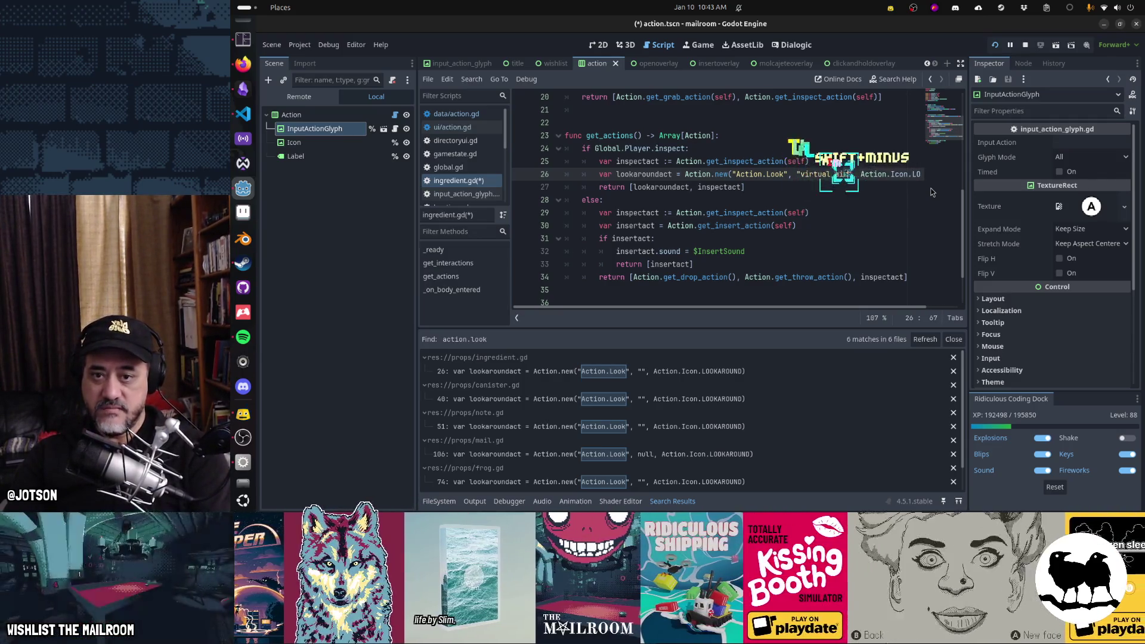
{"action": "key", "text": "shift+End"}
{"action": "key", "text": "Delete"}
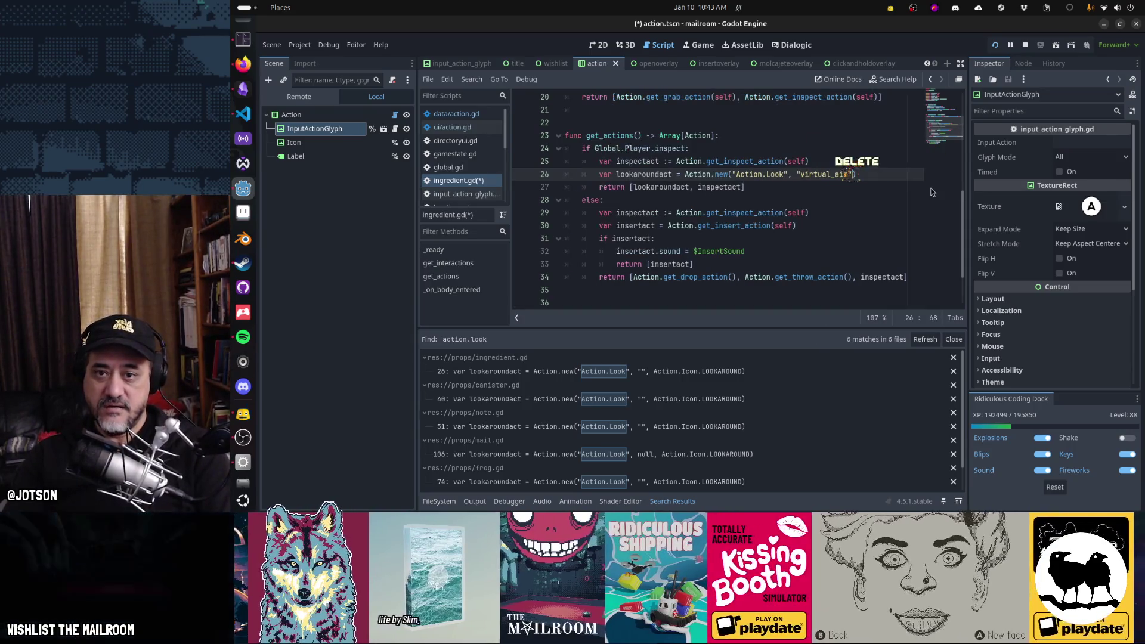
{"action": "key", "text": "ctrl+shift+Left"}
{"action": "key", "text": "ctrl+s"}
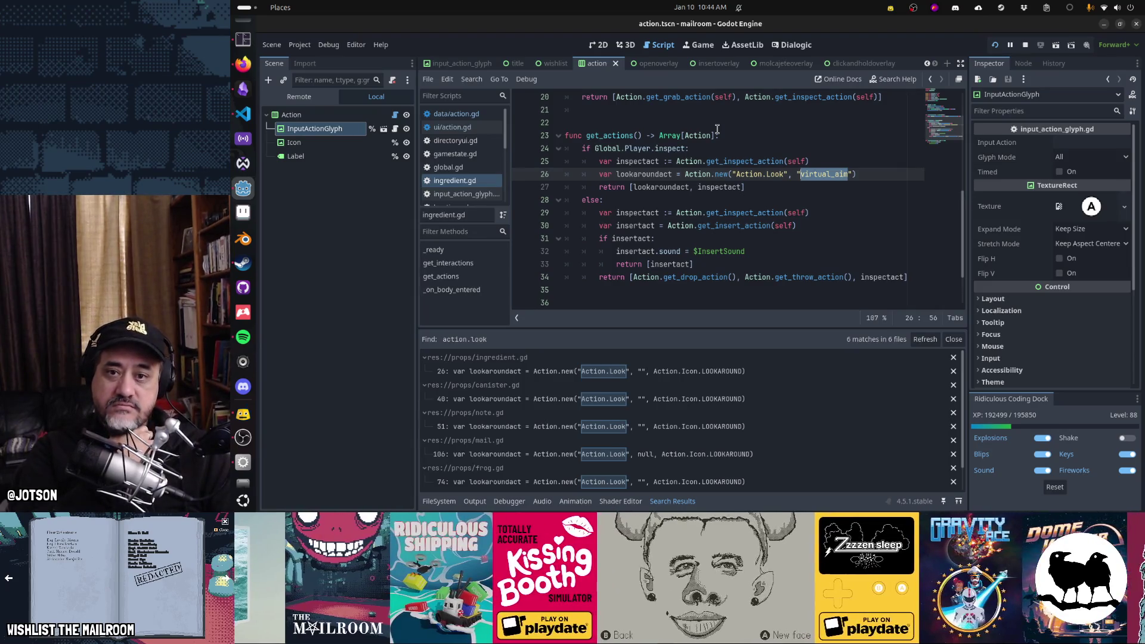
Open data/action.gd and inspect the Icon enum on line 6, highlighting its uses.
{"action": "left_click", "coordinate": [456, 114]}
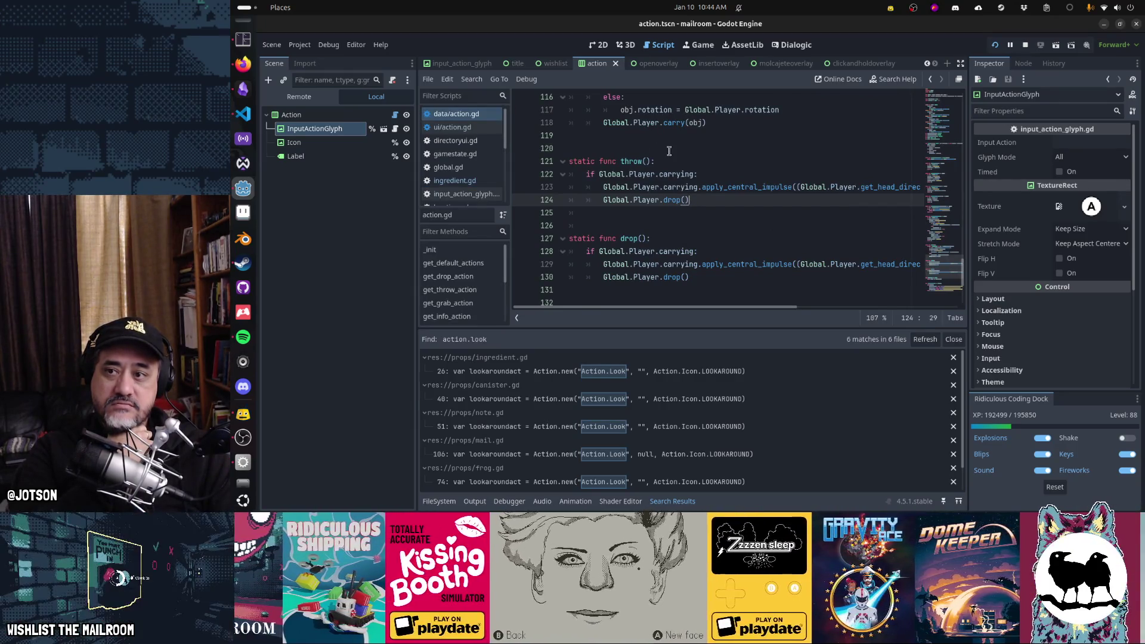
{"action": "scroll", "coordinate": [671, 173], "scroll_direction": "up", "scroll_amount": 20}
{"action": "scroll", "coordinate": [671, 180], "scroll_direction": "up", "scroll_amount": 10}
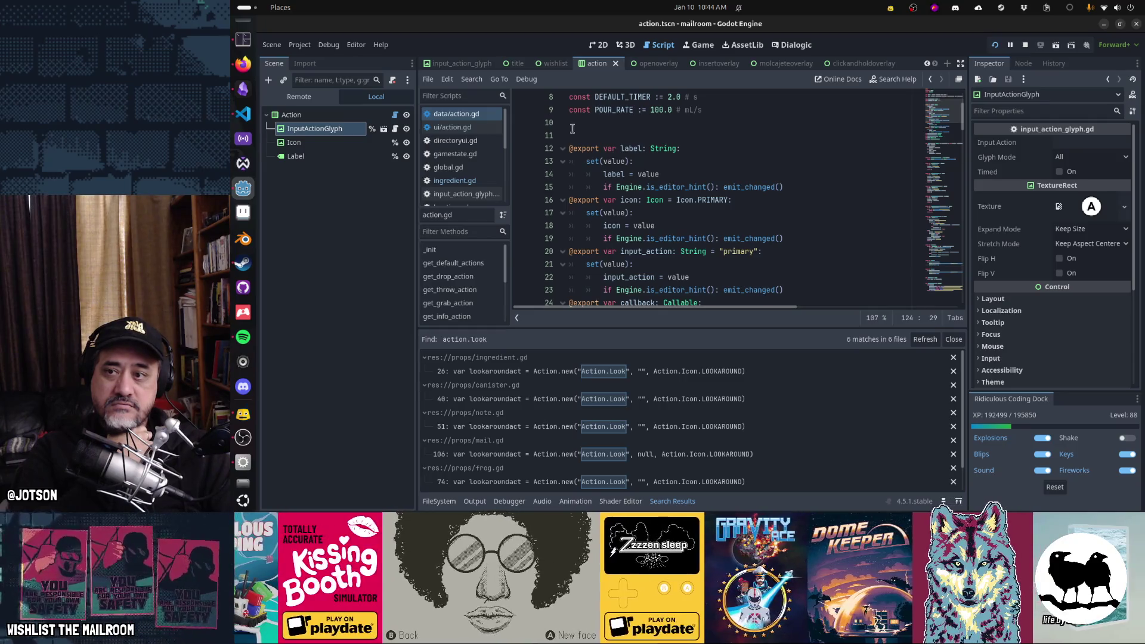
{"action": "scroll", "coordinate": [663, 147], "scroll_direction": "up", "scroll_amount": 1}
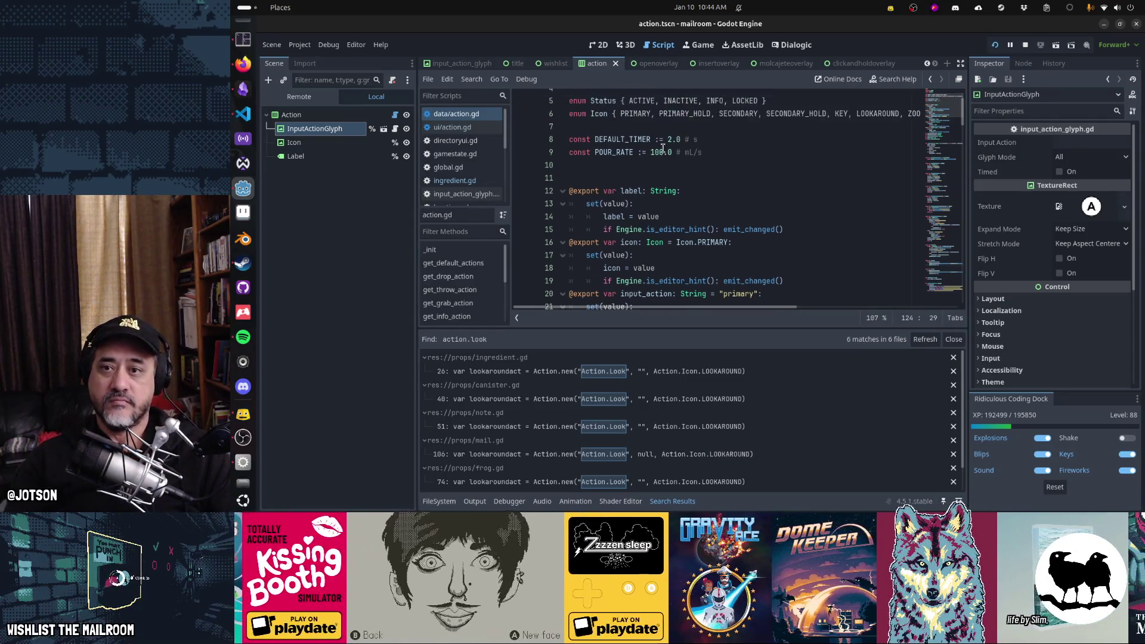
{"action": "scroll", "coordinate": [663, 148], "scroll_direction": "up", "scroll_amount": 1}
{"action": "left_click", "coordinate": [686, 162]}
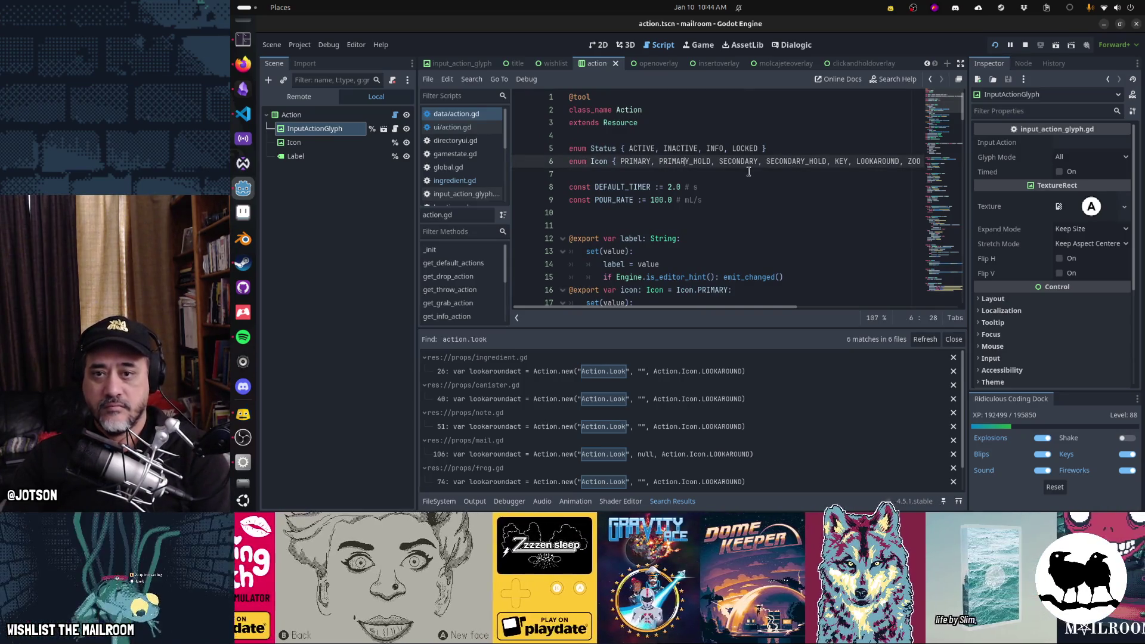
{"action": "key", "text": "End"}
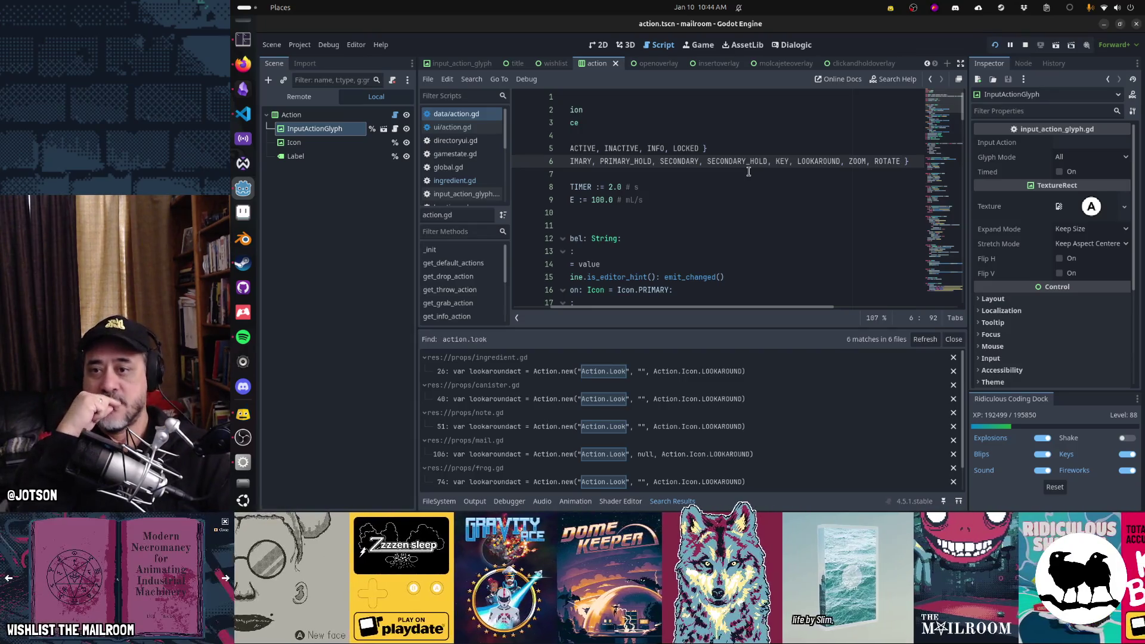
{"action": "key", "text": "Home"}
{"action": "key", "text": "Right"}
{"action": "key", "text": "Right"}
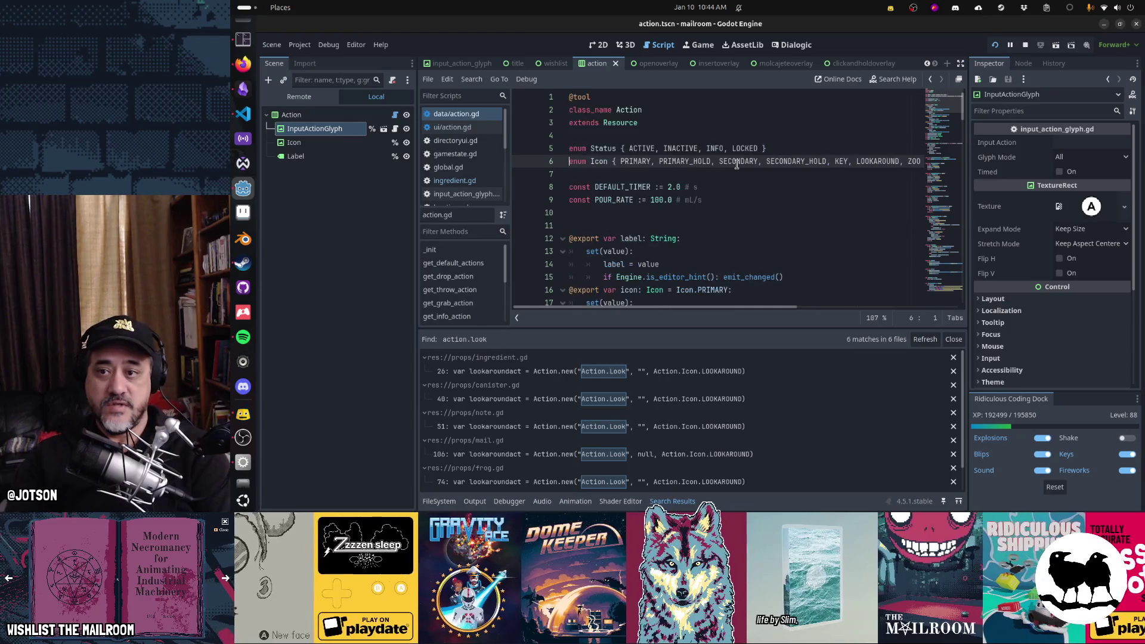
{"action": "key", "text": "Right"}
{"action": "key", "text": "Right"}
{"action": "key", "text": "Right"}
{"action": "key", "text": "ctrl+shift+Right"}
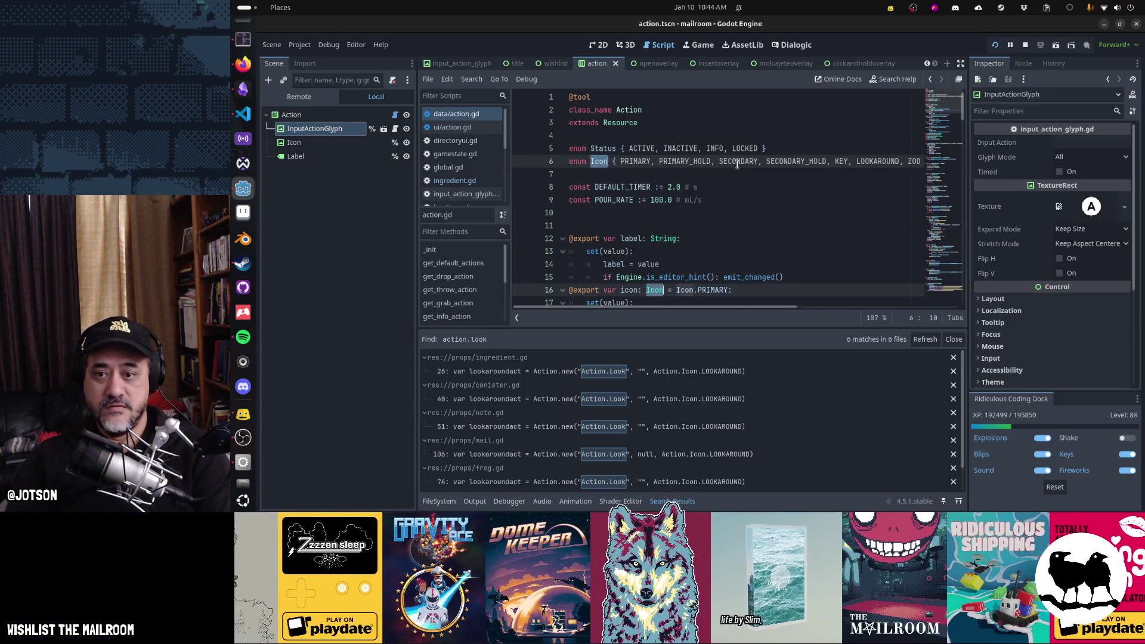
Scroll down to review where the drop and throw actions assign icons.
{"action": "scroll", "coordinate": [806, 193], "scroll_direction": "down", "scroll_amount": 8}
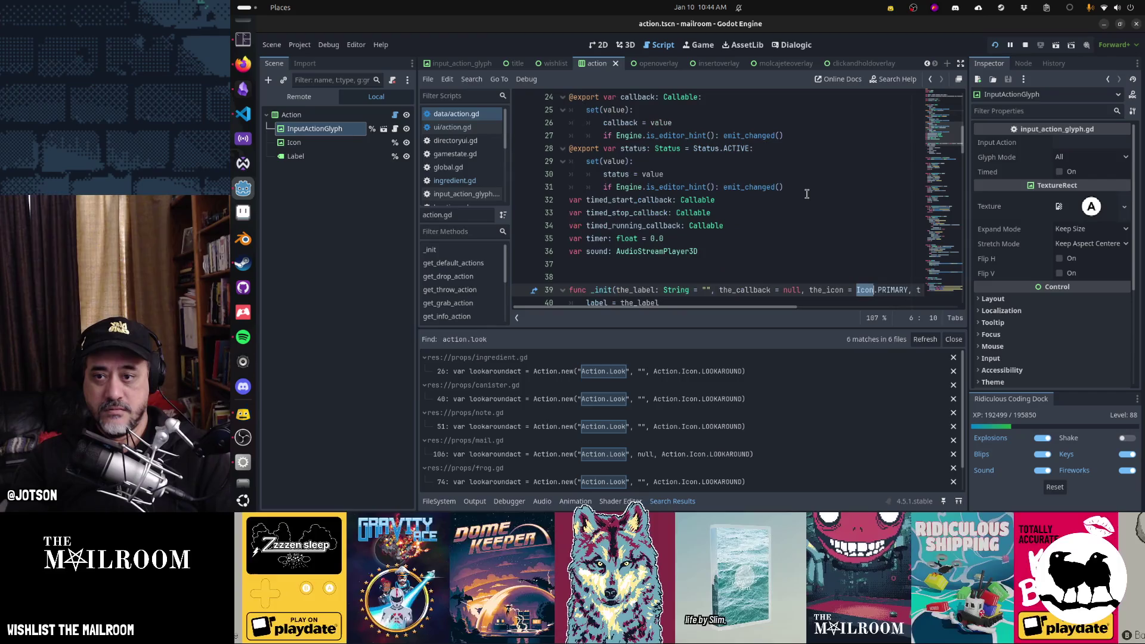
{"action": "scroll", "coordinate": [807, 194], "scroll_direction": "down", "scroll_amount": 3}
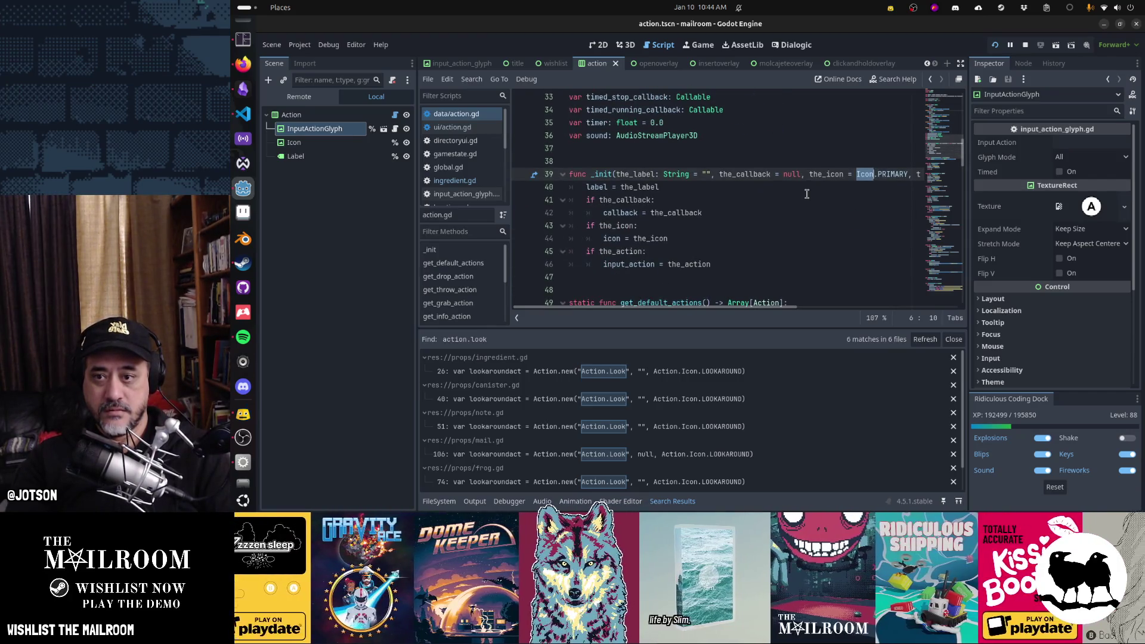
{"action": "scroll", "coordinate": [807, 194], "scroll_direction": "down", "scroll_amount": 5}
{"action": "scroll", "coordinate": [807, 194], "scroll_direction": "down", "scroll_amount": 1}
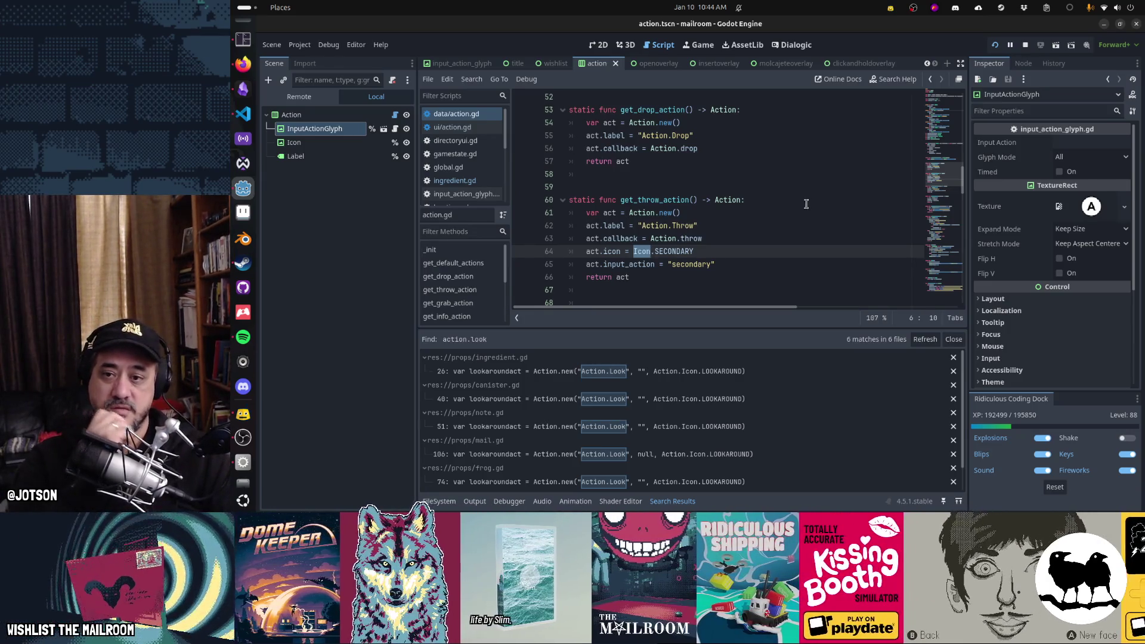
{"action": "scroll", "coordinate": [803, 223], "scroll_direction": "down", "scroll_amount": 3}
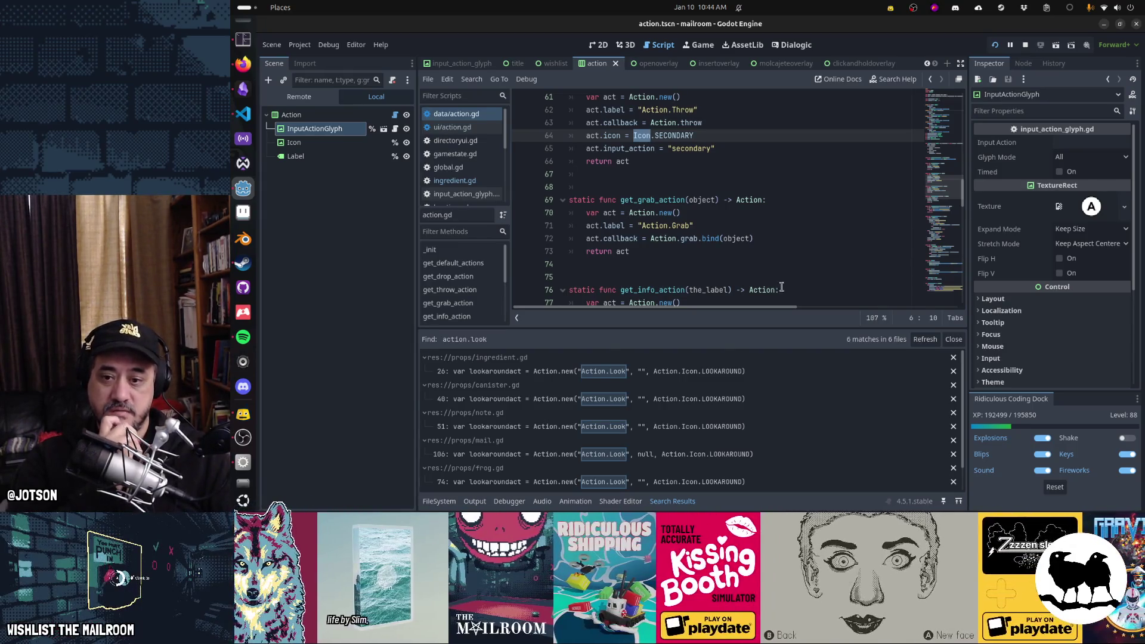
{"action": "scroll", "coordinate": [710, 377], "scroll_direction": "down", "scroll_amount": 1}
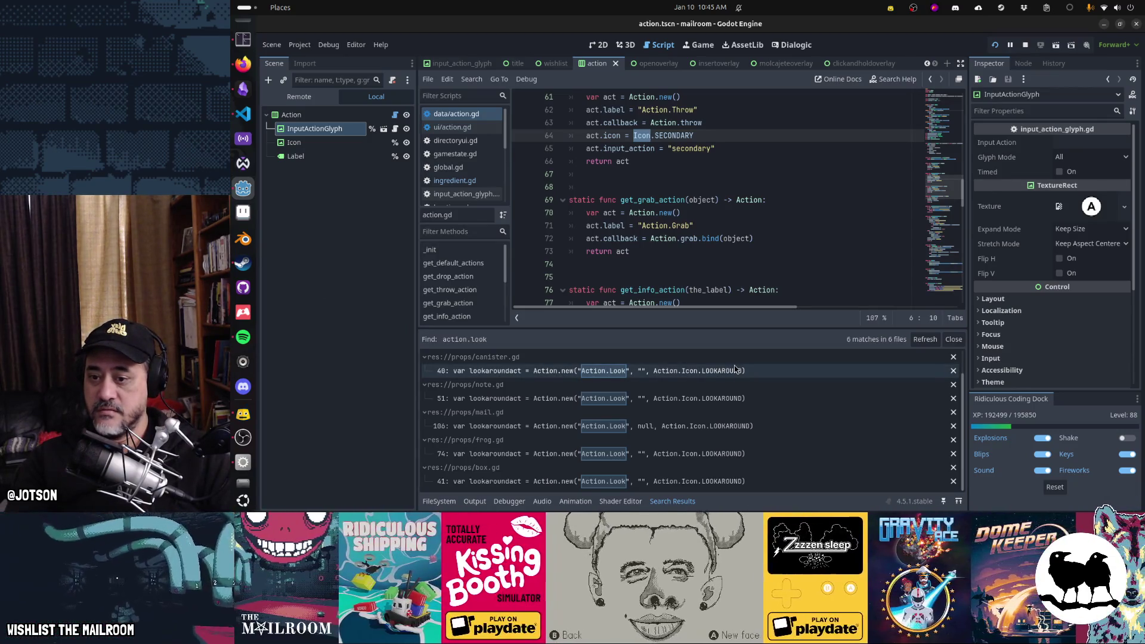
{"action": "left_click", "coordinate": [242, 89]}
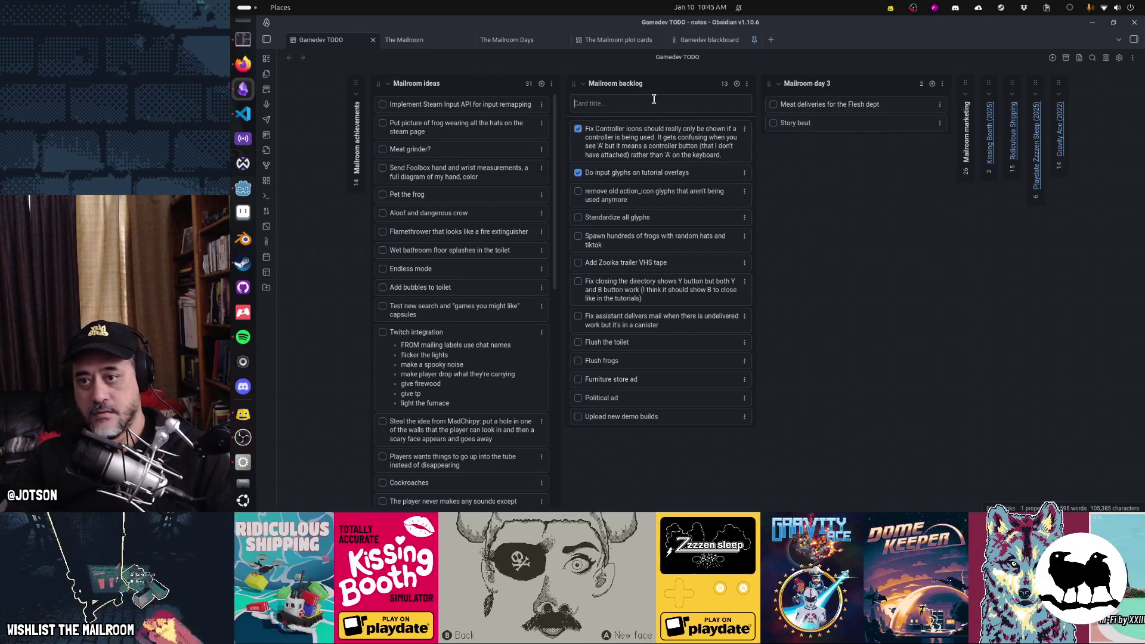
Add the card 'Remove all references to Action.Icon' to the Mailroom backlog and return to Godot.
{"action": "type", "text": "Remove all references to Acti"}
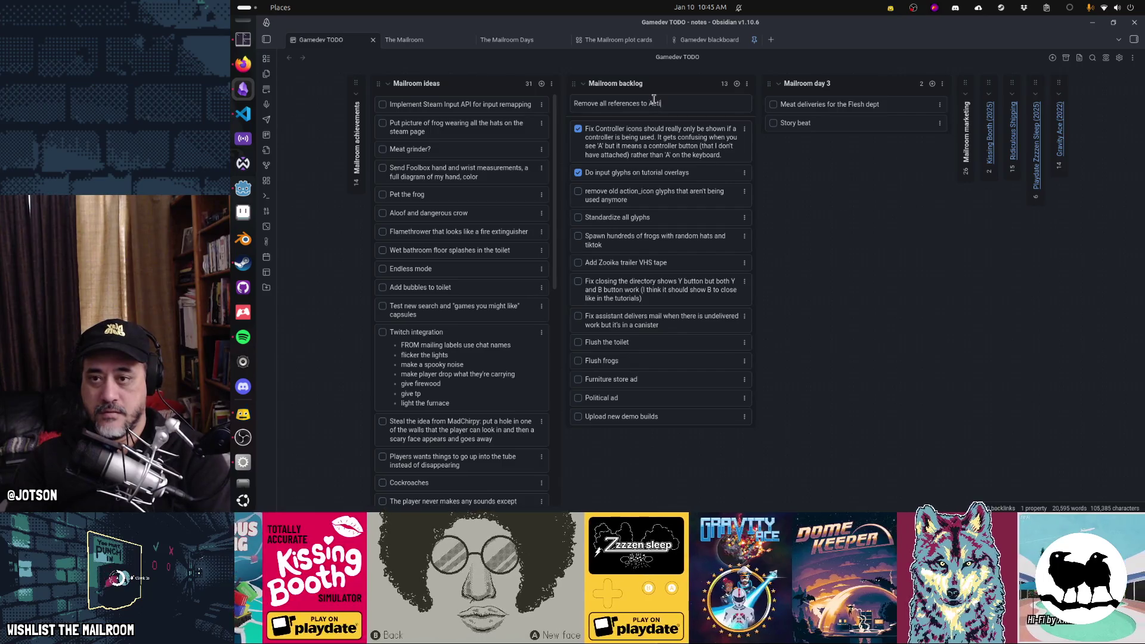
{"action": "type", "text": "Icon"}
{"action": "key", "text": "Return"}
{"action": "key", "text": "Escape"}
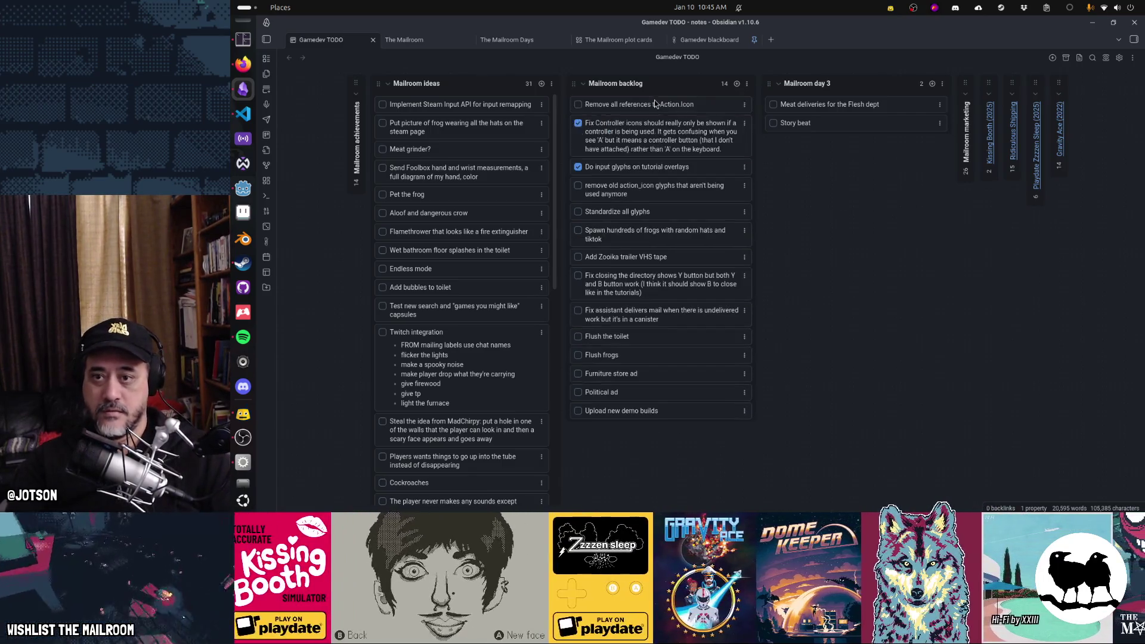
{"action": "key", "text": "alt+Tab"}
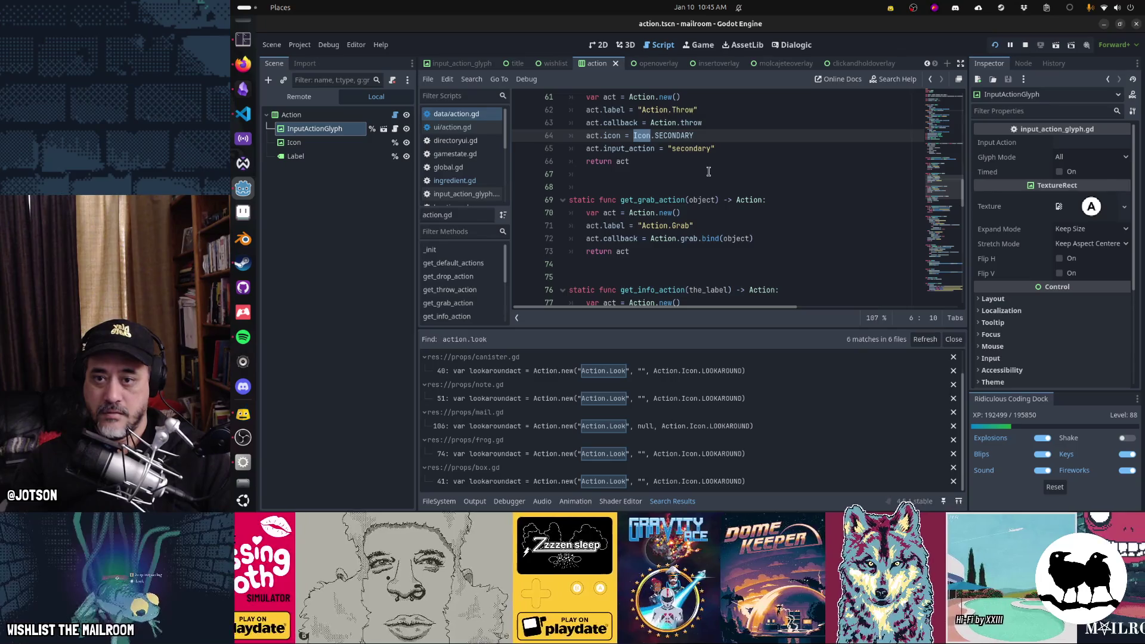
Kill Godot with 'pkill godot' from the run prompt and reopen the mailroom project.
{"action": "scroll", "coordinate": [722, 222], "scroll_direction": "up", "scroll_amount": 15}
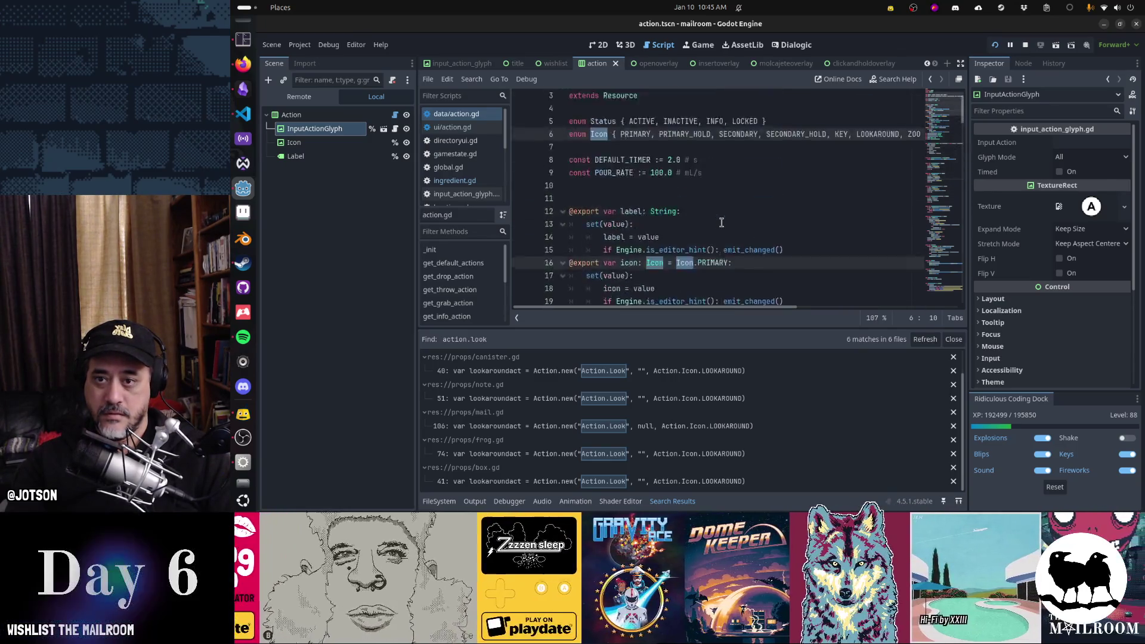
{"action": "scroll", "coordinate": [722, 222], "scroll_direction": "down", "scroll_amount": 6}
{"action": "left_click", "coordinate": [847, 239]}
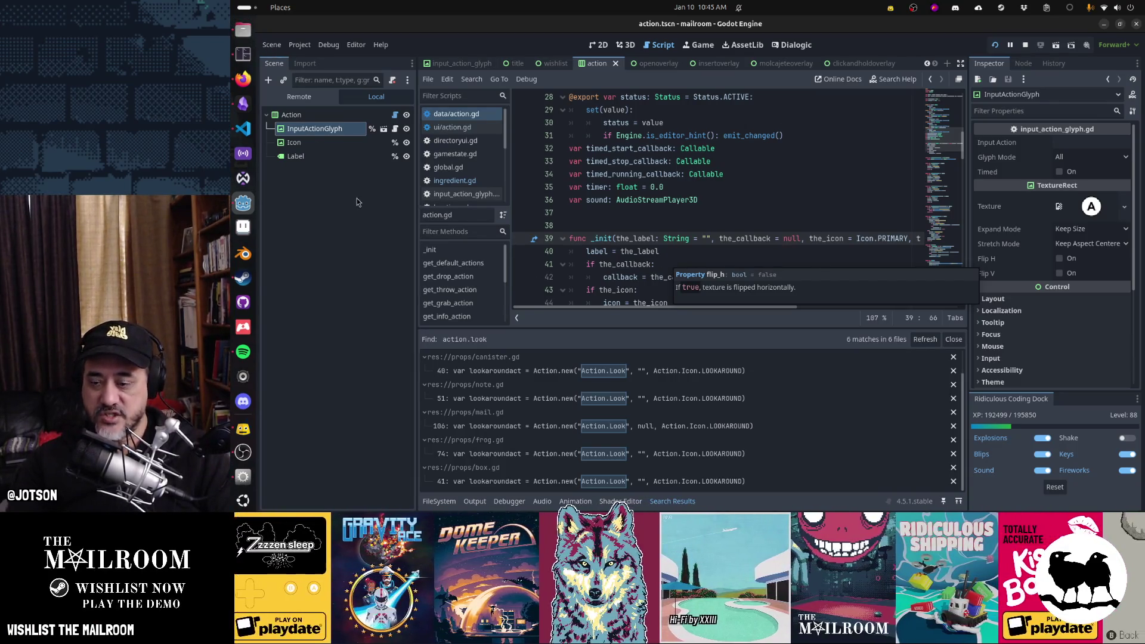
{"action": "key", "text": "alt+F2"}
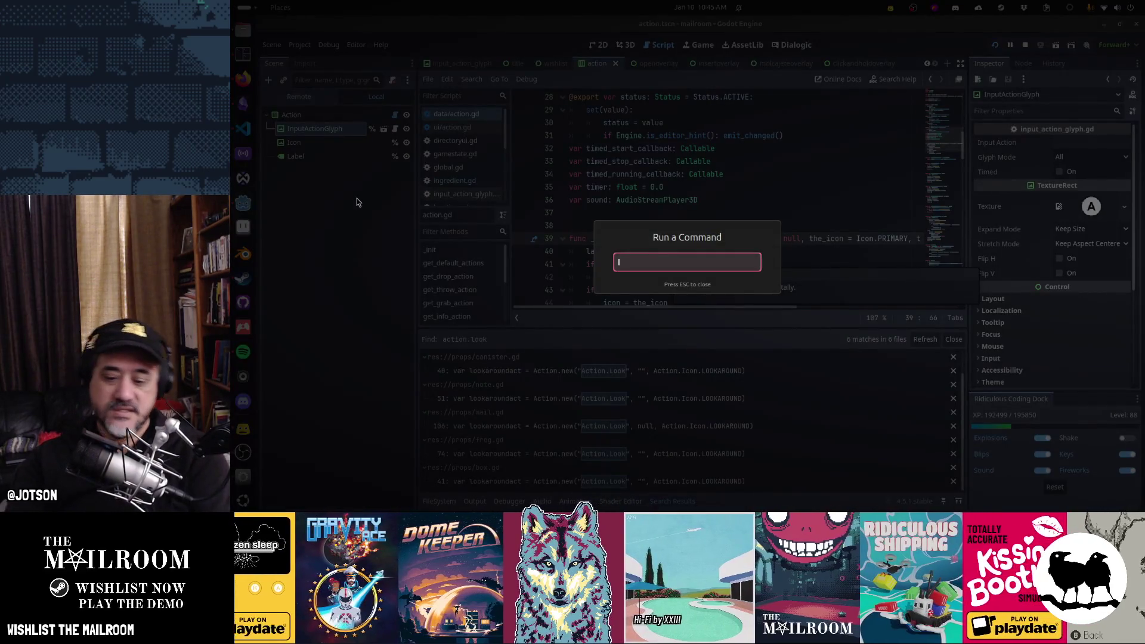
{"action": "type", "text": "pkill"}
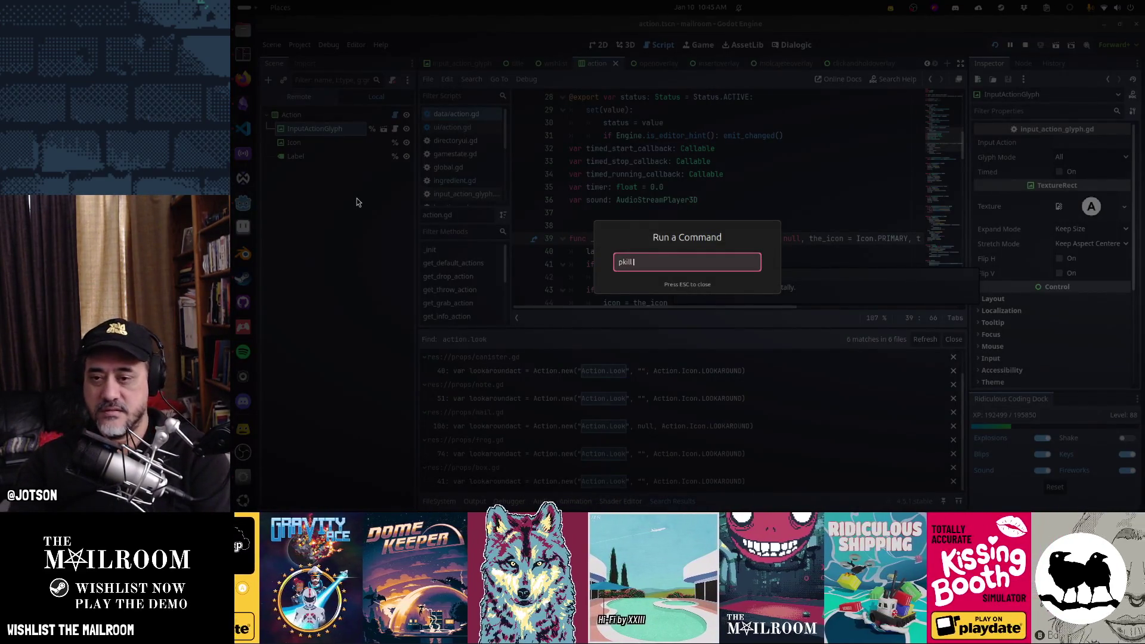
{"action": "type", "text": "dot"}
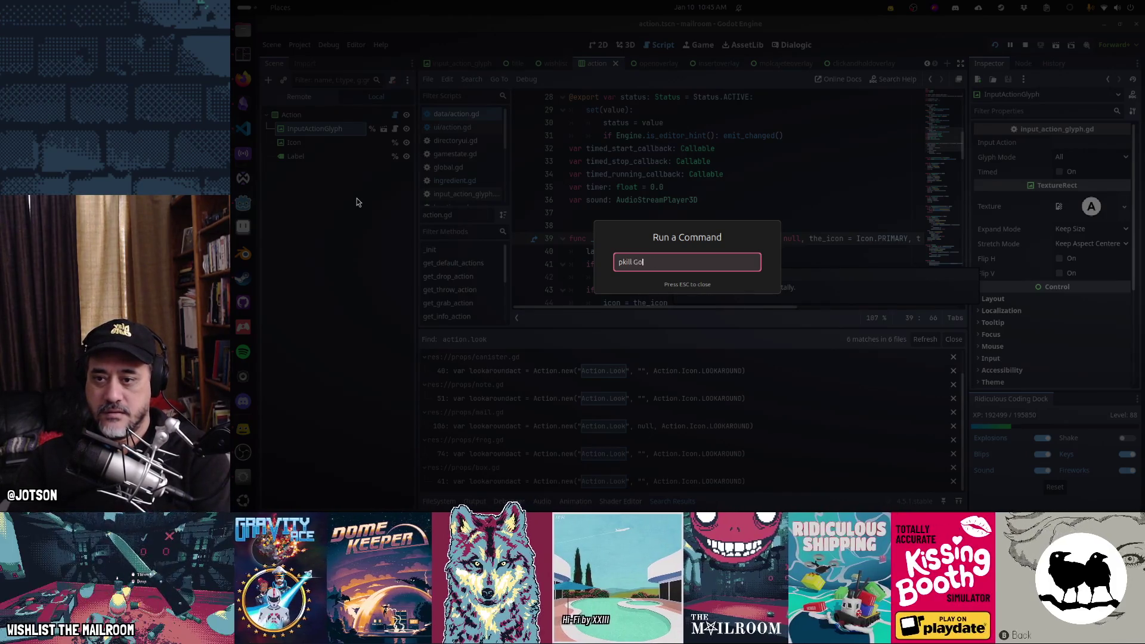
{"action": "key", "text": "Return"}
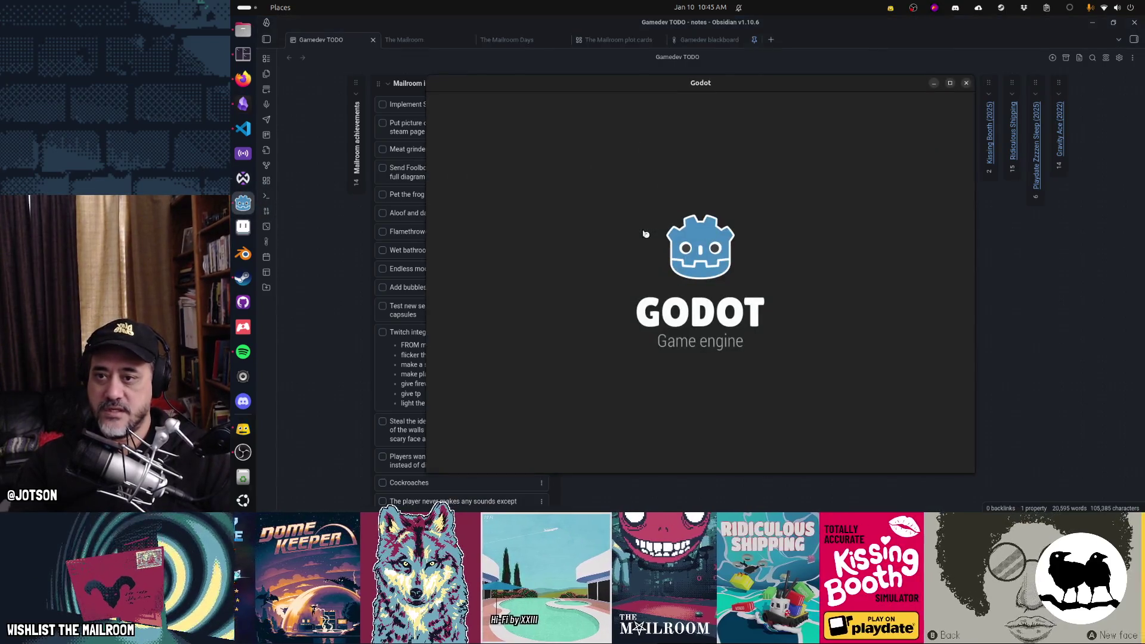
{"action": "double_click", "coordinate": [532, 135]}
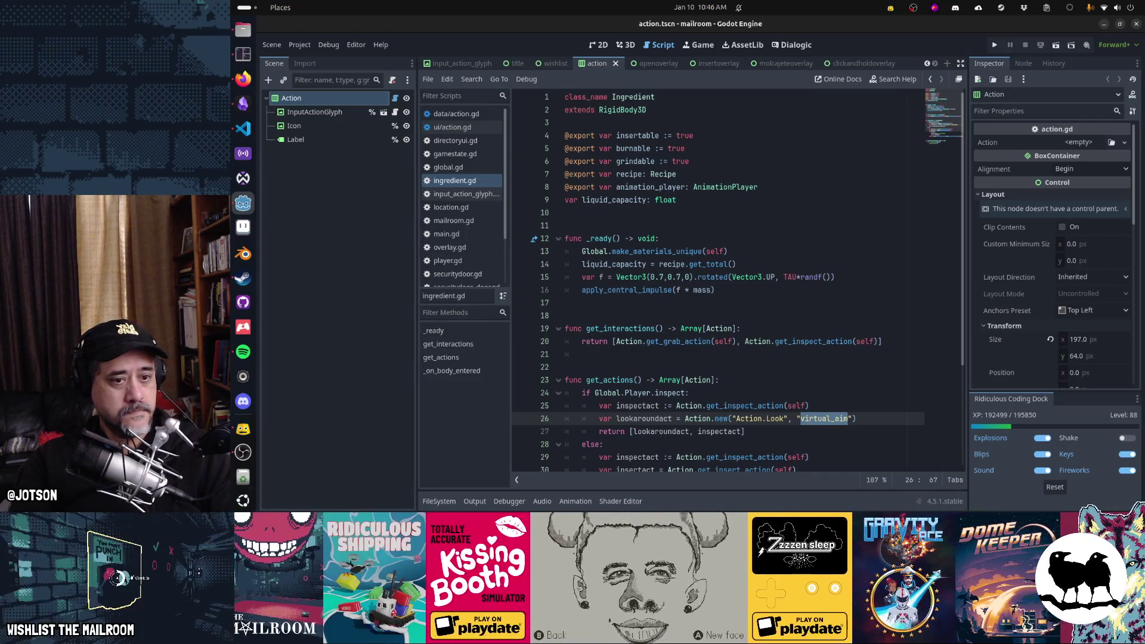
Back in Godot, open data/action.gd at its _init function, which defaults the_icon to Icon.PRIMARY.
{"action": "key", "text": "alt+Tab"}
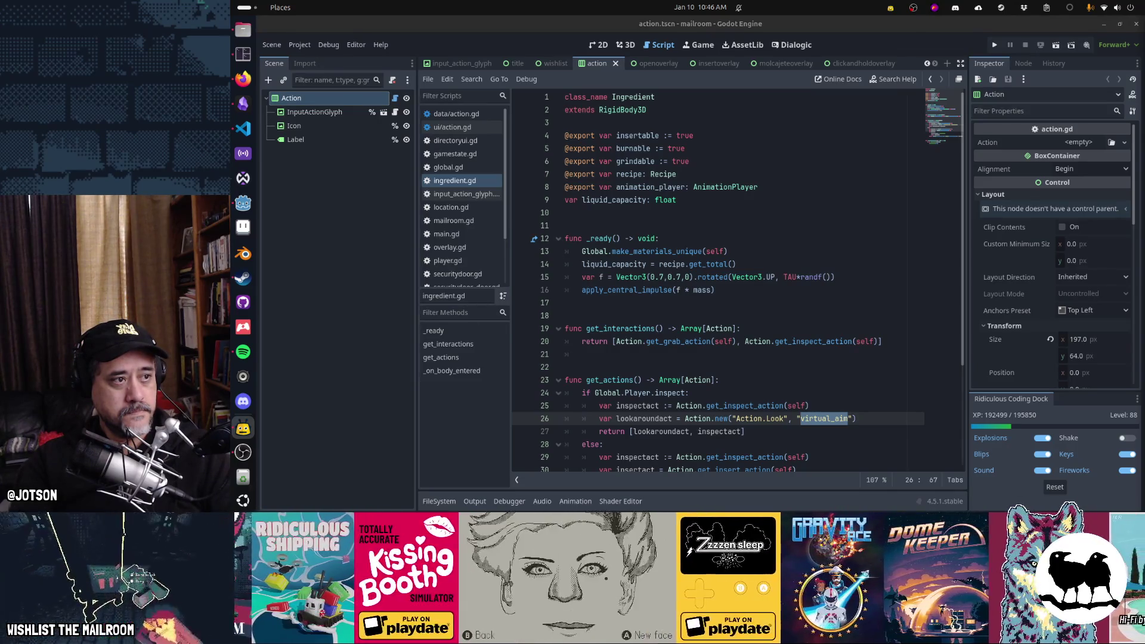
{"action": "key", "text": "alt+Tab"}
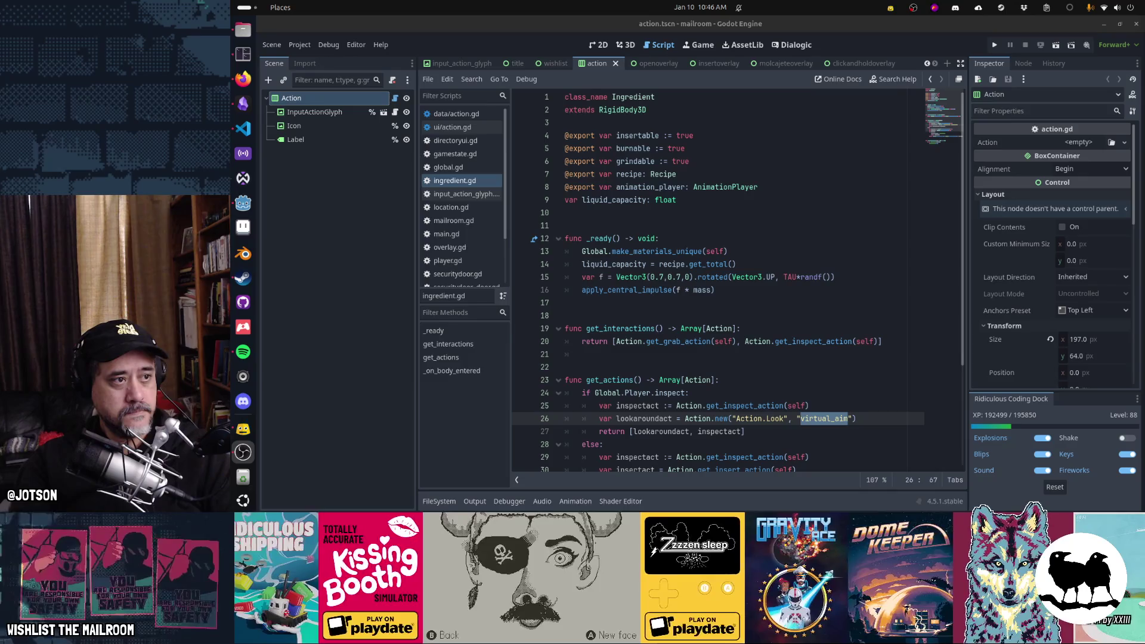
{"action": "left_click", "coordinate": [708, 264]}
{"action": "scroll", "coordinate": [827, 366], "scroll_direction": "down", "scroll_amount": 4}
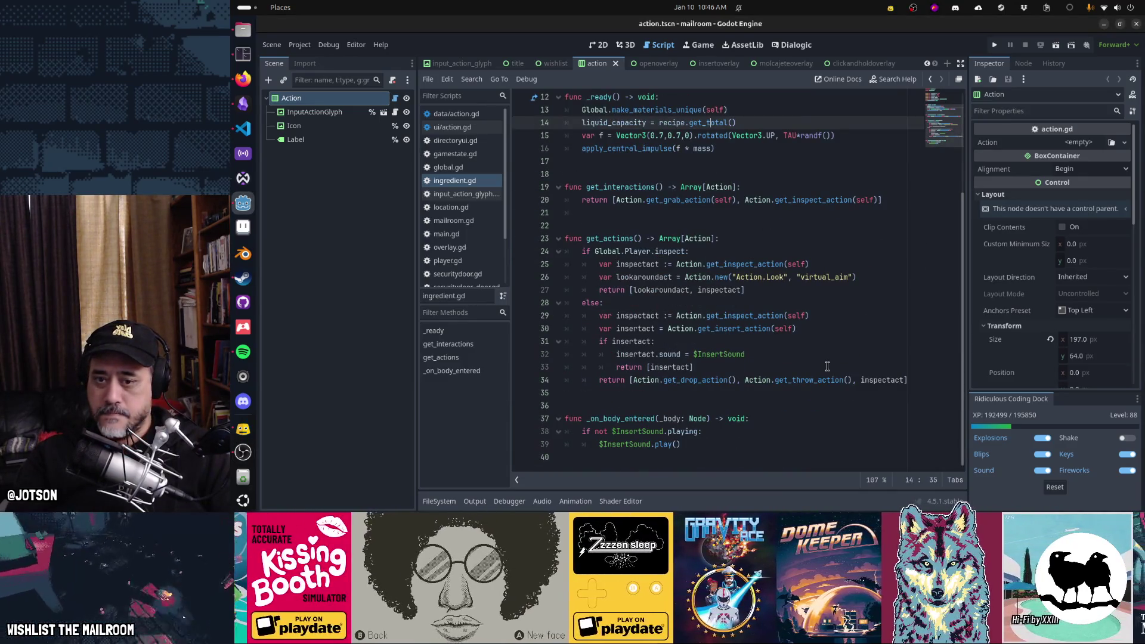
{"action": "left_click", "coordinate": [476, 113]}
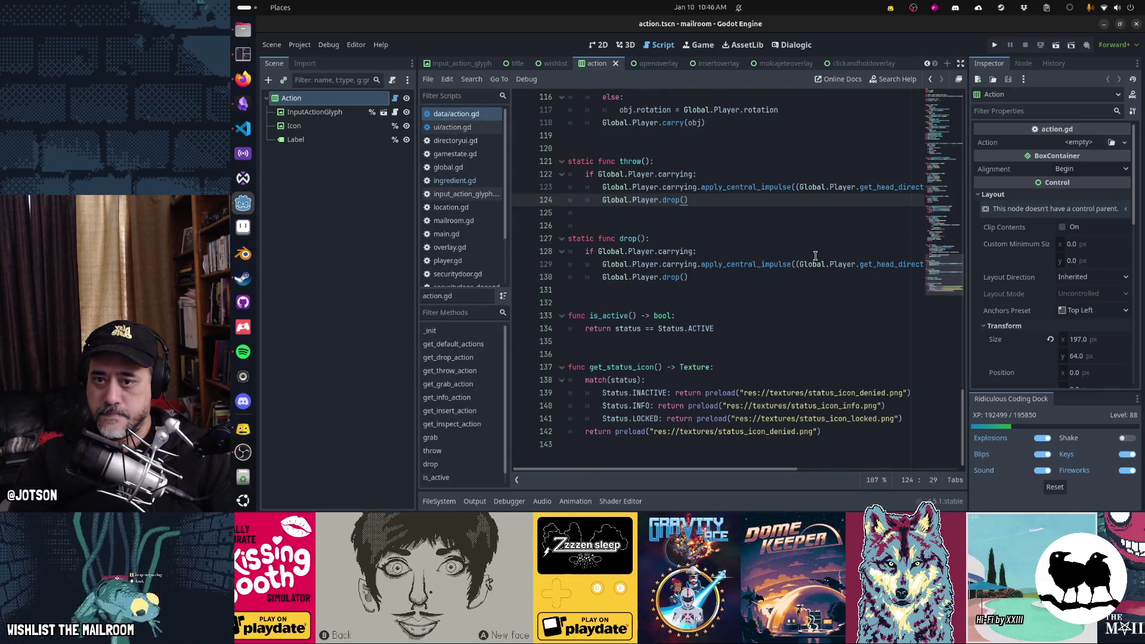
{"action": "left_click", "coordinate": [468, 127]}
{"action": "left_click", "coordinate": [475, 114]}
{"action": "scroll", "coordinate": [744, 271], "scroll_direction": "up", "scroll_amount": 10}
{"action": "scroll", "coordinate": [743, 271], "scroll_direction": "up", "scroll_amount": 5}
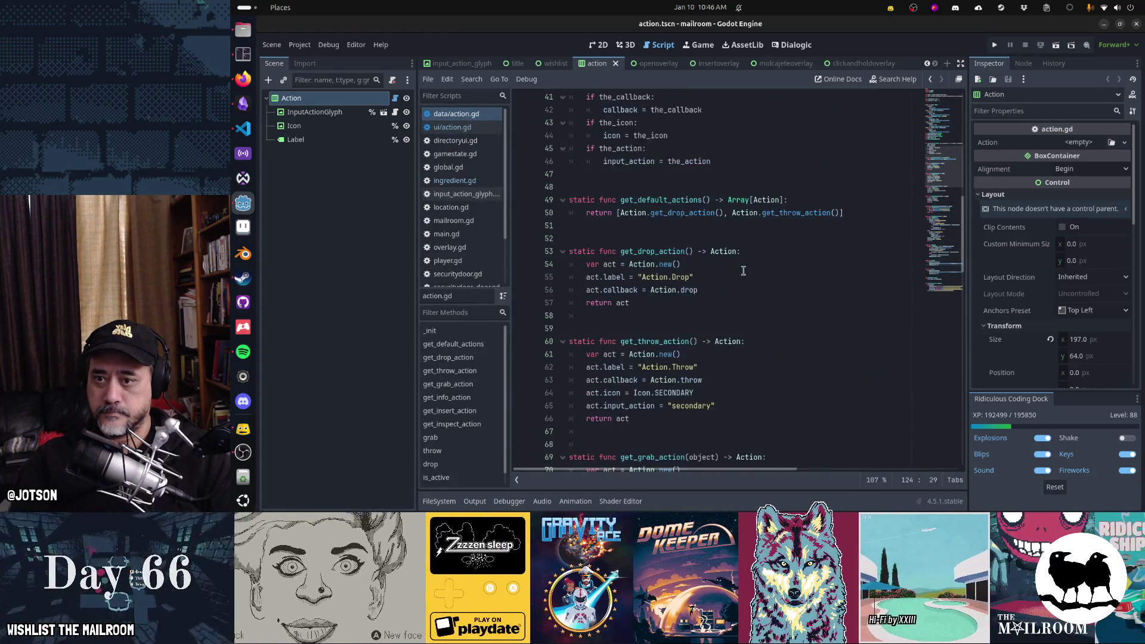
{"action": "scroll", "coordinate": [744, 271], "scroll_direction": "down", "scroll_amount": 1}
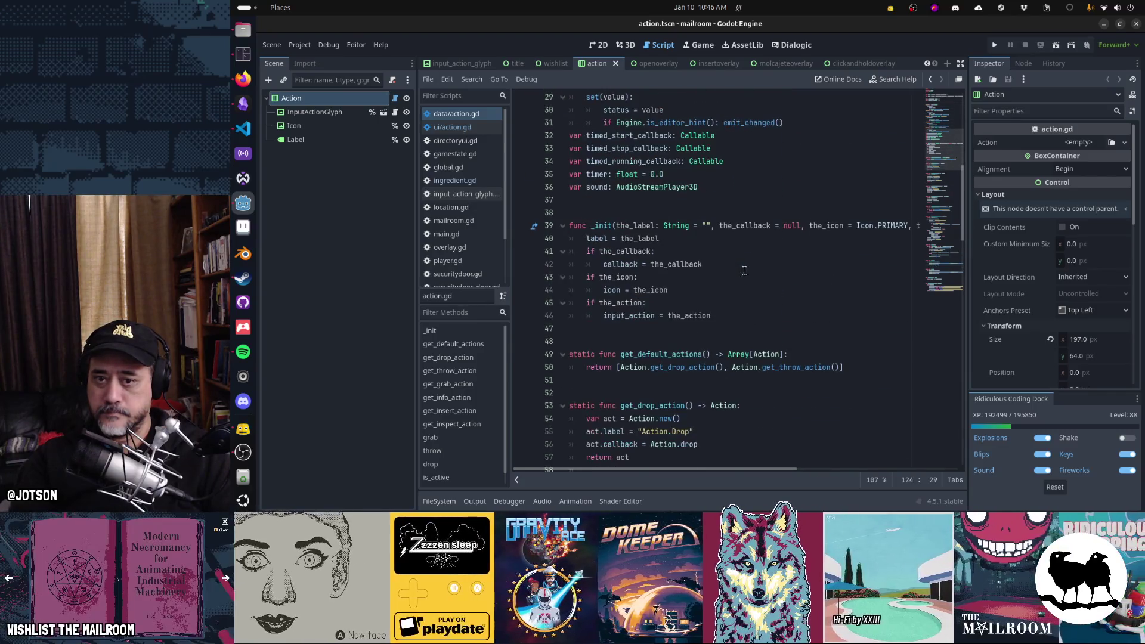
{"action": "left_click", "coordinate": [794, 229]}
Delete the four-line exported icon property block from data/action.gd.
{"action": "key", "text": "End"}
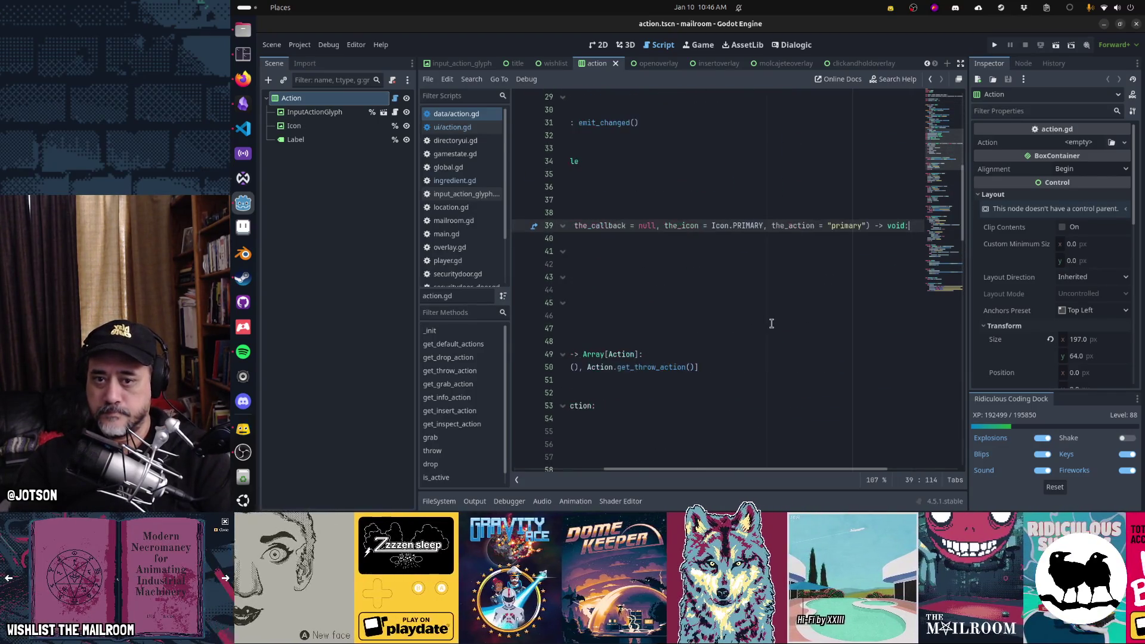
{"action": "key", "text": "Left"}
{"action": "key", "text": "Left"}
{"action": "key", "text": "Left"}
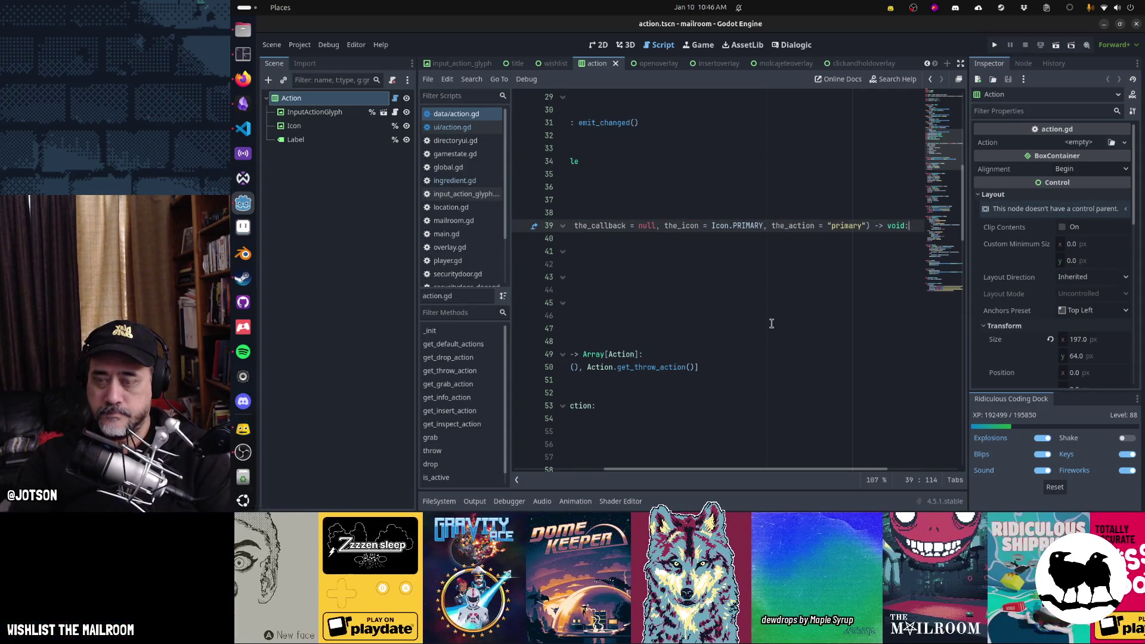
{"action": "key", "text": "ctrl+Left"}
{"action": "key", "text": "ctrl+Left"}
{"action": "key", "text": "ctrl+Left"}
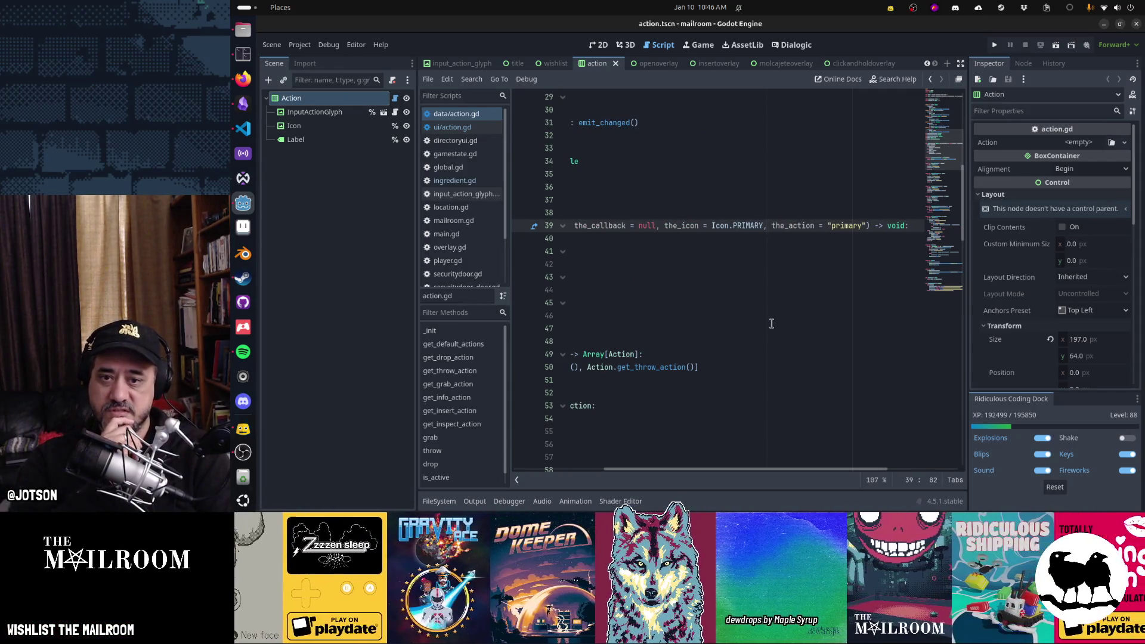
{"action": "key", "text": "ctrl+shift+Left"}
{"action": "key", "text": "ctrl+shift+Left"}
{"action": "key", "text": "ctrl+shift+Left"}
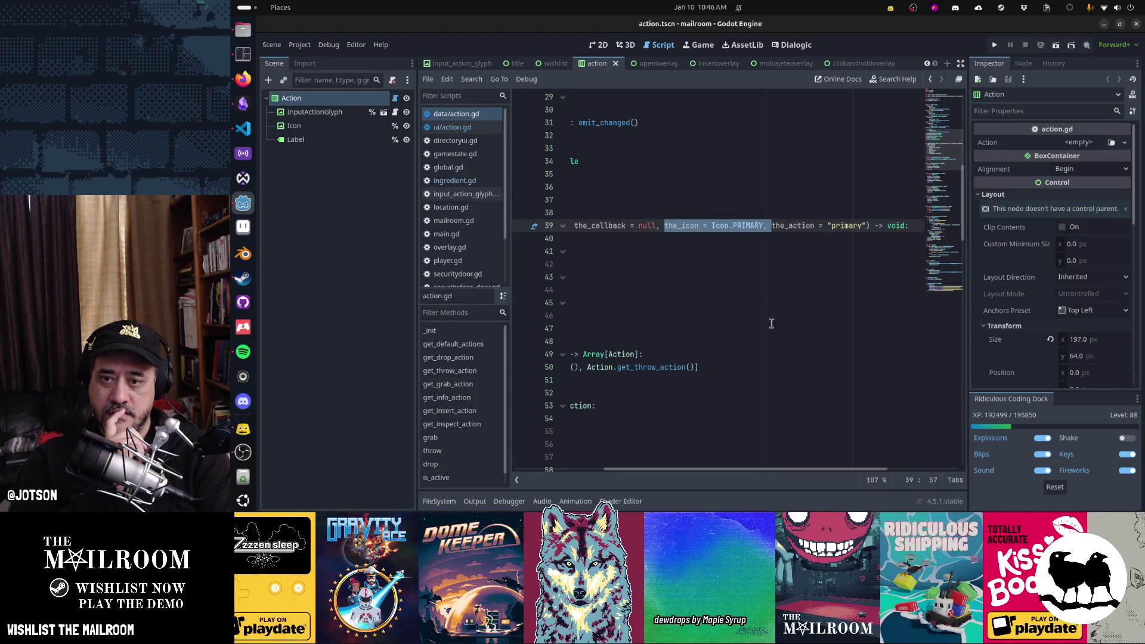
{"action": "key", "text": "Up"}
{"action": "key", "text": "Up"}
{"action": "key", "text": "Up"}
{"action": "key", "text": "Up"}
{"action": "key", "text": "Up"}
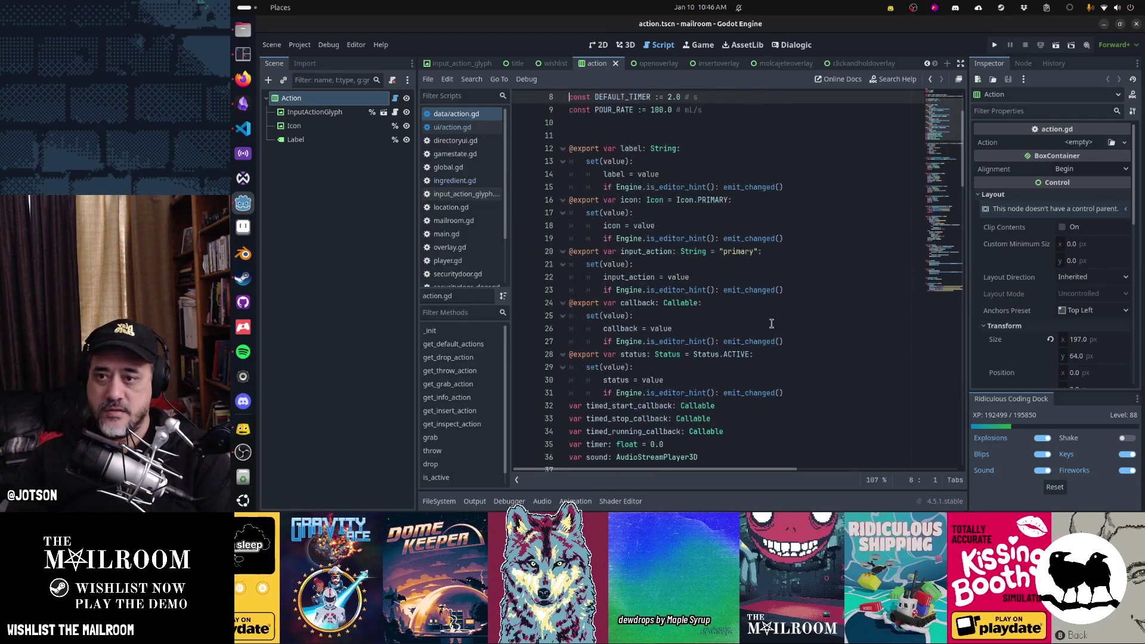
{"action": "key", "text": "Down"}
{"action": "key", "text": "Down"}
{"action": "key", "text": "Down"}
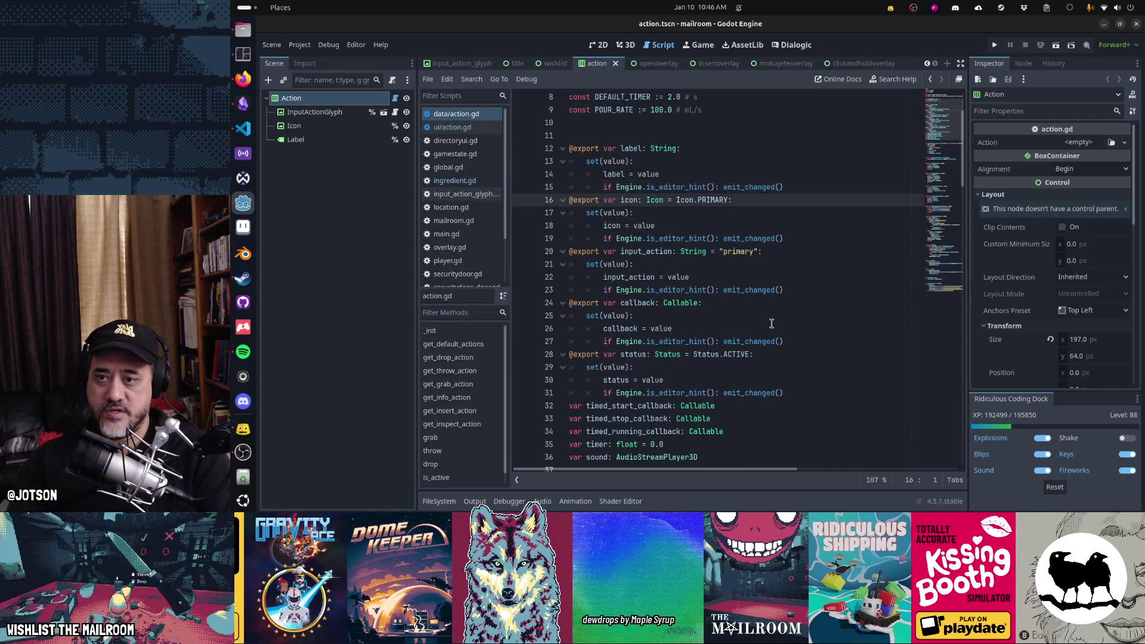
{"action": "key", "text": "shift+Down"}
{"action": "key", "text": "shift+Down"}
{"action": "key", "text": "shift+Down"}
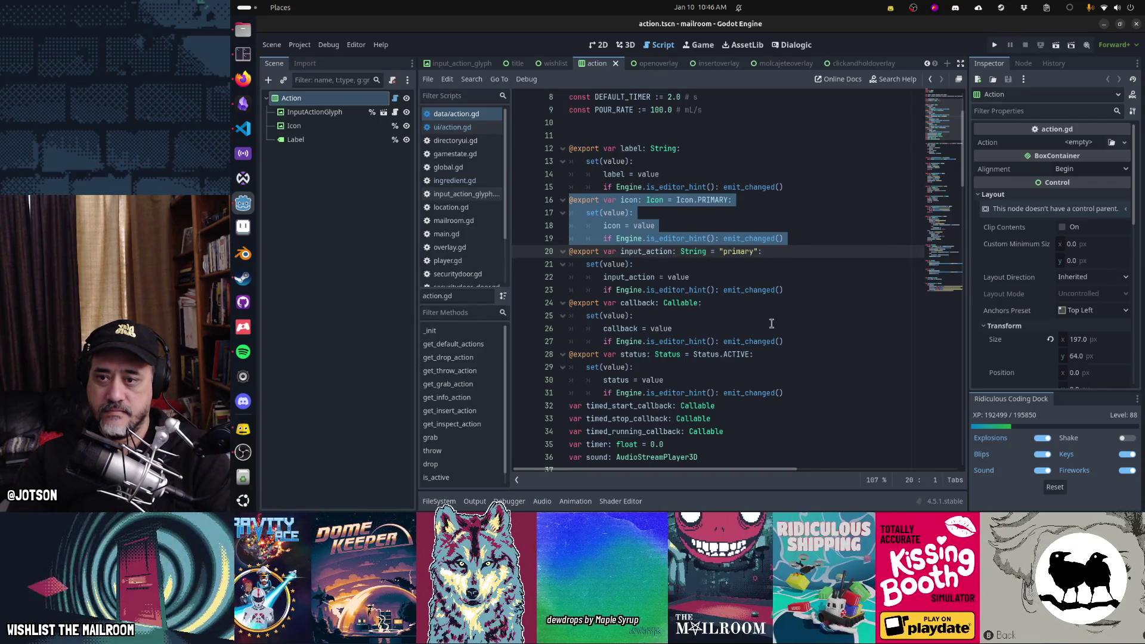
{"action": "key", "text": "Delete"}
Remove the the_icon parameter from _init and its 'if the_icon' assignment lines, then save.
{"action": "key", "text": "Down"}
{"action": "key", "text": "Down"}
{"action": "key", "text": "Down"}
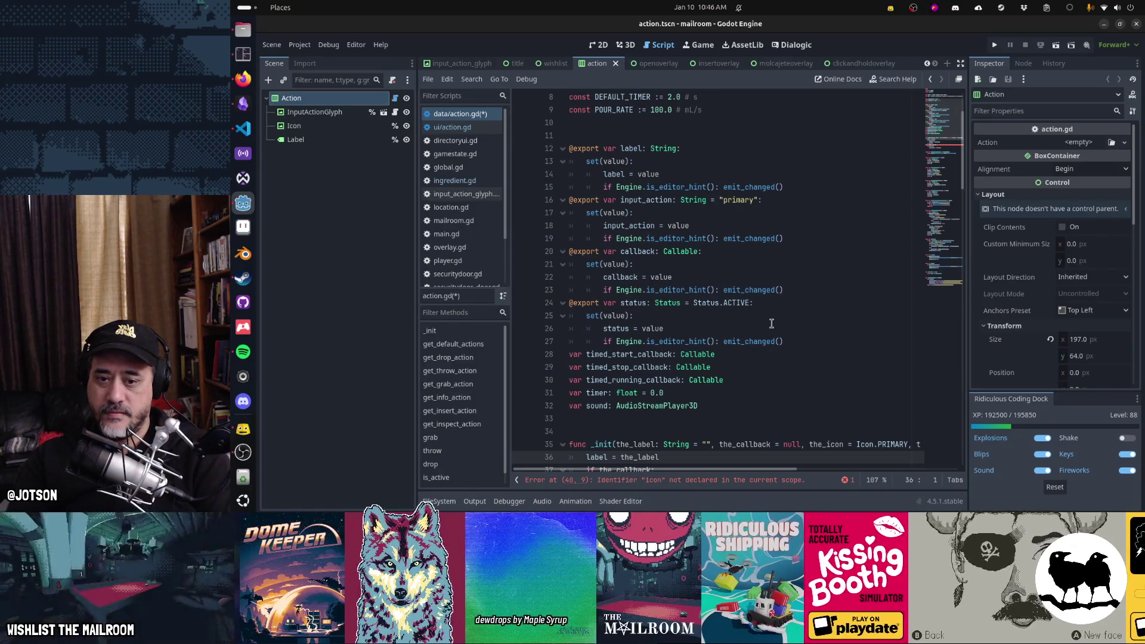
{"action": "key", "text": "Up"}
{"action": "key", "text": "ctrl+Right"}
{"action": "key", "text": "ctrl+Right"}
{"action": "key", "text": "ctrl+Right"}
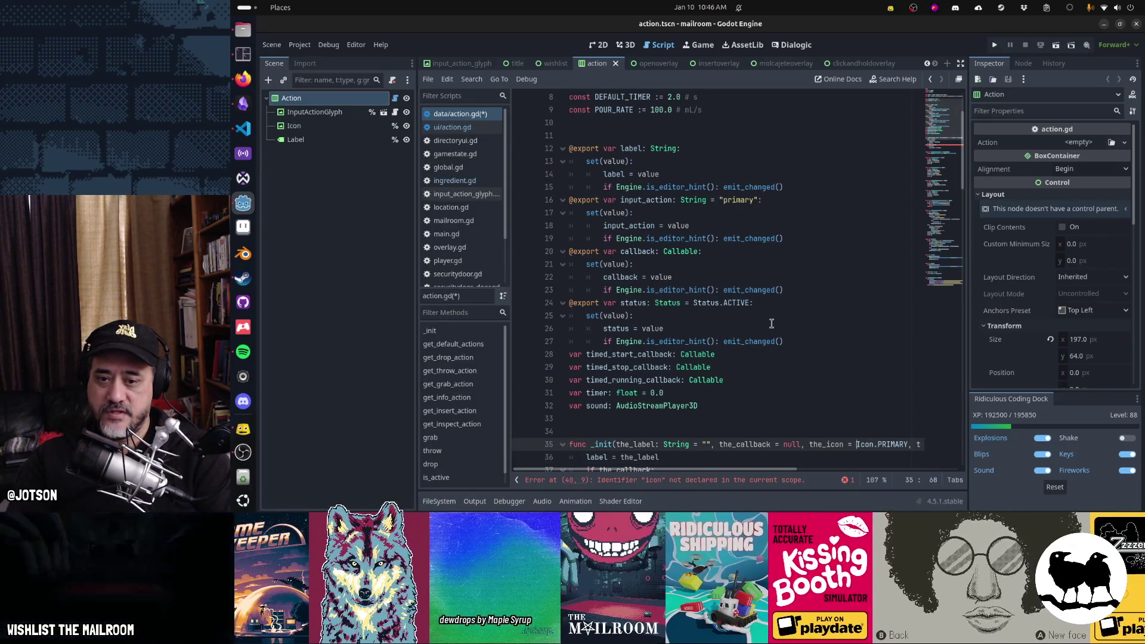
{"action": "key", "text": "ctrl+Left"}
{"action": "key", "text": "ctrl+Left"}
{"action": "key", "text": "ctrl+shift+Right"}
{"action": "key", "text": "ctrl+shift+Right"}
{"action": "key", "text": "ctrl+shift+Right"}
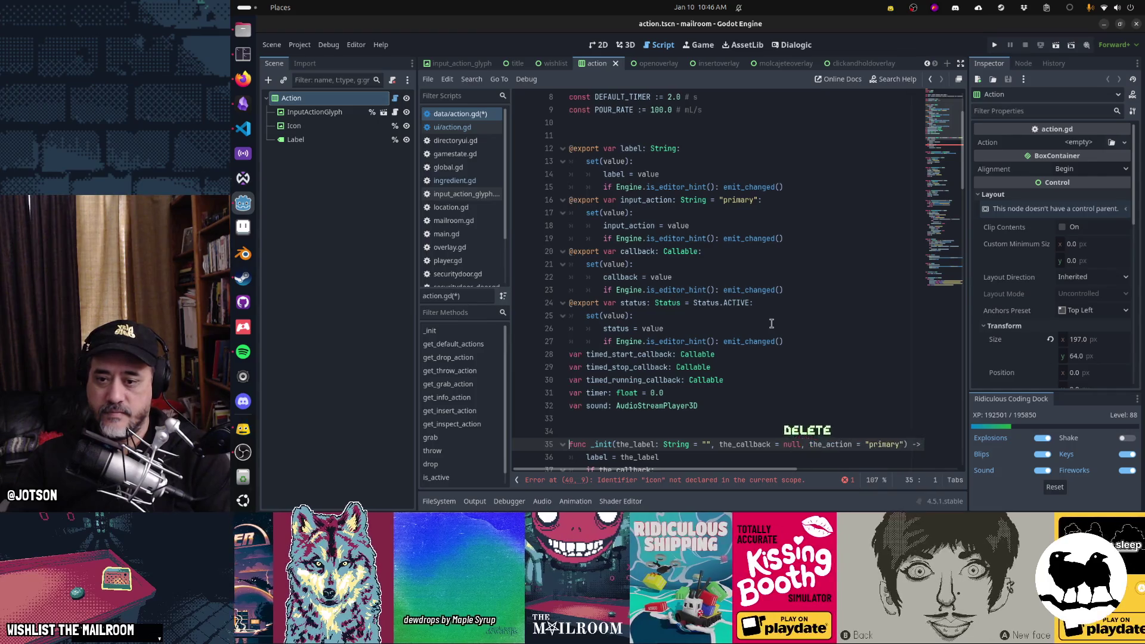
{"action": "key", "text": "Down"}
{"action": "key", "text": "Down"}
{"action": "key", "text": "Down"}
{"action": "key", "text": "Home"}
{"action": "key", "text": "Home"}
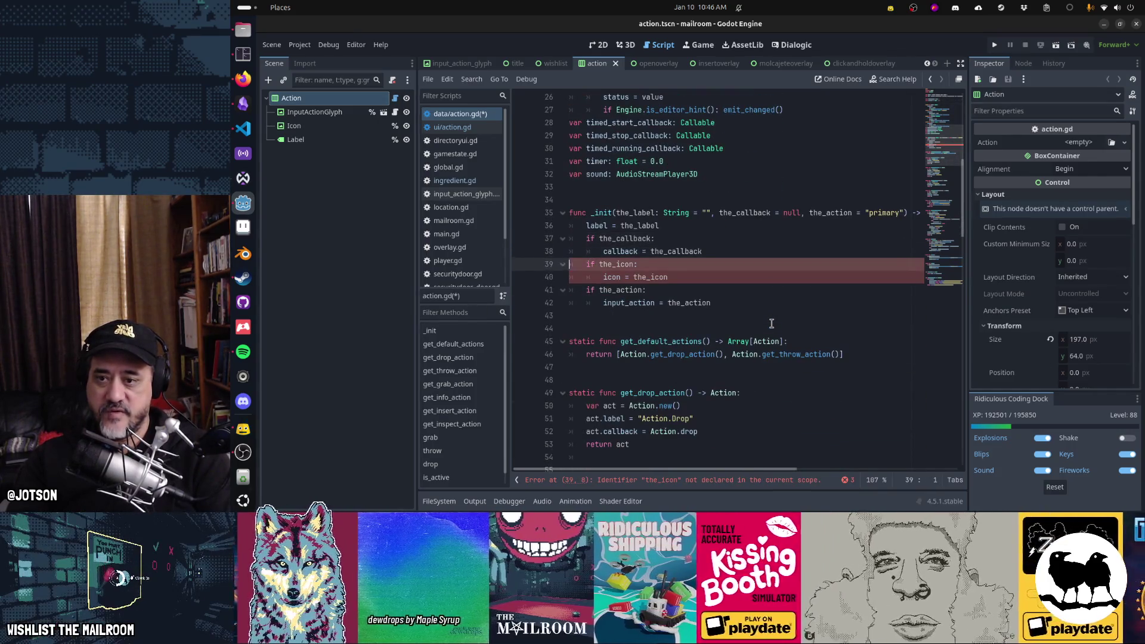
{"action": "key", "text": "Delete"}
{"action": "key", "text": "Down"}
{"action": "key", "text": "Down"}
{"action": "key", "text": "Down"}
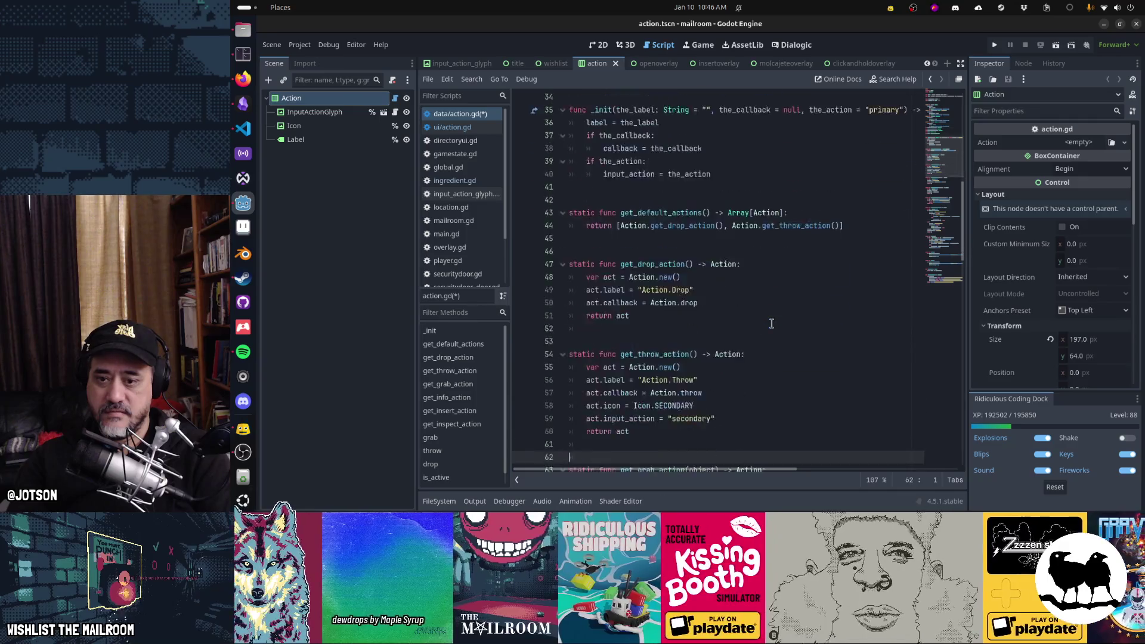
{"action": "key", "text": "Down"}
{"action": "key", "text": "Down"}
{"action": "key", "text": "Down"}
{"action": "key", "text": "Down"}
{"action": "key", "text": "Down"}
{"action": "key", "text": "Down"}
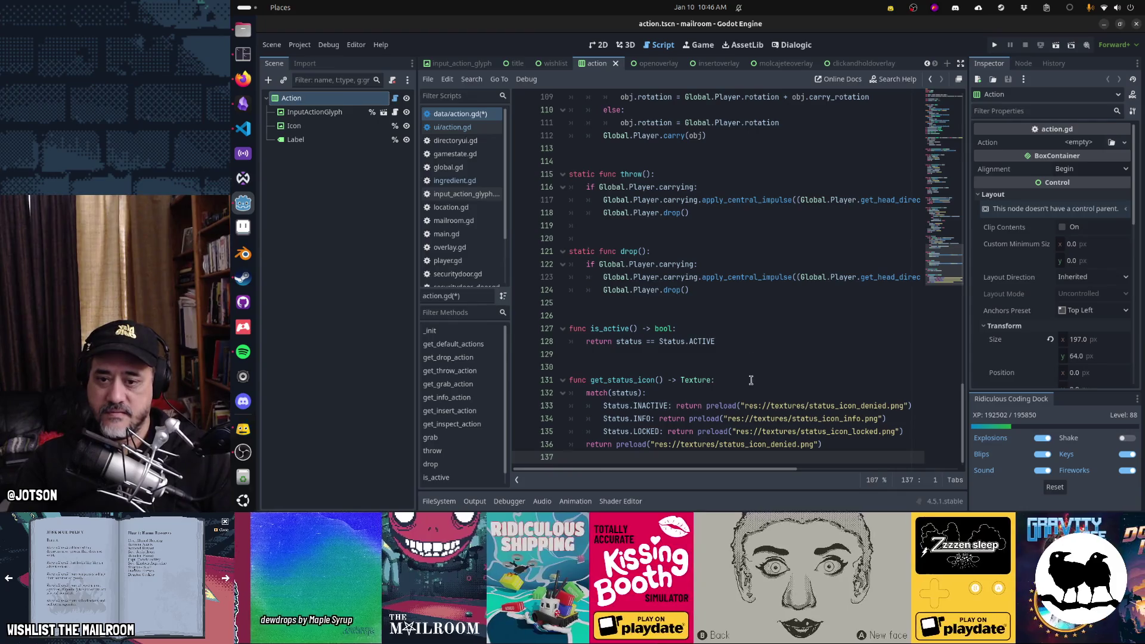
{"action": "left_click", "coordinate": [773, 391]}
{"action": "key", "text": "ctrl+s"}
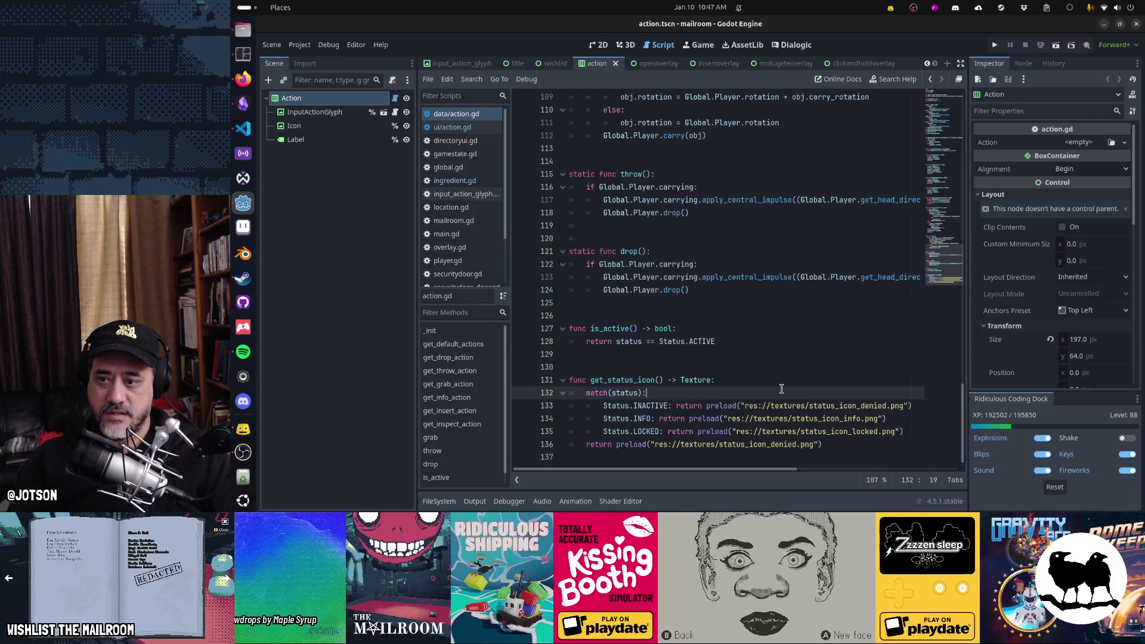
{"action": "key", "text": "ctrl+shift+f"}
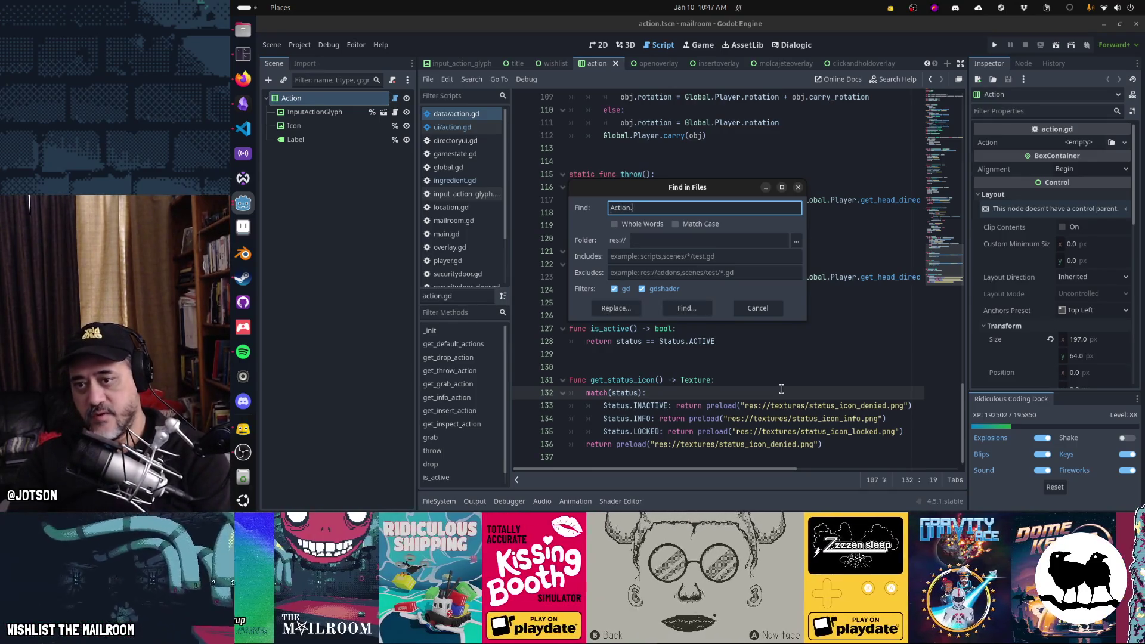
Search the project for Action.Icon and cut the act.icon = Action.Icon.KEY line.
{"action": "key", "text": "Return"}
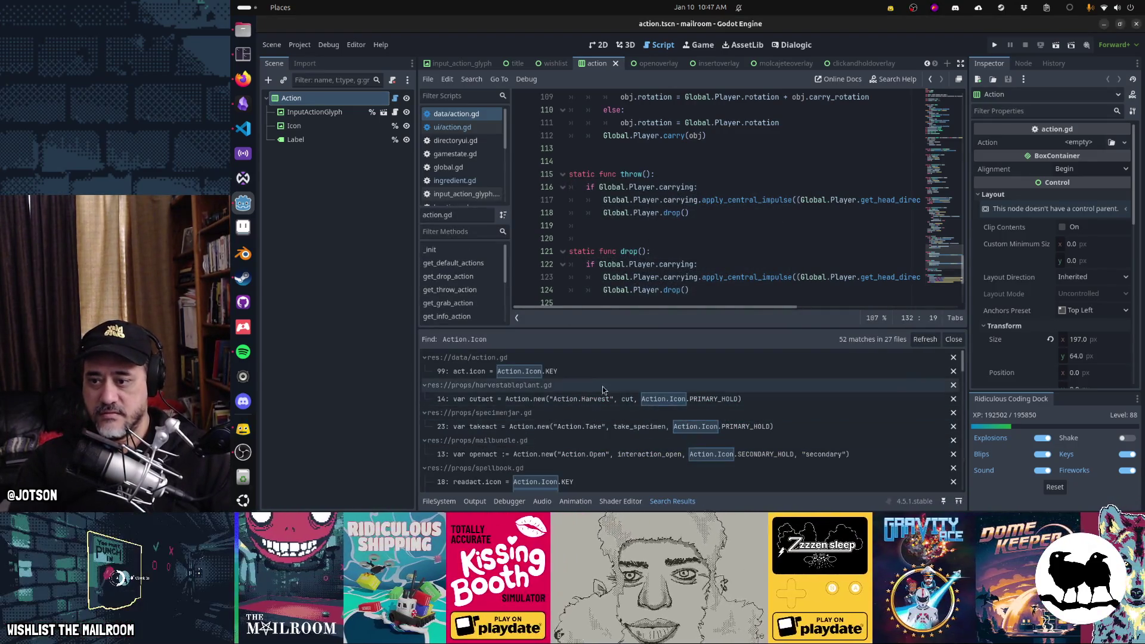
{"action": "left_click", "coordinate": [587, 372]}
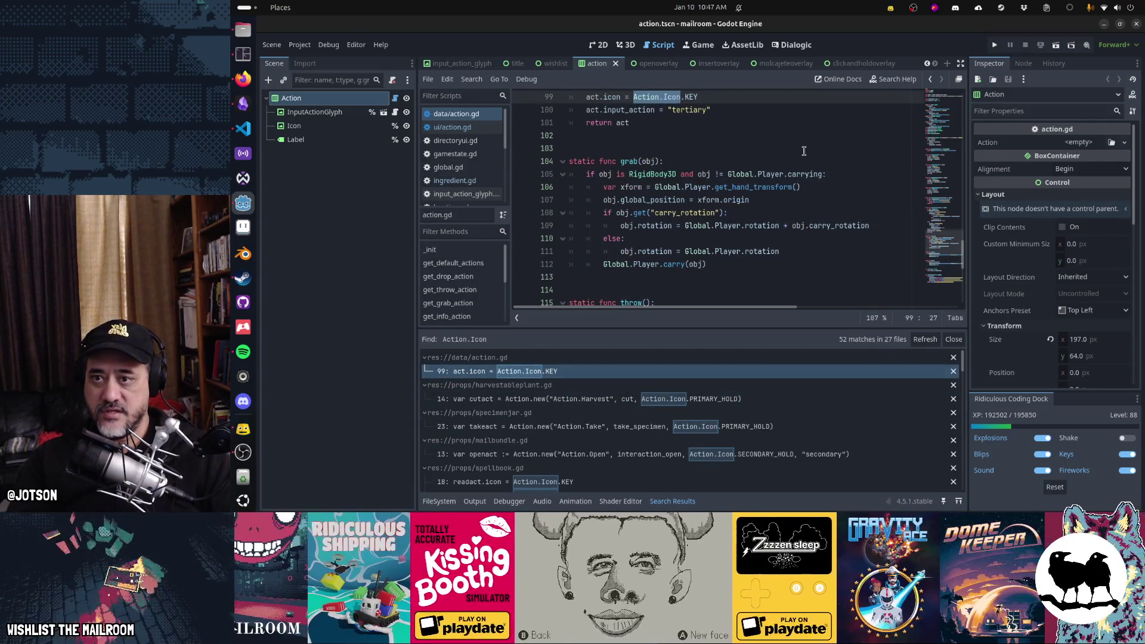
{"action": "scroll", "coordinate": [754, 153], "scroll_direction": "up", "scroll_amount": 2}
{"action": "key", "text": "ctrl+x"}
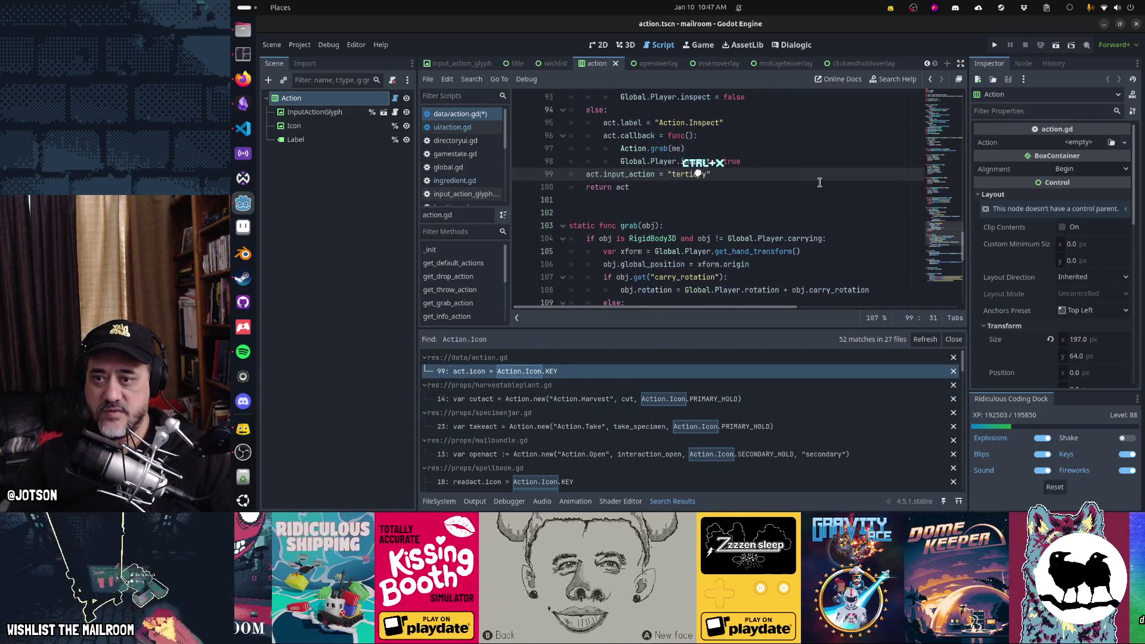
Delete the Action.Icon.PRIMARY_HOLD argument on line 23 of specimenjar.gd.
{"action": "left_click", "coordinate": [615, 401]}
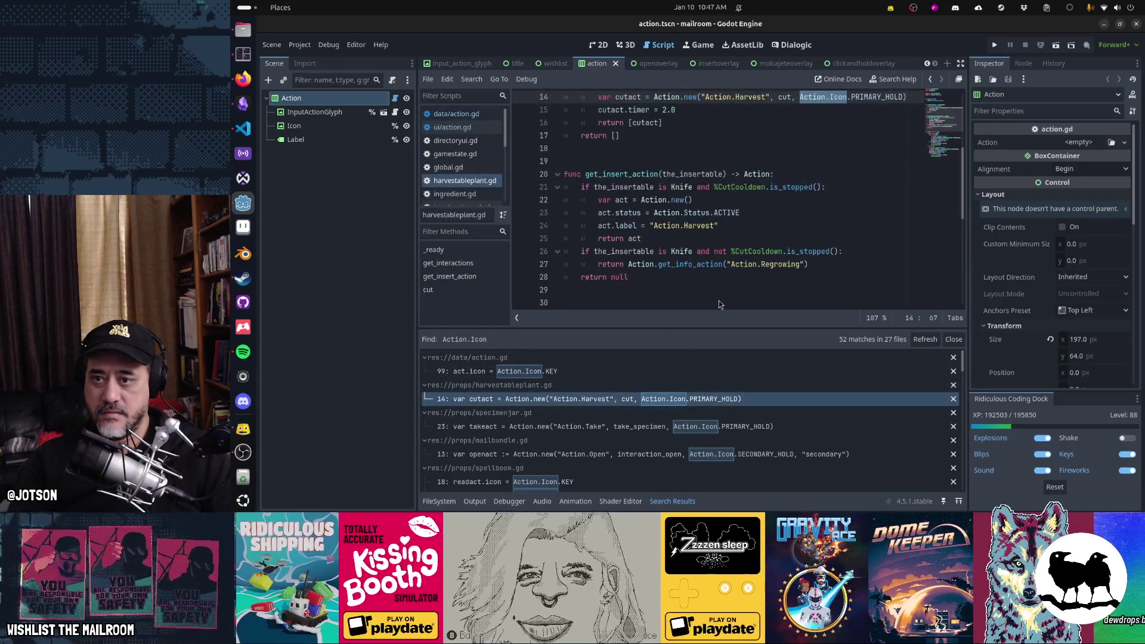
{"action": "left_click", "coordinate": [792, 214]}
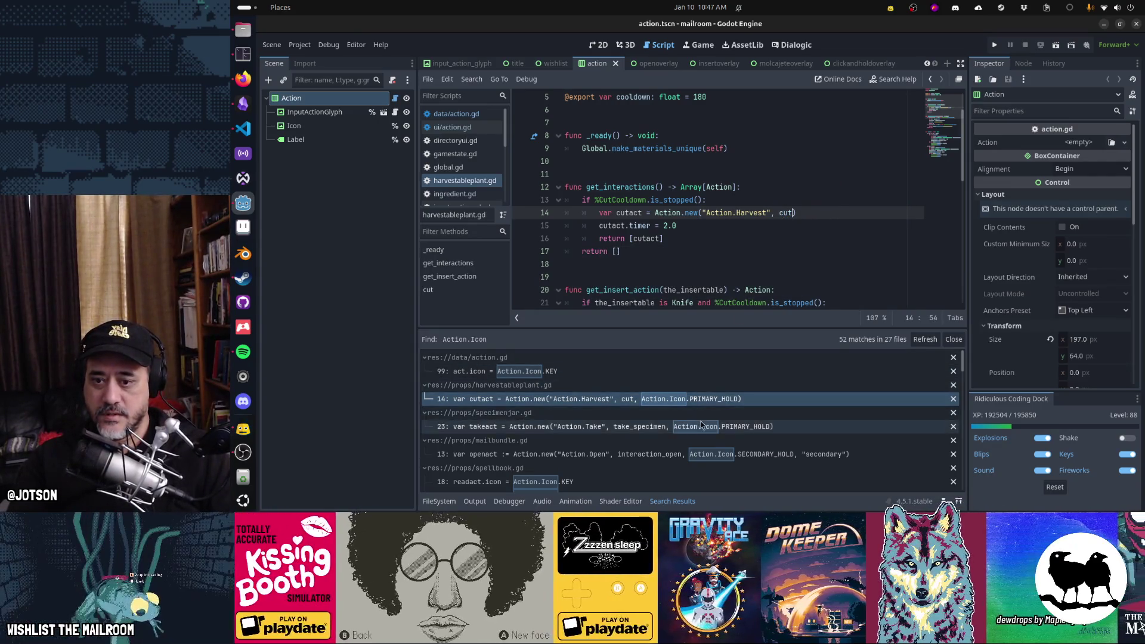
{"action": "left_click", "coordinate": [702, 426]}
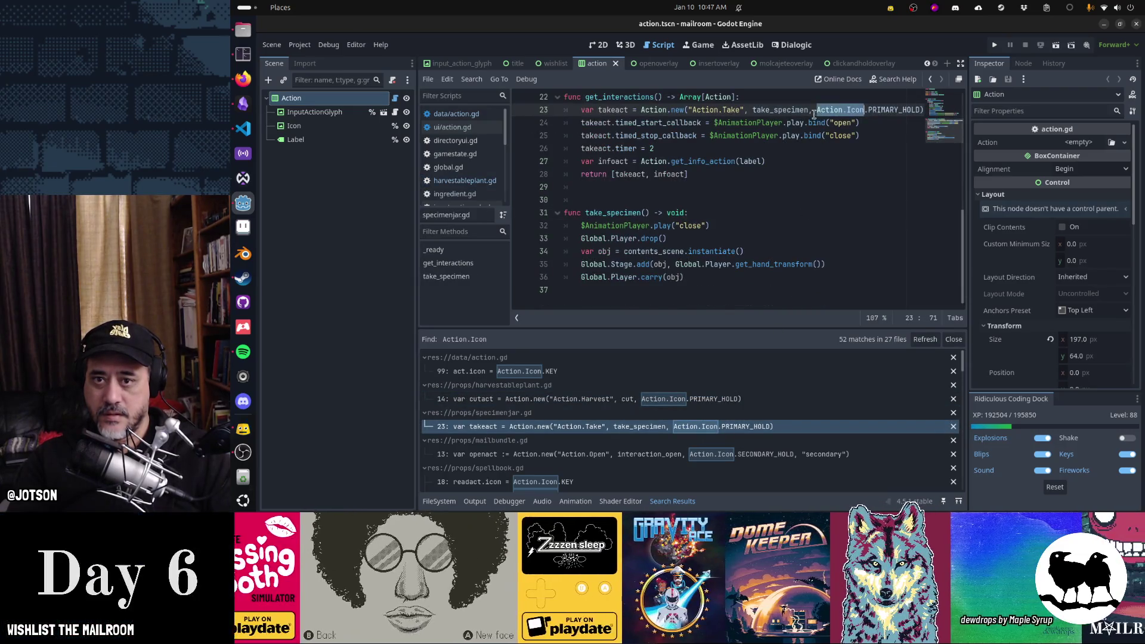
{"action": "left_click_drag", "start_coordinate": [809, 109], "coordinate": [923, 110]}
{"action": "key", "text": "Delete"}
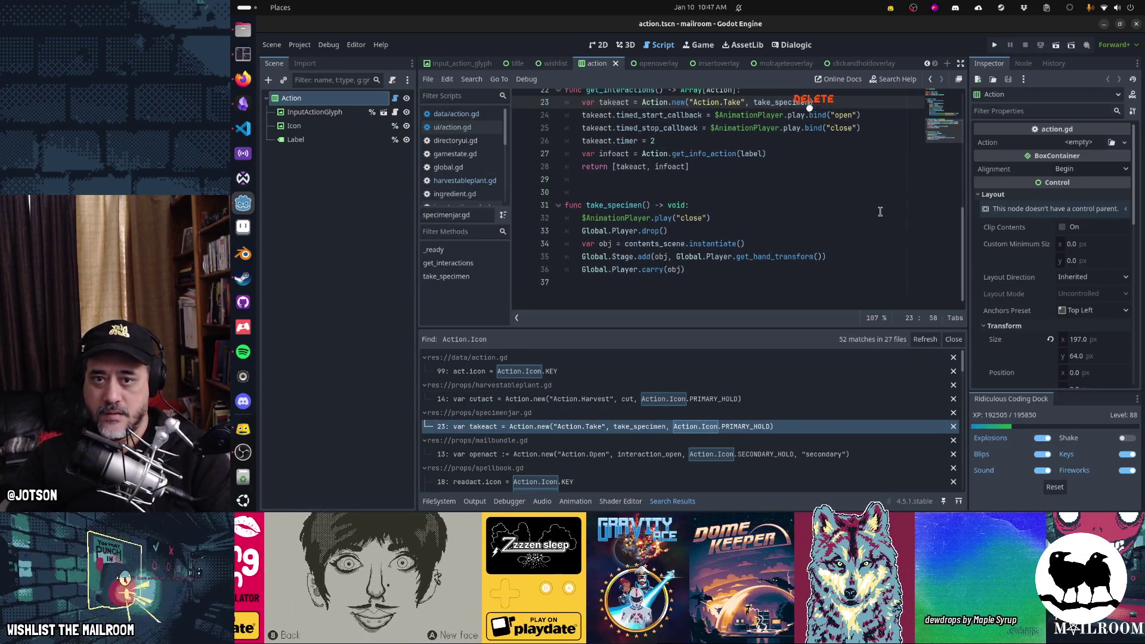
Remove the Action.Icon.SECONDARY_HOLD argument from mailbundle.gd's Action.Open call on line 13.
{"action": "left_click", "coordinate": [764, 456]}
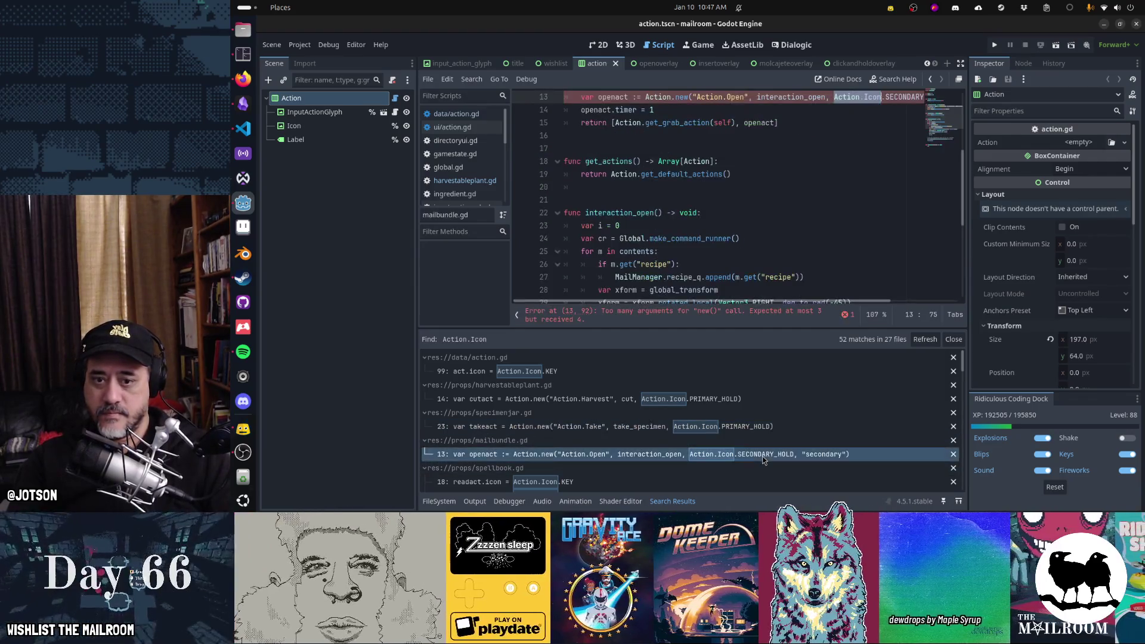
{"action": "scroll", "coordinate": [829, 213], "scroll_direction": "up", "scroll_amount": 3}
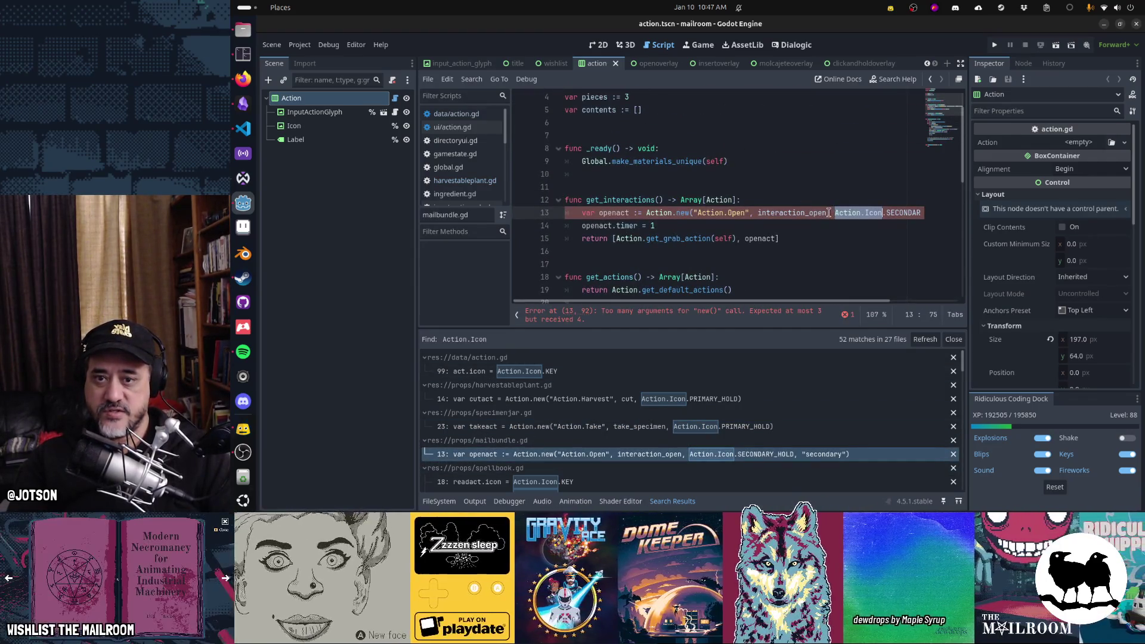
{"action": "key", "text": "ctrl+shift+Right"}
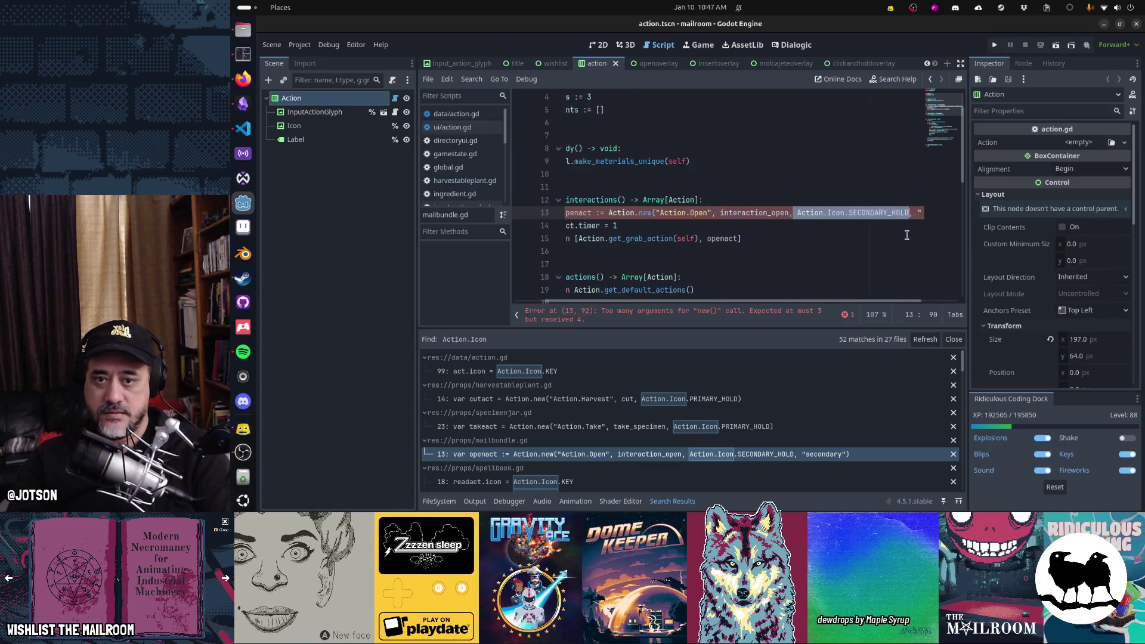
{"action": "key", "text": "Delete"}
{"action": "key", "text": "BackSpace"}
{"action": "key", "text": "BackSpace"}
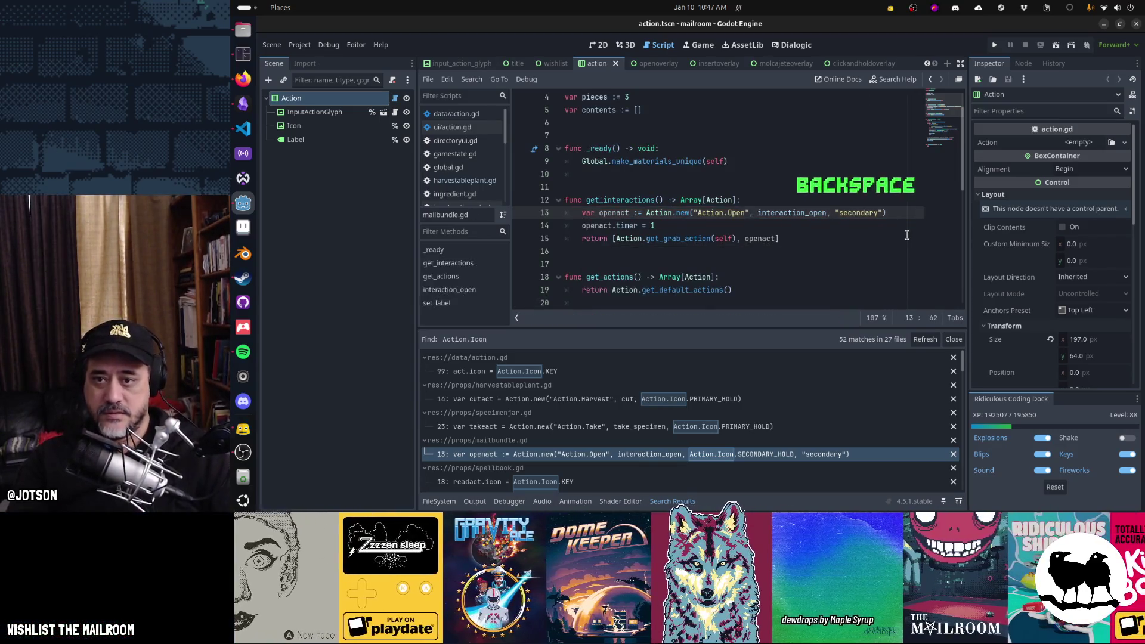
{"action": "scroll", "coordinate": [643, 462], "scroll_direction": "down", "scroll_amount": 1}
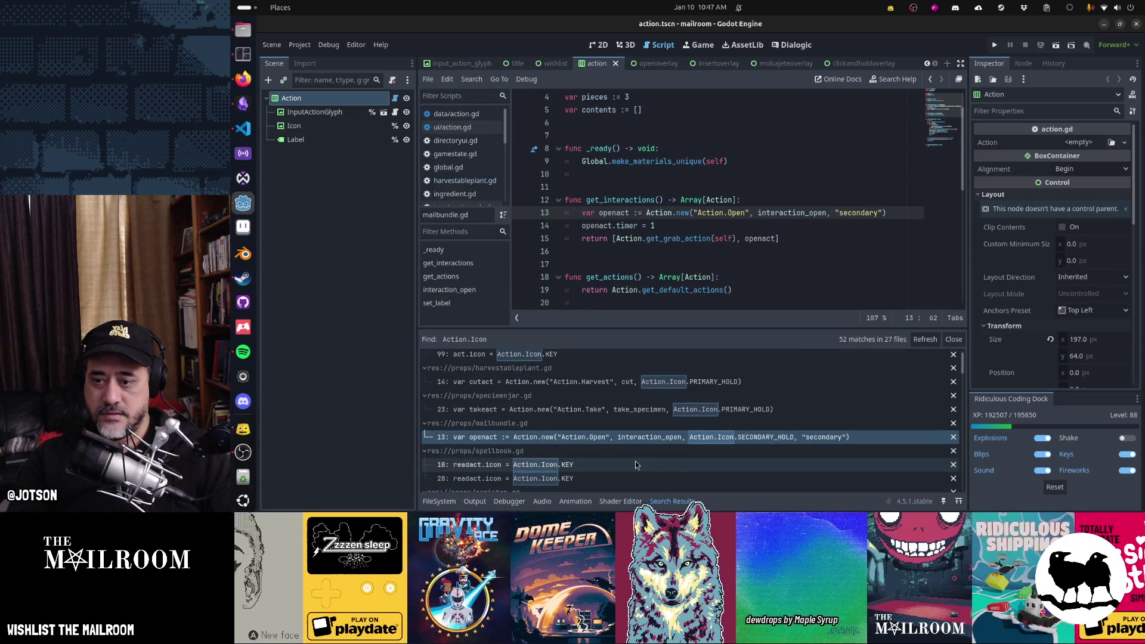
{"action": "left_click", "coordinate": [643, 464]}
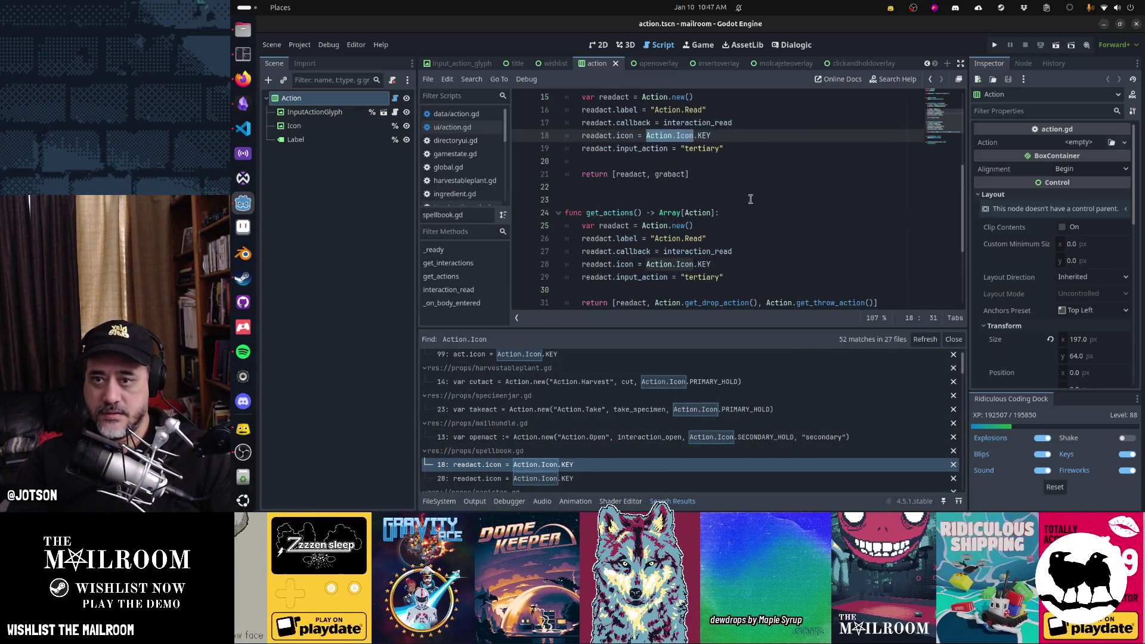
Cut both readact icon assignment lines from spellbook.gd.
{"action": "key", "text": "ctrl+x"}
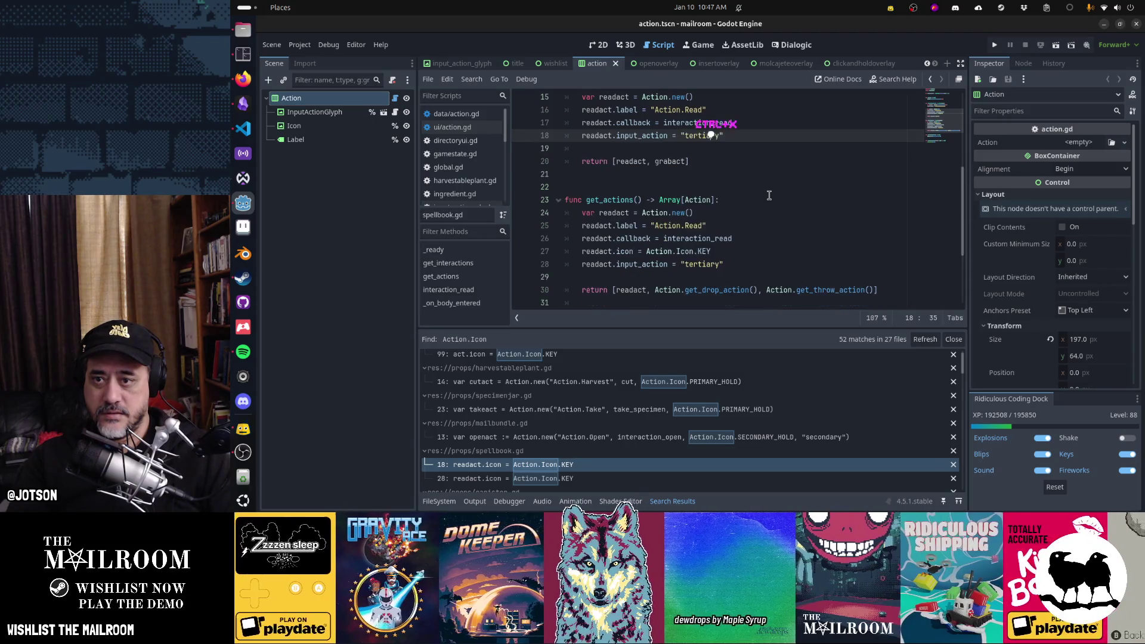
{"action": "left_click", "coordinate": [578, 480]}
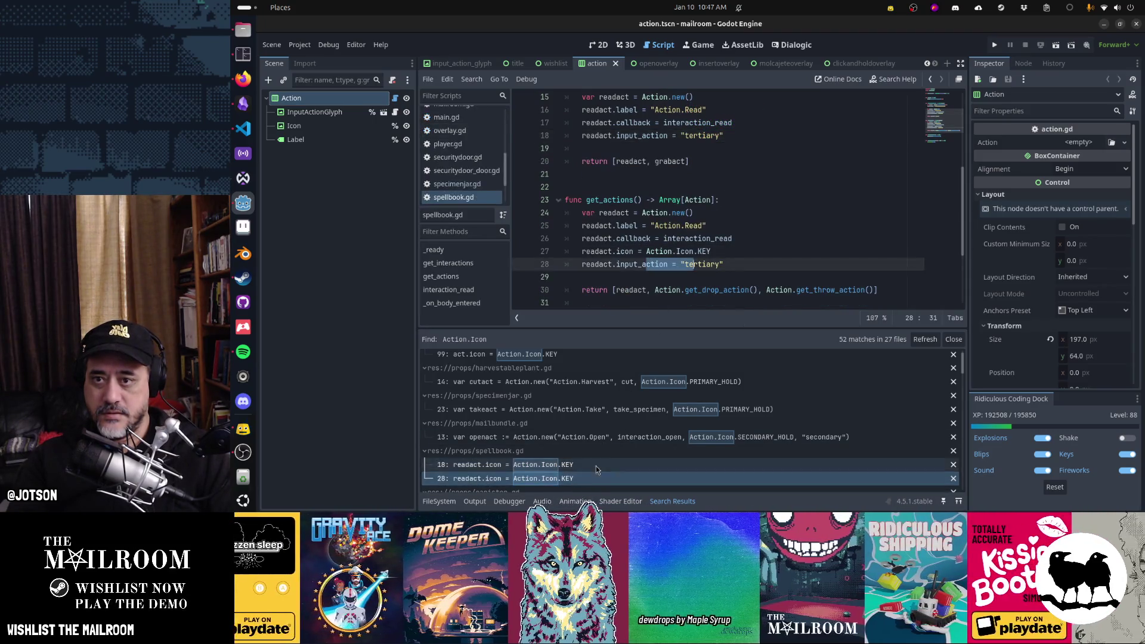
{"action": "left_click", "coordinate": [744, 251]}
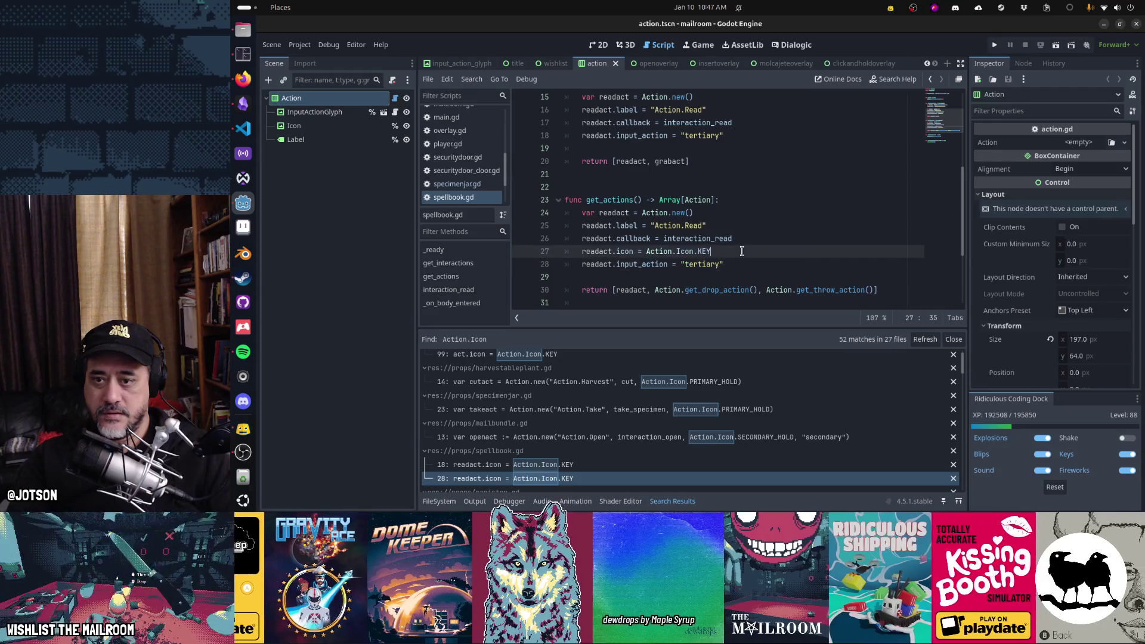
{"action": "key", "text": "ctrl+x"}
{"action": "scroll", "coordinate": [661, 396], "scroll_direction": "down", "scroll_amount": 2}
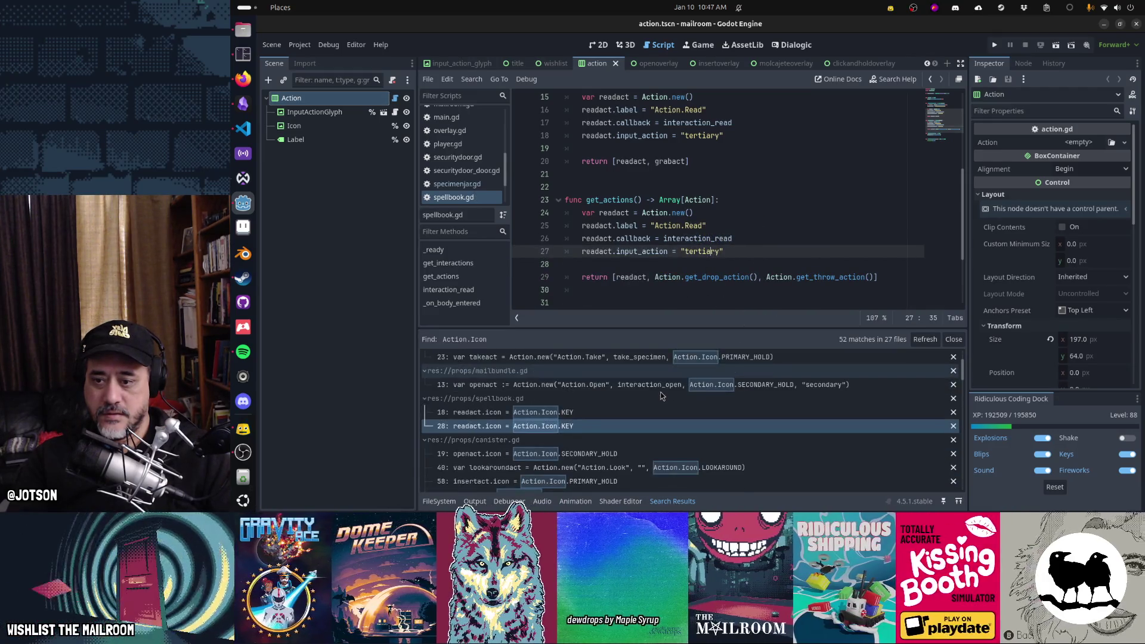
In canister.gd, cut the openact icon line and select the LOOKAROUND icon on line 39.
{"action": "left_click", "coordinate": [648, 452]}
{"action": "scroll", "coordinate": [773, 142], "scroll_direction": "up", "scroll_amount": 1}
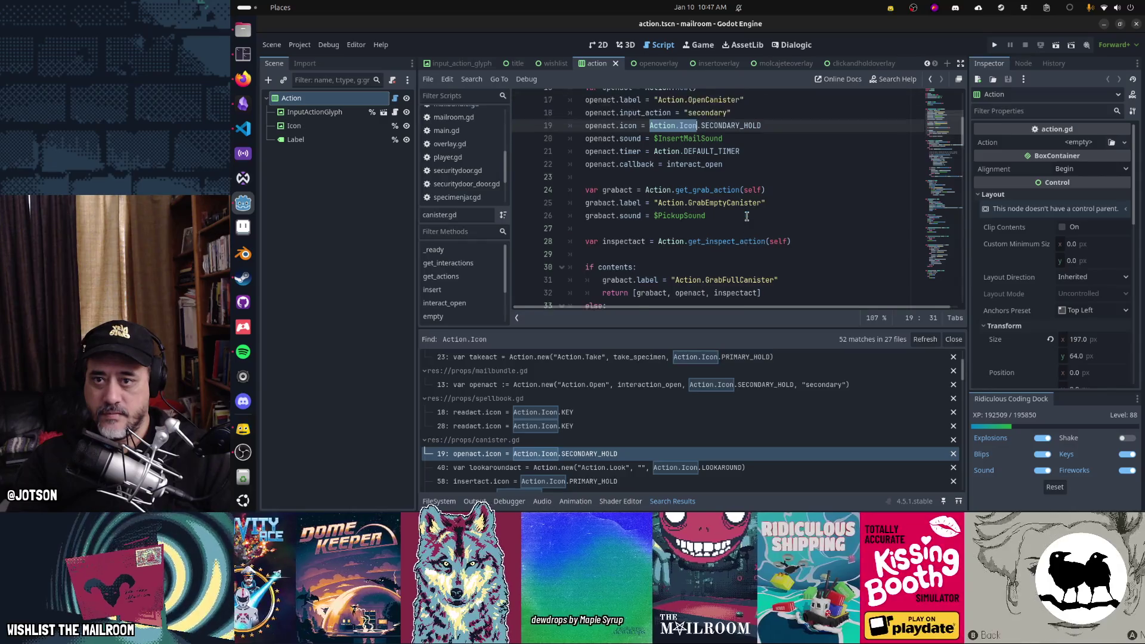
{"action": "scroll", "coordinate": [685, 472], "scroll_direction": "down", "scroll_amount": 4}
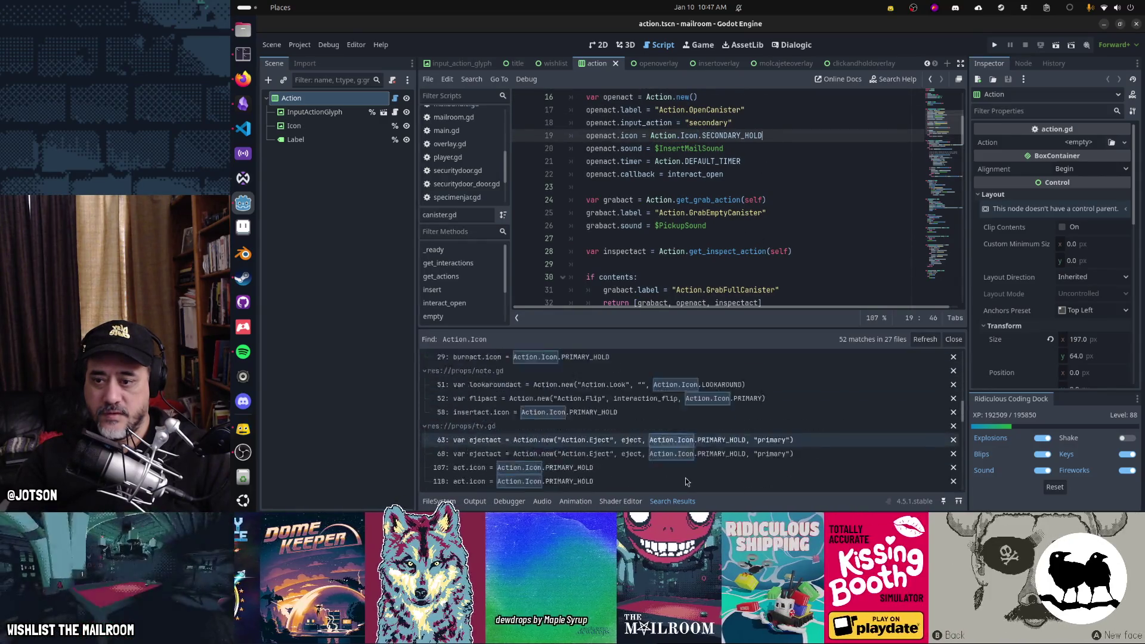
{"action": "scroll", "coordinate": [686, 478], "scroll_direction": "up", "scroll_amount": 3}
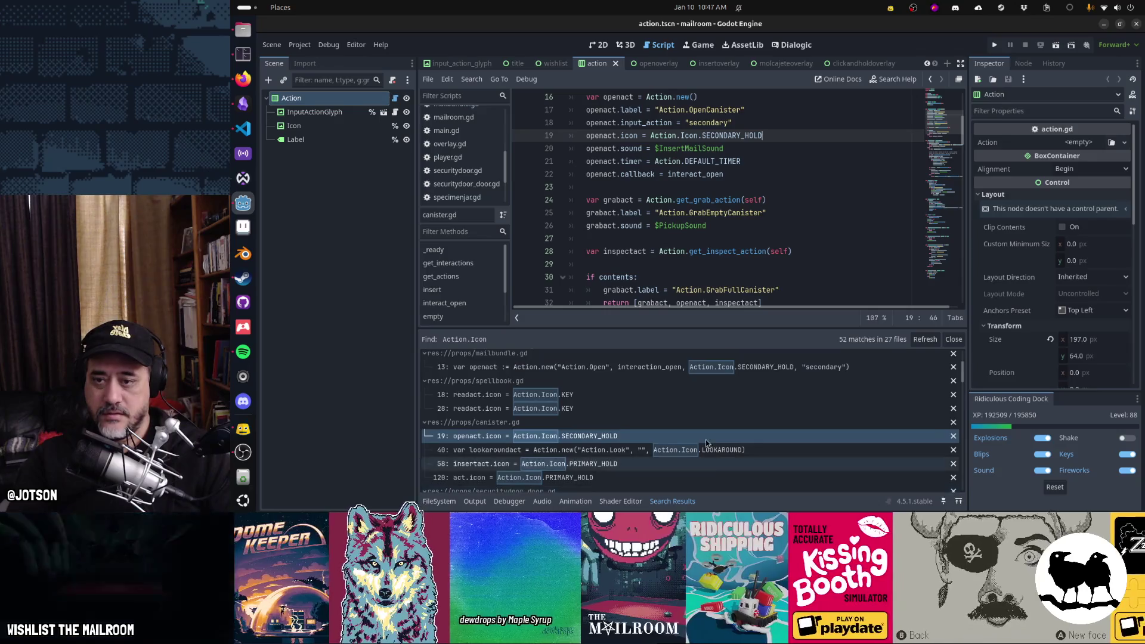
{"action": "key", "text": "ctrl+x"}
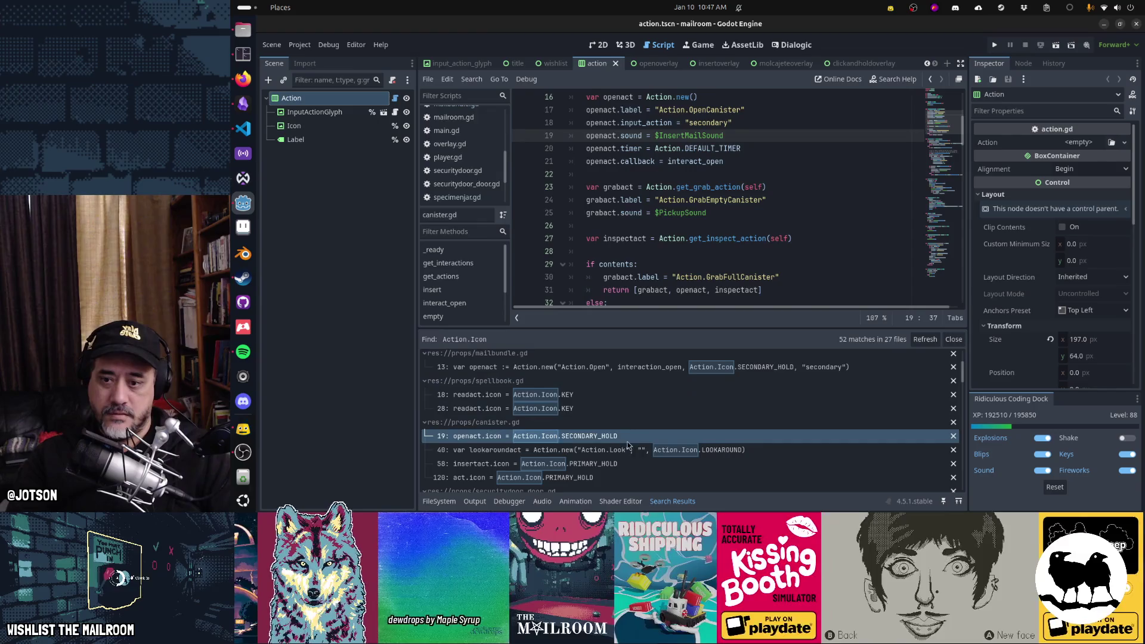
{"action": "left_click", "coordinate": [686, 449]}
{"action": "scroll", "coordinate": [769, 218], "scroll_direction": "down", "scroll_amount": 3}
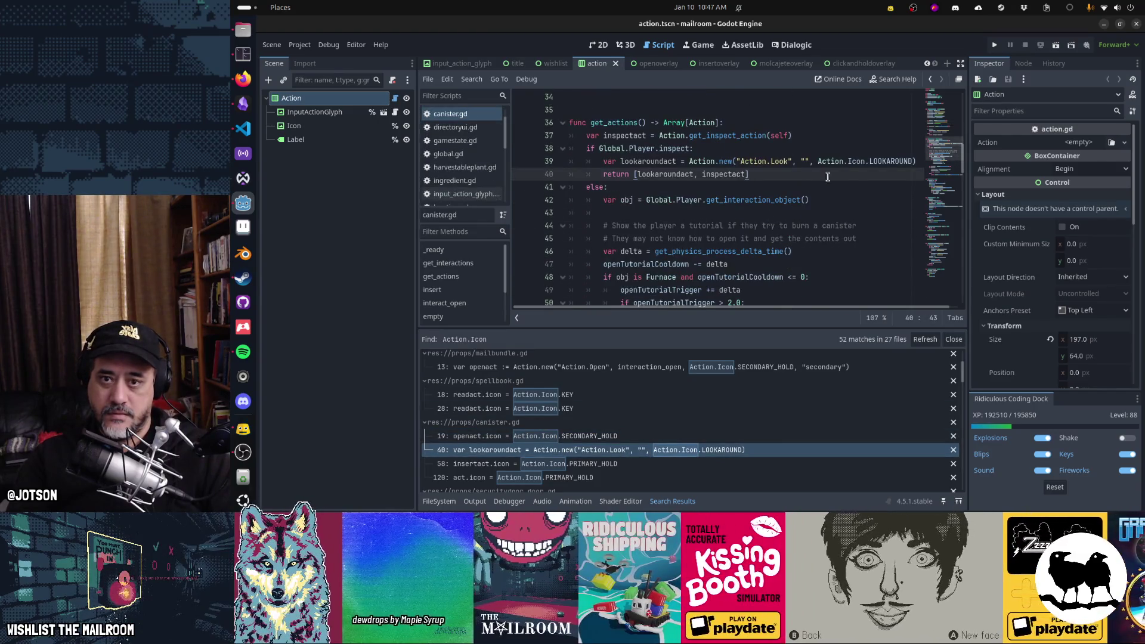
{"action": "double_click", "coordinate": [869, 161]}
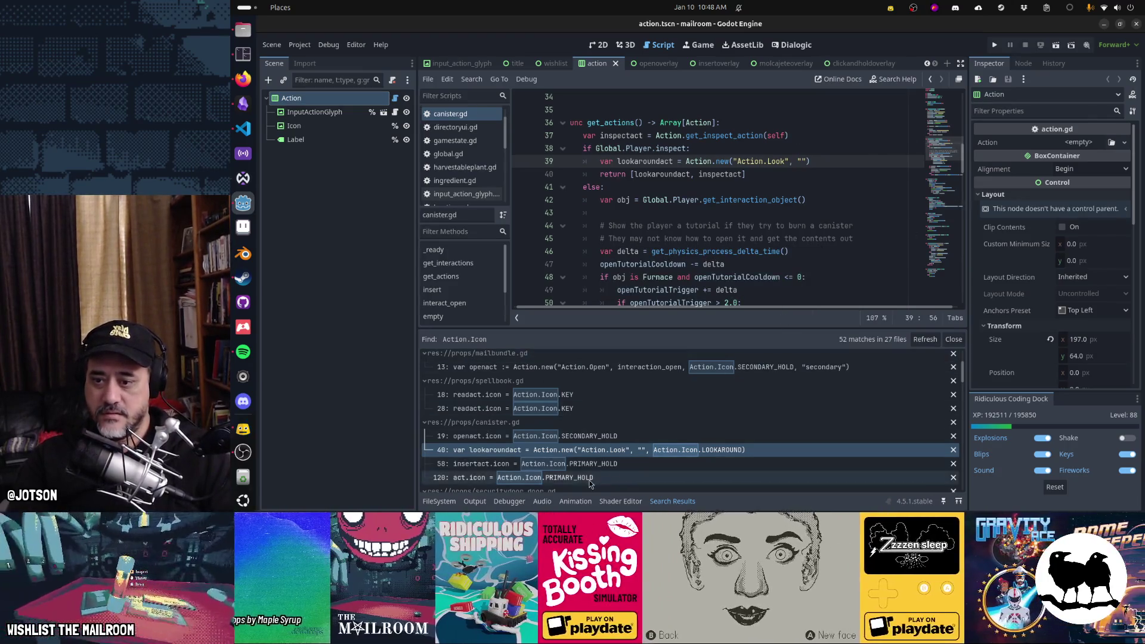
Cut the insertact and line-120 act.icon lines from canister.gd and save it.
{"action": "left_click", "coordinate": [626, 463]}
{"action": "scroll", "coordinate": [741, 195], "scroll_direction": "down", "scroll_amount": 1}
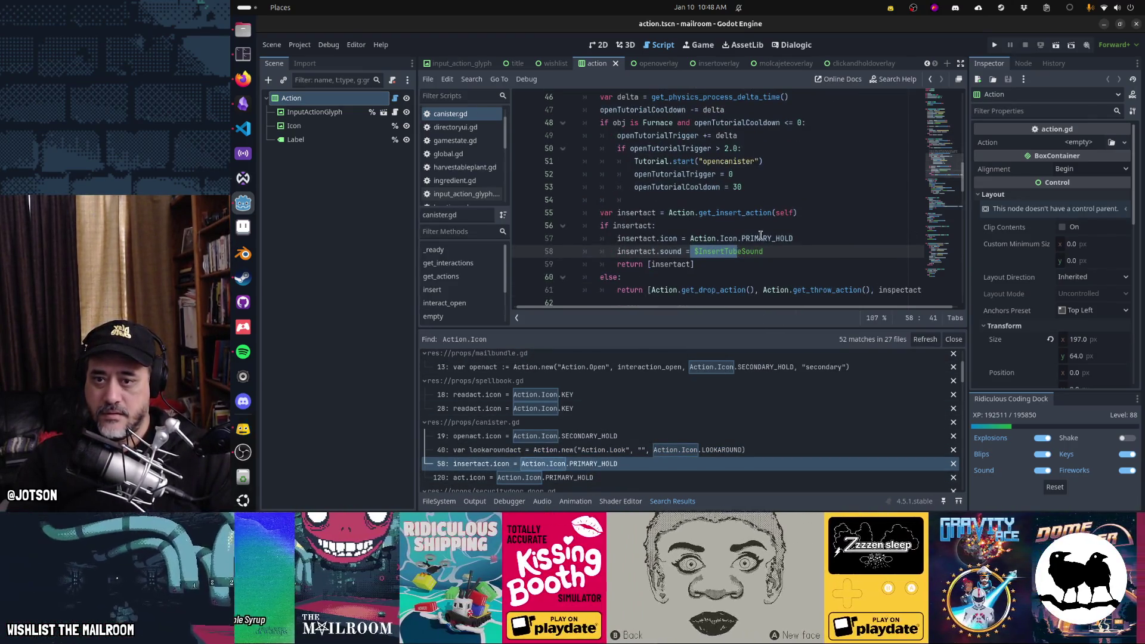
{"action": "key", "text": "ctrl+x"}
{"action": "left_click", "coordinate": [513, 477]}
{"action": "scroll", "coordinate": [751, 253], "scroll_direction": "down", "scroll_amount": 2}
{"action": "left_click", "coordinate": [757, 186]}
{"action": "key", "text": "ctrl+x"}
{"action": "key", "text": "ctrl+s"}
{"action": "scroll", "coordinate": [664, 437], "scroll_direction": "down", "scroll_amount": 3}
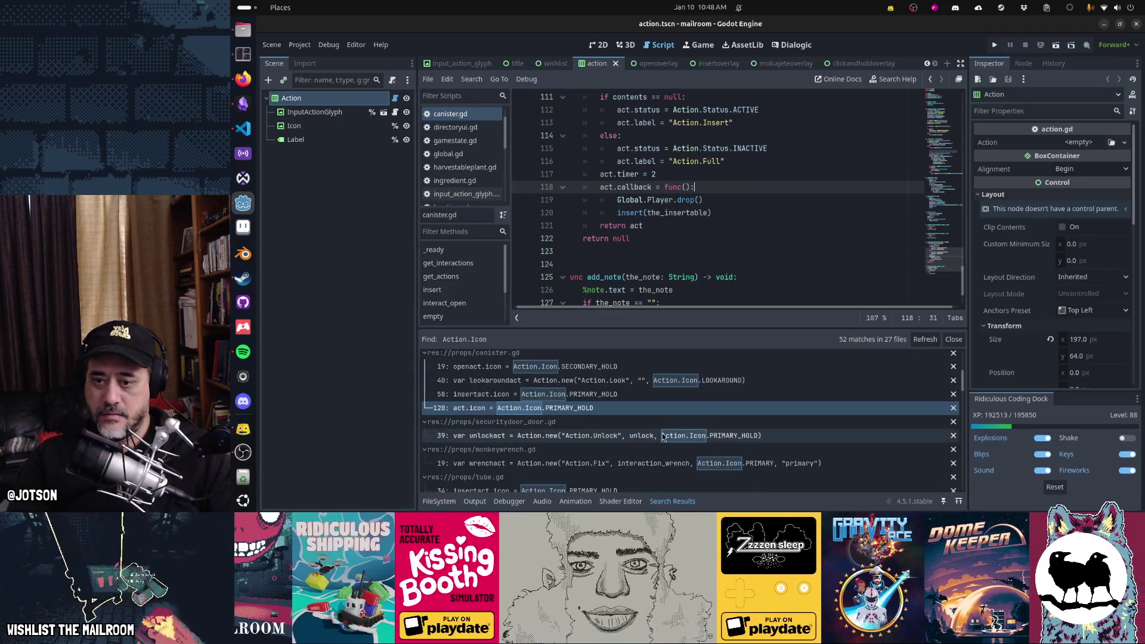
{"action": "left_click", "coordinate": [664, 437]}
Strip the icon arguments from the Action.Unlock call and monkeywrench.gd line 19, then save.
{"action": "left_click", "coordinate": [813, 98]}
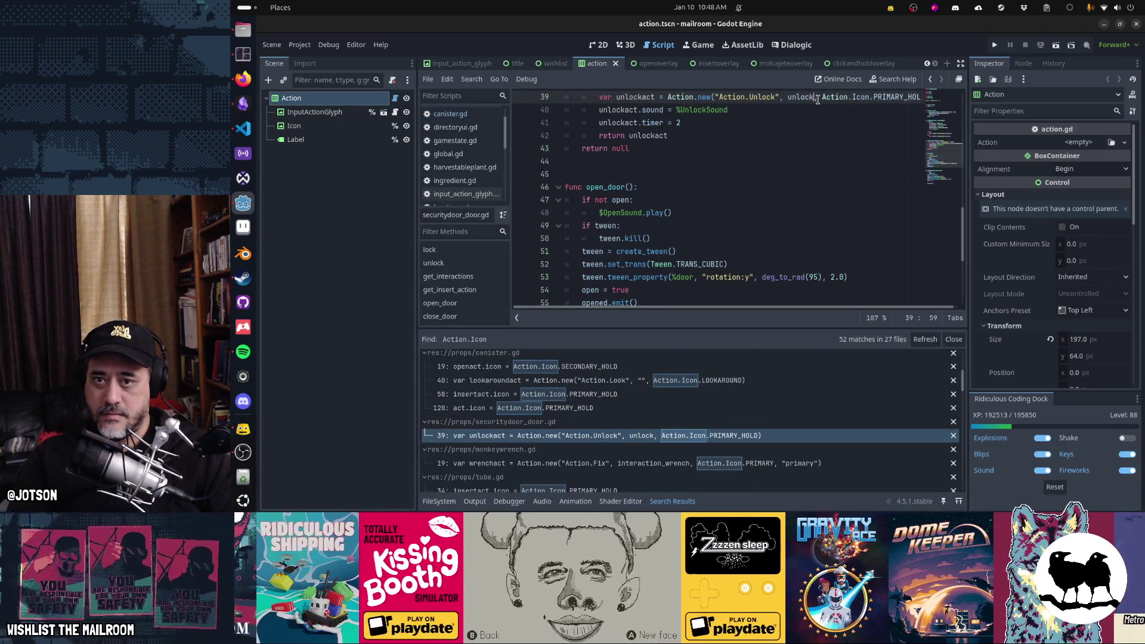
{"action": "key", "text": "shift+End"}
{"action": "key", "text": "BackSpace"}
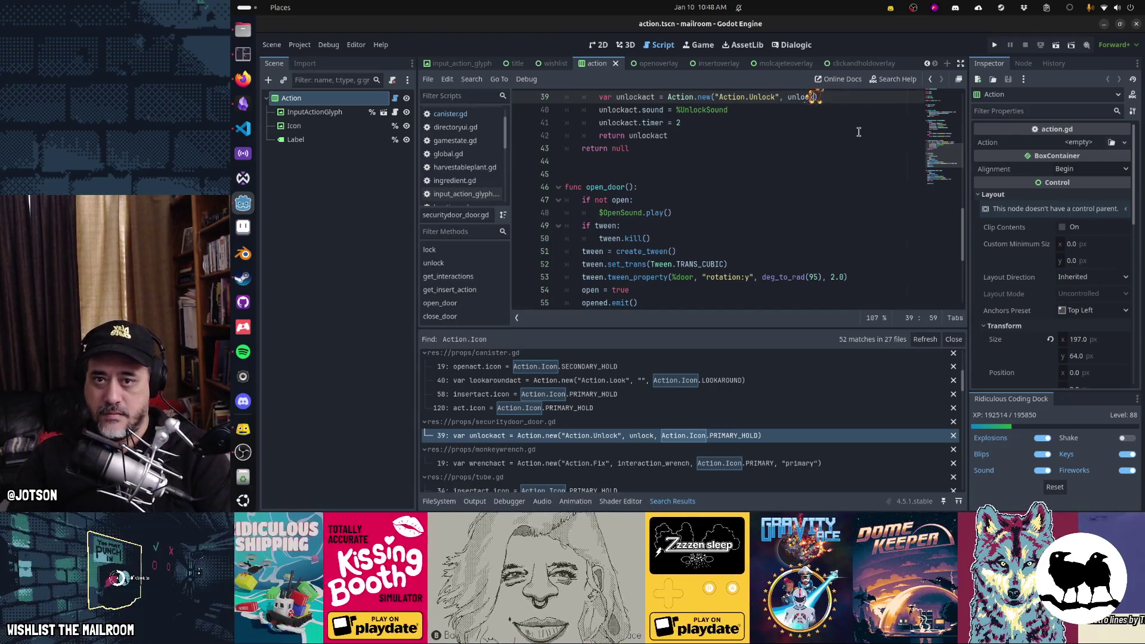
{"action": "left_click", "coordinate": [715, 463]}
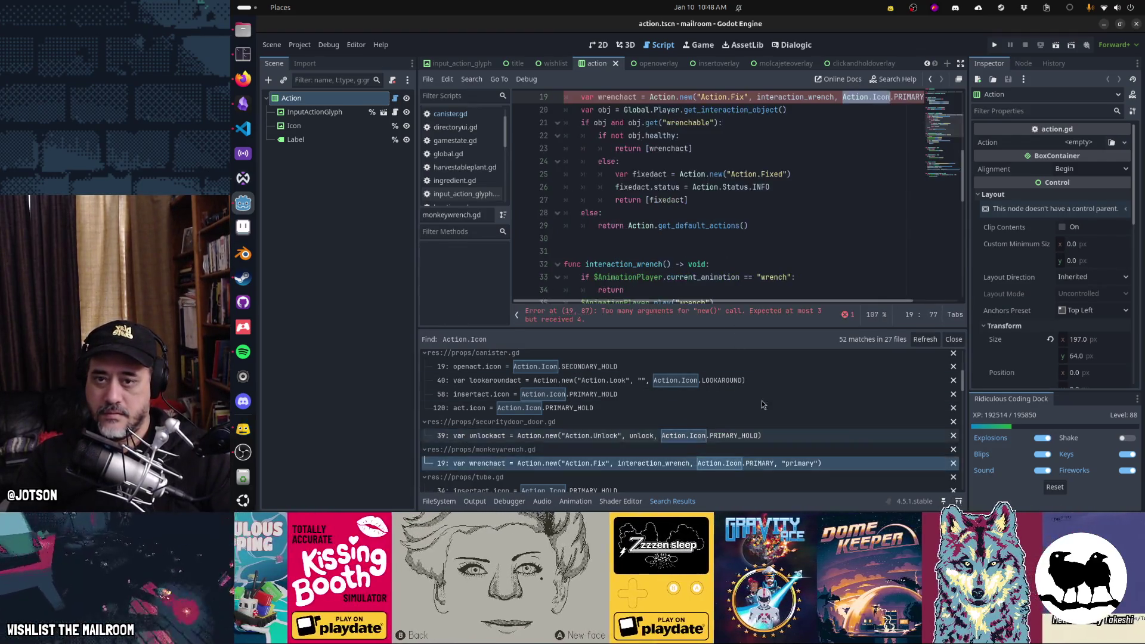
{"action": "key", "text": "ctrl+shift+Right"}
{"action": "key", "text": "ctrl+shift+Right"}
{"action": "key", "text": "ctrl+shift+Right"}
{"action": "key", "text": "Delete"}
{"action": "key", "text": "ctrl+s"}
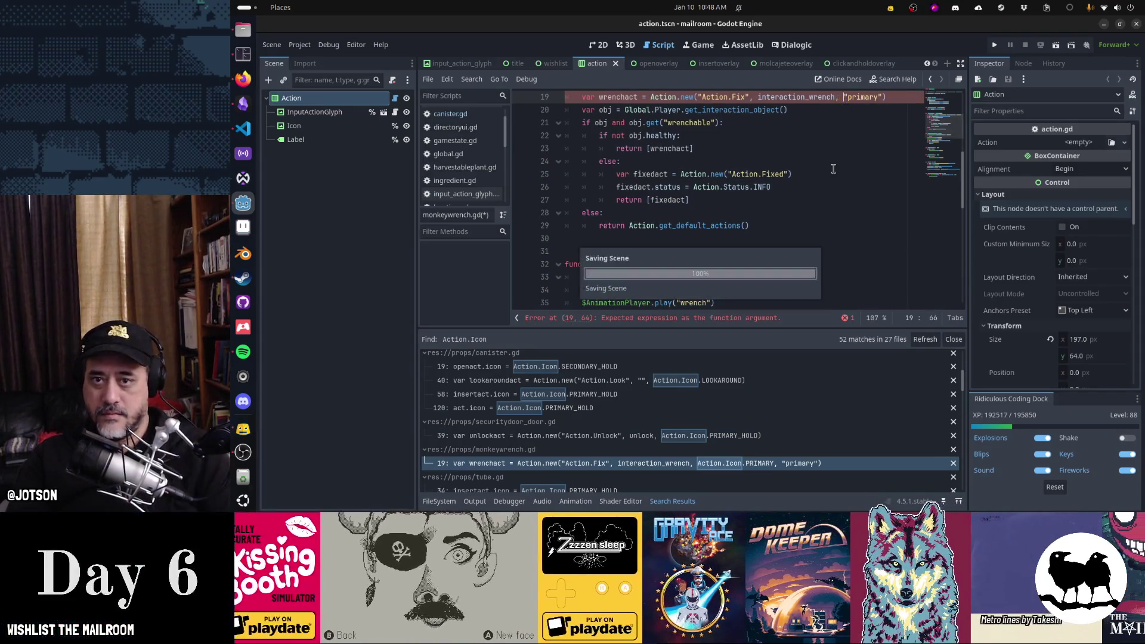
Remove the act.icon assignment lines at lines 57 and 62 of tube.gd.
{"action": "scroll", "coordinate": [657, 408], "scroll_direction": "down", "scroll_amount": 3}
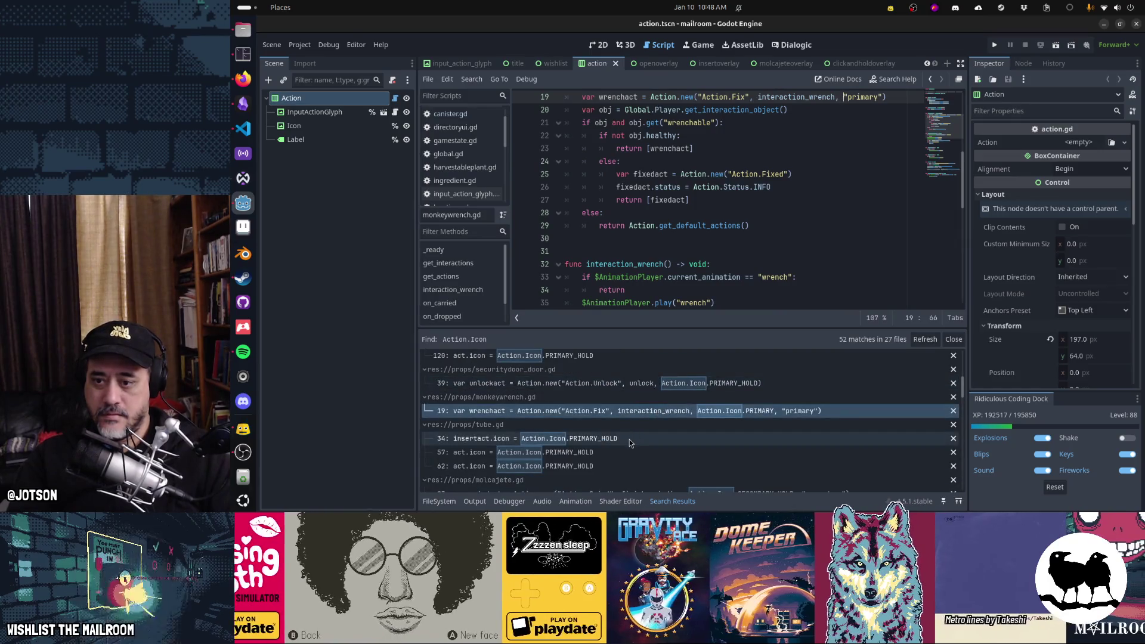
{"action": "left_click", "coordinate": [628, 439]}
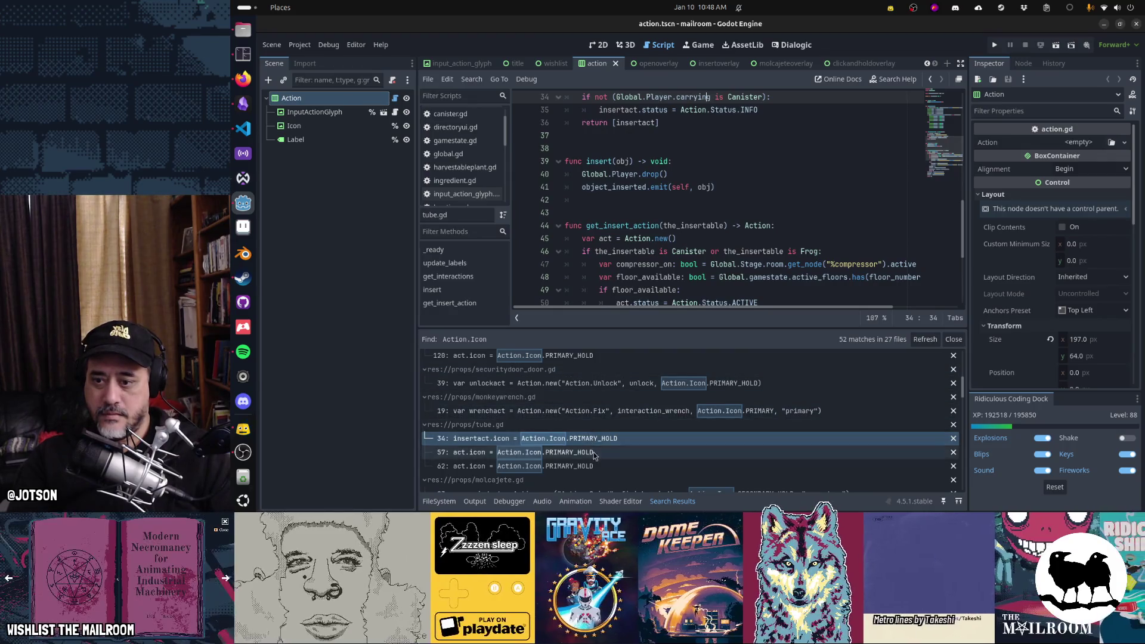
{"action": "left_click", "coordinate": [593, 452]}
{"action": "scroll", "coordinate": [750, 214], "scroll_direction": "down", "scroll_amount": 2}
{"action": "left_click", "coordinate": [729, 200]}
{"action": "key", "text": "ctrl+x"}
{"action": "left_click", "coordinate": [561, 466]}
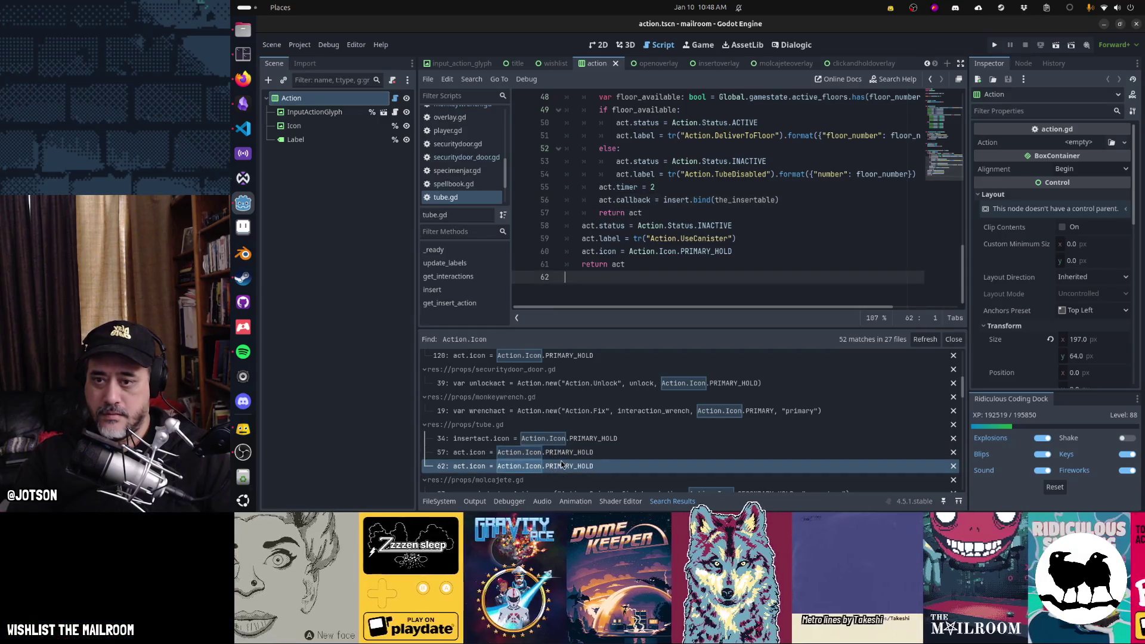
{"action": "left_click", "coordinate": [711, 251]}
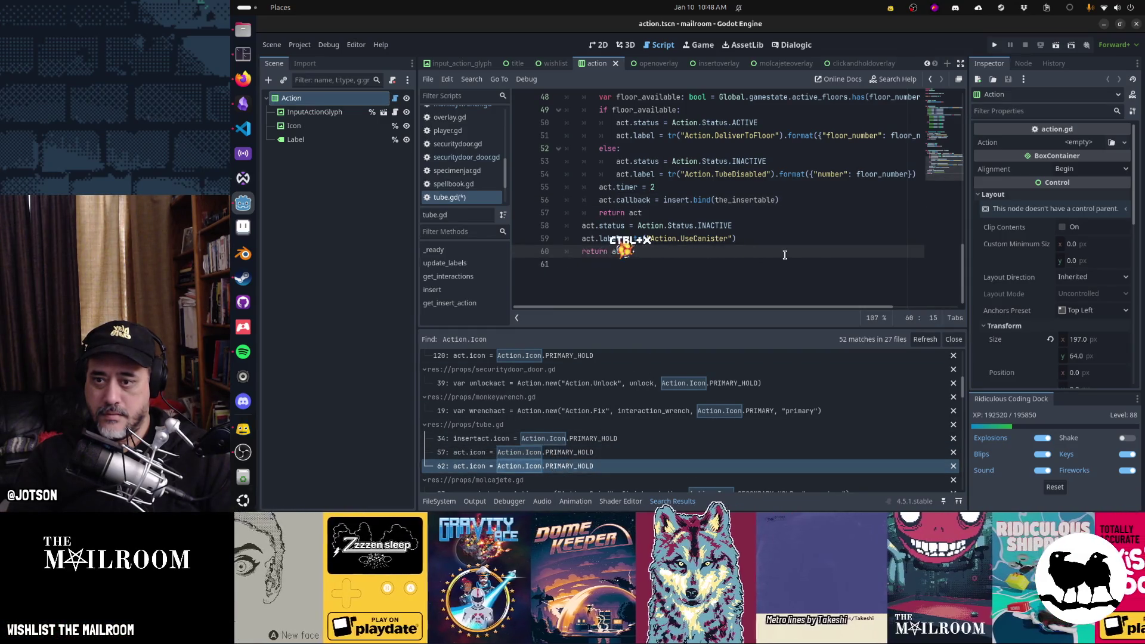
{"action": "scroll", "coordinate": [624, 427], "scroll_direction": "down", "scroll_amount": 3}
In molcajete.gd, drop the Grind and Dump icon arguments and cut the insert icon line.
{"action": "left_click", "coordinate": [635, 406]}
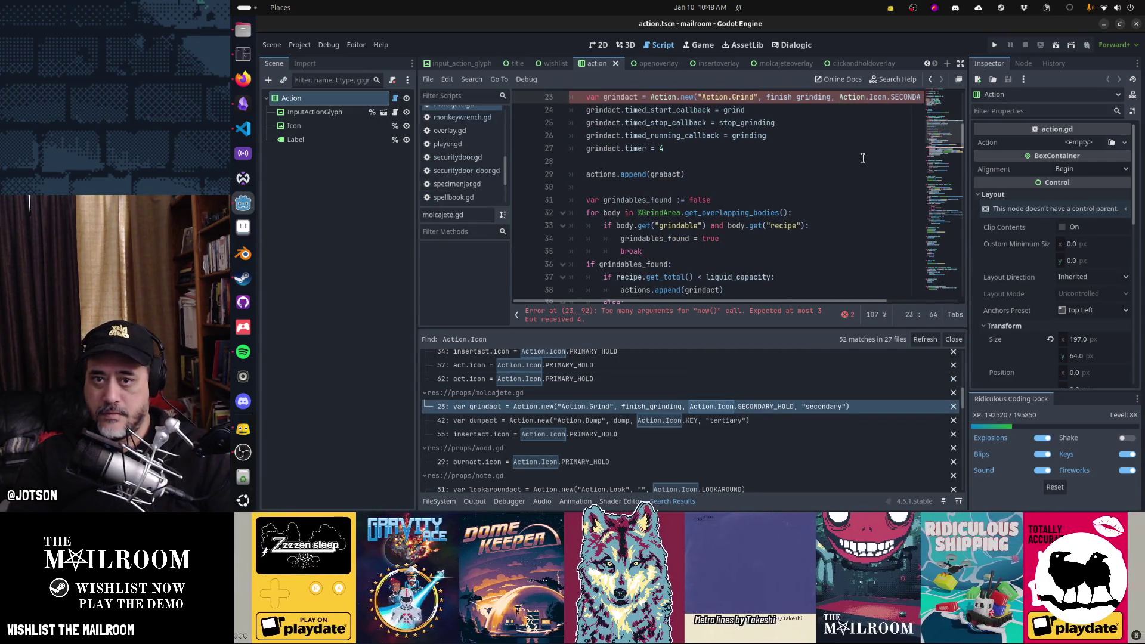
{"action": "key", "text": "ctrl+shift+Right"}
{"action": "key", "text": "ctrl+shift+Right"}
{"action": "key", "text": "ctrl+shift+Right"}
{"action": "key", "text": "Delete"}
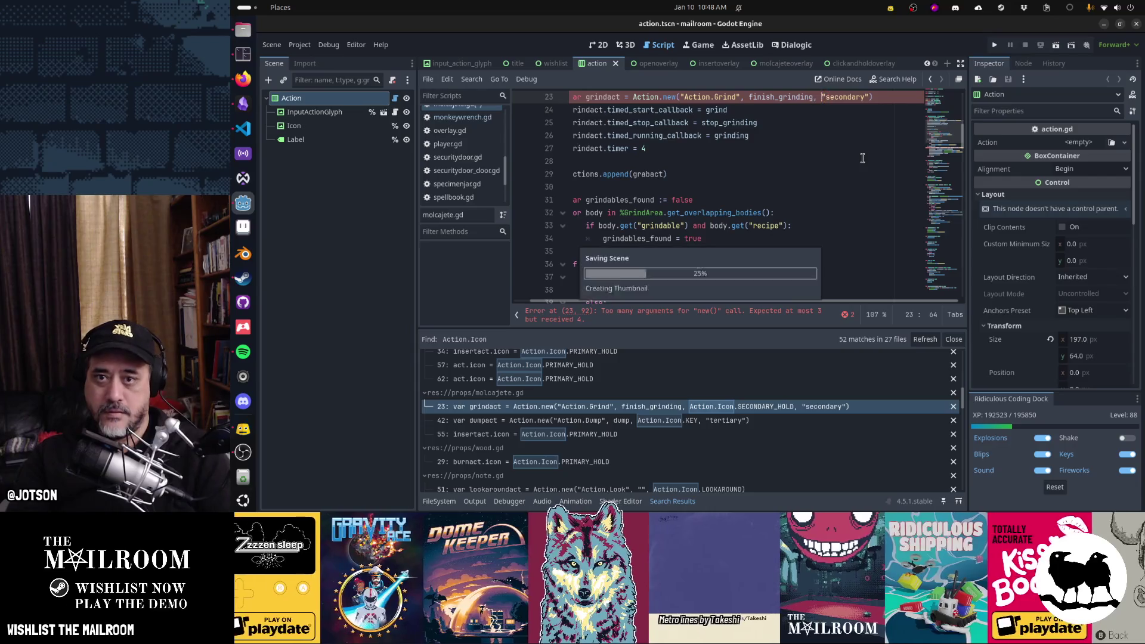
{"action": "left_click", "coordinate": [662, 421]}
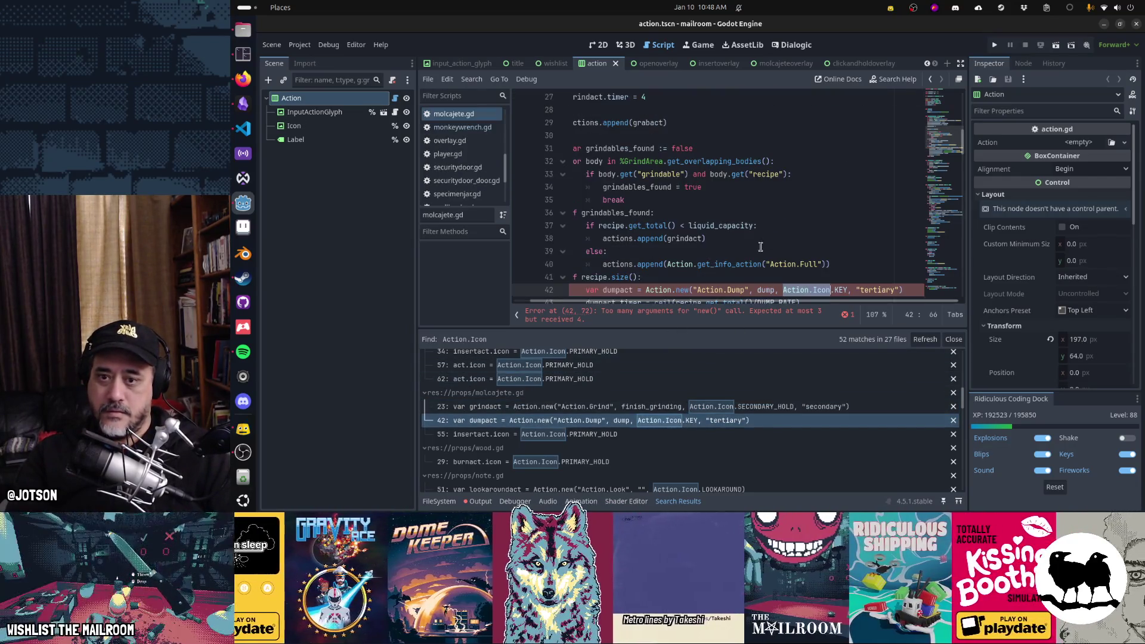
{"action": "scroll", "coordinate": [817, 254], "scroll_direction": "down", "scroll_amount": 1}
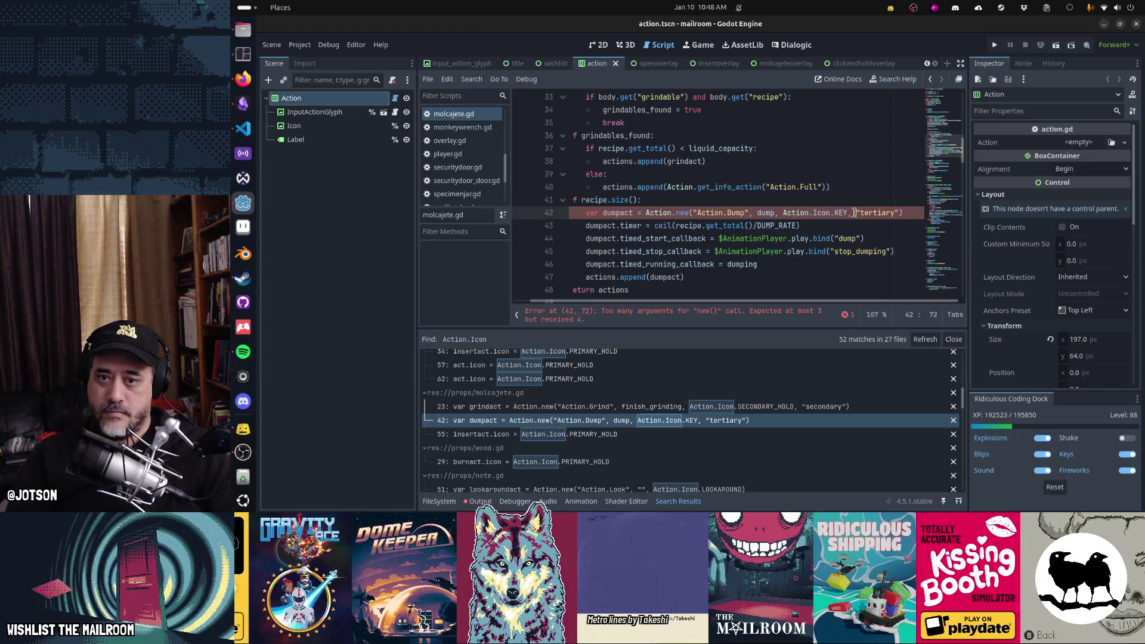
{"action": "key", "text": "Delete"}
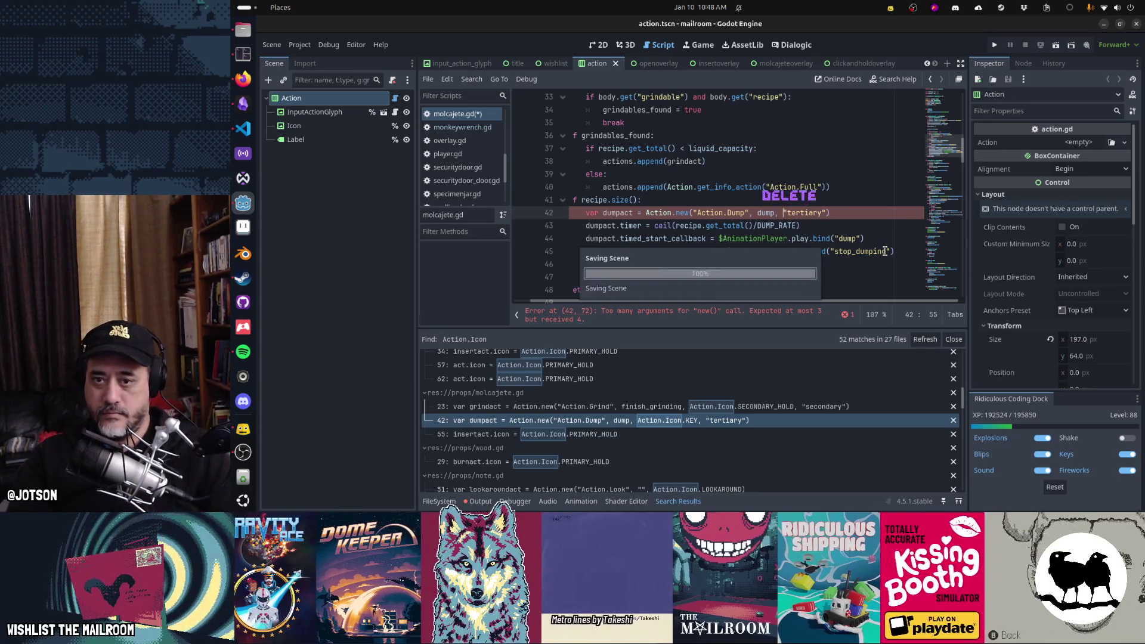
{"action": "left_click", "coordinate": [660, 435]}
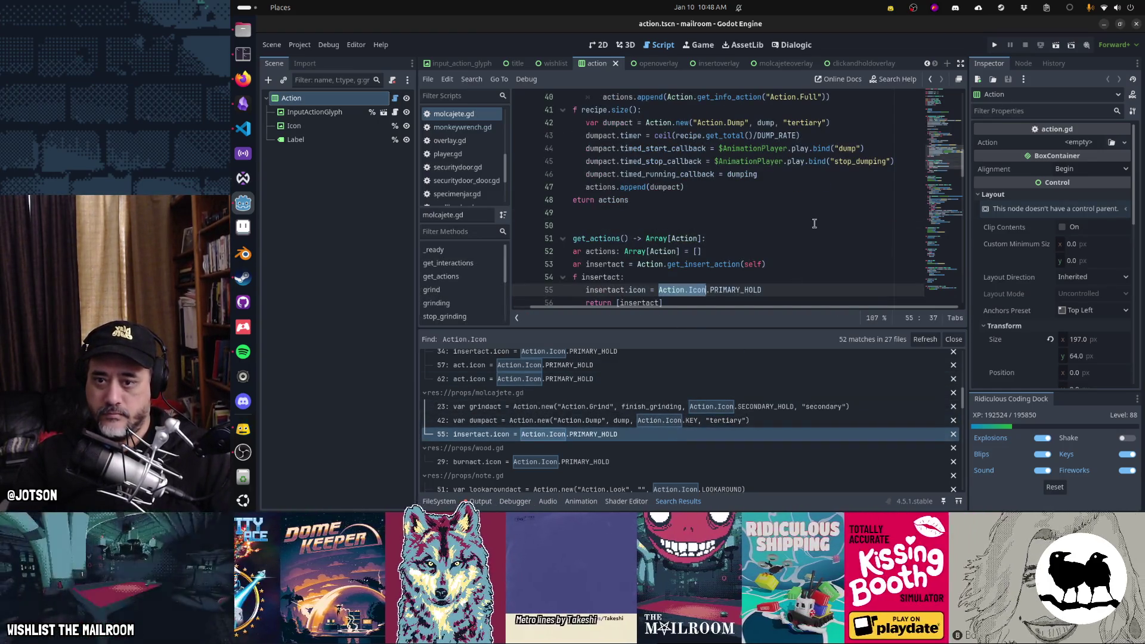
{"action": "scroll", "coordinate": [814, 223], "scroll_direction": "down", "scroll_amount": 3}
{"action": "key", "text": "ctrl+x"}
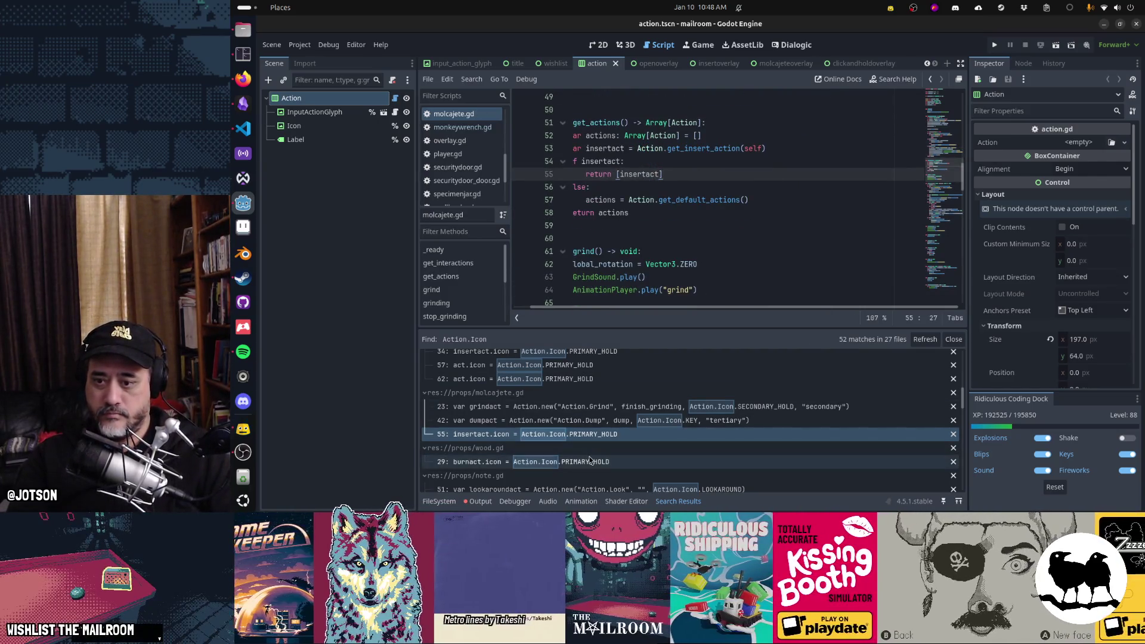
Cut the burn action's icon assignment line from wood.gd.
{"action": "left_click", "coordinate": [587, 462]}
{"action": "key", "text": "ctrl+x"}
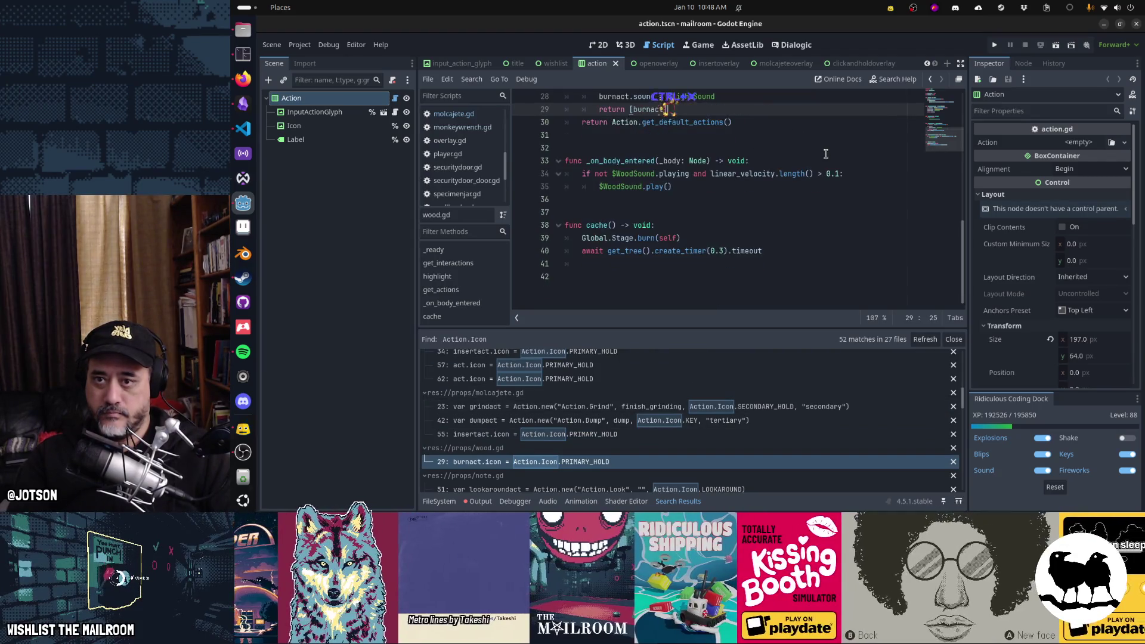
{"action": "scroll", "coordinate": [699, 434], "scroll_direction": "down", "scroll_amount": 2}
Remove note.gd's Look and Flip icon arguments and its insertact.icon line, saving the file.
{"action": "left_click", "coordinate": [716, 432]}
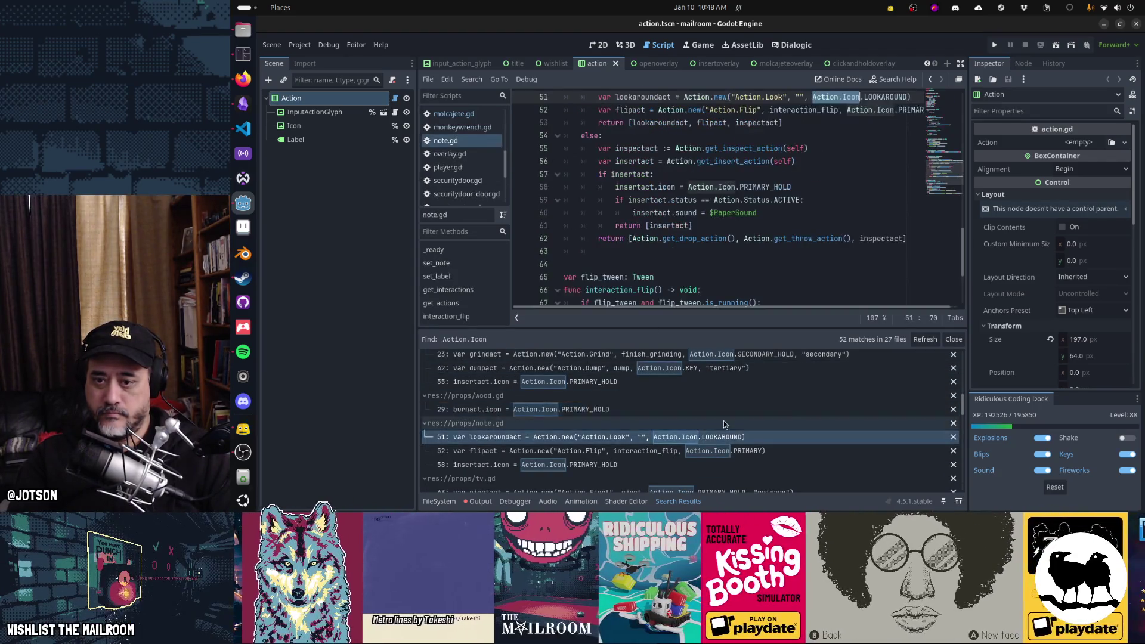
{"action": "left_click", "coordinate": [801, 97]}
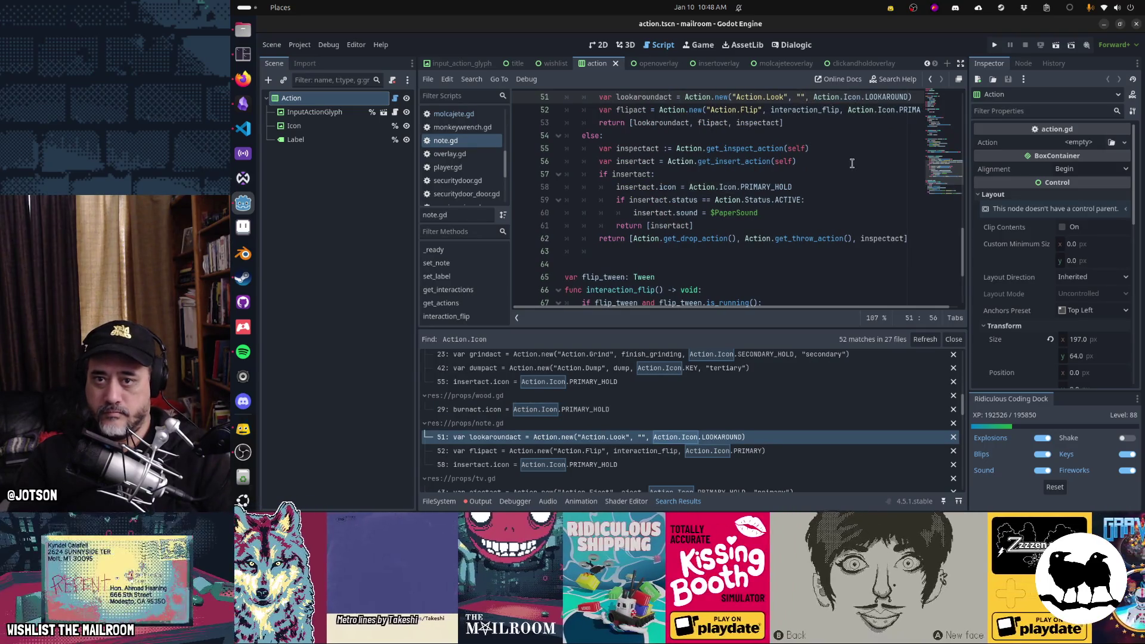
{"action": "key", "text": "shift+End"}
{"action": "key", "text": "Delete"}
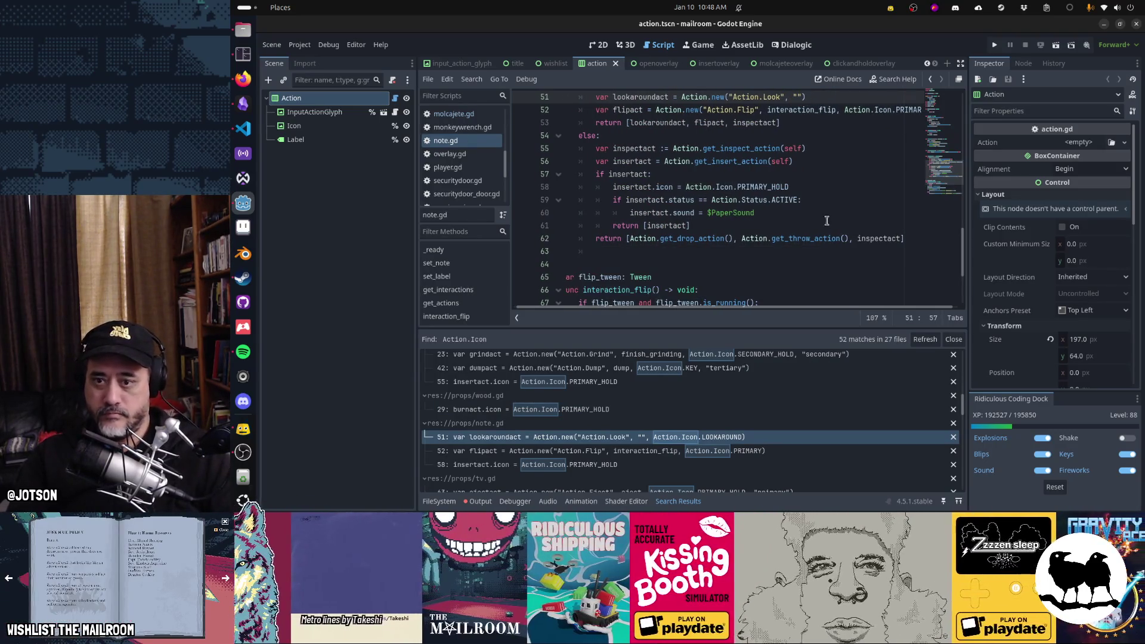
{"action": "left_click", "coordinate": [782, 450]}
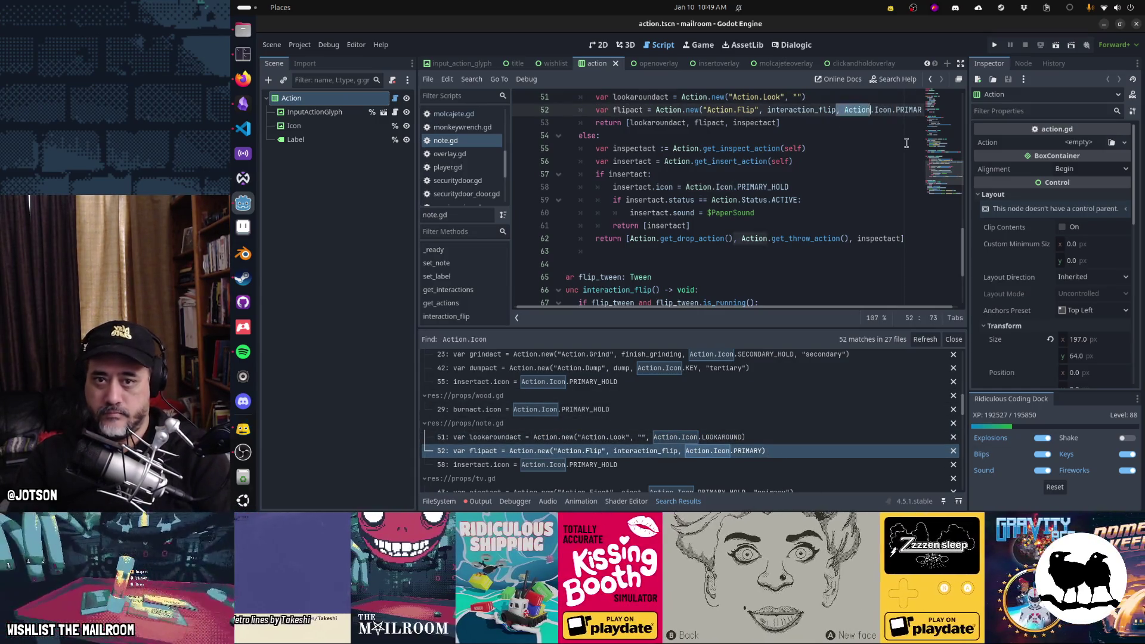
{"action": "key", "text": "shift+End"}
{"action": "key", "text": "ctrl+s"}
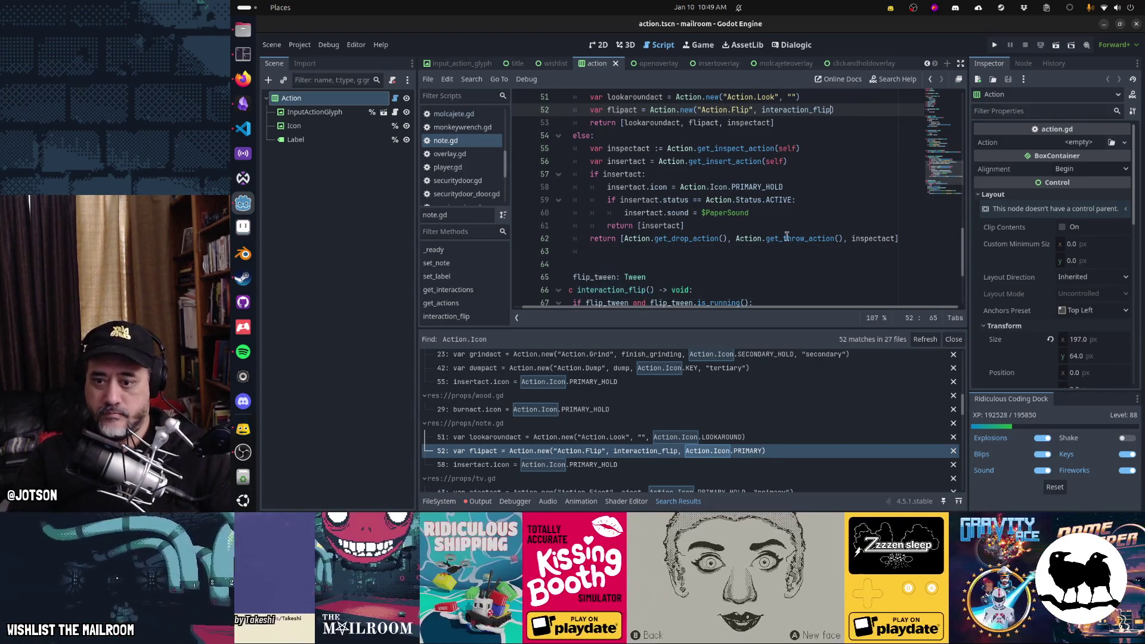
{"action": "left_click", "coordinate": [600, 464]}
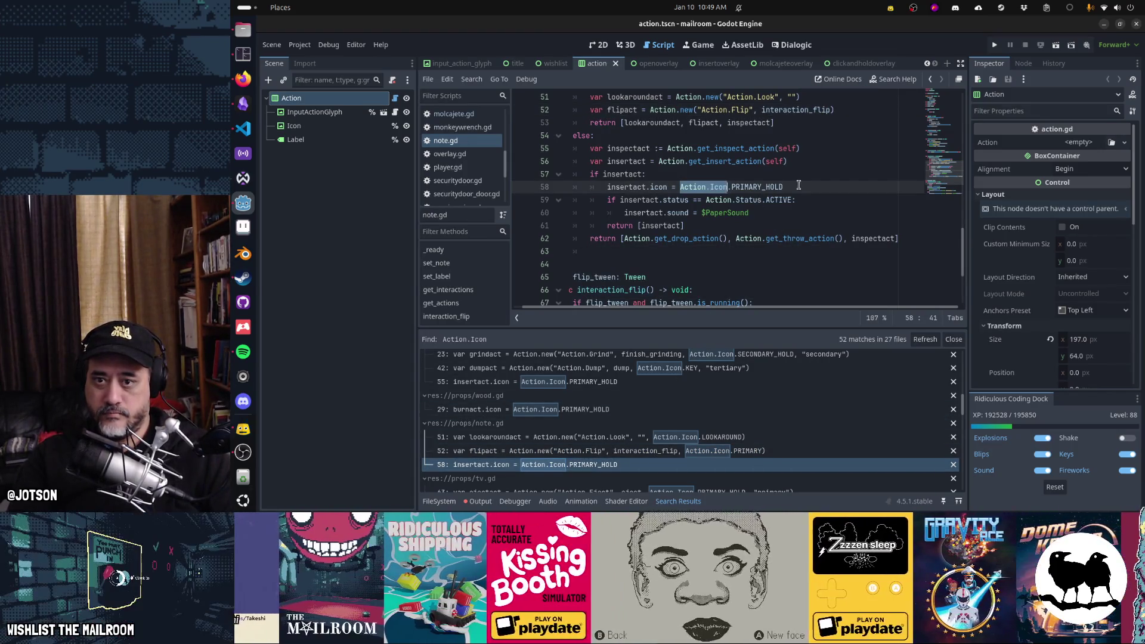
{"action": "left_click", "coordinate": [798, 185]}
{"action": "key", "text": "ctrl+x"}
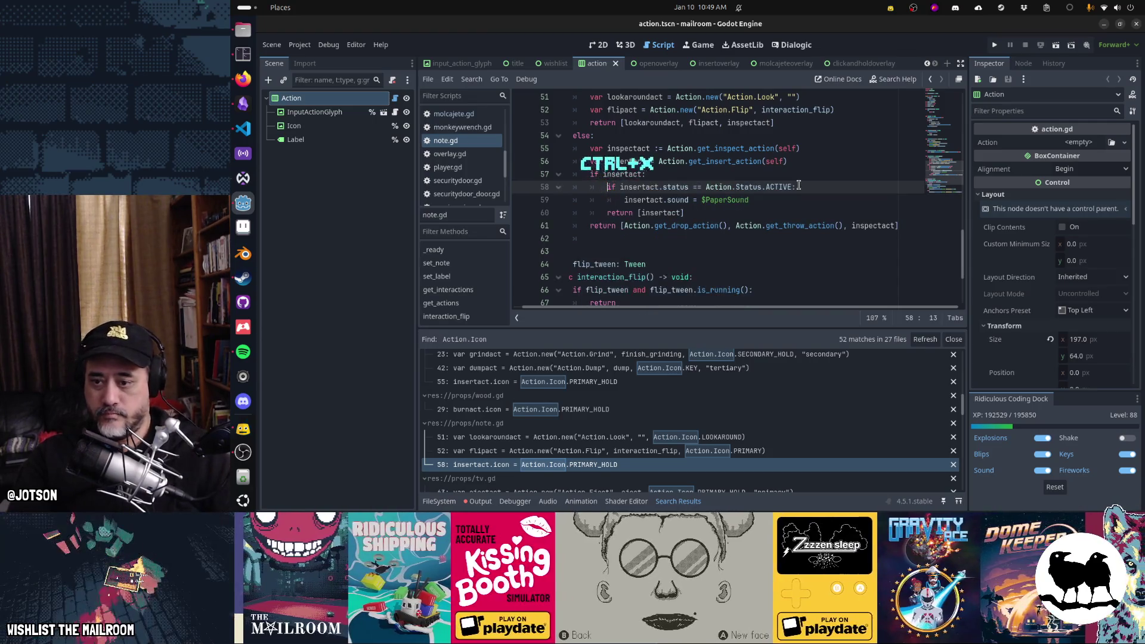
{"action": "left_click", "coordinate": [655, 442]}
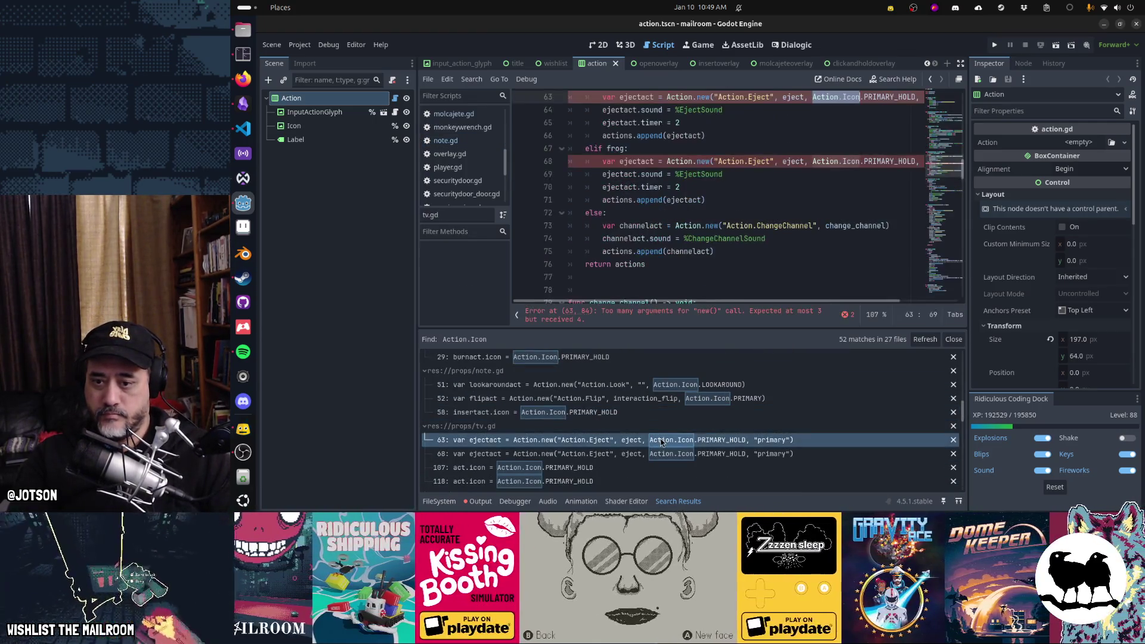
In tv.gd, cut the line 107 icon line and drop both Eject actions' icon arguments; save.
{"action": "scroll", "coordinate": [661, 442], "scroll_direction": "down", "scroll_amount": 2}
{"action": "left_click", "coordinate": [614, 430]}
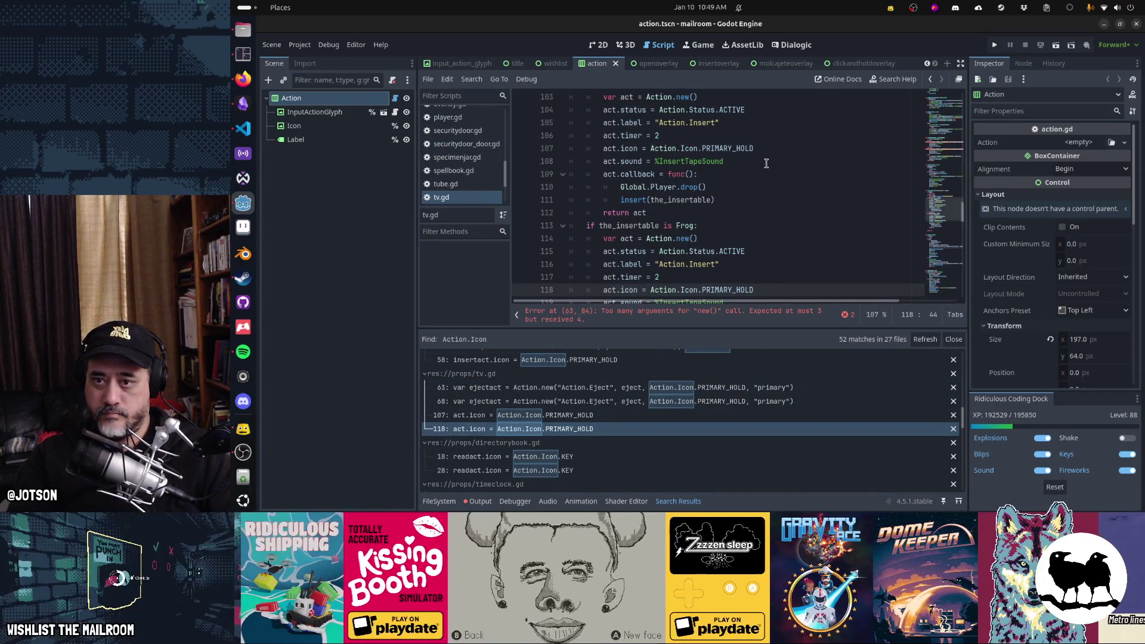
{"action": "left_click", "coordinate": [763, 150]}
{"action": "key", "text": "ctrl+x"}
{"action": "left_click", "coordinate": [625, 401]}
{"action": "scroll", "coordinate": [830, 183], "scroll_direction": "up", "scroll_amount": 2}
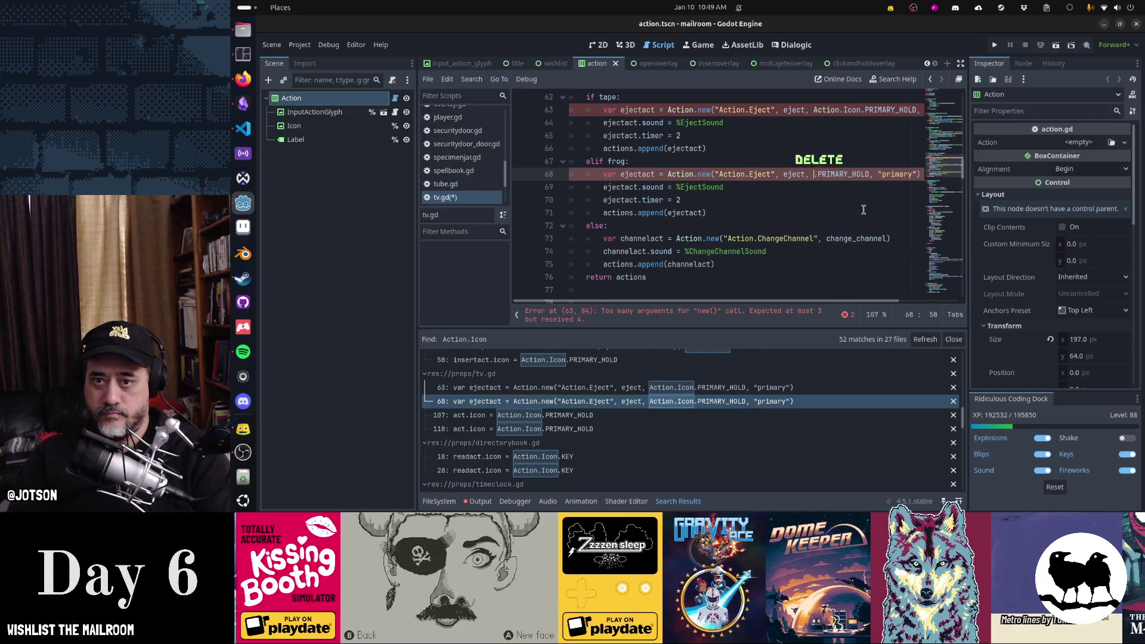
{"action": "key", "text": "shift+End"}
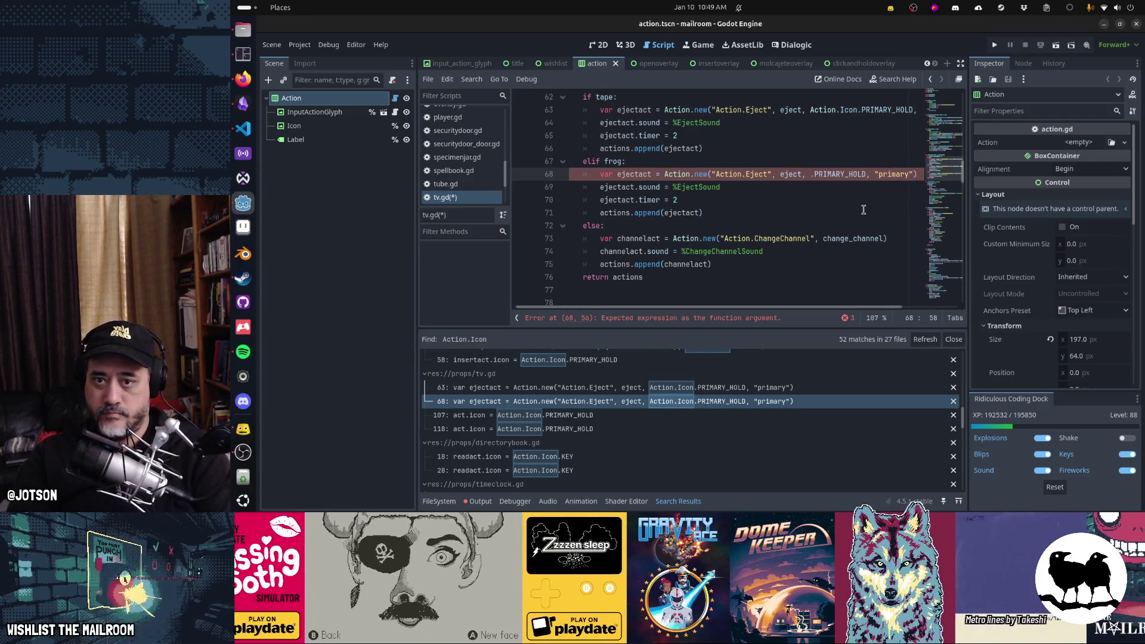
{"action": "key", "text": "Delete"}
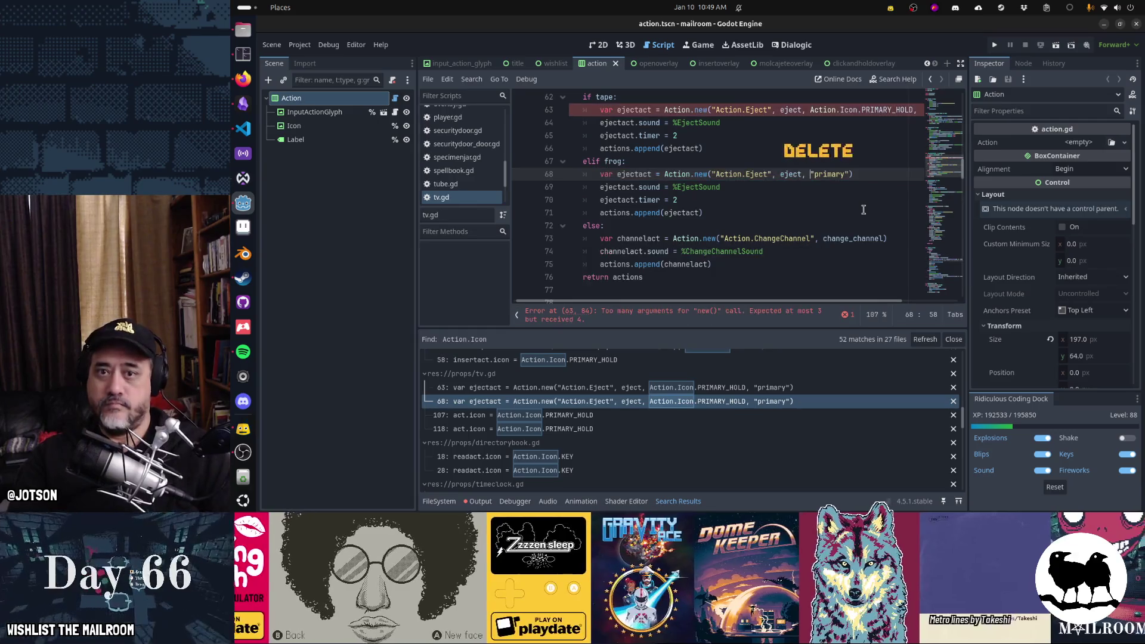
{"action": "key", "text": "ctrl+s"}
{"action": "left_click", "coordinate": [812, 111]}
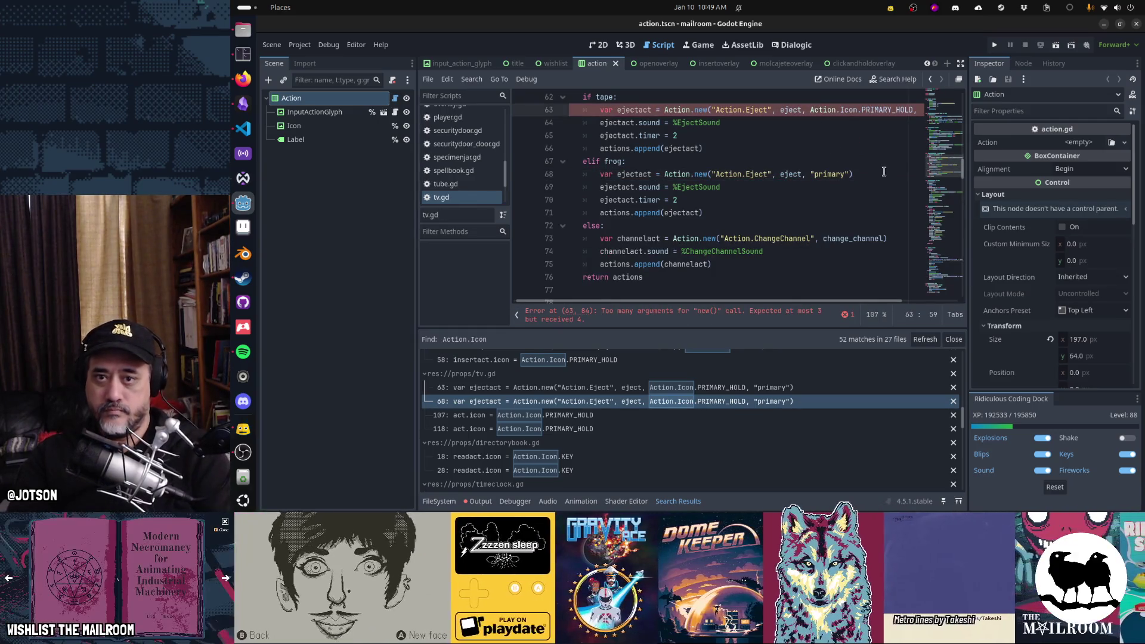
{"action": "key", "text": "ctrl+shift+Right"}
{"action": "key", "text": "ctrl+s"}
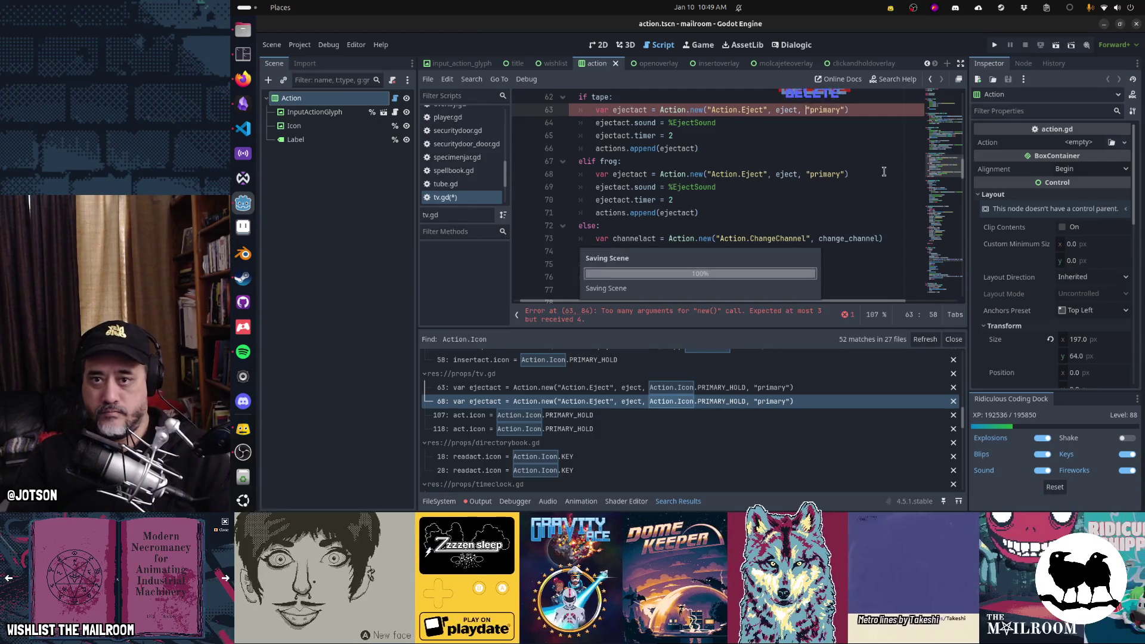
{"action": "left_click", "coordinate": [582, 417]}
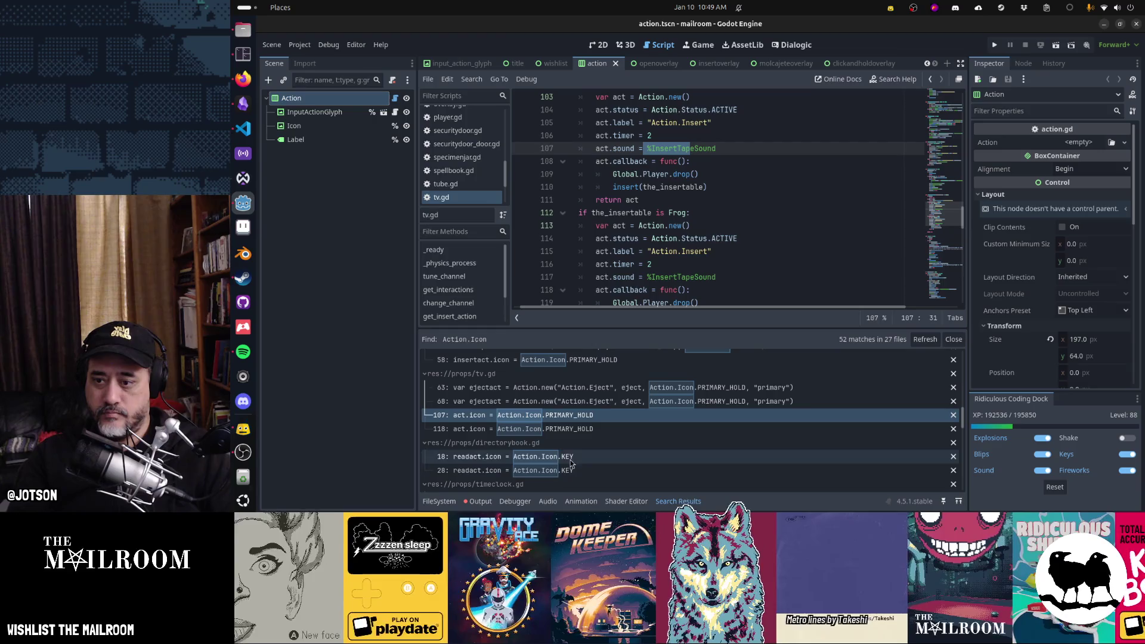
Cut both KEY icon assignment lines (lines 28 and 18) from directorybook.gd.
{"action": "left_click", "coordinate": [572, 471]}
{"action": "key", "text": "ctrl+x"}
{"action": "left_click", "coordinate": [590, 456]}
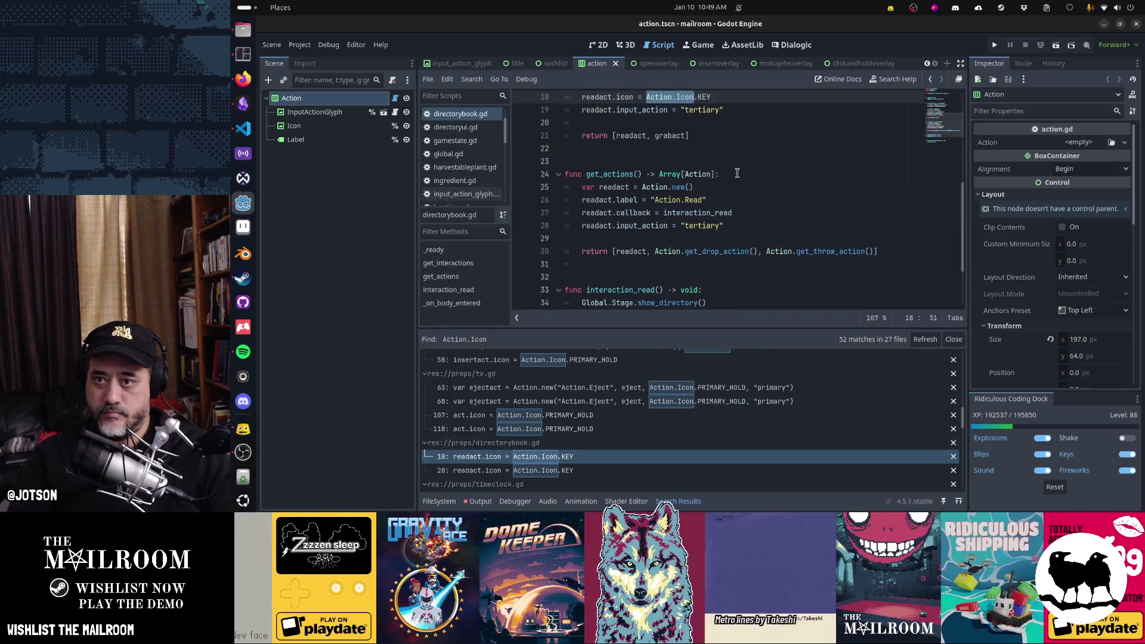
{"action": "key", "text": "ctrl+x"}
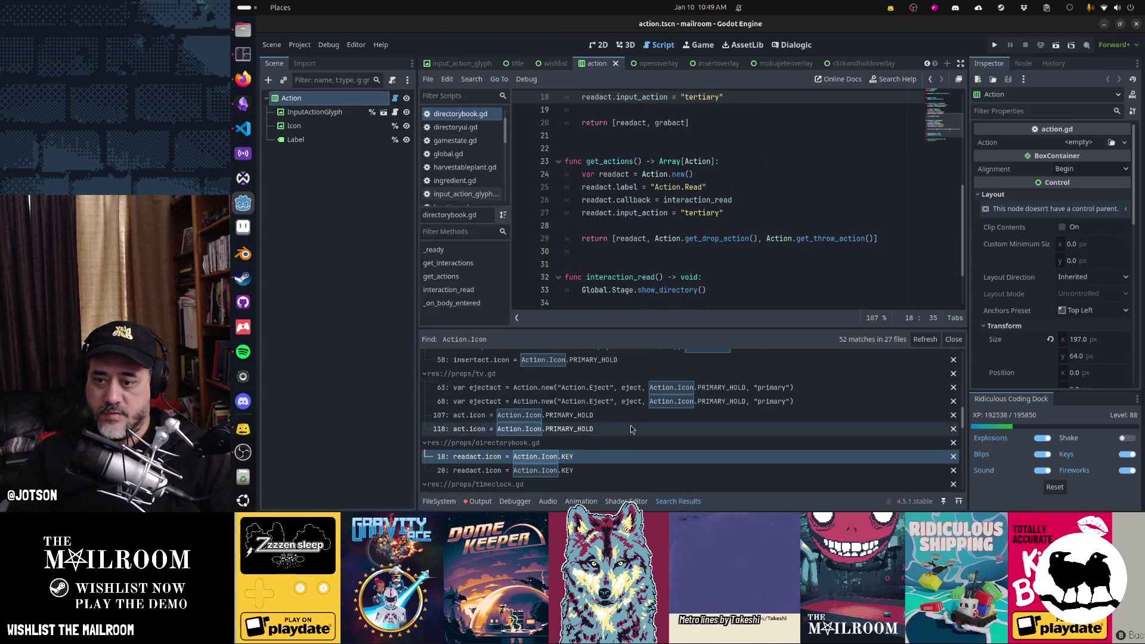
{"action": "scroll", "coordinate": [631, 428], "scroll_direction": "down", "scroll_amount": 3}
Cut the clockoutact.icon and clockinact.icon lines from timeclock.gd and save it.
{"action": "left_click", "coordinate": [624, 445]}
{"action": "left_click", "coordinate": [656, 460]}
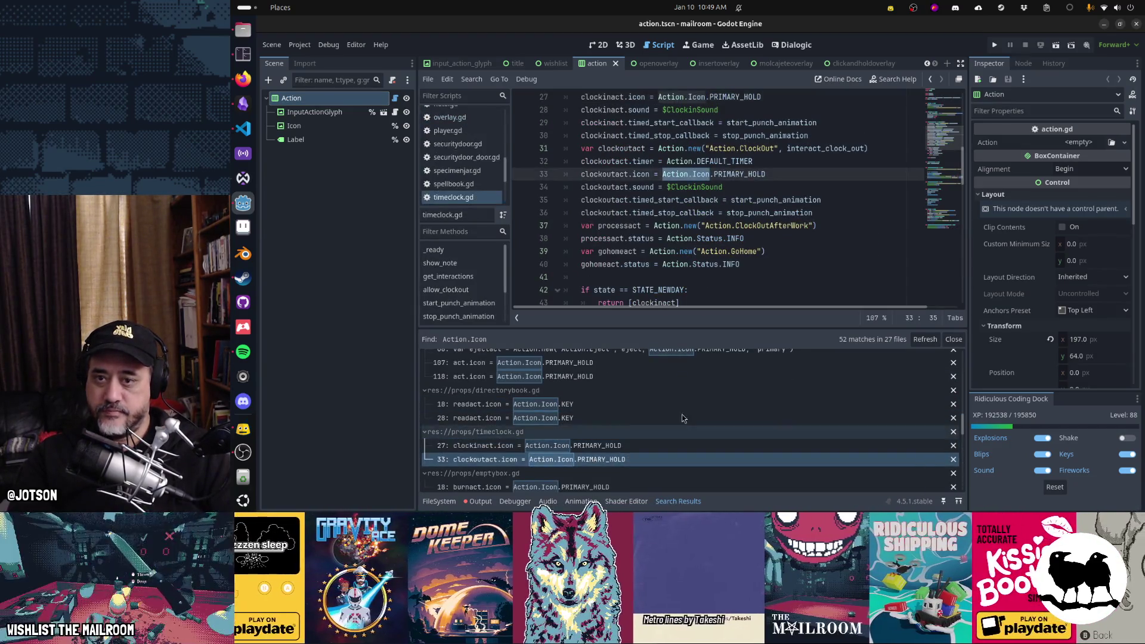
{"action": "key", "text": "ctrl+x"}
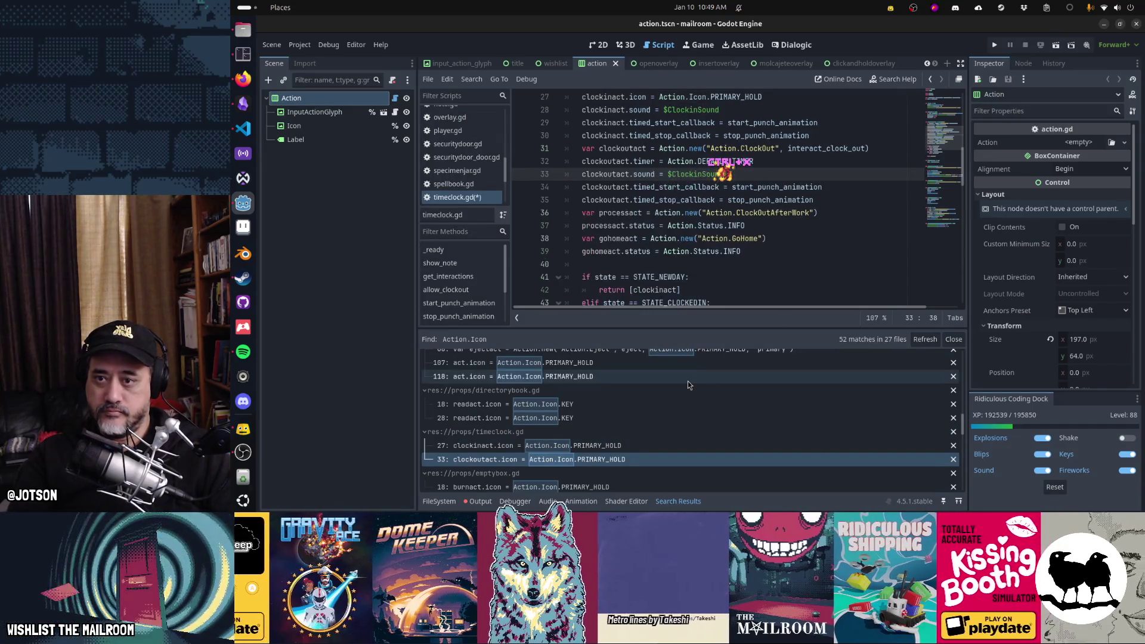
{"action": "key", "text": "ctrl+s"}
{"action": "left_click", "coordinate": [627, 446]}
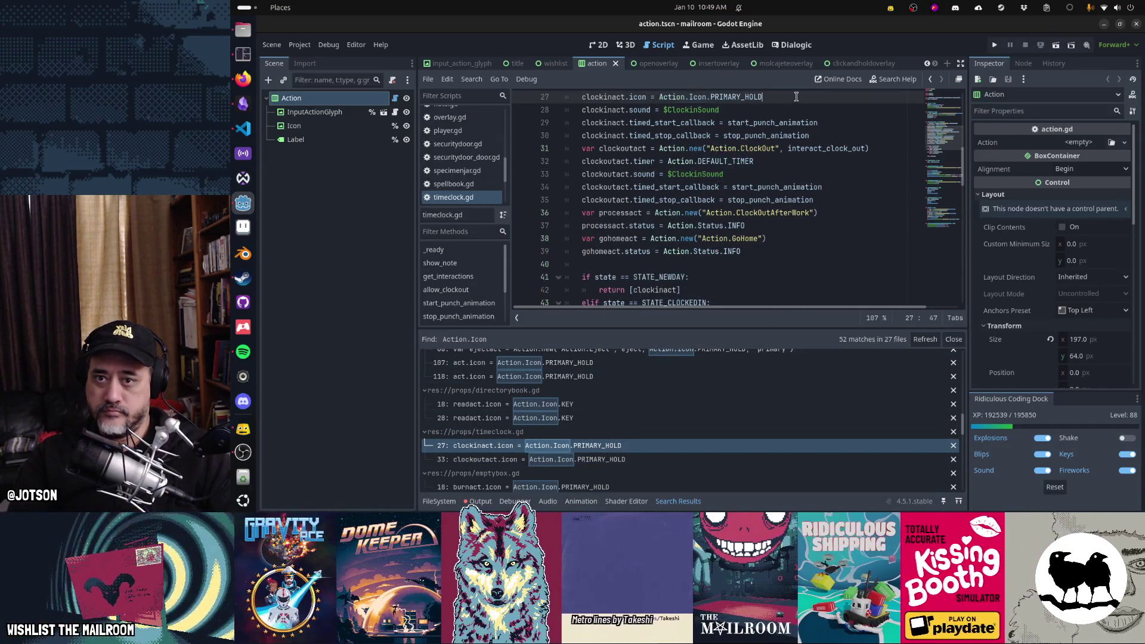
{"action": "key", "text": "ctrl+x"}
{"action": "scroll", "coordinate": [661, 412], "scroll_direction": "down", "scroll_amount": 3}
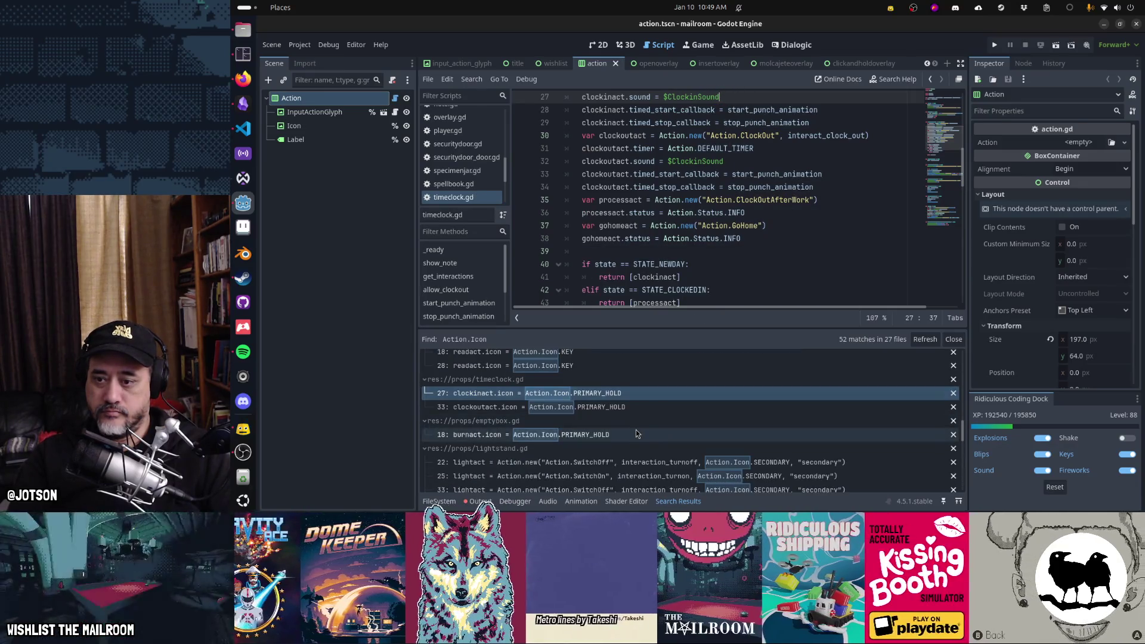
Cut emptybox.gd's burn icon line and delete lightstand.gd's four SECONDARY icon arguments, then save.
{"action": "left_click", "coordinate": [638, 432]}
{"action": "key", "text": "ctrl+x"}
{"action": "scroll", "coordinate": [660, 425], "scroll_direction": "down", "scroll_amount": 3}
{"action": "left_click", "coordinate": [659, 435]}
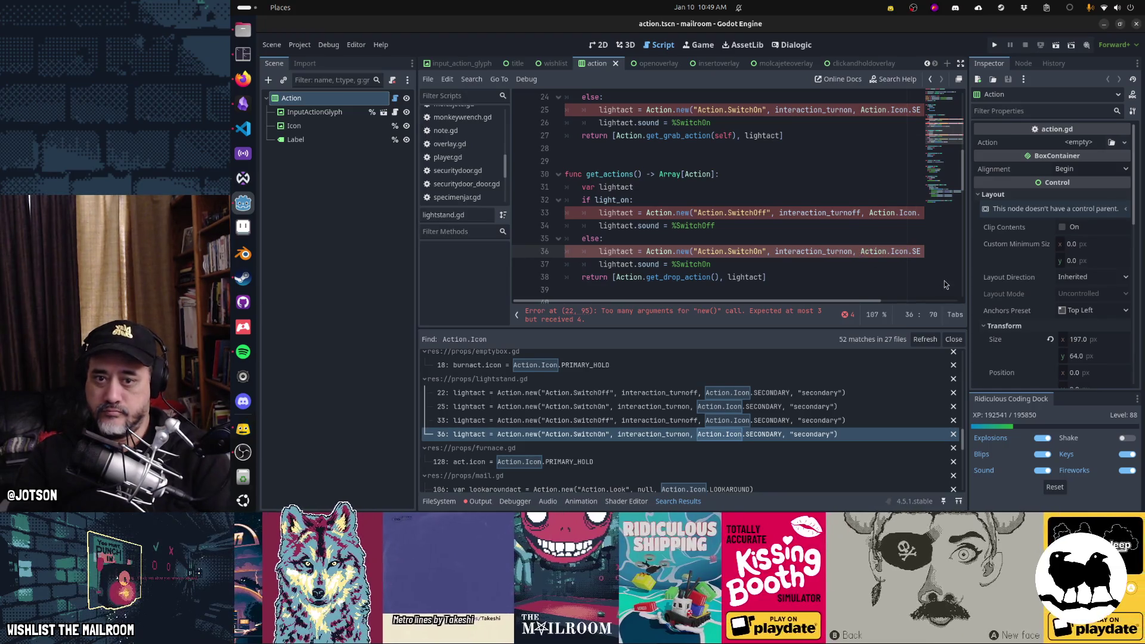
{"action": "key", "text": "shift+Right"}
{"action": "key", "text": "shift+Right"}
{"action": "key", "text": "shift+Right"}
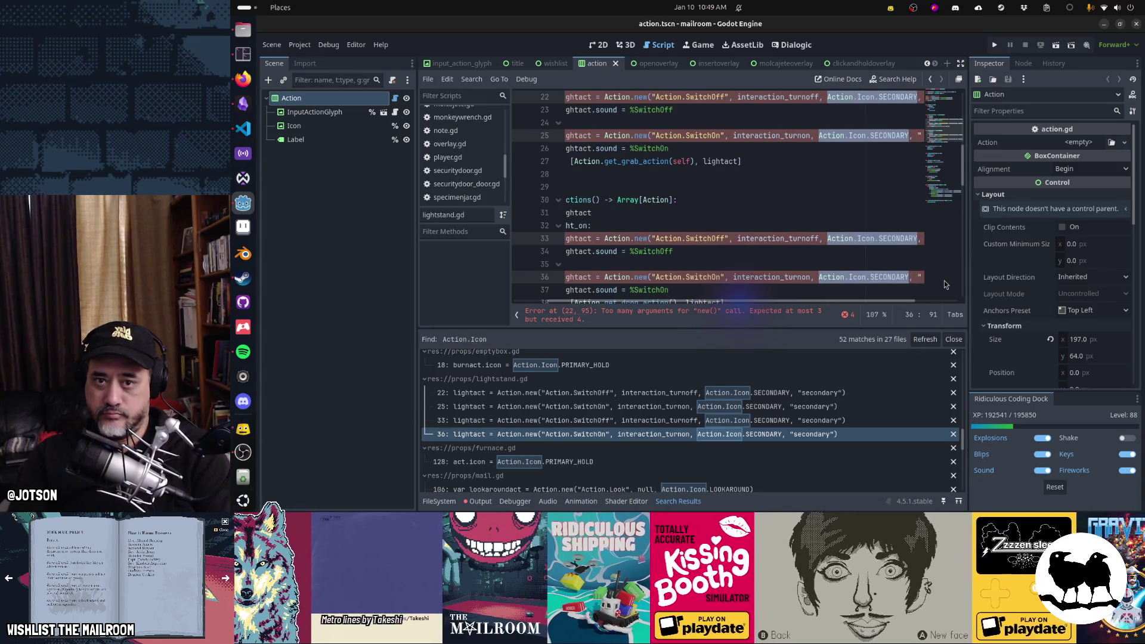
{"action": "key", "text": "Delete"}
{"action": "key", "text": "BackSpace"}
{"action": "key", "text": "BackSpace"}
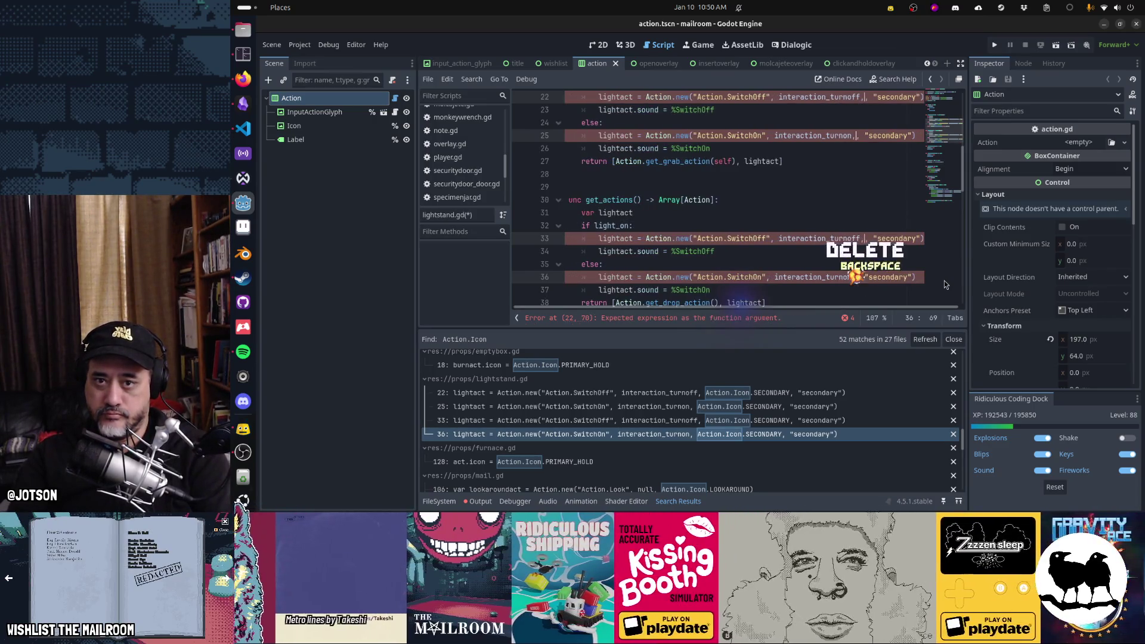
{"action": "key", "text": "ctrl+s"}
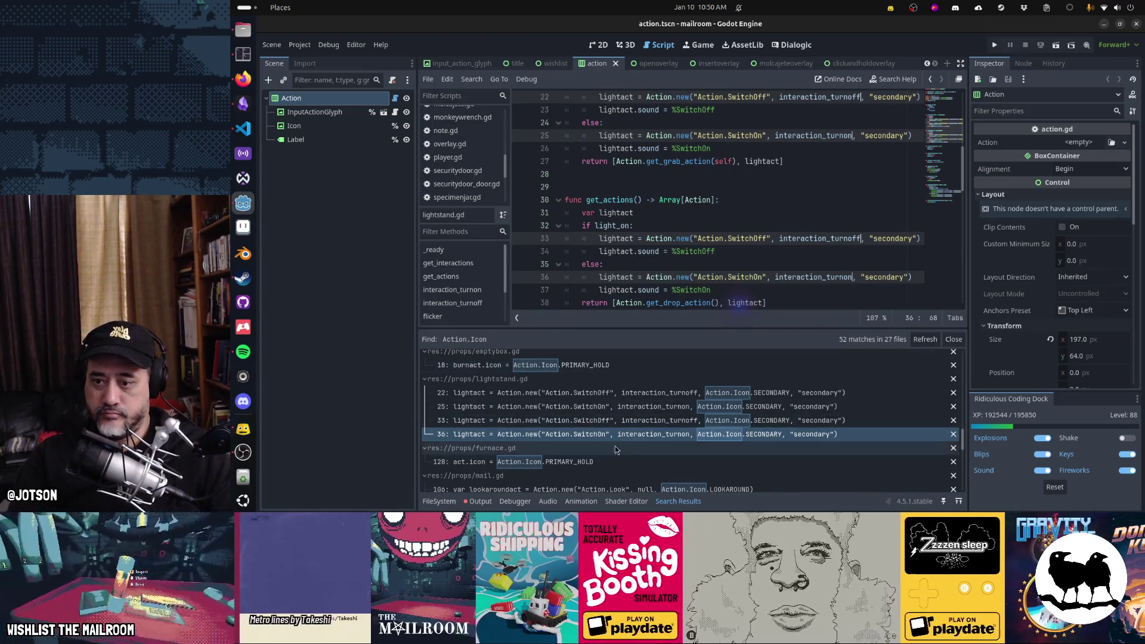
Remove furnace.gd's PRIMARY_HOLD icon line plus mail.gd's icon arguments and insertact.icon line.
{"action": "left_click", "coordinate": [608, 462]}
{"action": "key", "text": "ctrl+x"}
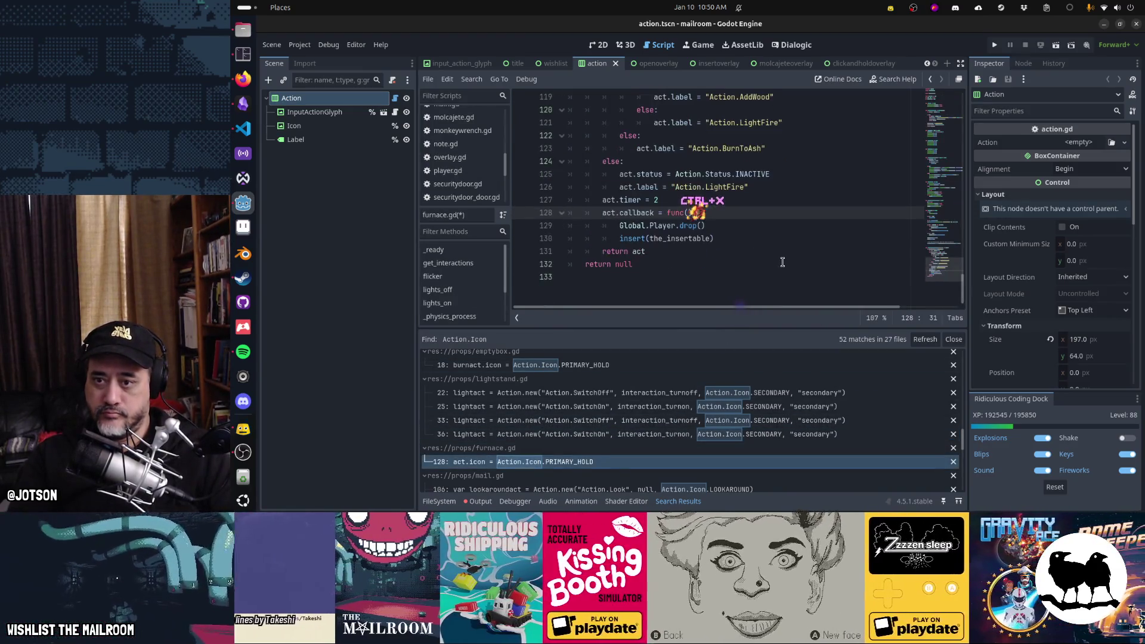
{"action": "scroll", "coordinate": [645, 403], "scroll_direction": "down", "scroll_amount": 2}
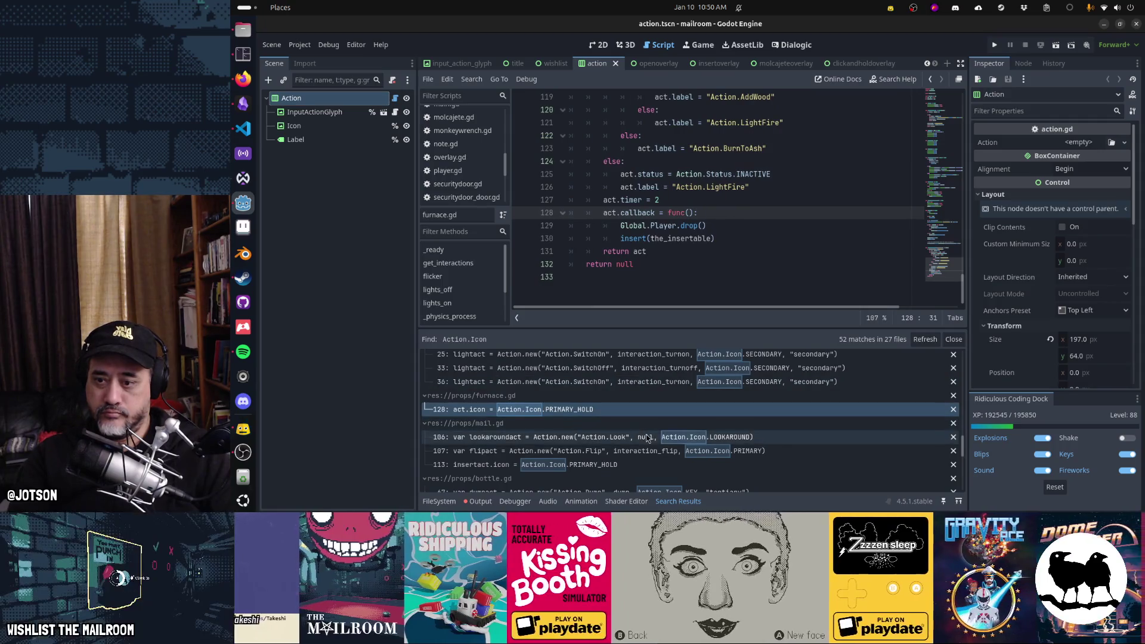
{"action": "left_click", "coordinate": [597, 436]}
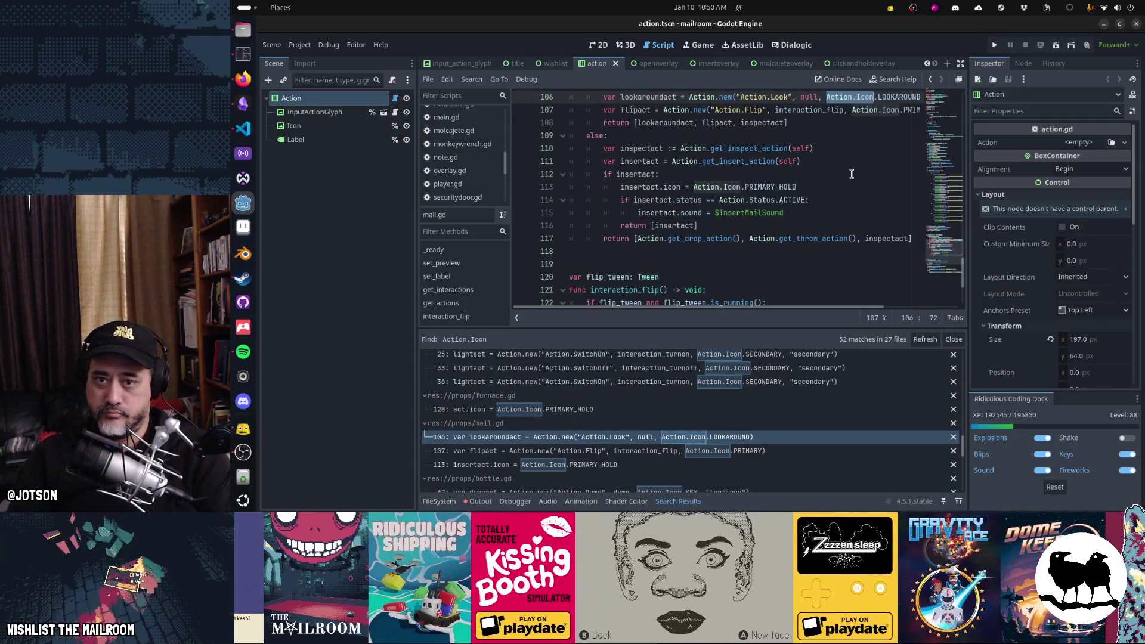
{"action": "key", "text": "ctrl+shift+Right"}
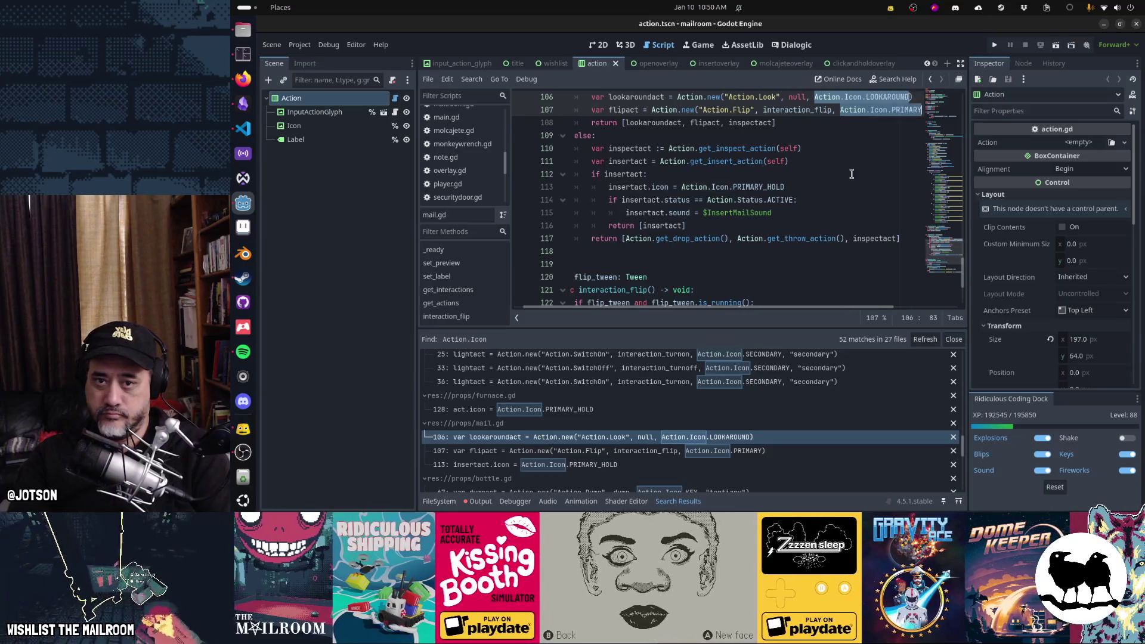
{"action": "key", "text": "BackSpace"}
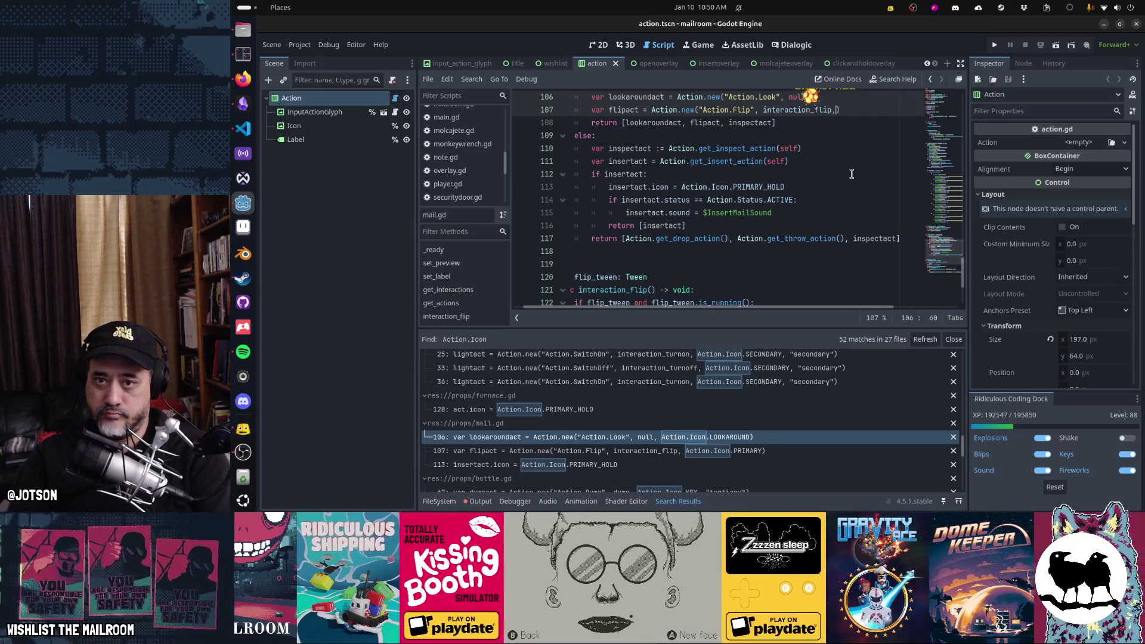
{"action": "key", "text": "BackSpace"}
{"action": "left_click", "coordinate": [685, 451]}
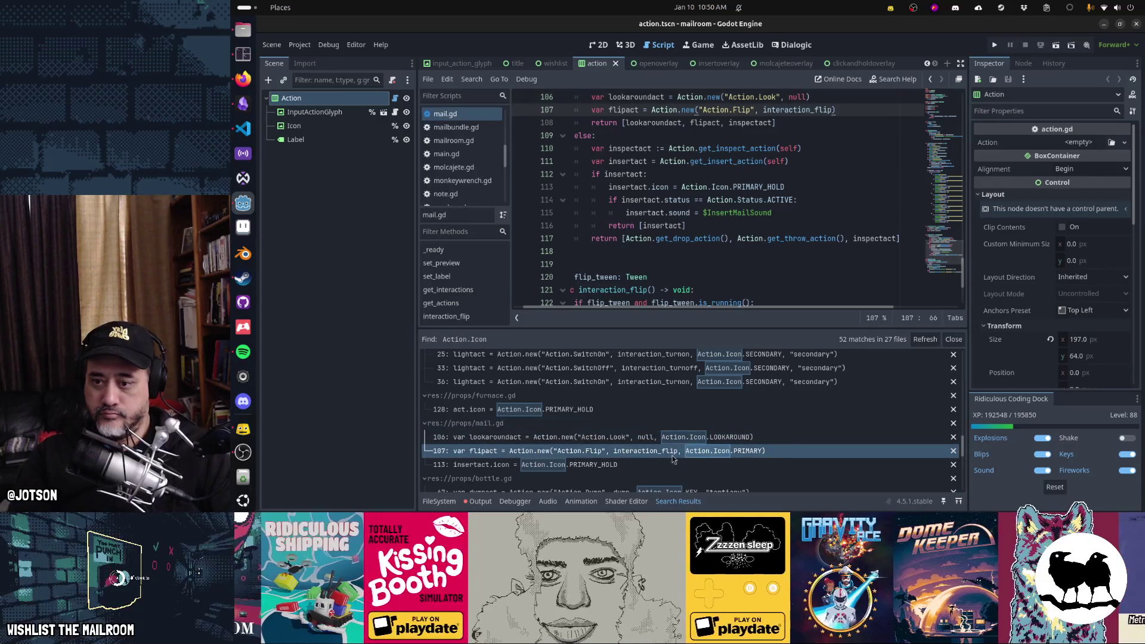
{"action": "left_click", "coordinate": [597, 466]}
{"action": "left_click", "coordinate": [810, 187]}
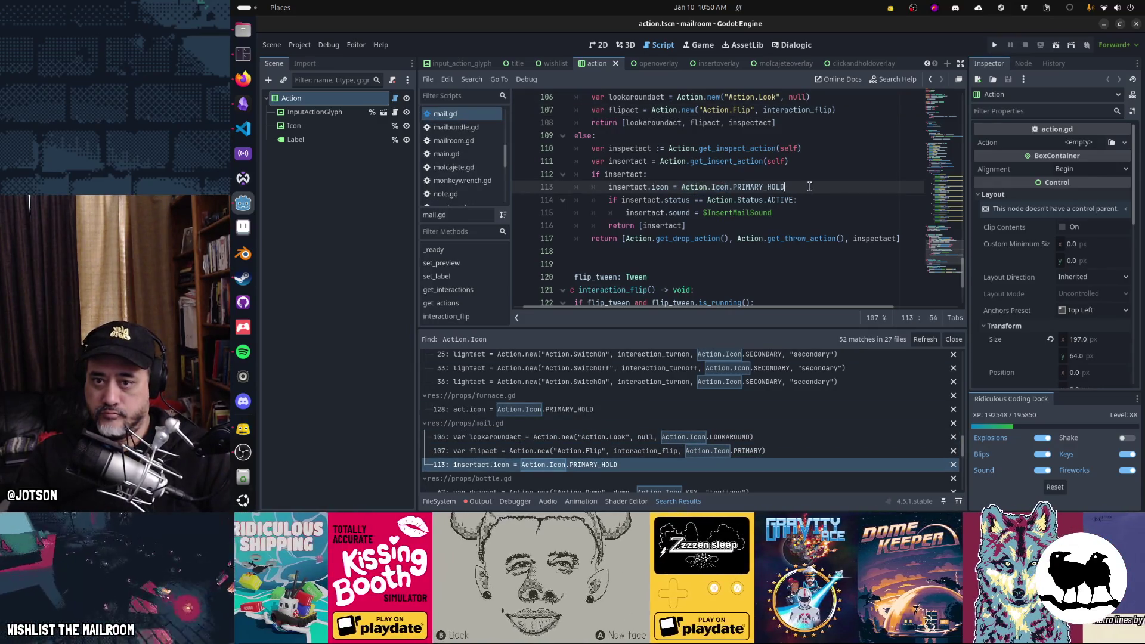
{"action": "key", "text": "ctrl+x"}
{"action": "scroll", "coordinate": [635, 446], "scroll_direction": "down", "scroll_amount": 2}
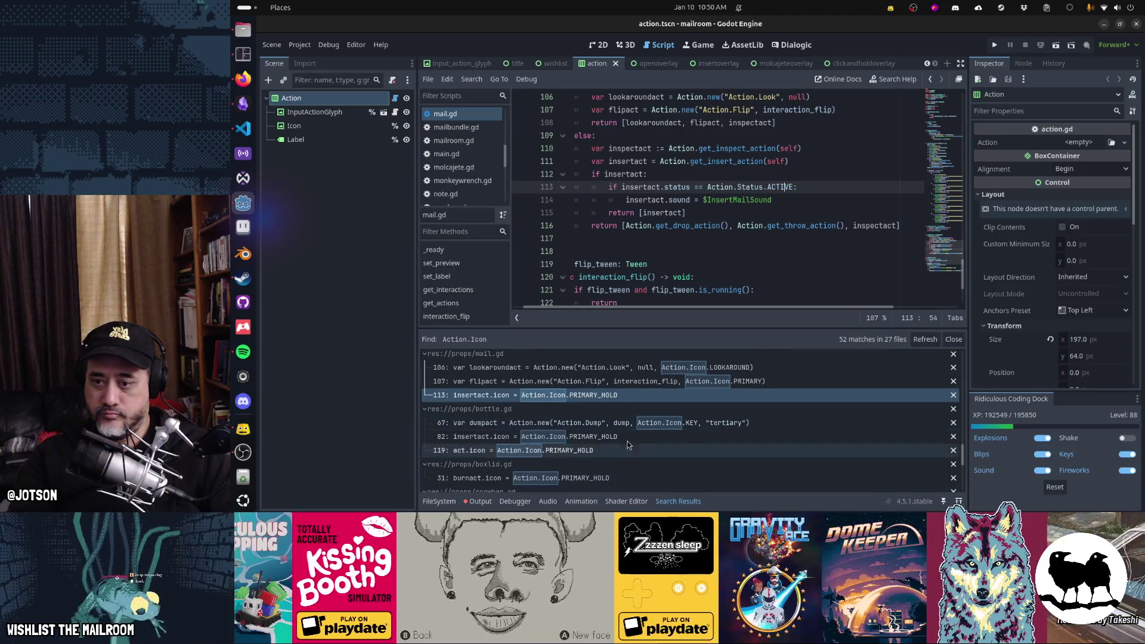
Delete the KEY icon argument from bottle.gd's Dump action on line 67 and save.
{"action": "left_click", "coordinate": [621, 453]}
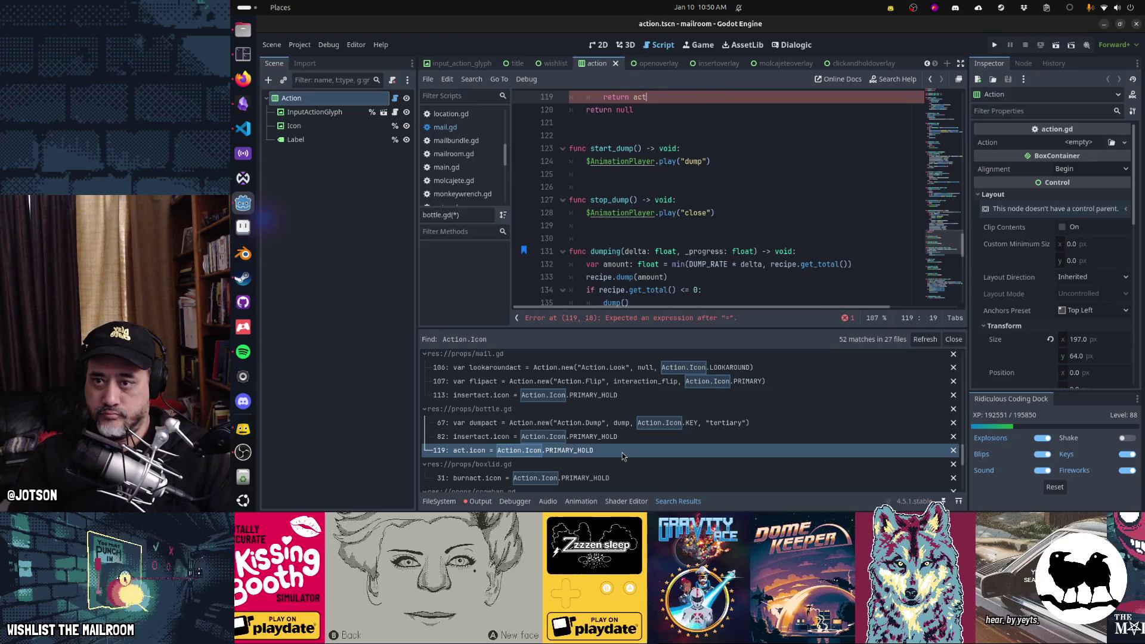
{"action": "left_click", "coordinate": [602, 436]}
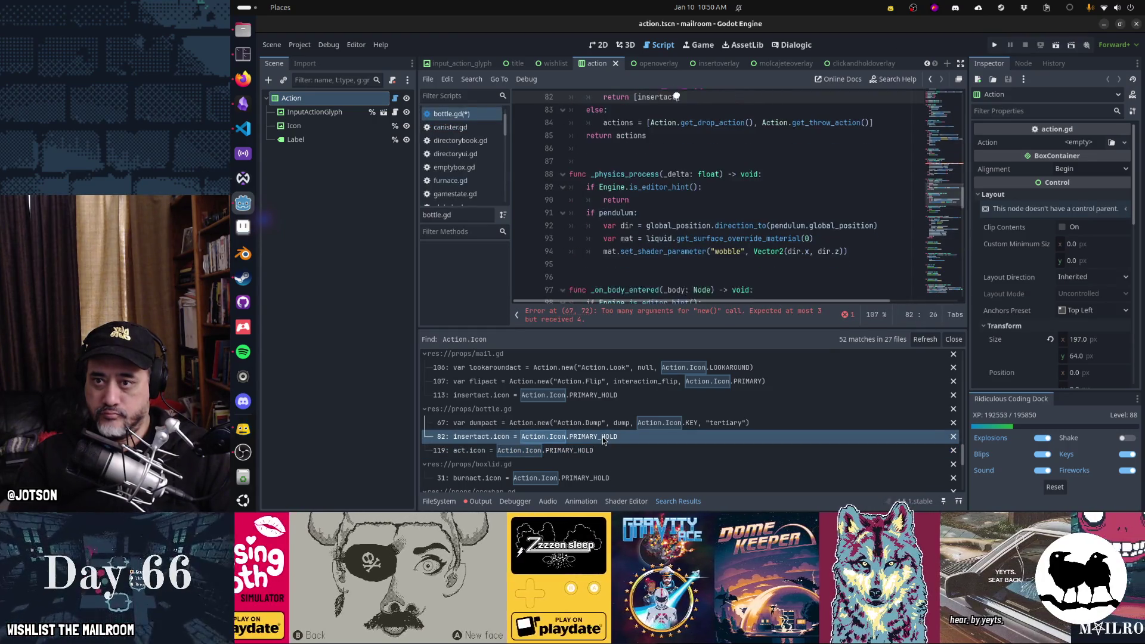
{"action": "left_click", "coordinate": [609, 421]}
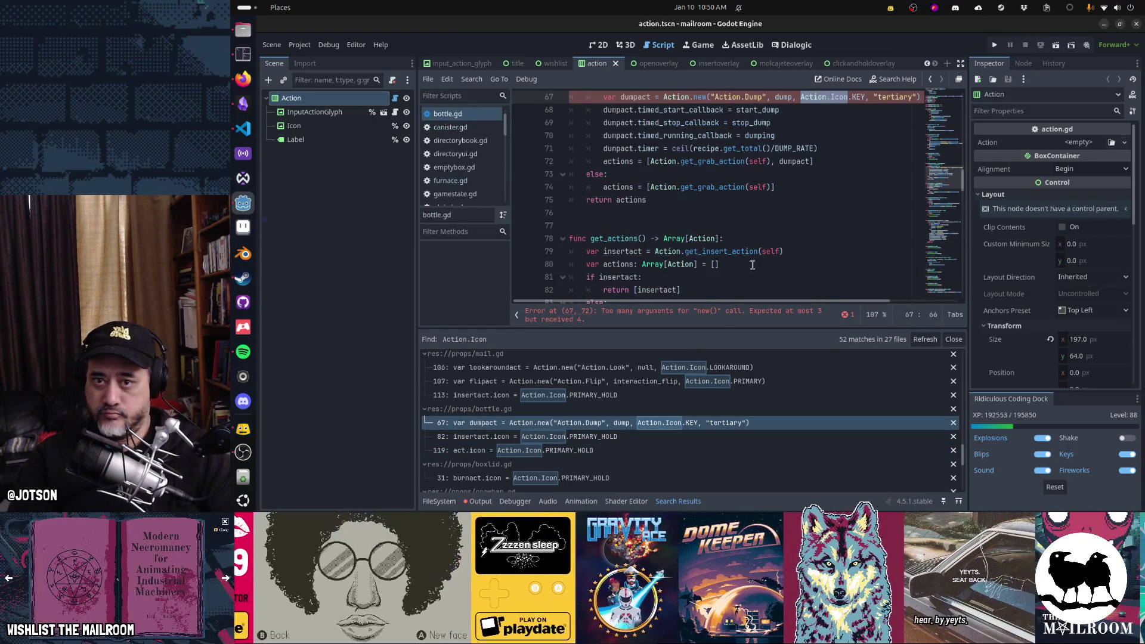
{"action": "key", "text": "ctrl+shift+Right"}
{"action": "key", "text": "ctrl+shift+Right"}
{"action": "key", "text": "BackSpace"}
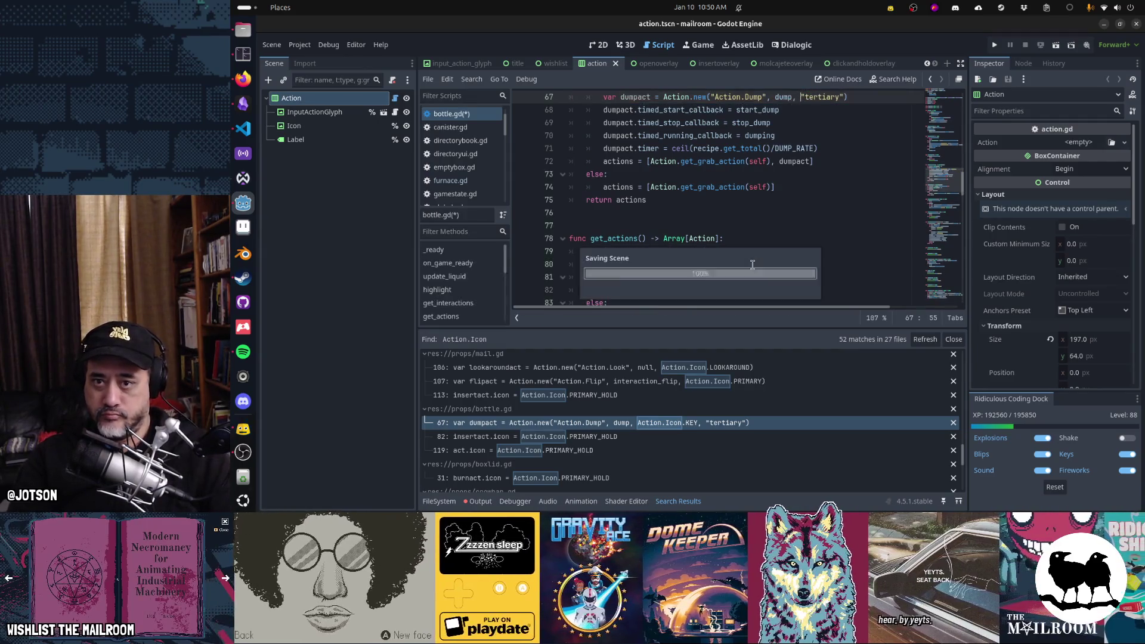
{"action": "key", "text": "ctrl+s"}
{"action": "scroll", "coordinate": [672, 401], "scroll_direction": "down", "scroll_amount": 3}
Cut boxlid.gd's burnact icon line and delete crowbar.gd's PRIMARY argument on line 19, saving.
{"action": "left_click", "coordinate": [646, 409]}
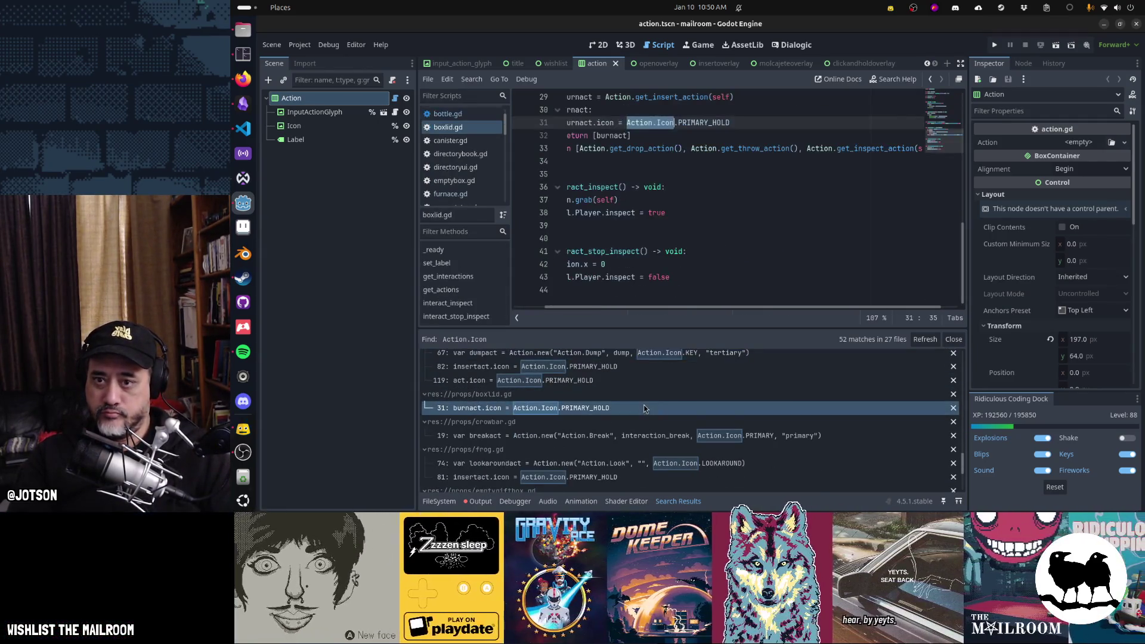
{"action": "key", "text": "ctrl+x"}
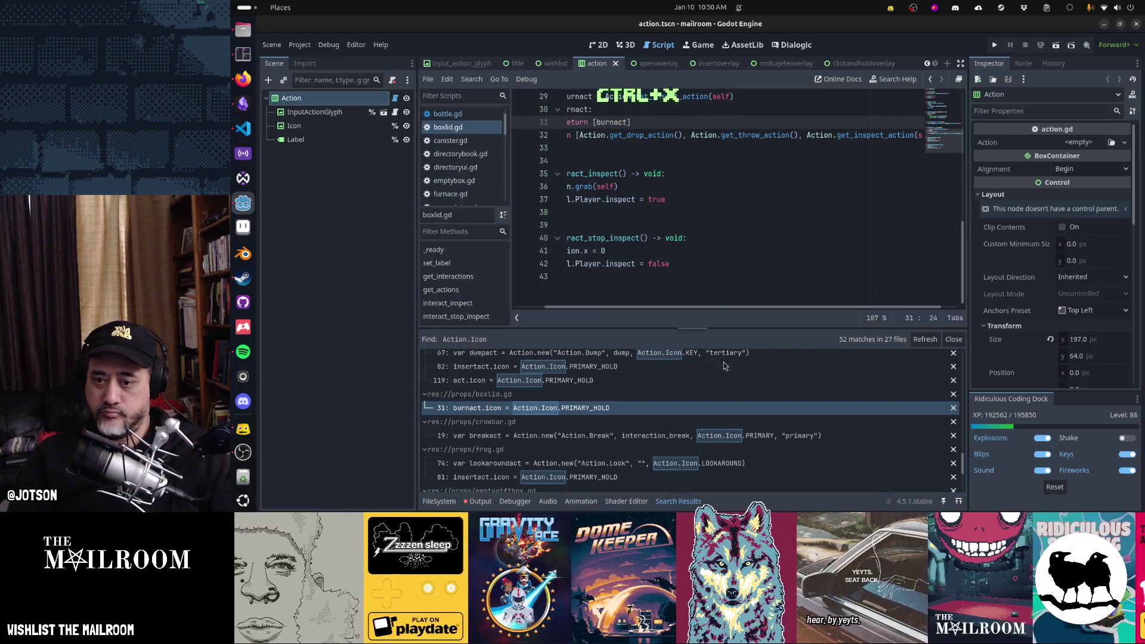
{"action": "left_click", "coordinate": [729, 427]}
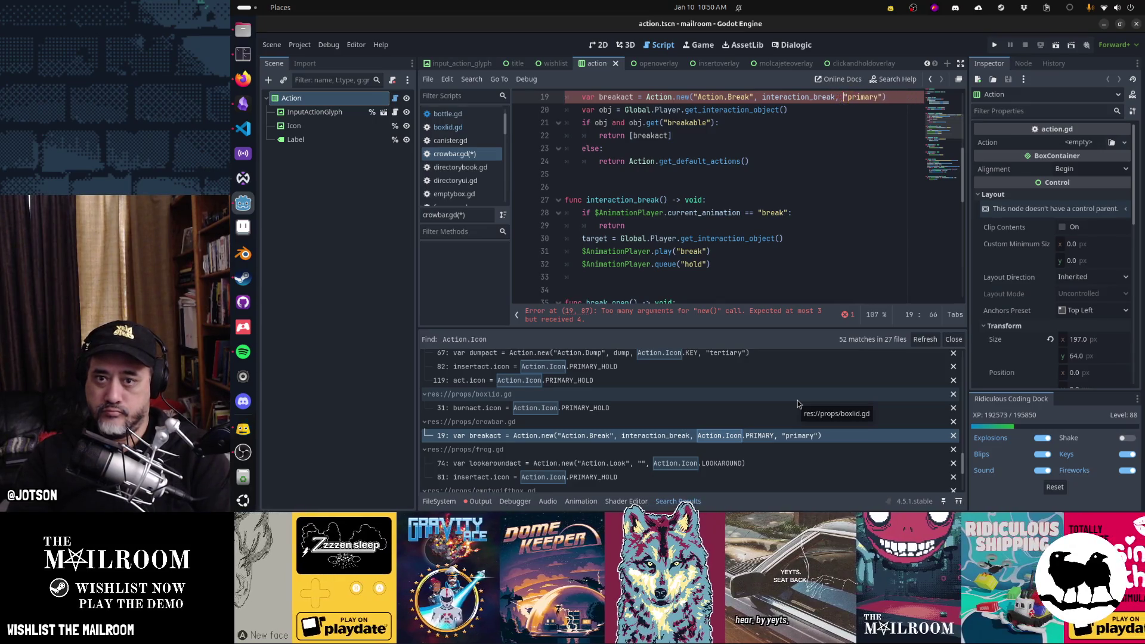
{"action": "key", "text": "ctrl+Delete"}
{"action": "key", "text": "ctrl+s"}
Remove frog.gd's LOOKAROUND icon argument on line 74 and its insertact.icon line 81.
{"action": "left_click", "coordinate": [775, 464]}
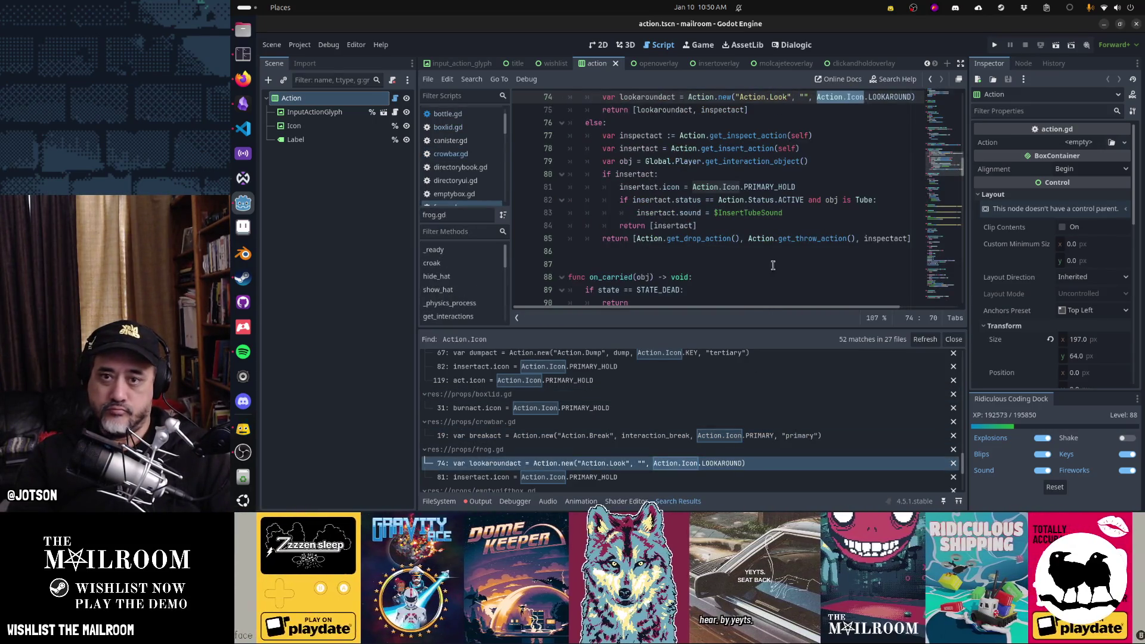
{"action": "key", "text": "BackSpace"}
{"action": "key", "text": "BackSpace"}
{"action": "key", "text": "ctrl+Delete"}
{"action": "key", "text": "ctrl+Delete"}
{"action": "key", "text": "ctrl+Delete"}
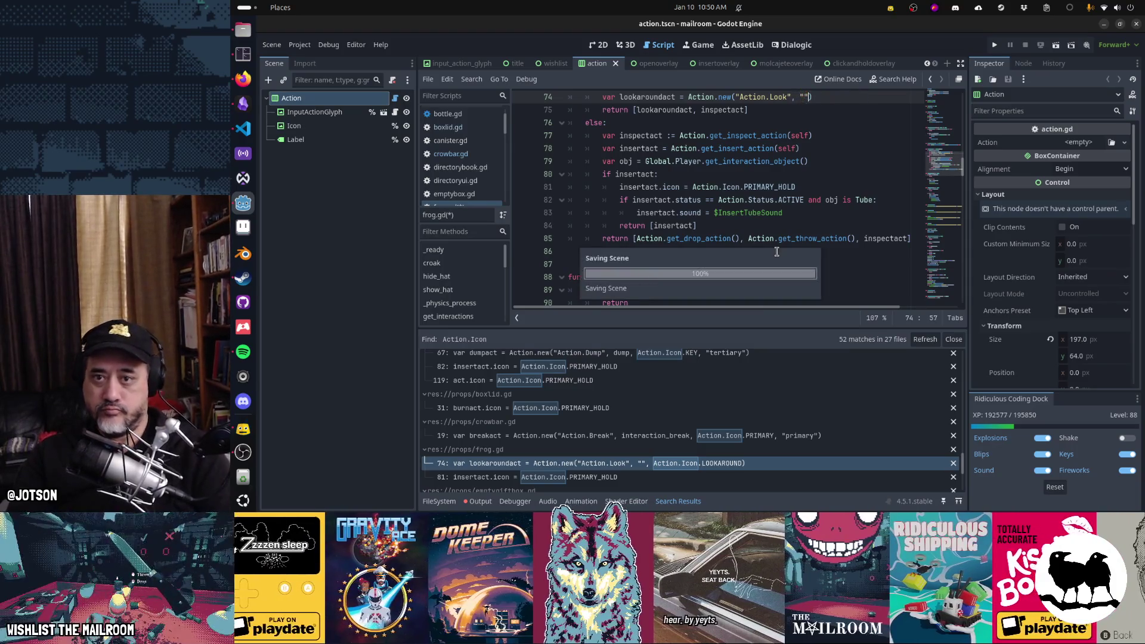
{"action": "scroll", "coordinate": [643, 441], "scroll_direction": "down", "scroll_amount": 1}
{"action": "left_click", "coordinate": [636, 442]}
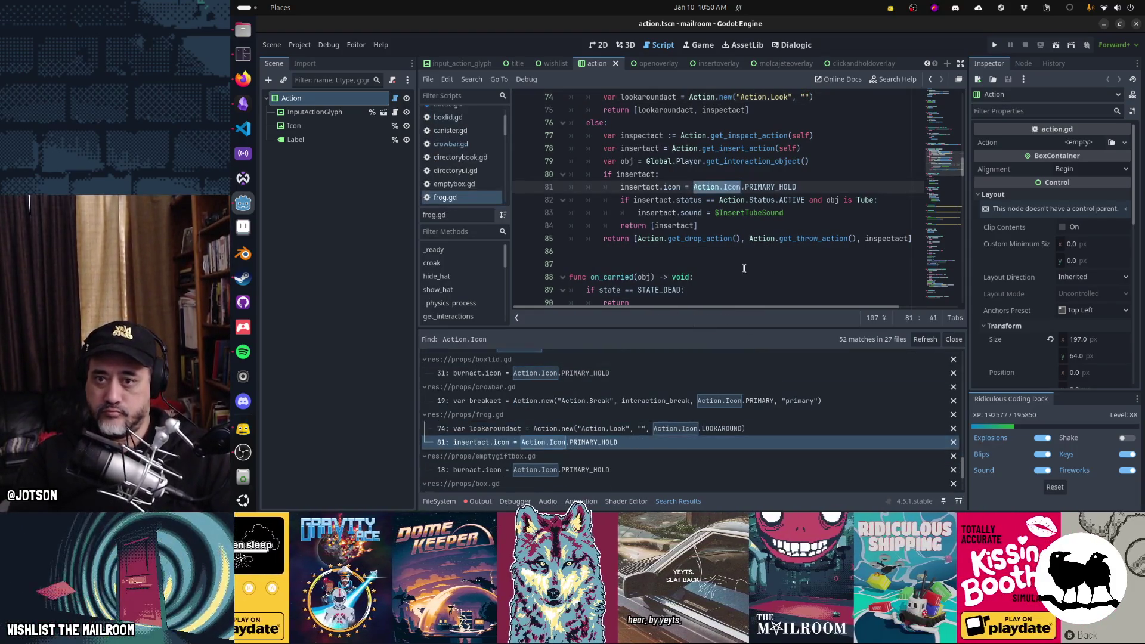
{"action": "key", "text": "ctrl+x"}
{"action": "key", "text": "ctrl+x"}
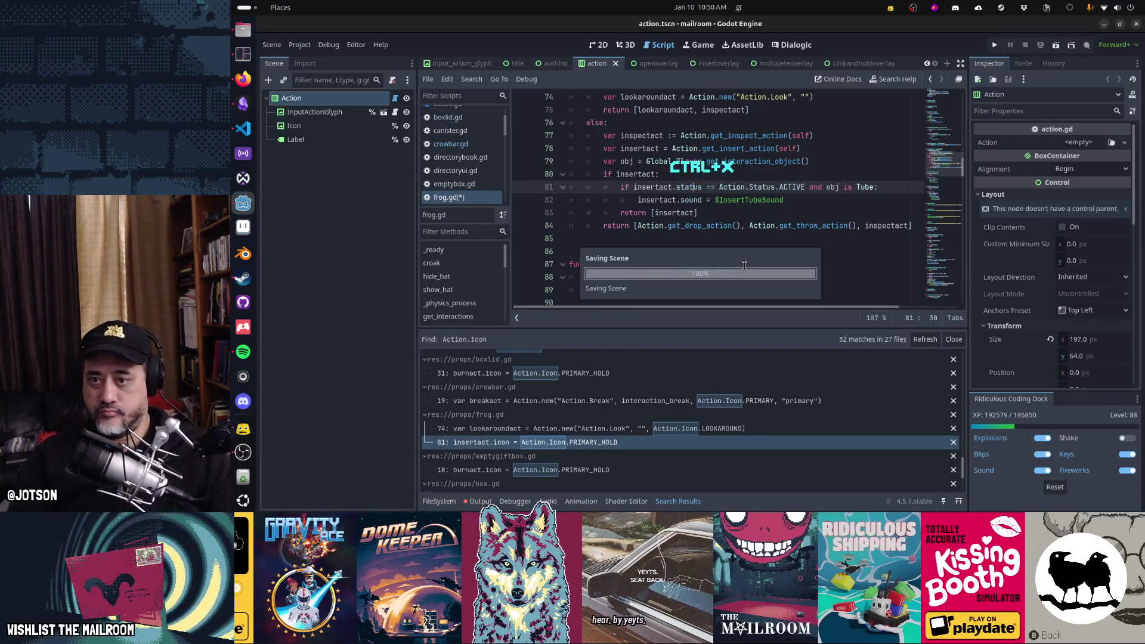
Cut emptygiftbox.gd's burnact.icon line and drop box.gd's icon arguments on lines 33 and 41.
{"action": "left_click", "coordinate": [629, 470]}
{"action": "key", "text": "ctrl+x"}
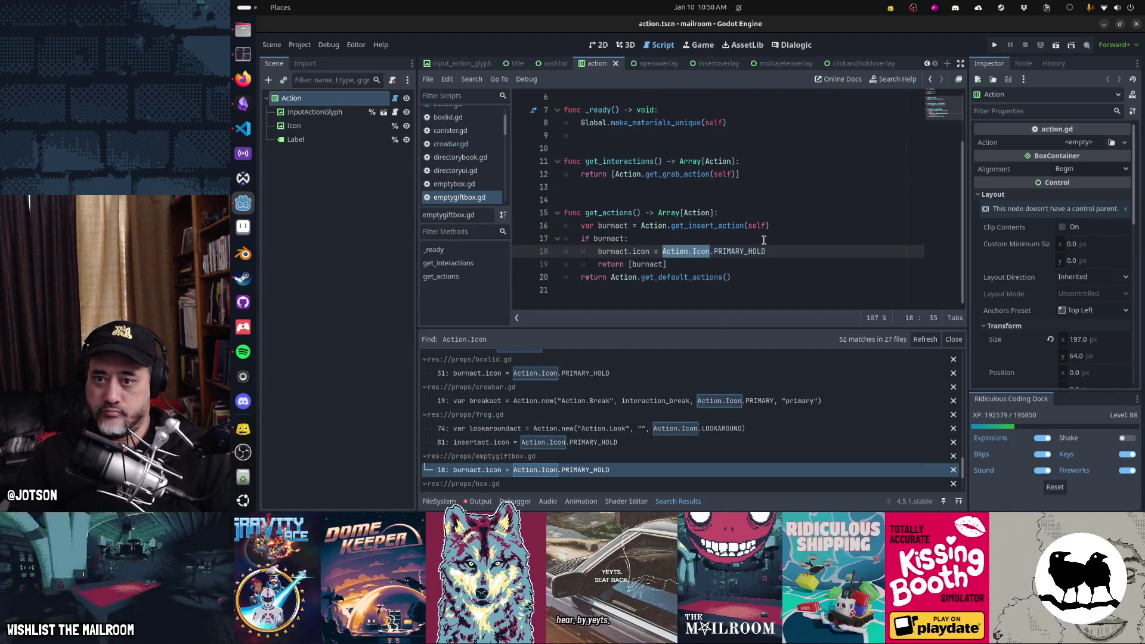
{"action": "key", "text": "ctrl+s"}
{"action": "scroll", "coordinate": [668, 414], "scroll_direction": "down", "scroll_amount": 3}
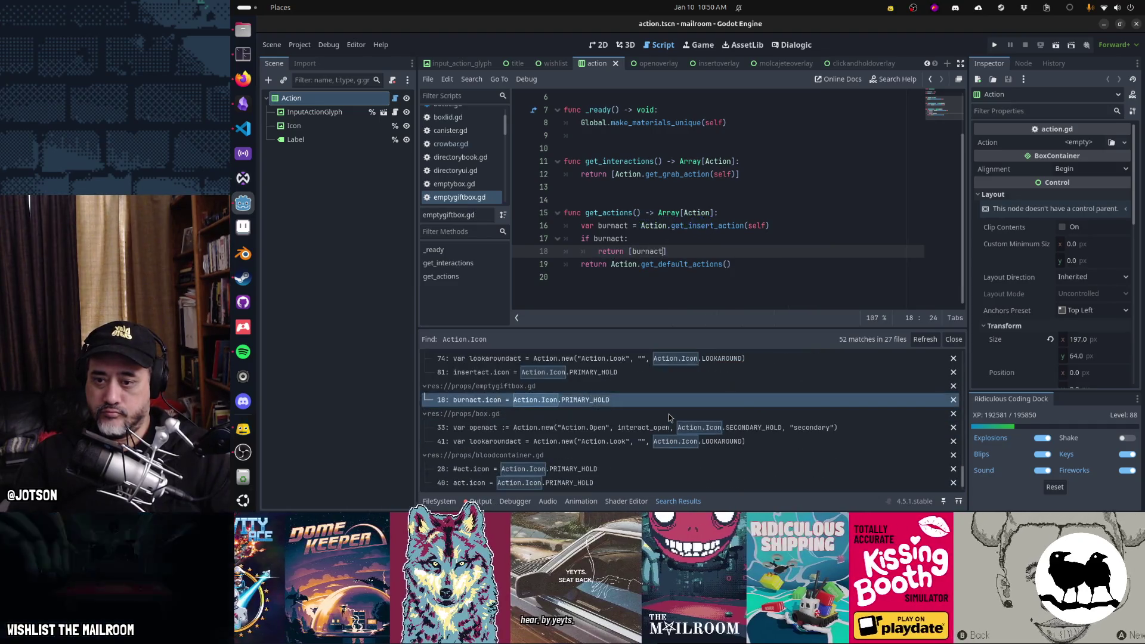
{"action": "left_click", "coordinate": [670, 429]}
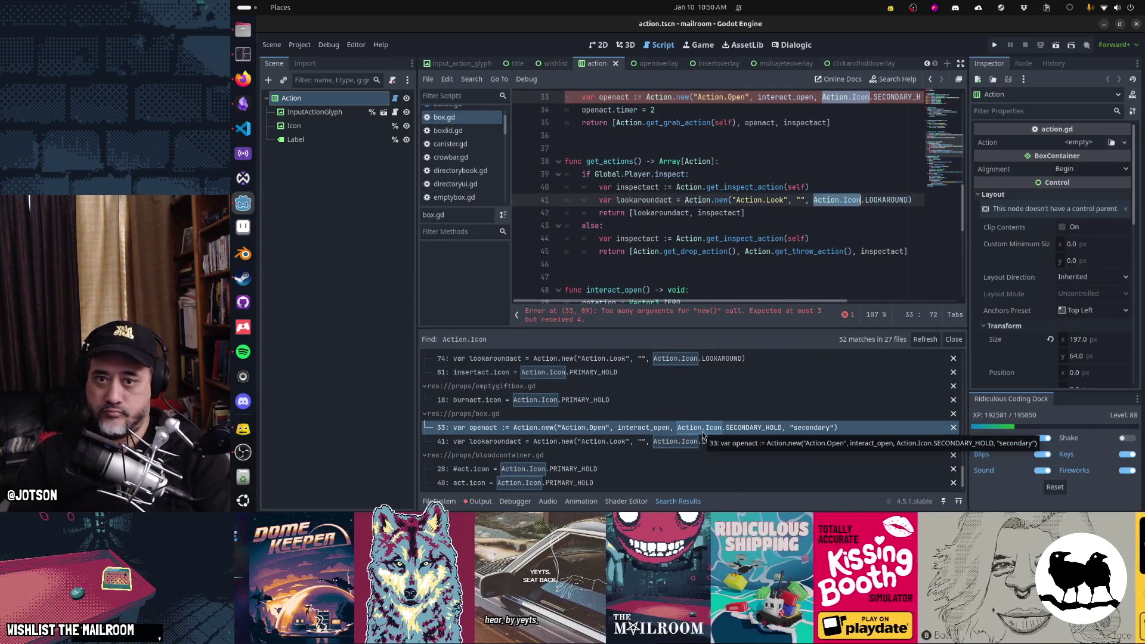
{"action": "key", "text": "BackSpace"}
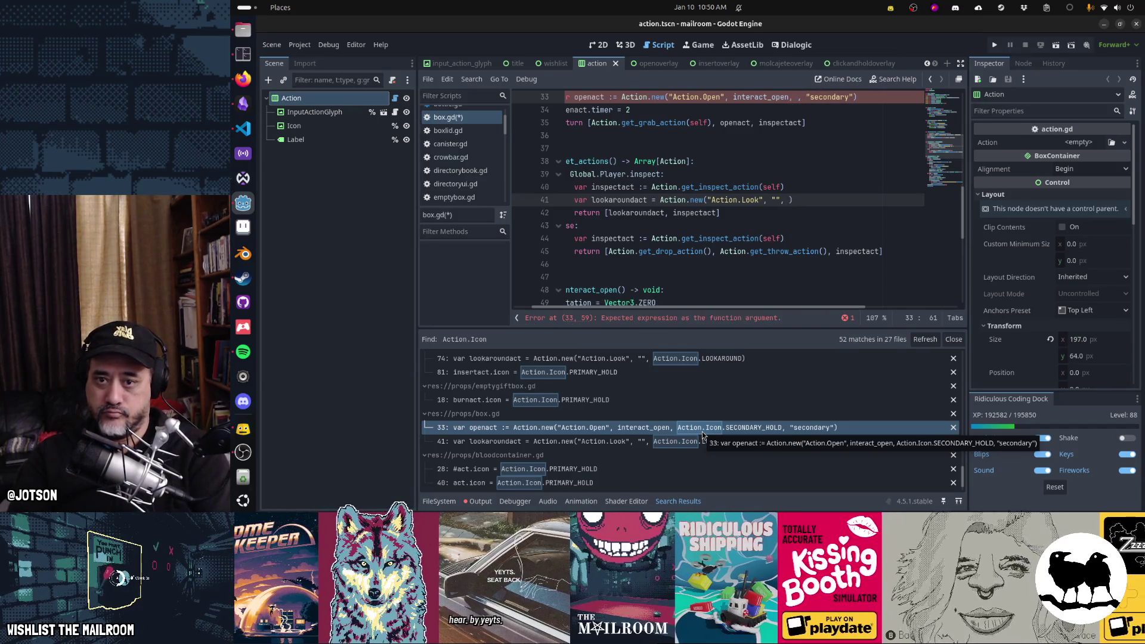
{"action": "key", "text": "ctrl+s"}
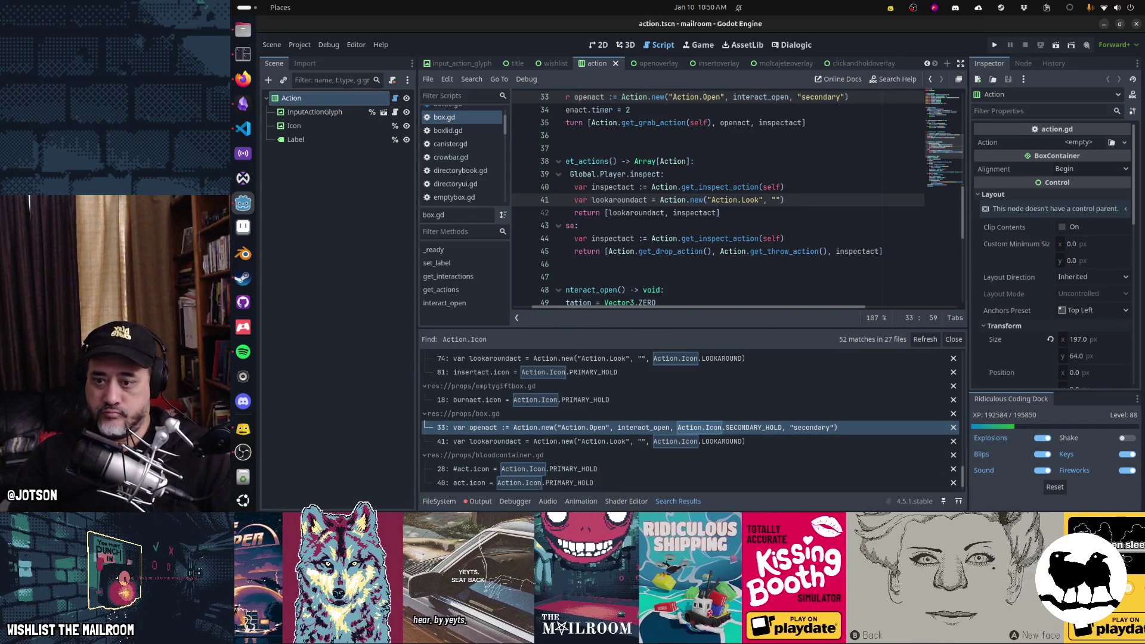
Delete bloodcontainer.gd's commented icon line 28 and its act.icon line near line 40.
{"action": "left_click", "coordinate": [565, 469]}
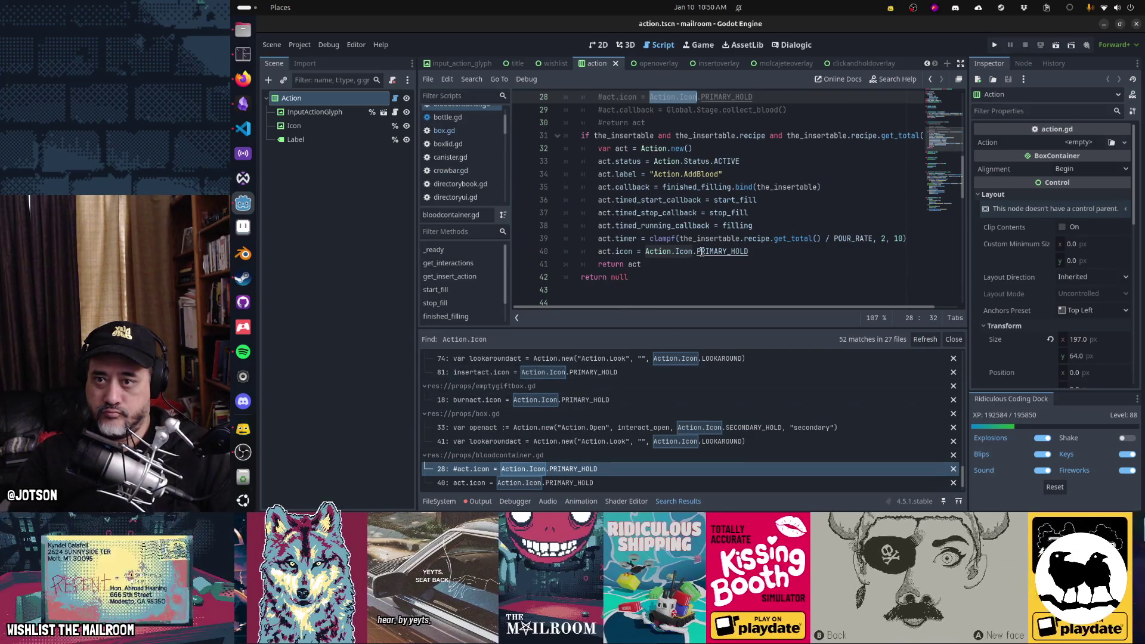
{"action": "key", "text": "ctrl+shift+k"}
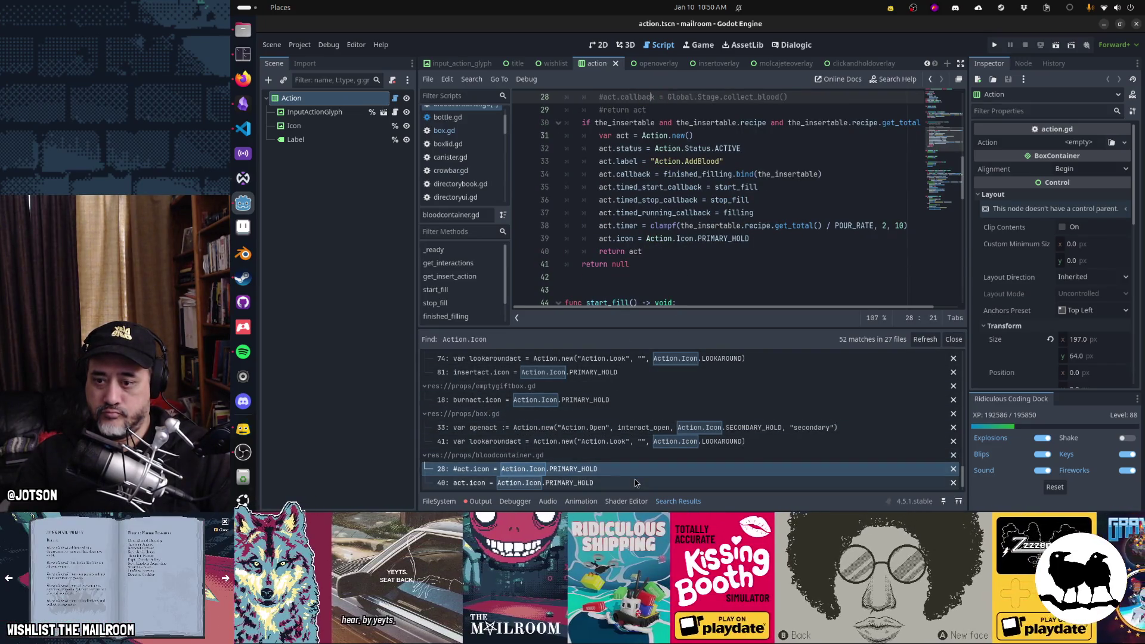
{"action": "left_click", "coordinate": [636, 483]}
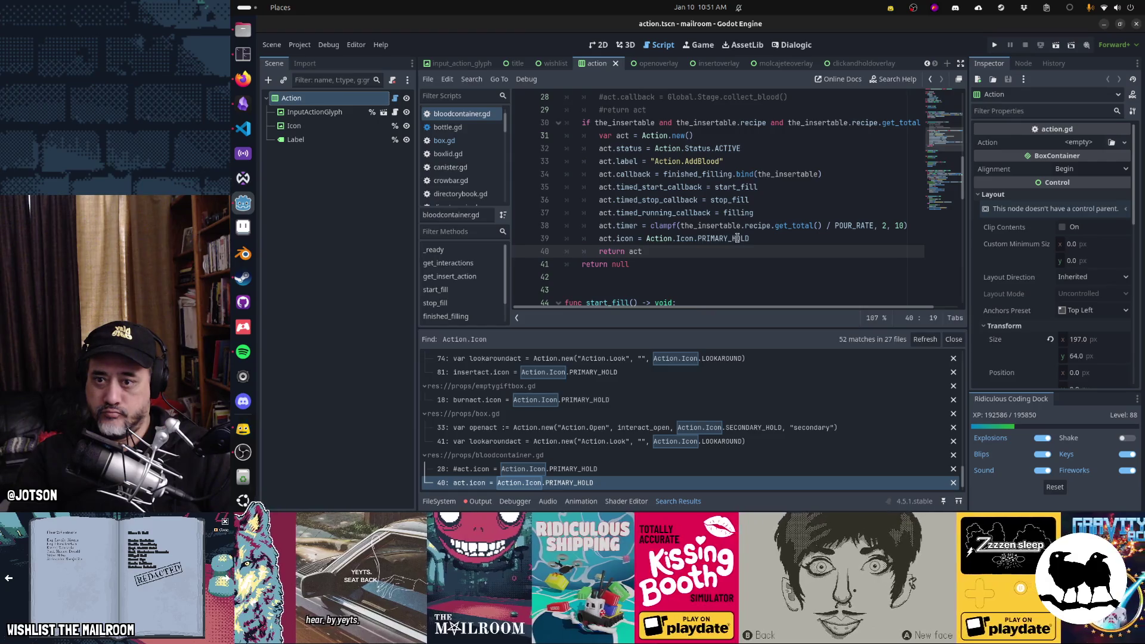
{"action": "key", "text": "Up"}
{"action": "key", "text": "ctrl+x"}
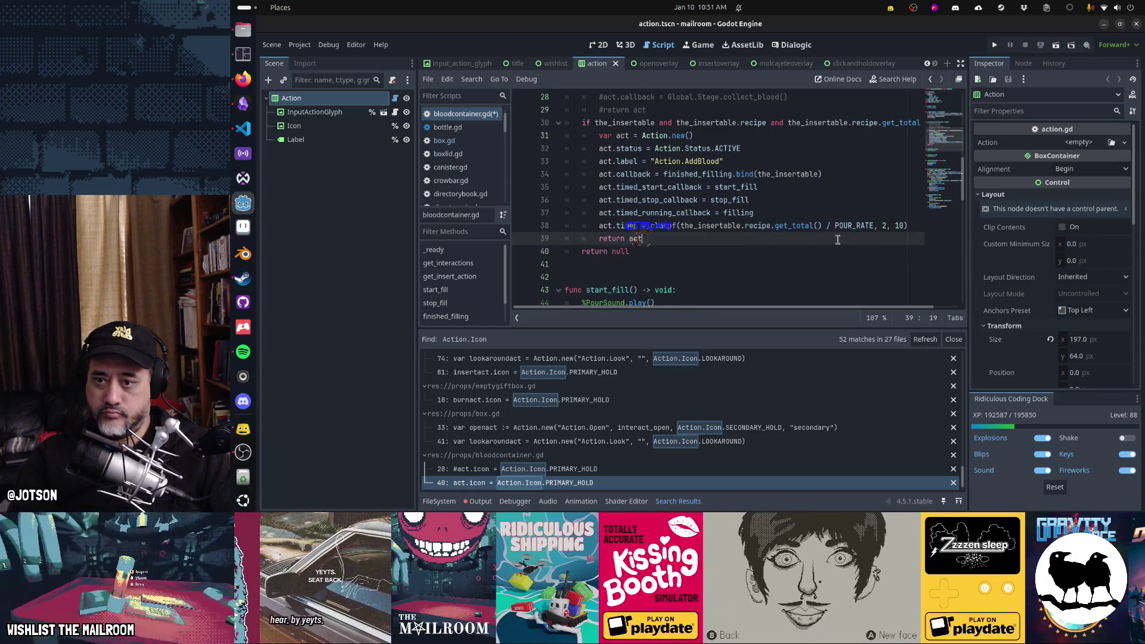
{"action": "scroll", "coordinate": [609, 471], "scroll_direction": "down", "scroll_amount": 1}
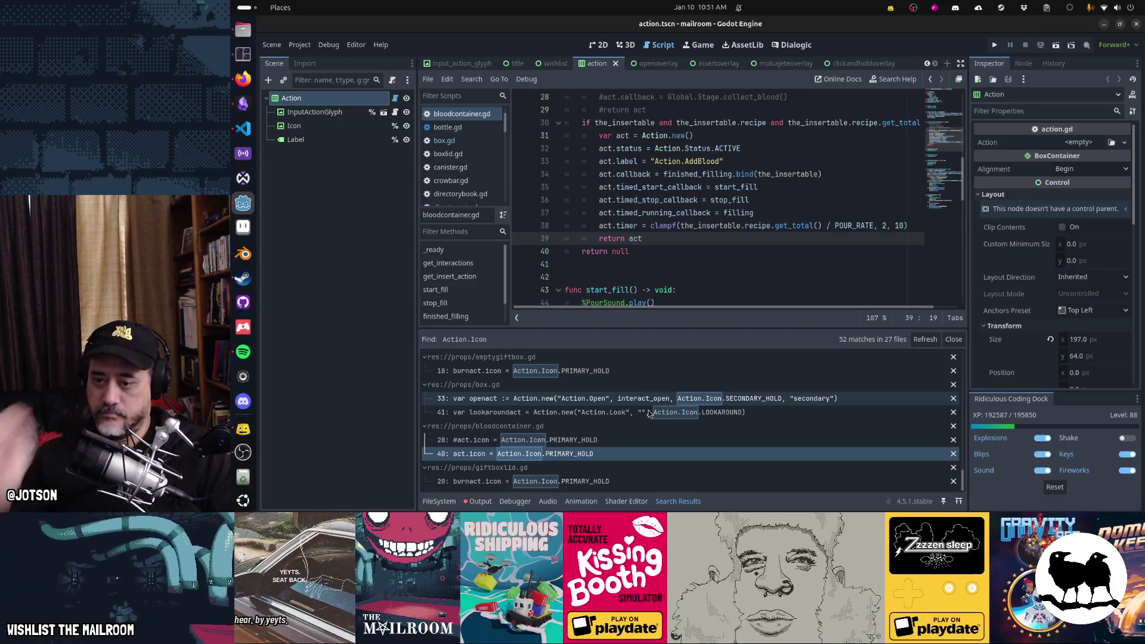
Cut the burnact.icon line from giftboxlid.gd line 20, save, and start a project-wide search.
{"action": "left_click", "coordinate": [609, 481]}
{"action": "key", "text": "ctrl+x"}
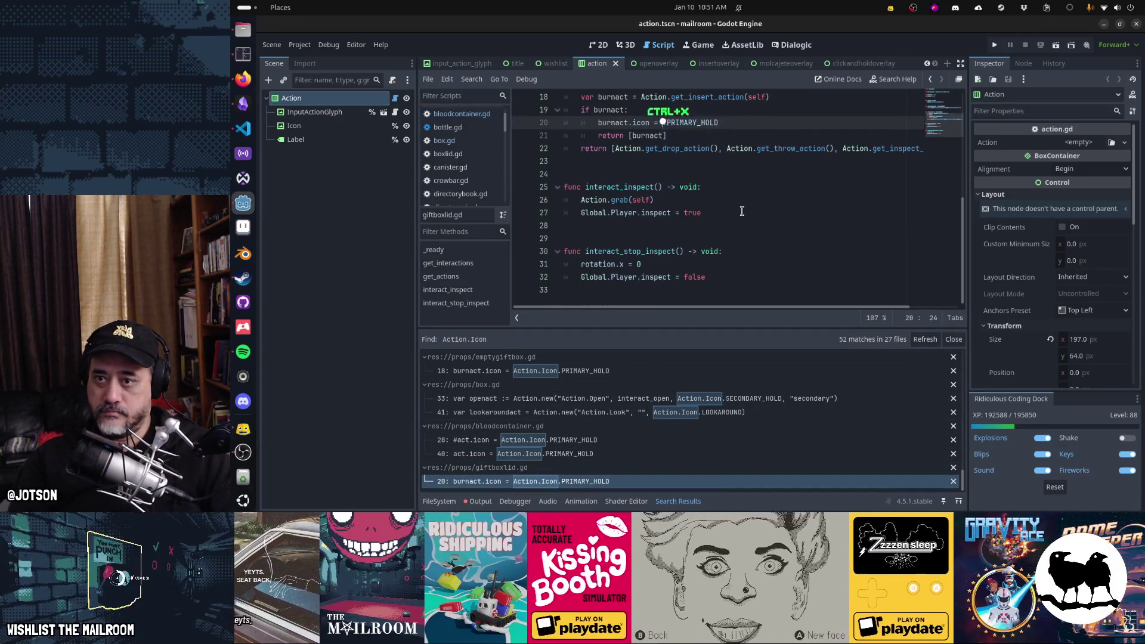
{"action": "key", "text": "ctrl+s"}
{"action": "key", "text": "ctrl+shift+f"}
Search the project for Action.Look and change ingredient.gd's virtual_aim argument to _virt_aim.
{"action": "type", "text": "Action.Look"}
{"action": "key", "text": "Return"}
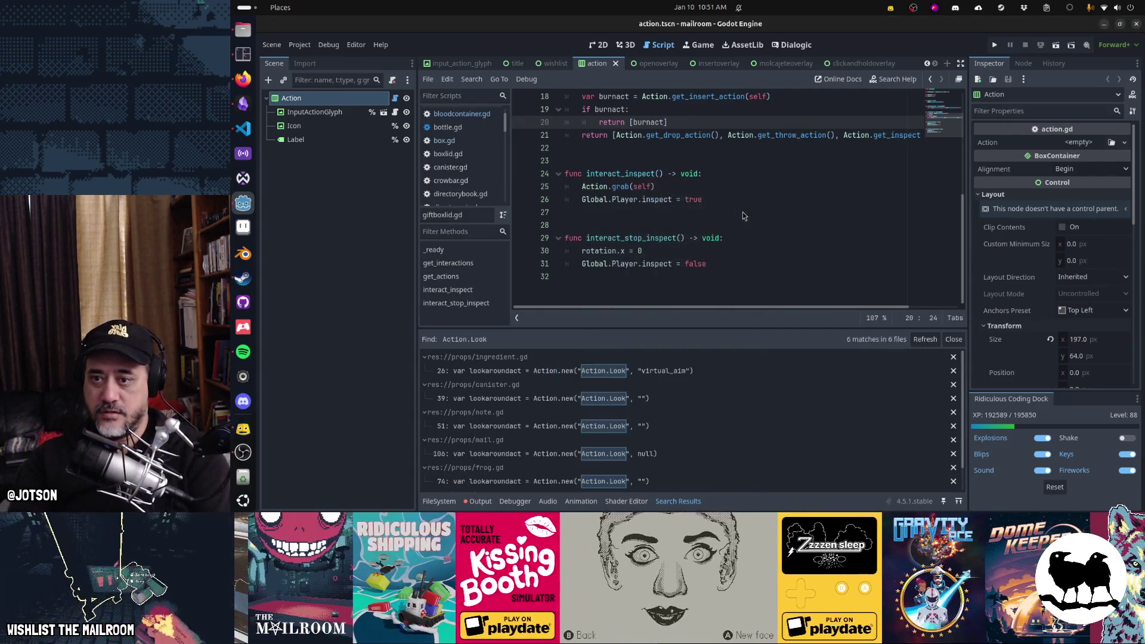
{"action": "left_click", "coordinate": [686, 370]}
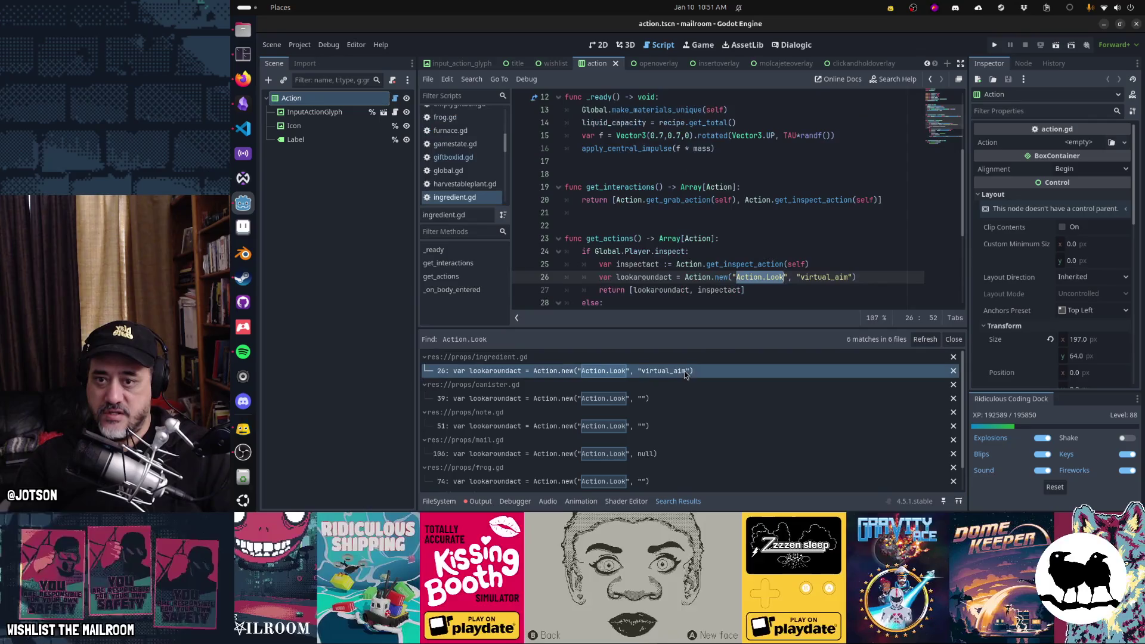
{"action": "double_click", "coordinate": [821, 278]}
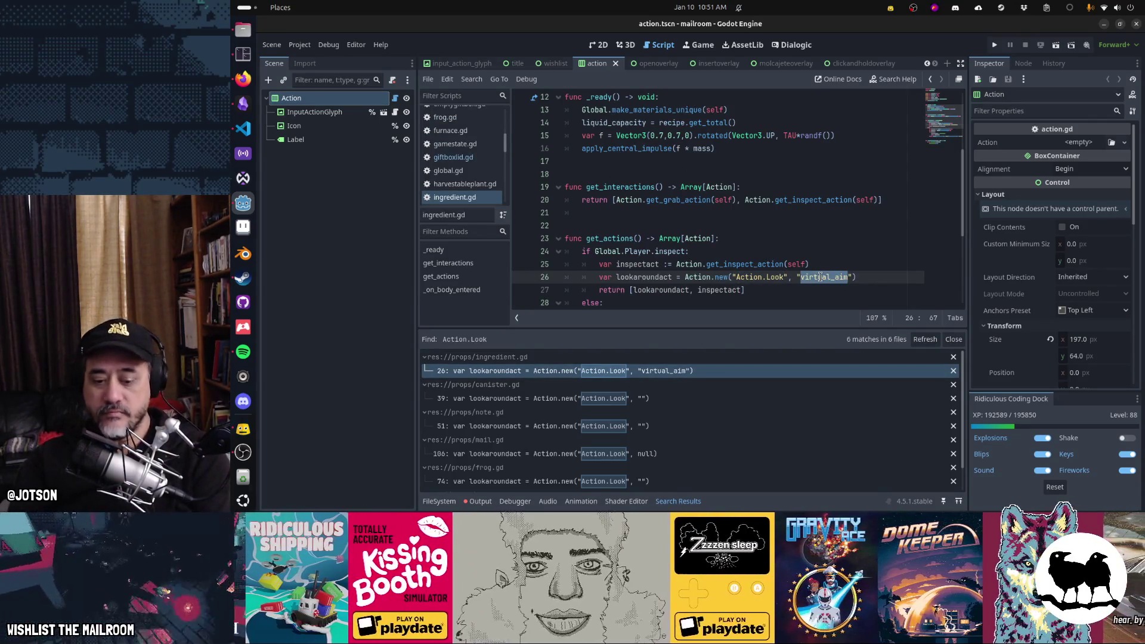
{"action": "type", "text": "_vir"}
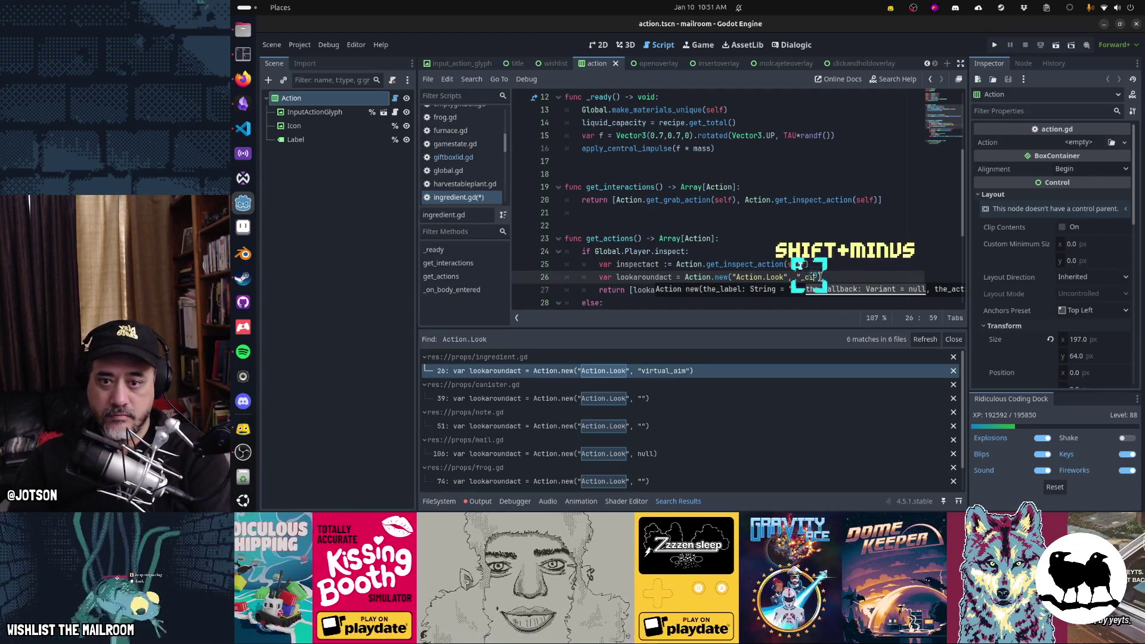
{"action": "key", "text": "BackSpace"}
{"action": "type", "text": "rt_aim"}
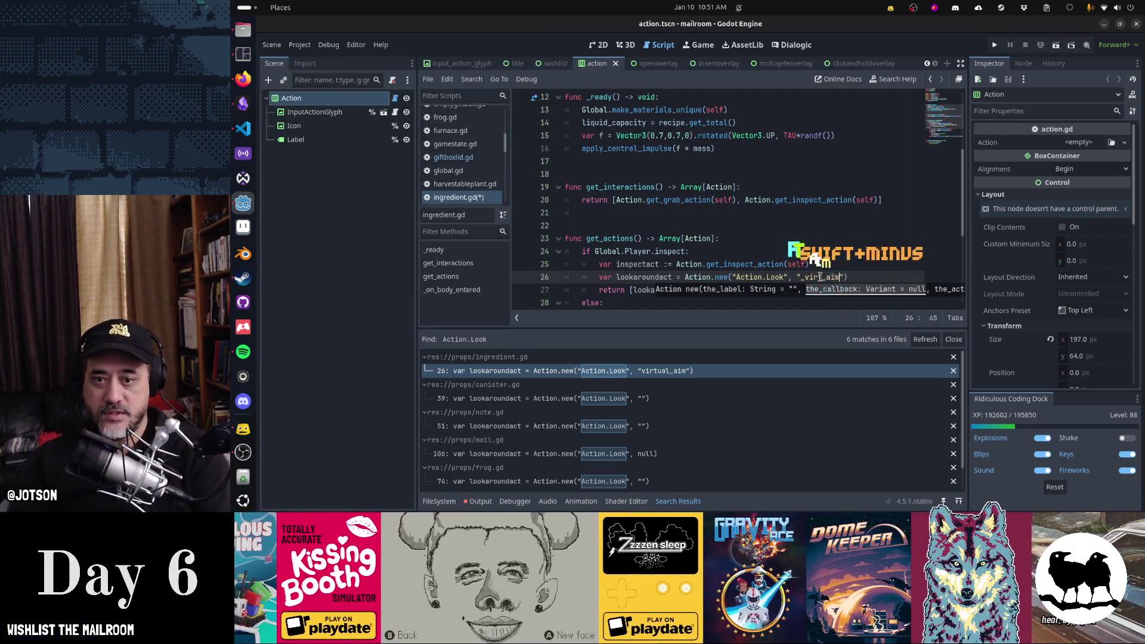
{"action": "key", "text": "ctrl+shift+Left"}
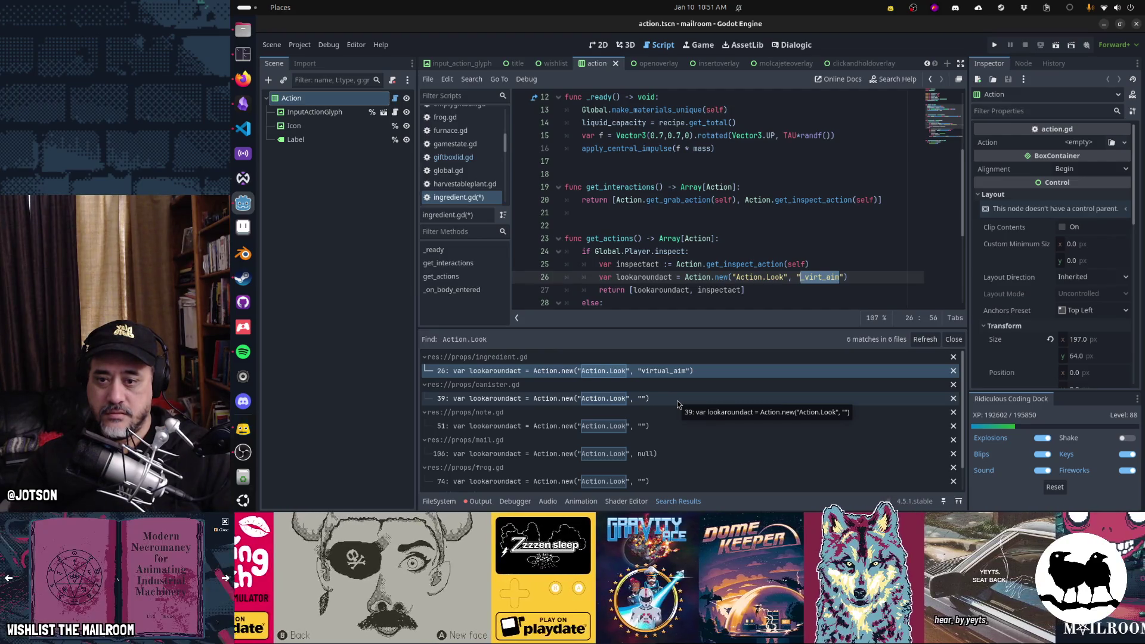
Pass "_virt_aim" as the second Action.Look argument in canister.gd and mail.gd, replacing mail.gd's null.
{"action": "left_click", "coordinate": [677, 403]}
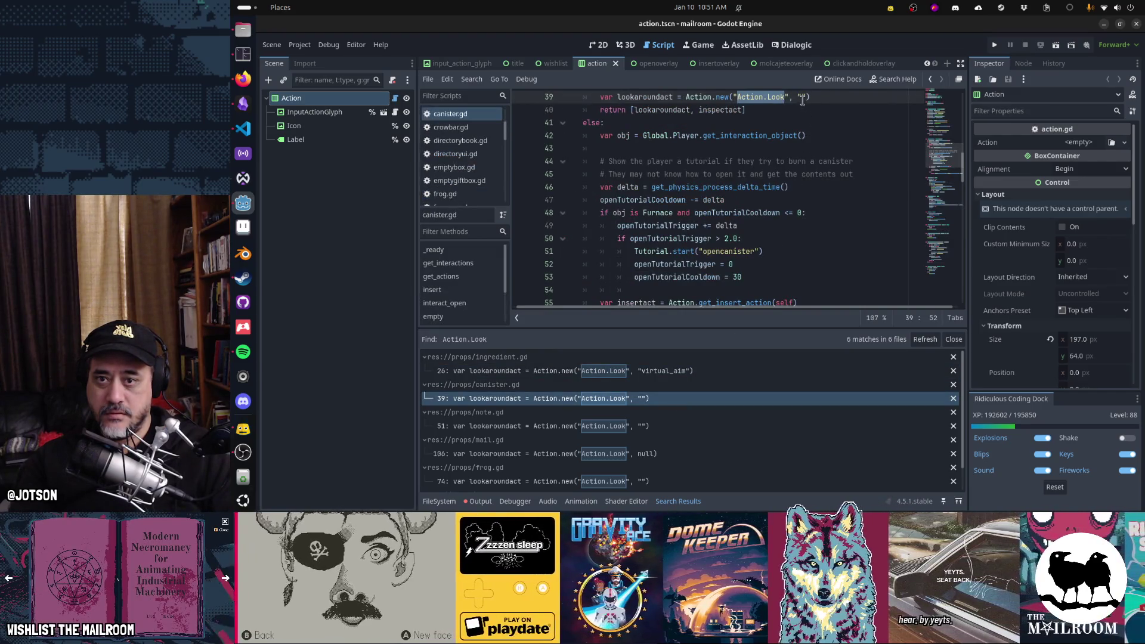
{"action": "left_click", "coordinate": [803, 97]}
{"action": "type", "text": "_virt_aim"}
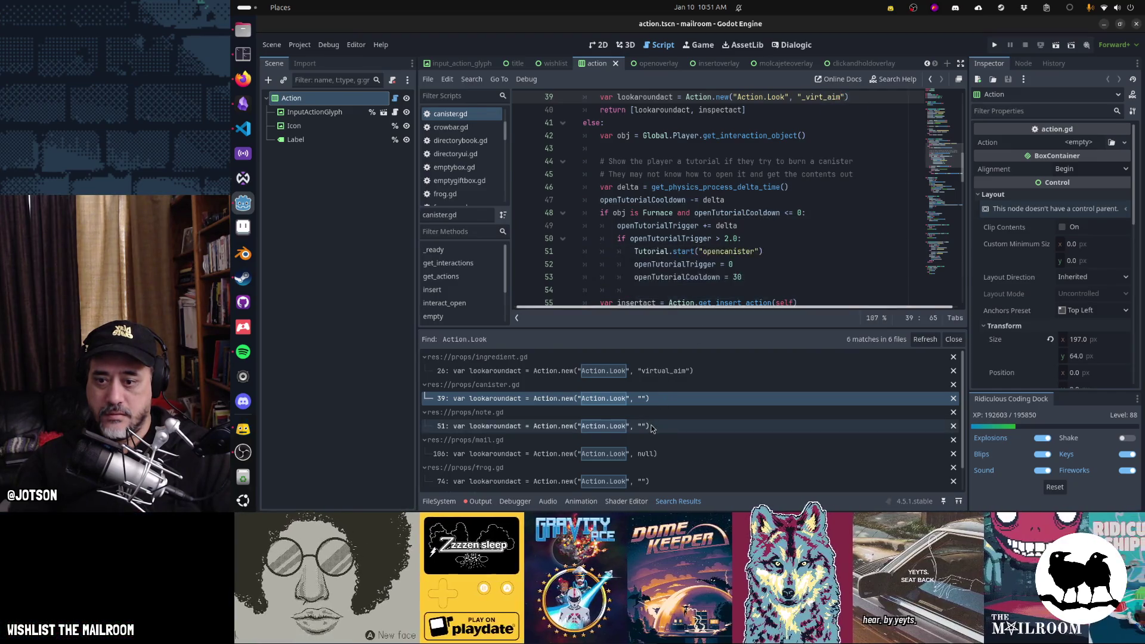
{"action": "left_click", "coordinate": [652, 427]}
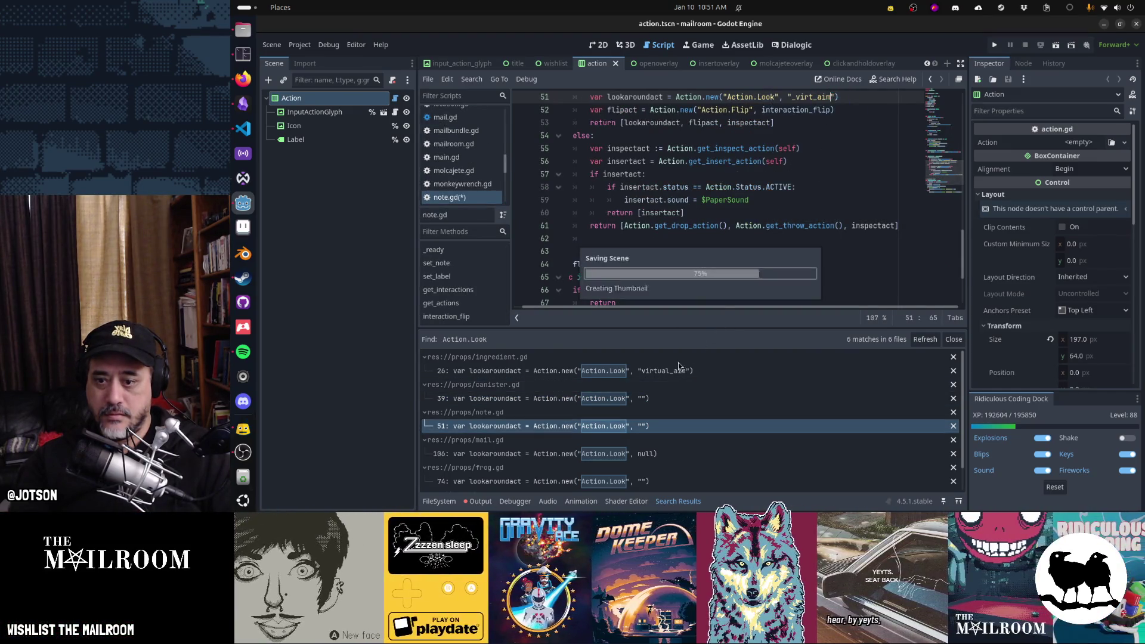
{"action": "left_click", "coordinate": [659, 454]}
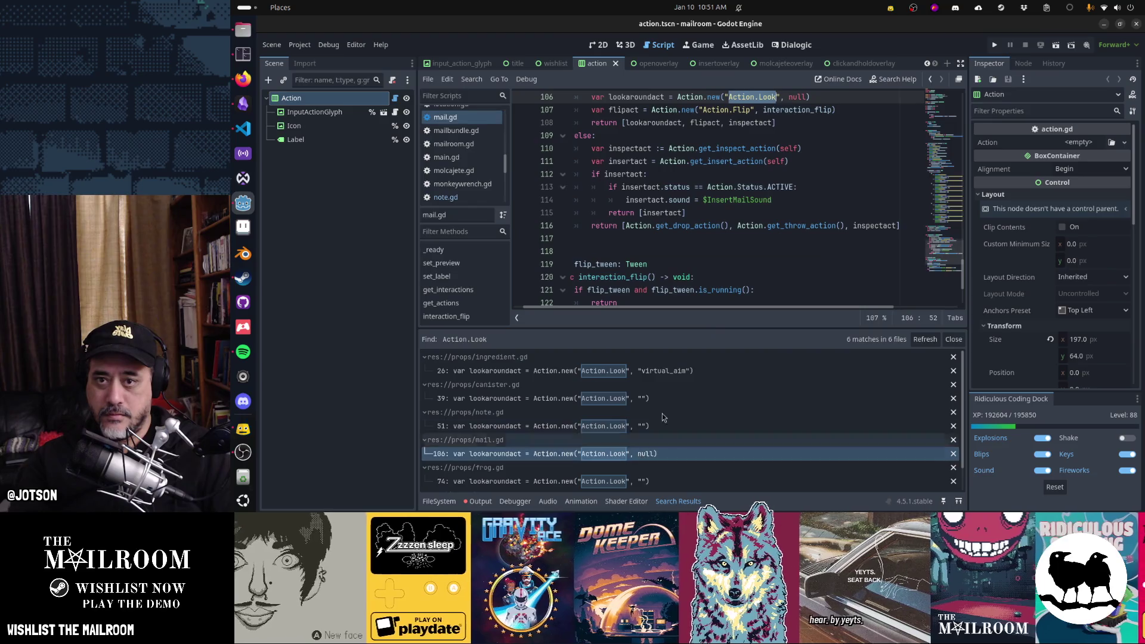
{"action": "double_click", "coordinate": [795, 97]}
{"action": "type", "text": "\"_virt_aim"}
{"action": "key", "text": "ctrl+s"}
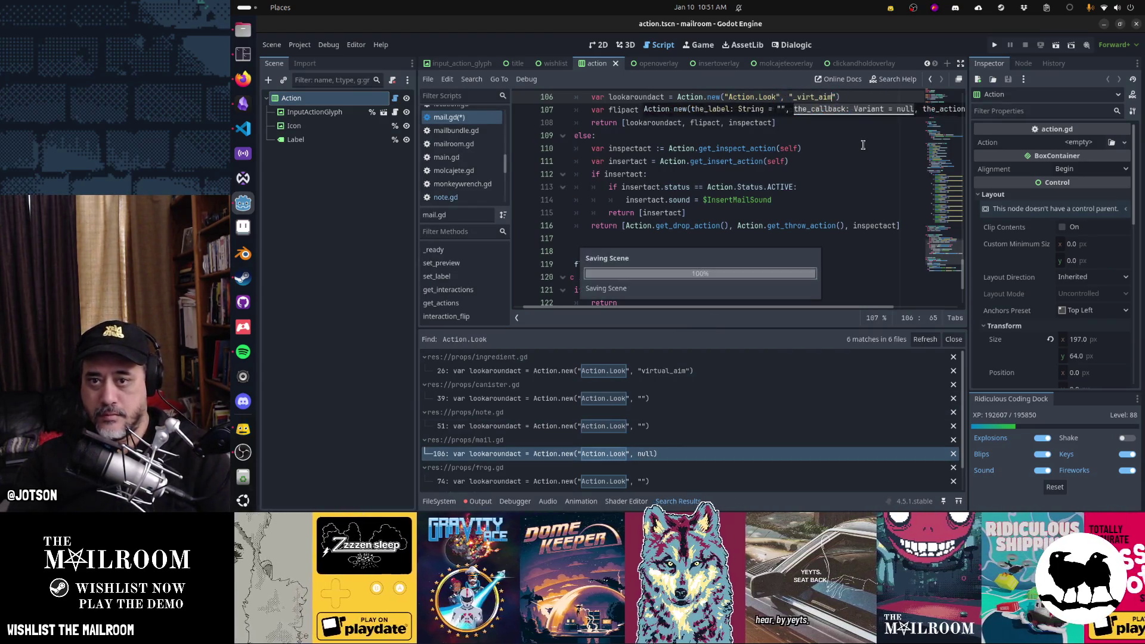
{"action": "scroll", "coordinate": [692, 419], "scroll_direction": "down", "scroll_amount": 1}
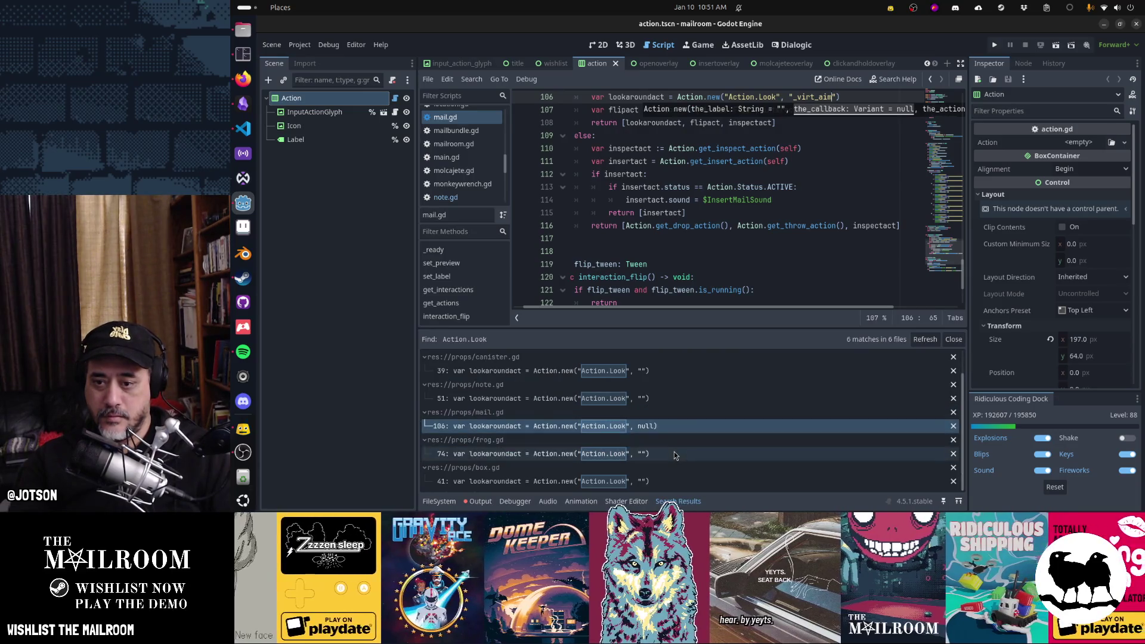
Add "_virt_aim" to the Action.Look calls in frog.gd and box.gd and save box.gd.
{"action": "left_click", "coordinate": [674, 454]}
{"action": "type", "text": "_virt_aim"}
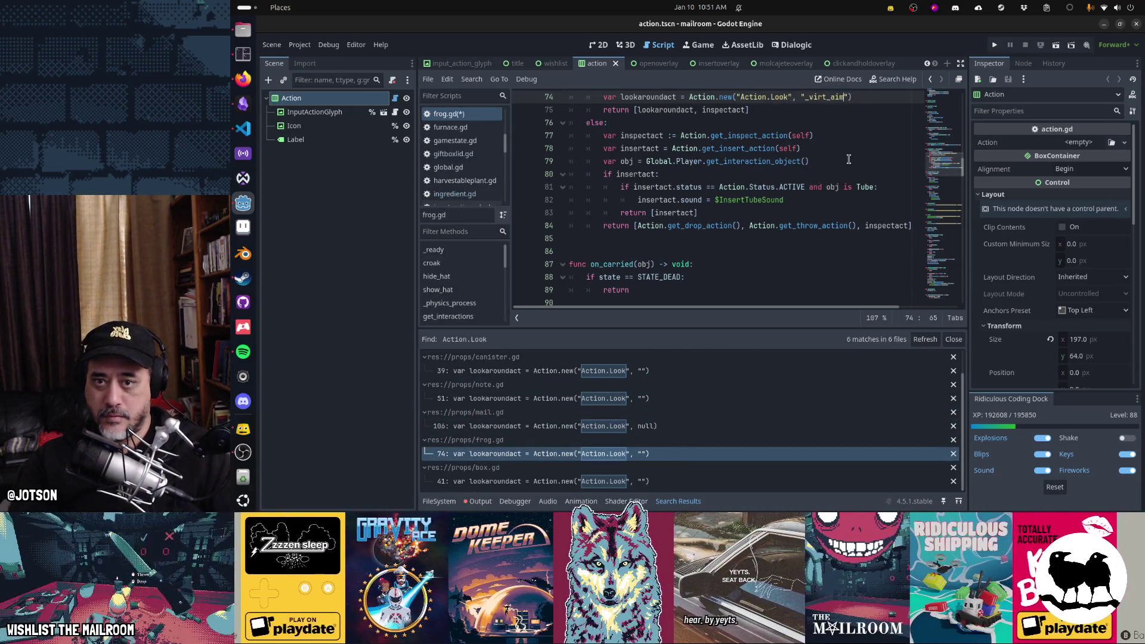
{"action": "left_click", "coordinate": [652, 480]}
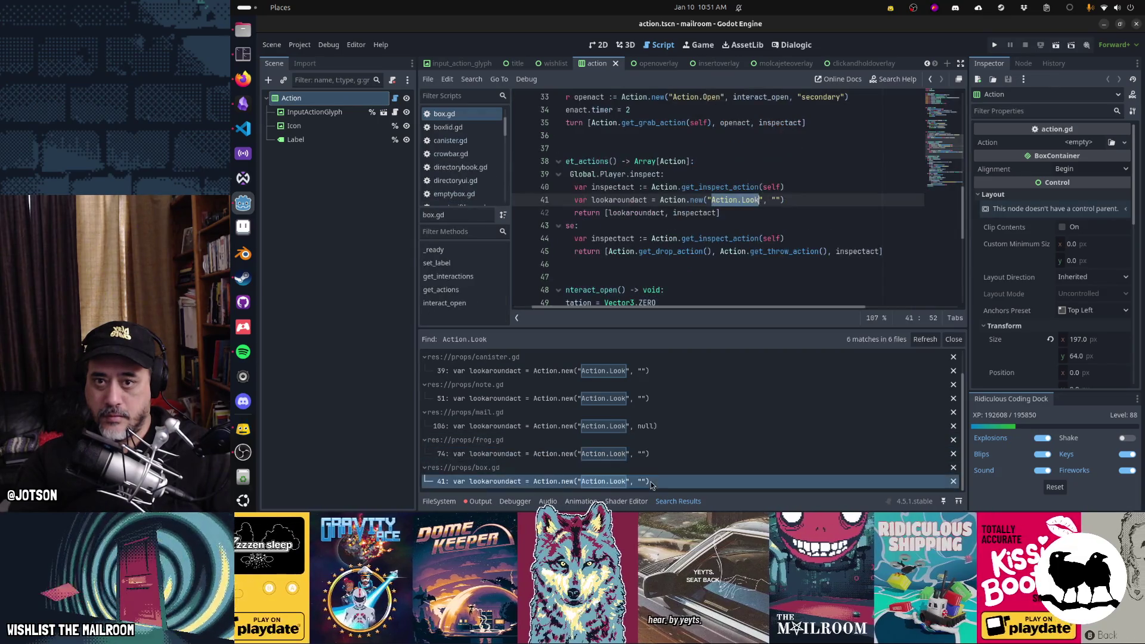
{"action": "left_click", "coordinate": [775, 201]}
{"action": "key", "text": "ctrl+v"}
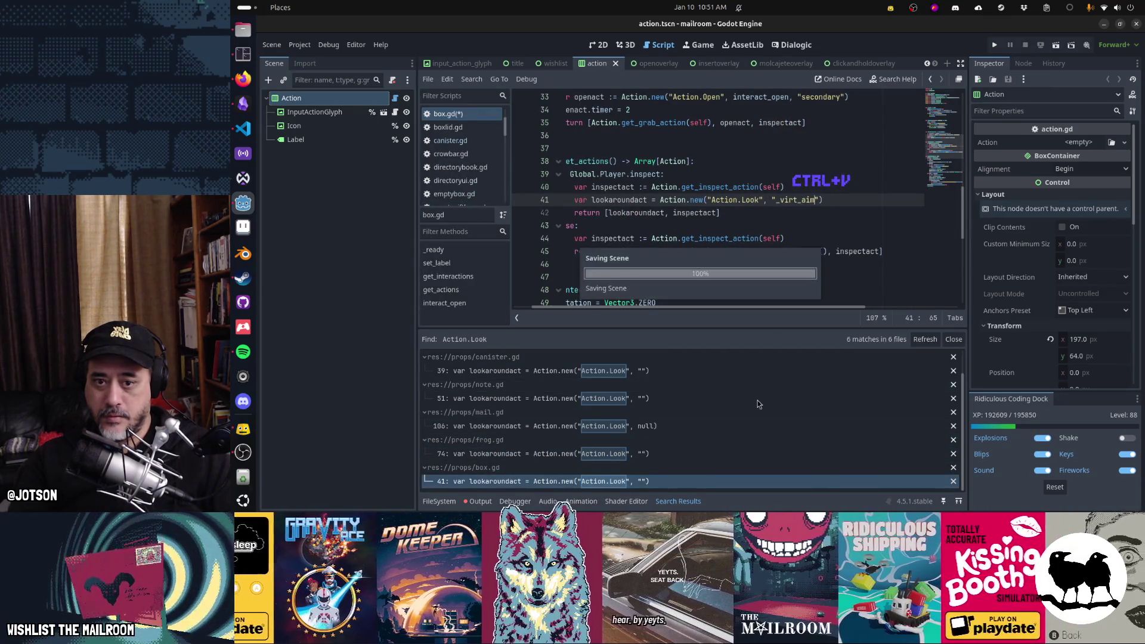
{"action": "key", "text": "ctrl+s"}
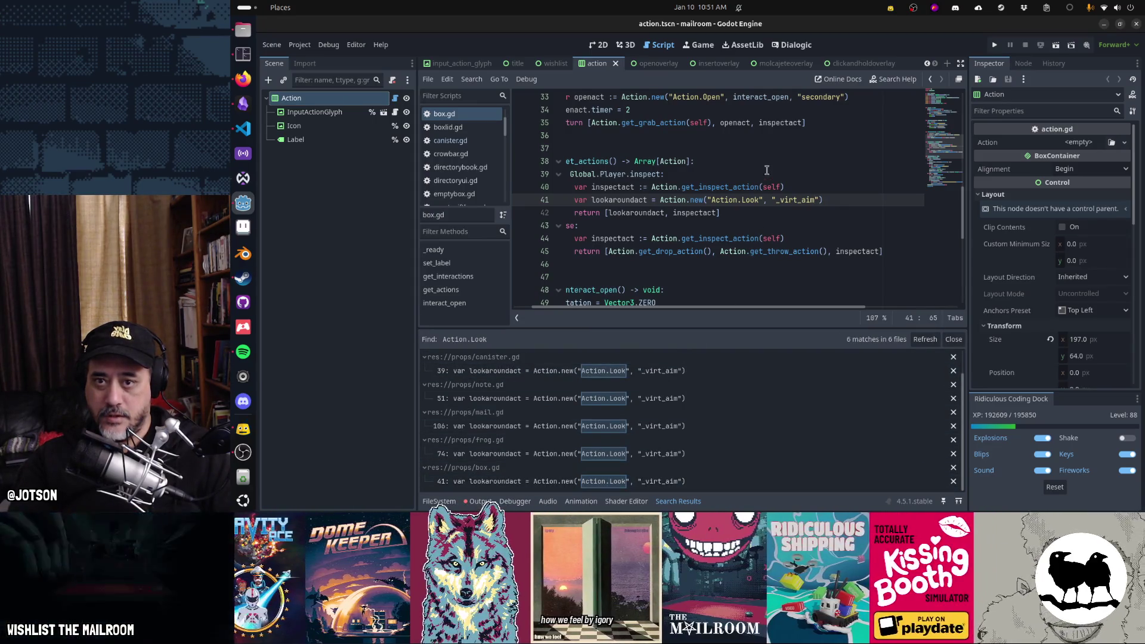
{"action": "key", "text": "Up"}
{"action": "key", "text": "Up"}
{"action": "scroll", "coordinate": [474, 128], "scroll_direction": "up", "scroll_amount": 2}
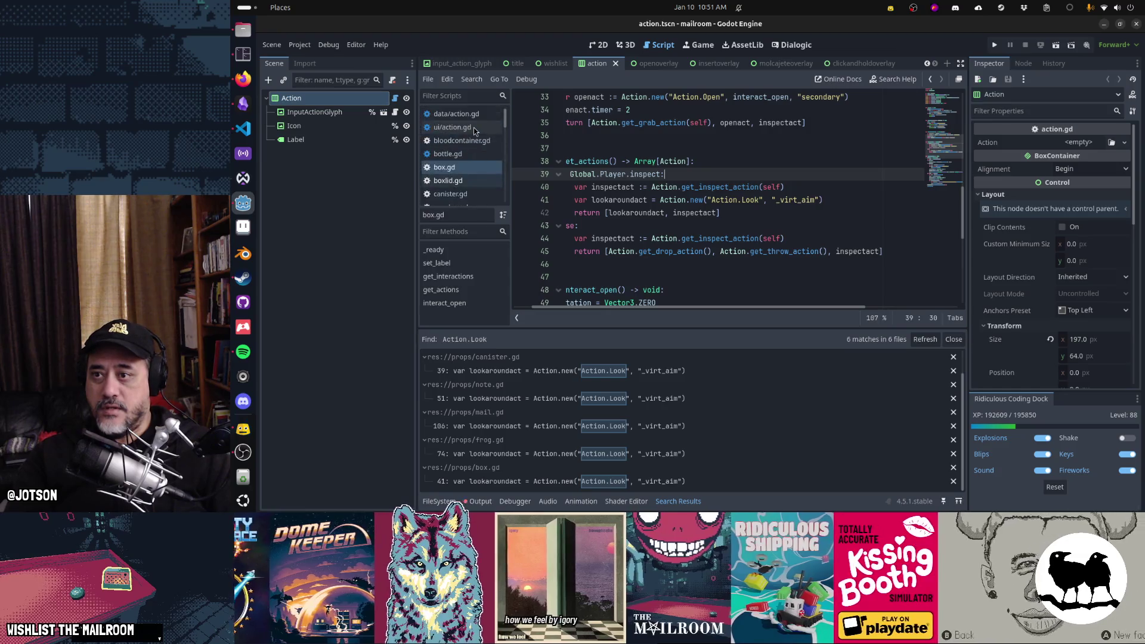
Open input_action_glyph.gd and look through update_glyph, undoing a stray blank line.
{"action": "left_click", "coordinate": [474, 127]}
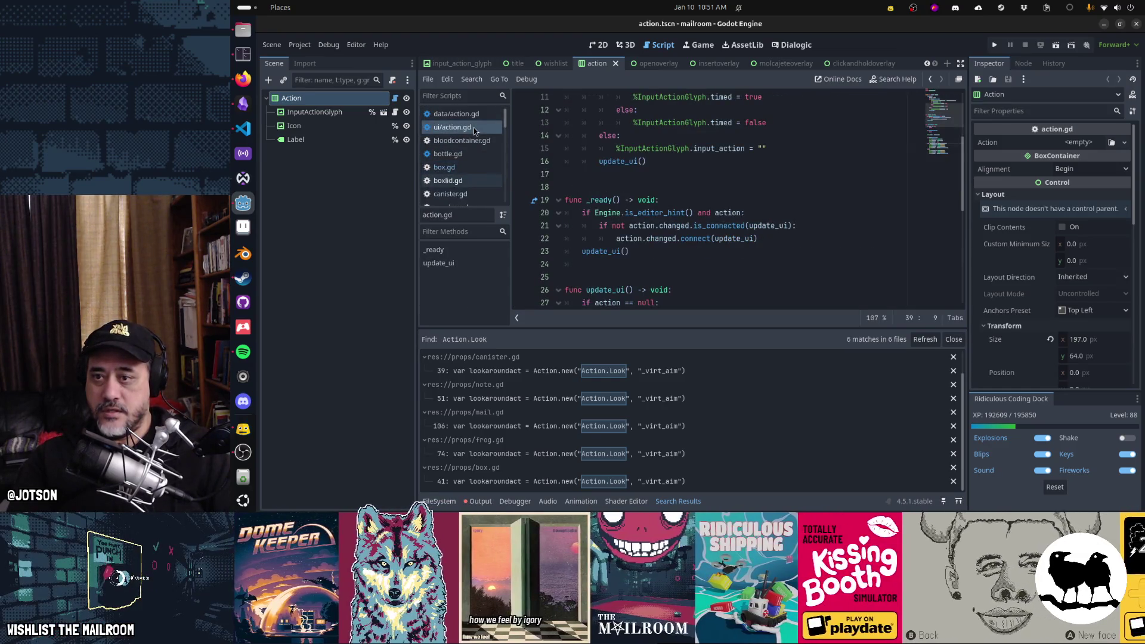
{"action": "scroll", "coordinate": [472, 143], "scroll_direction": "down", "scroll_amount": 7}
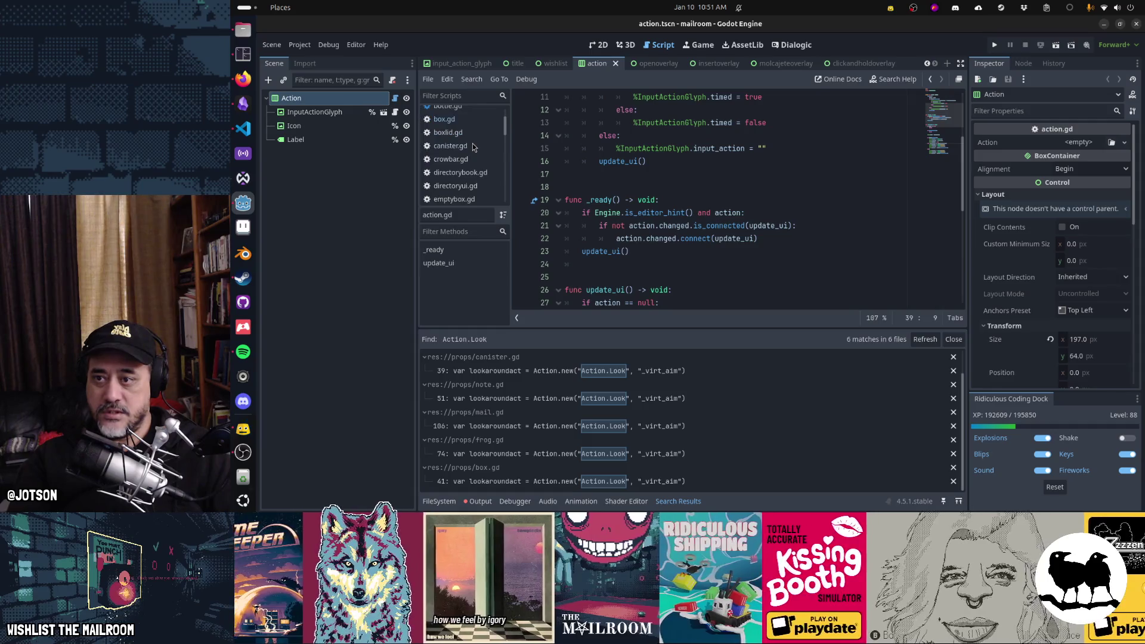
{"action": "scroll", "coordinate": [472, 143], "scroll_direction": "down", "scroll_amount": 3}
{"action": "left_click", "coordinate": [473, 141]}
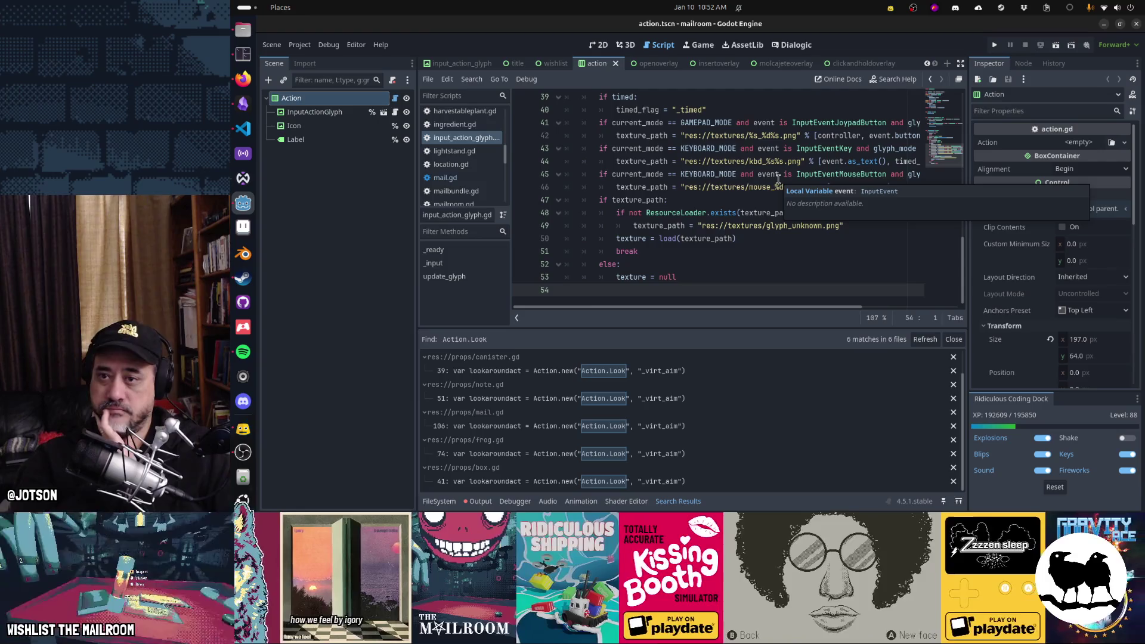
{"action": "scroll", "coordinate": [778, 179], "scroll_direction": "up", "scroll_amount": 1}
{"action": "scroll", "coordinate": [779, 179], "scroll_direction": "up", "scroll_amount": 2}
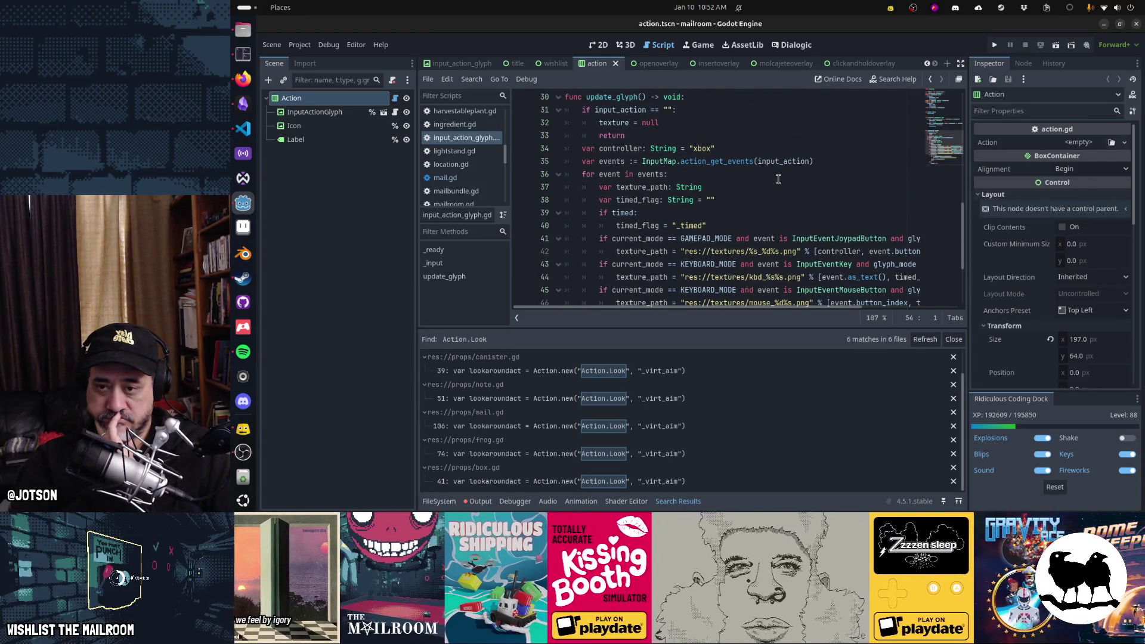
{"action": "left_click", "coordinate": [745, 225]}
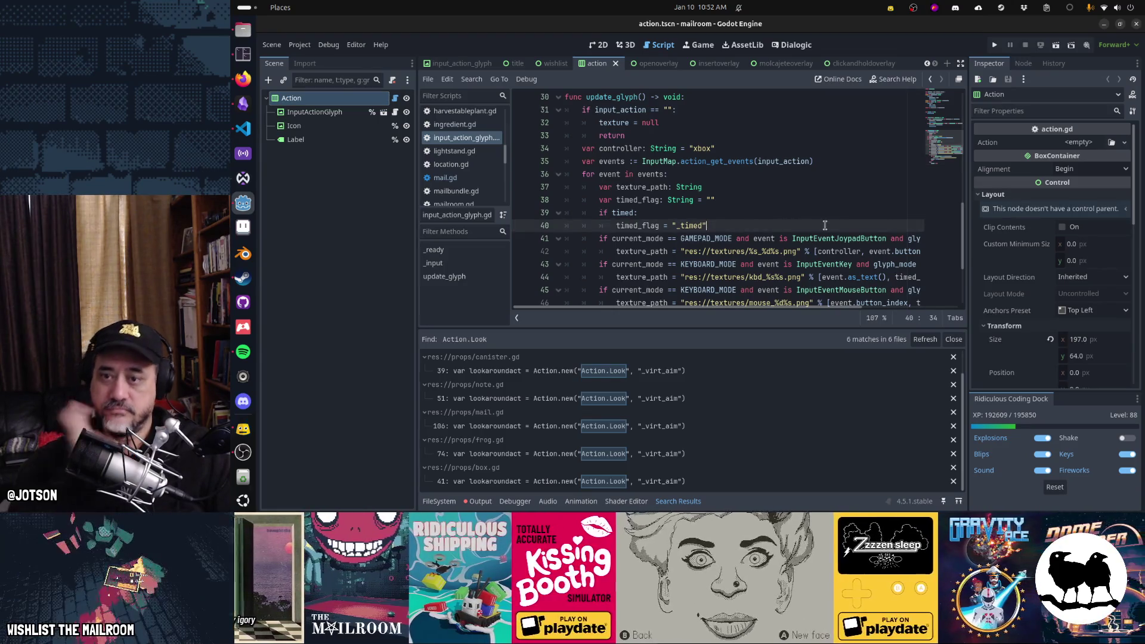
{"action": "key", "text": "Return"}
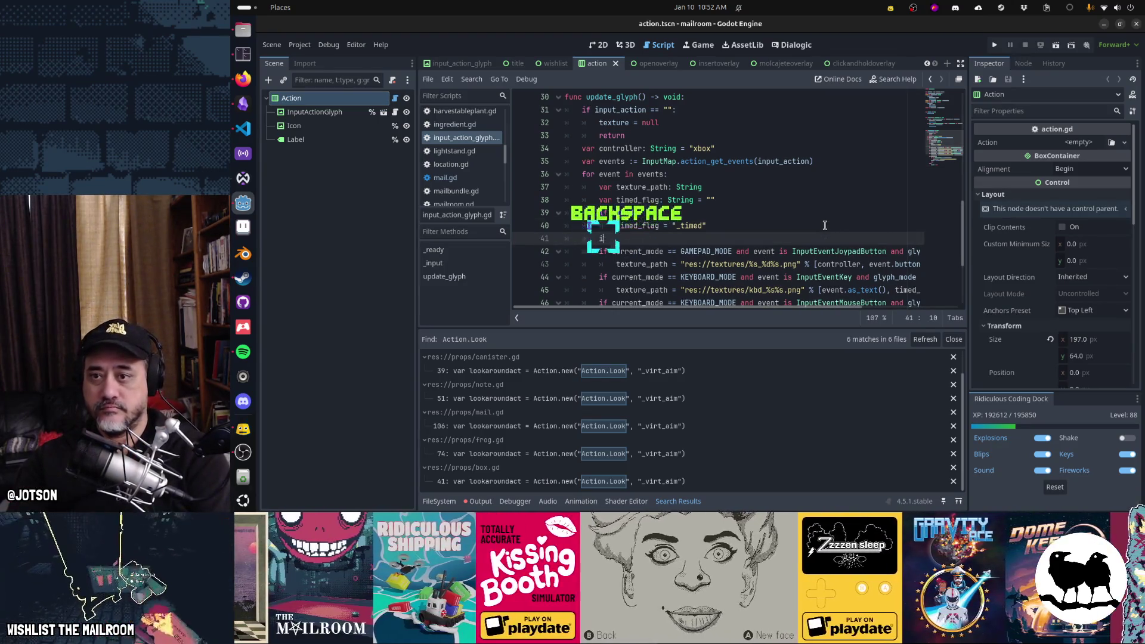
{"action": "key", "text": "ctrl+z"}
{"action": "key", "text": "ctrl+z"}
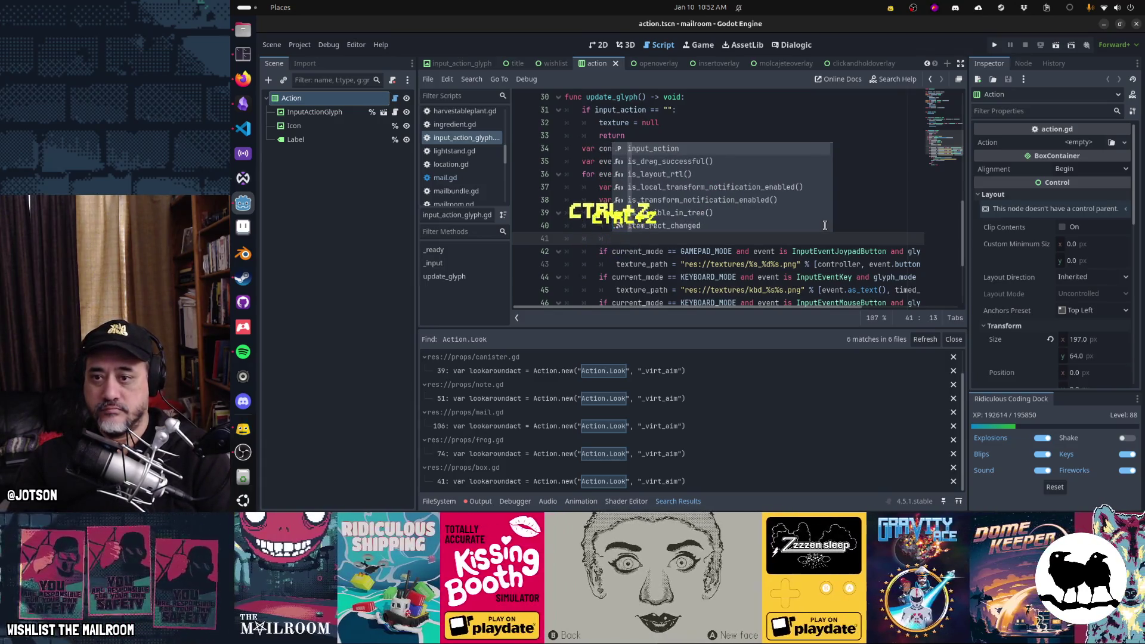
{"action": "key", "text": "ctrl+z"}
{"action": "key", "text": "Escape"}
{"action": "key", "text": "Down"}
{"action": "key", "text": "Down"}
{"action": "scroll", "coordinate": [825, 225], "scroll_direction": "down", "scroll_amount": 2}
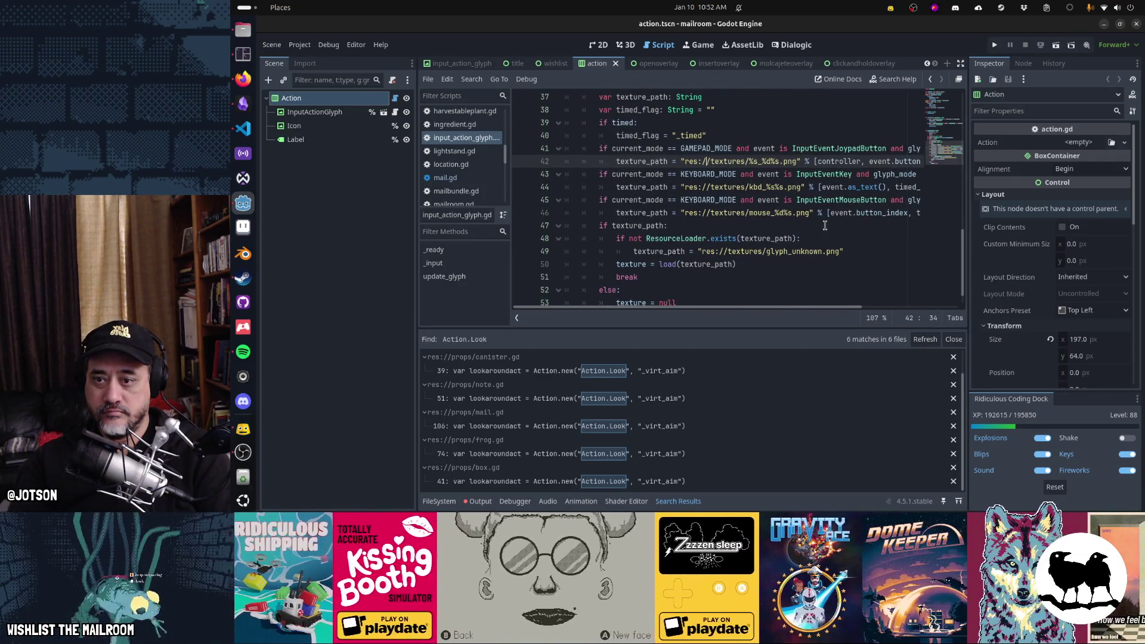
{"action": "scroll", "coordinate": [825, 226], "scroll_direction": "down", "scroll_amount": 1}
{"action": "key", "text": "Down"}
{"action": "key", "text": "Down"}
{"action": "key", "text": "Down"}
{"action": "key", "text": "Down"}
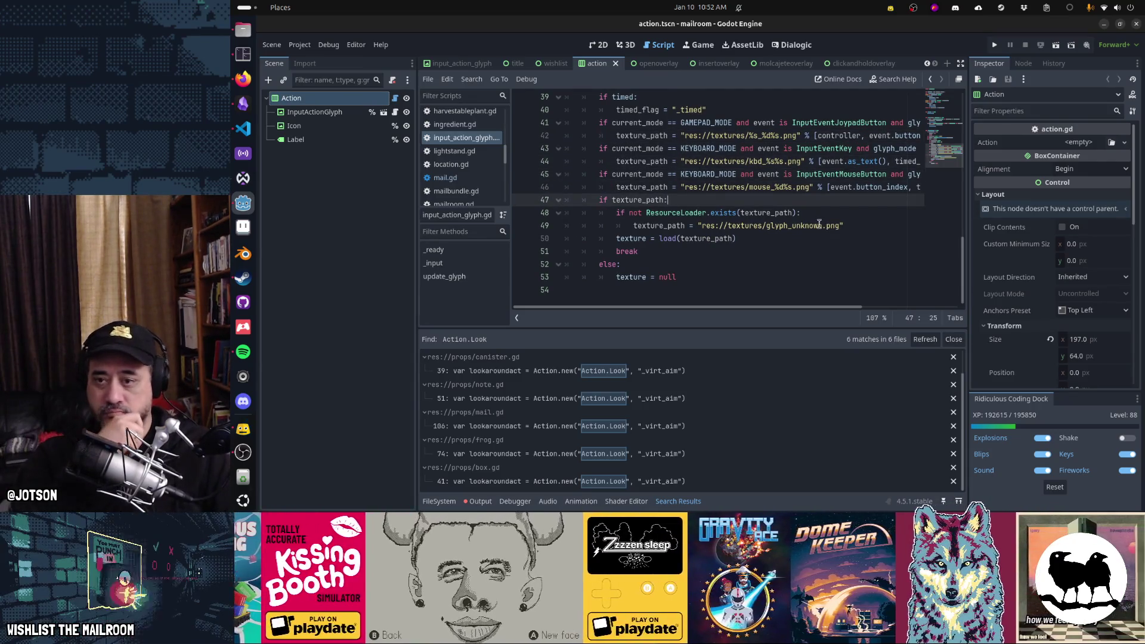
{"action": "scroll", "coordinate": [647, 222], "scroll_direction": "up", "scroll_amount": 5}
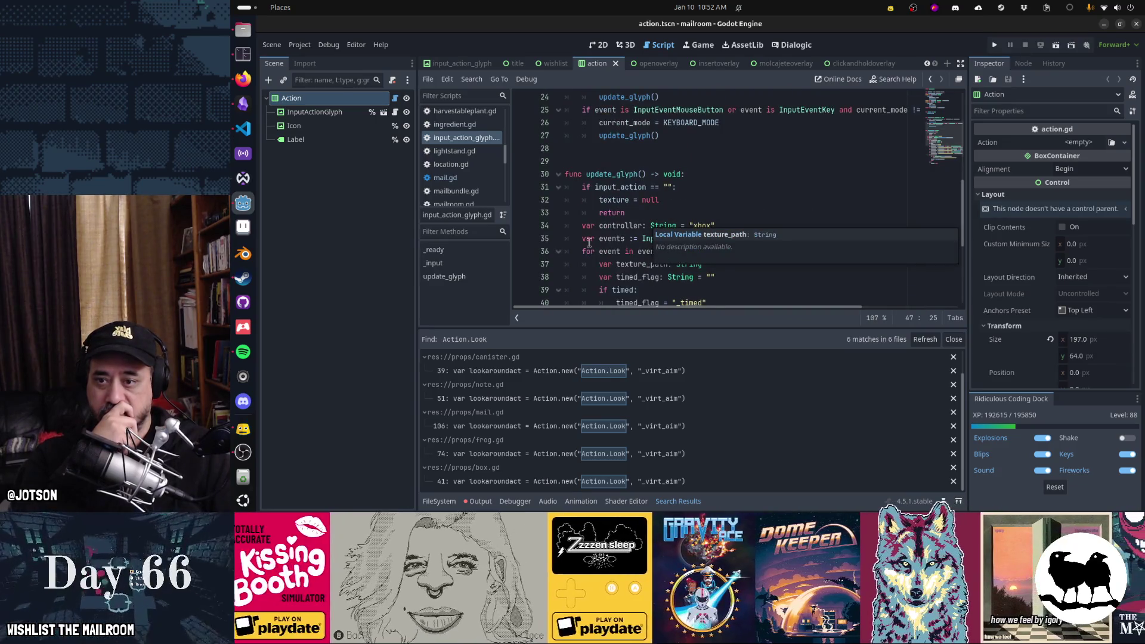
Insert `if input_action == "_virt_aim":` after the controller variable line in update_glyph.
{"action": "left_click", "coordinate": [589, 242]}
{"action": "key", "text": "Up"}
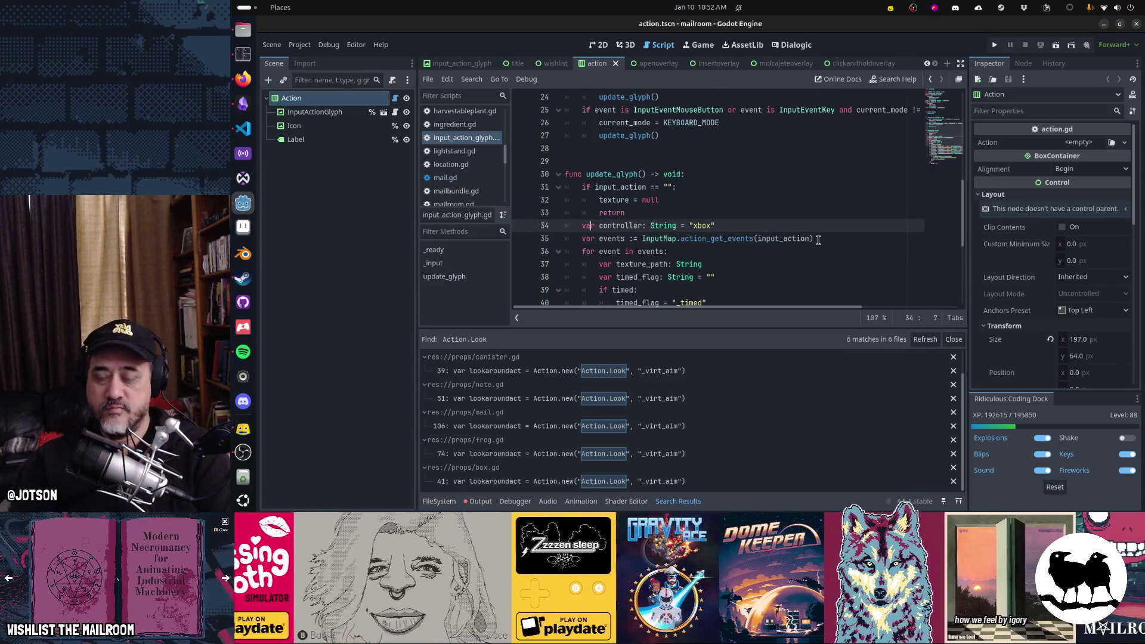
{"action": "key", "text": "End"}
{"action": "key", "text": "Return"}
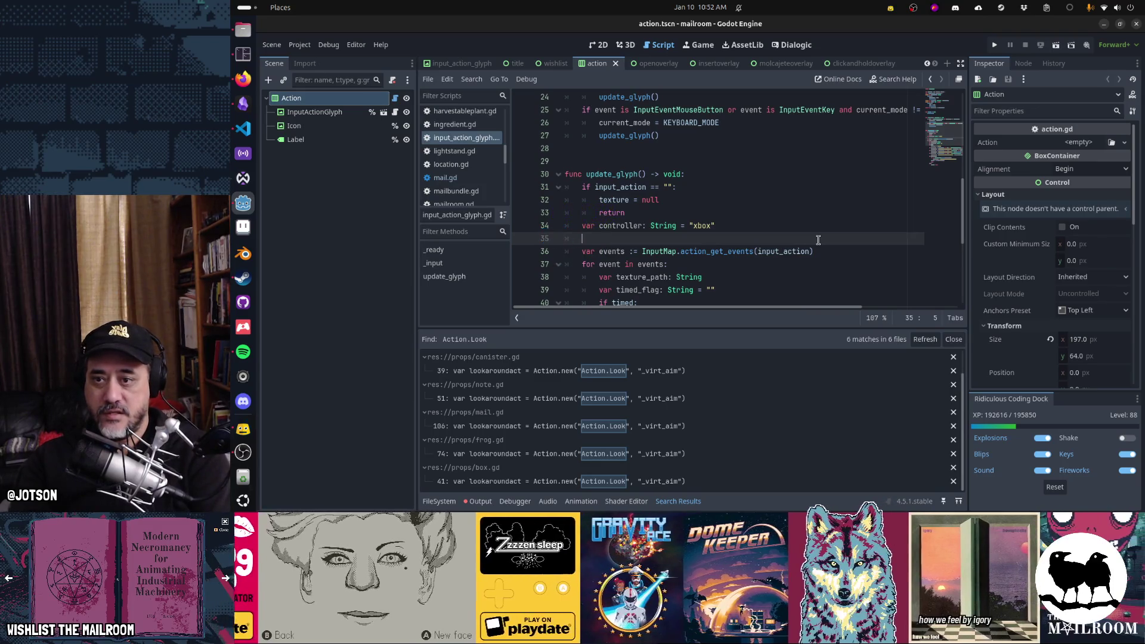
{"action": "type", "text": "if input_action ="}
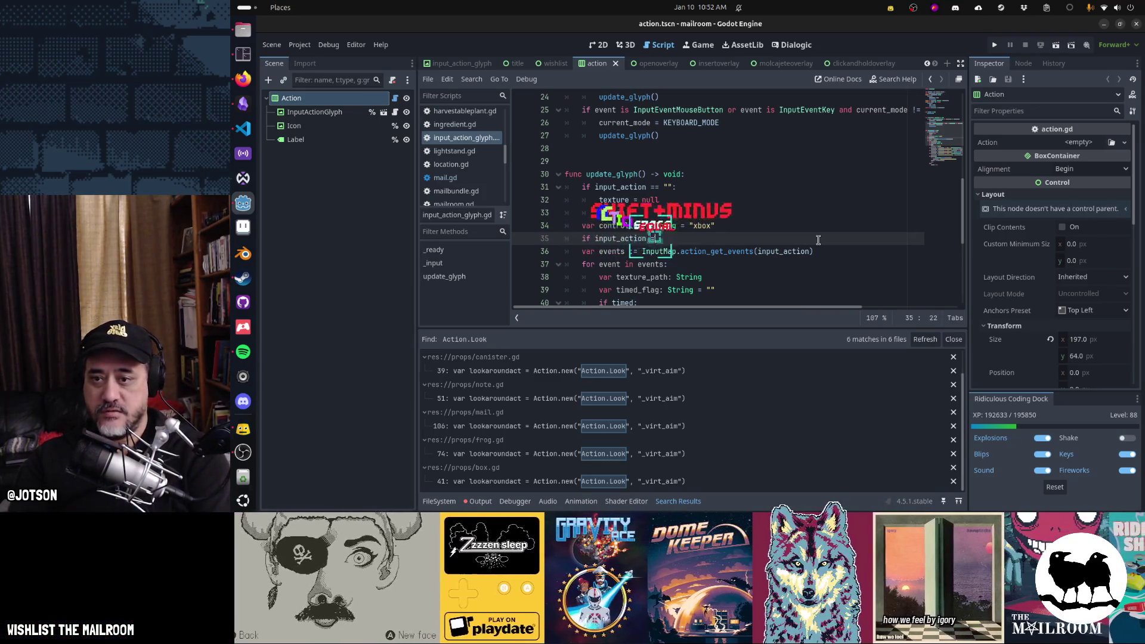
{"action": "type", "text": "= \"_virt_aim"}
{"action": "key", "text": "ctrl+v"}
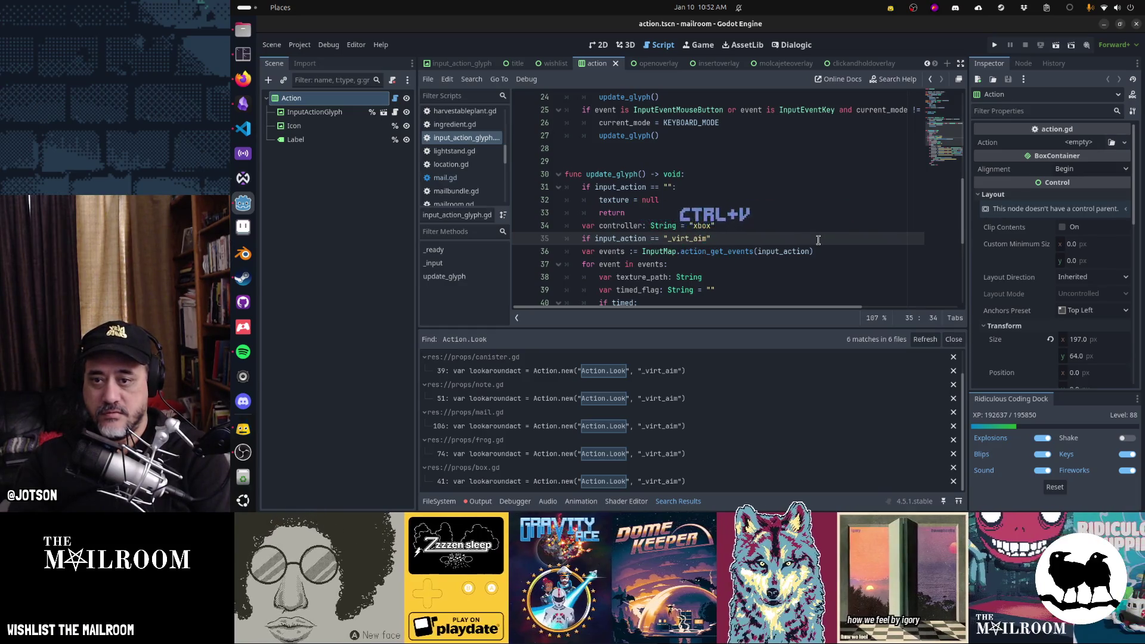
{"action": "key", "text": "Return"}
{"action": "scroll", "coordinate": [819, 240], "scroll_direction": "down", "scroll_amount": 2}
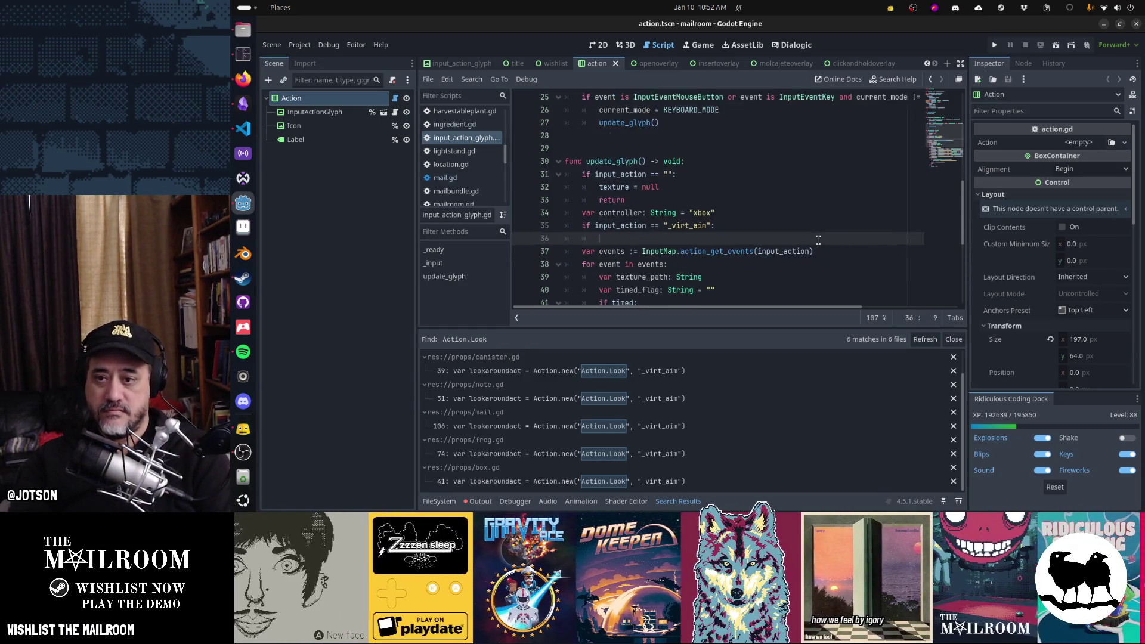
Copy line 43's GAMEPAD_MODE condition into the _virt_aim branch, dropping the joypad event check.
{"action": "key", "text": "Down"}
{"action": "key", "text": "Down"}
{"action": "key", "text": "Down"}
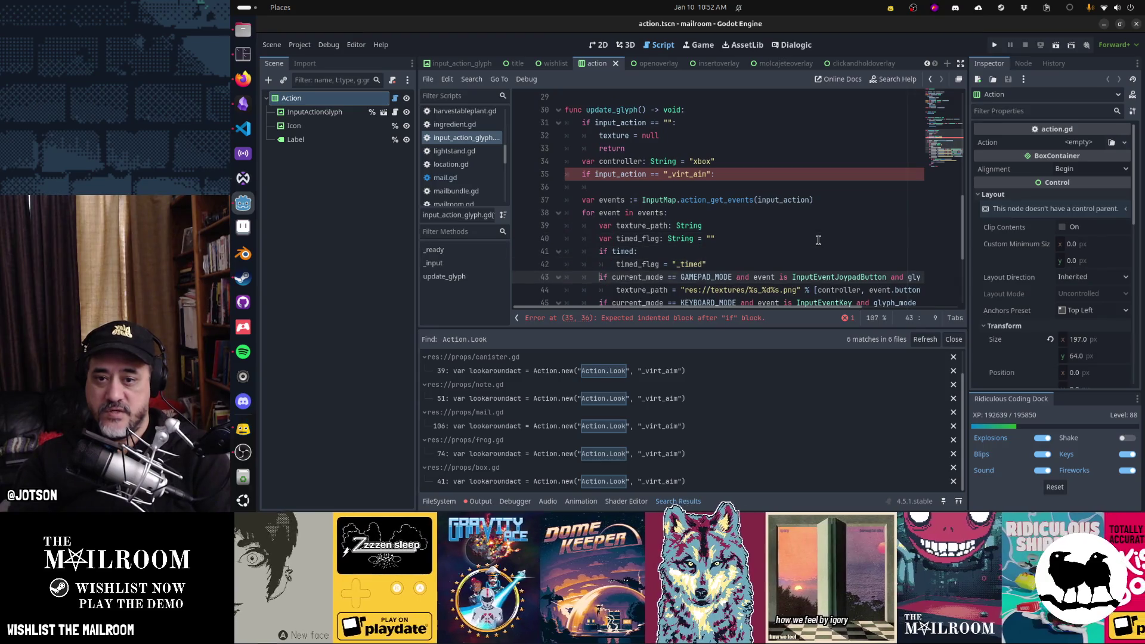
{"action": "key", "text": "shift+End"}
{"action": "key", "text": "ctrl+c"}
{"action": "key", "text": "Up"}
{"action": "key", "text": "Up"}
{"action": "key", "text": "Up"}
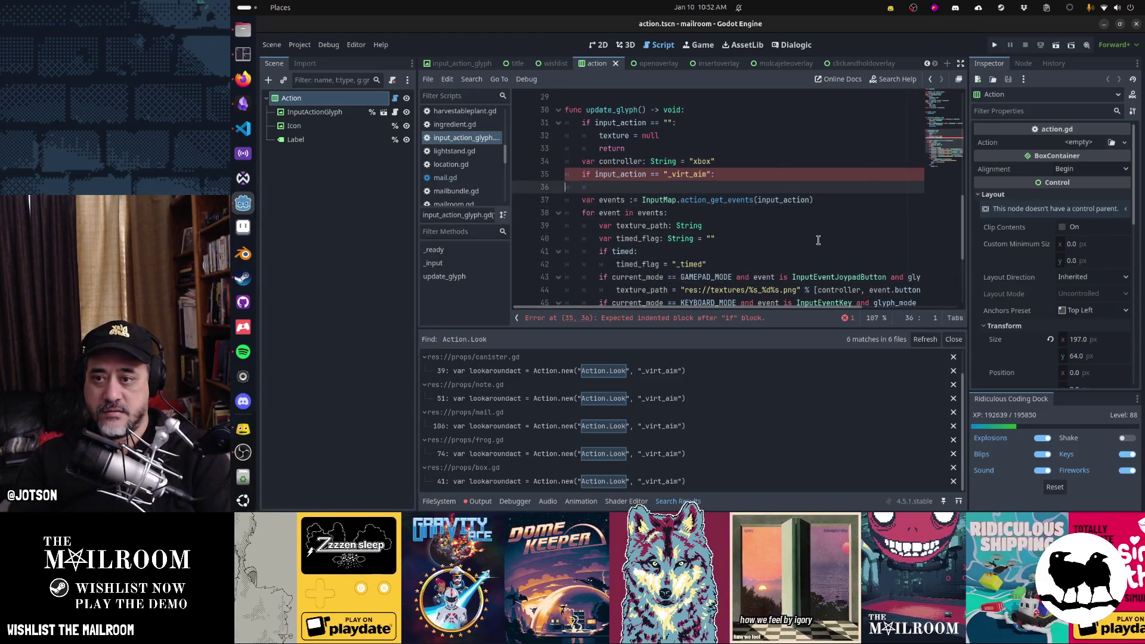
{"action": "key", "text": "ctrl+v"}
{"action": "key", "text": "ctrl+Left"}
{"action": "key", "text": "ctrl+Left"}
{"action": "key", "text": "ctrl+Left"}
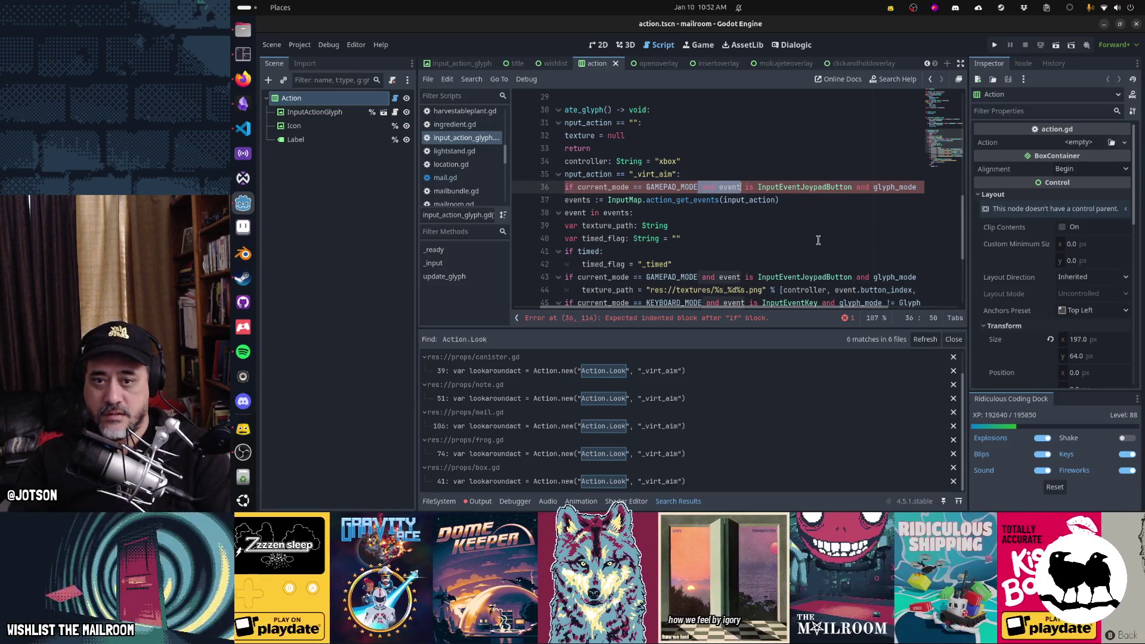
{"action": "key", "text": "ctrl+shift+Right"}
{"action": "key", "text": "ctrl+shift+Right"}
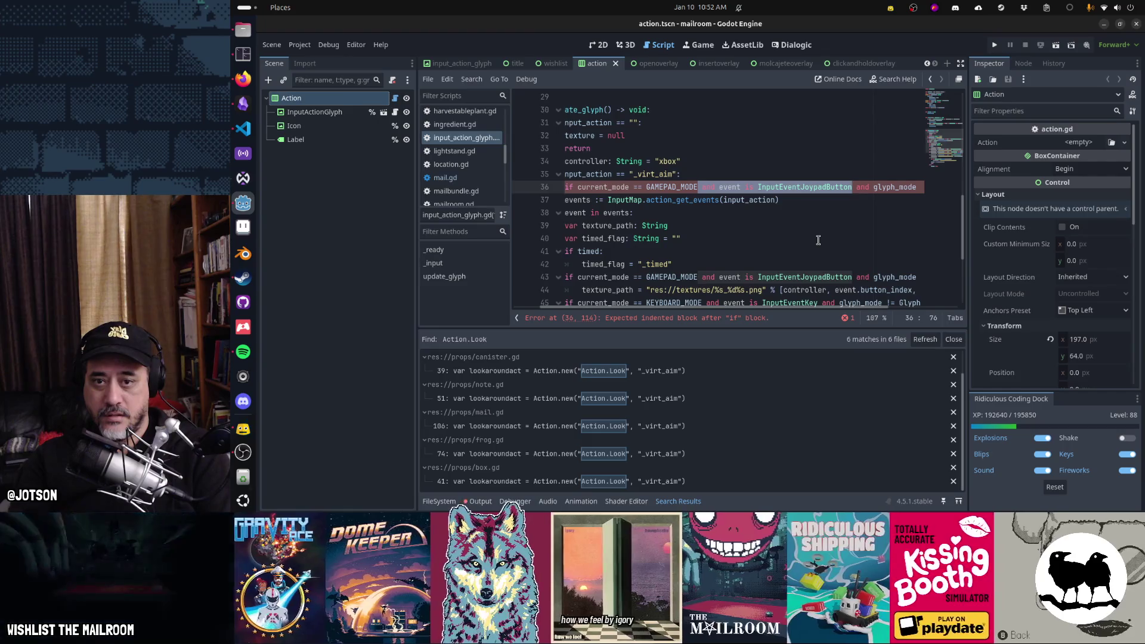
{"action": "key", "text": "Delete"}
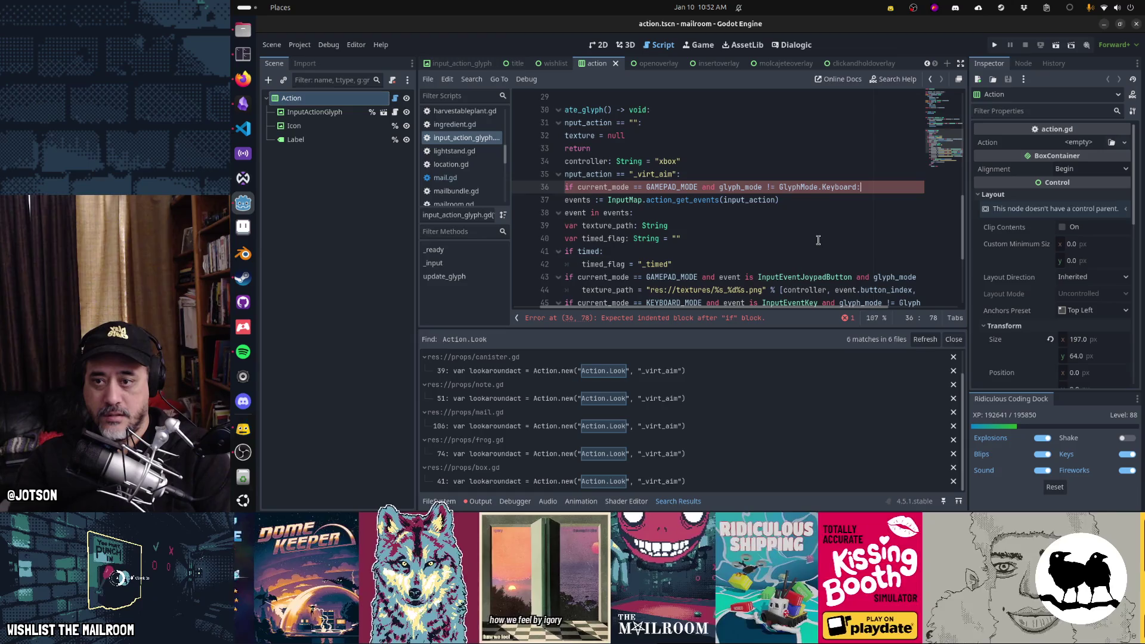
Under it, add texture = load("res://textures/x%s_rs.png" % controller).
{"action": "key", "text": "Return"}
{"action": "type", "text": "texture"}
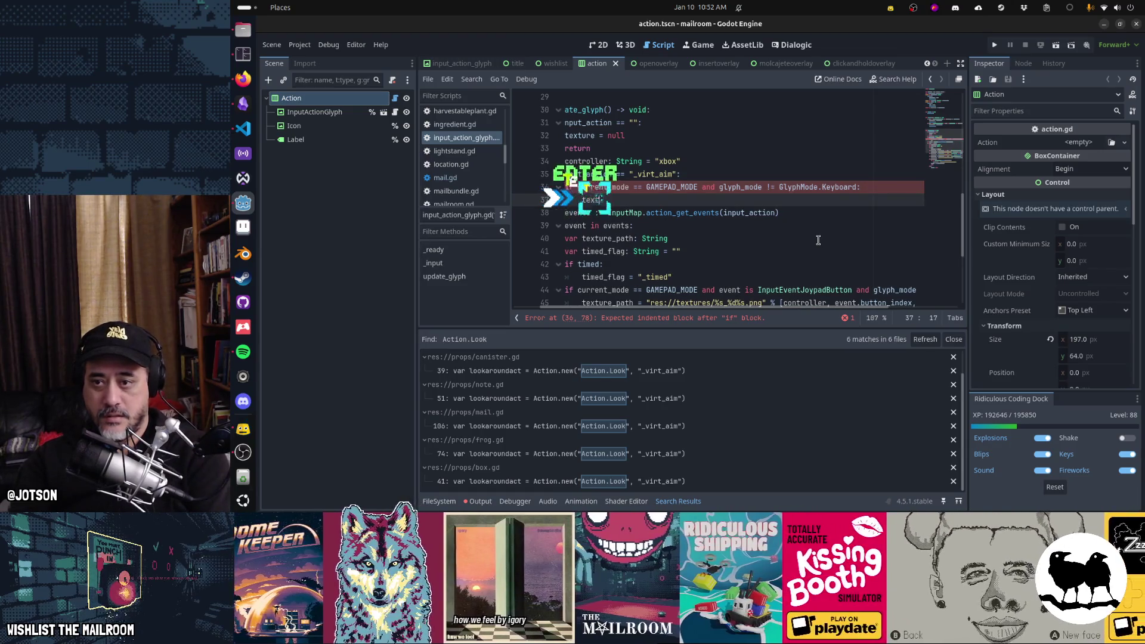
{"action": "type", "text": " = "}
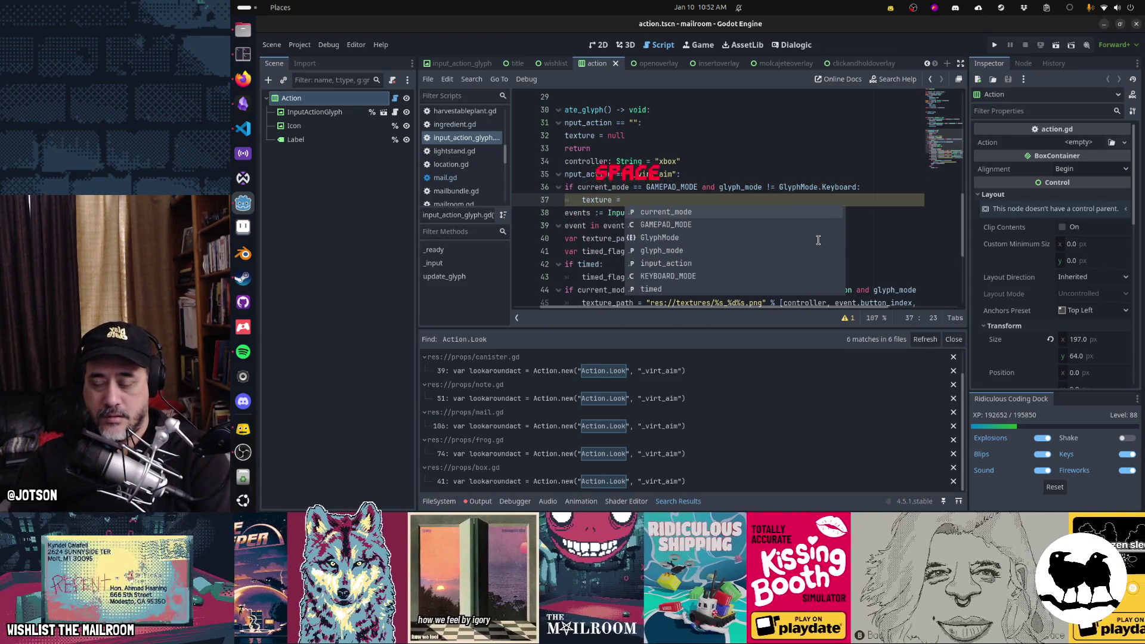
{"action": "type", "text": "load(\"res"}
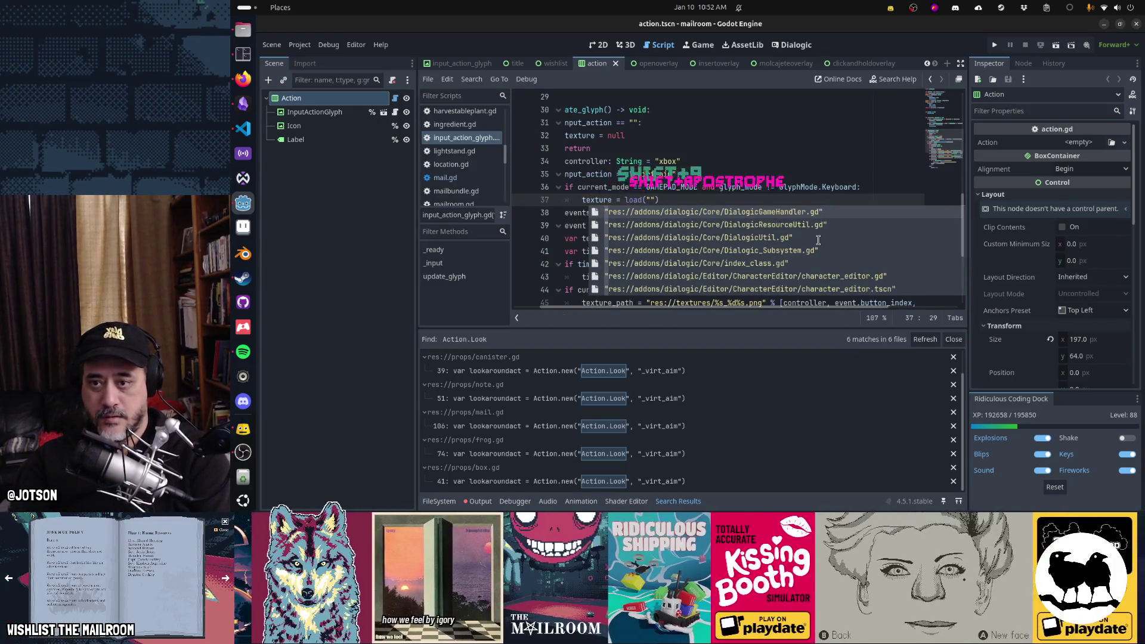
{"action": "type", "text": "://textures/"}
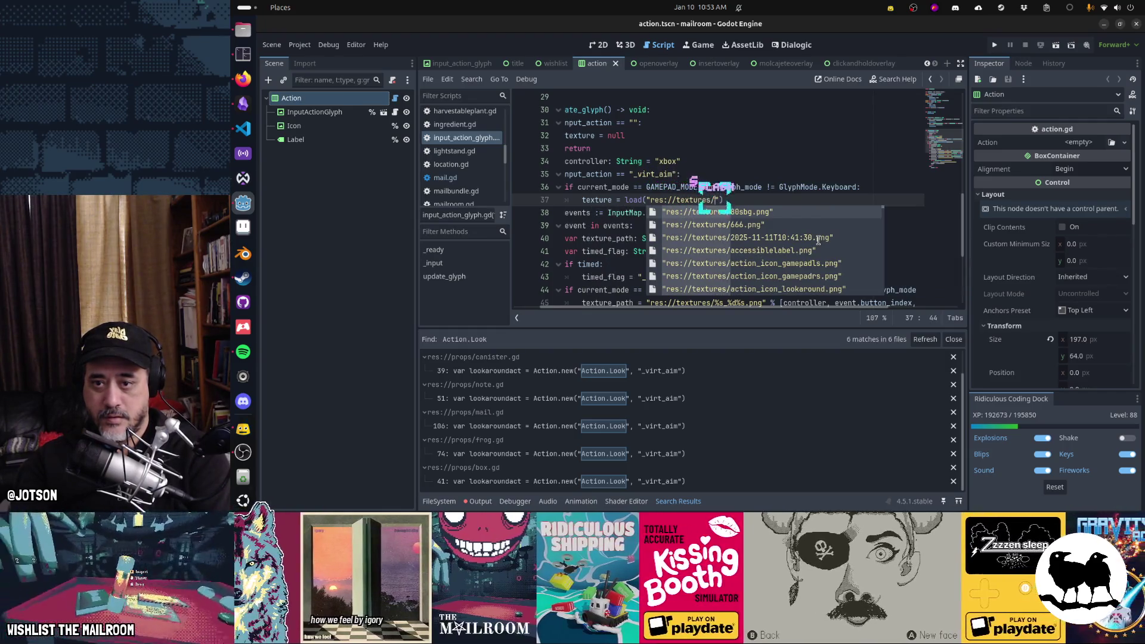
{"action": "type", "text": "xbox"}
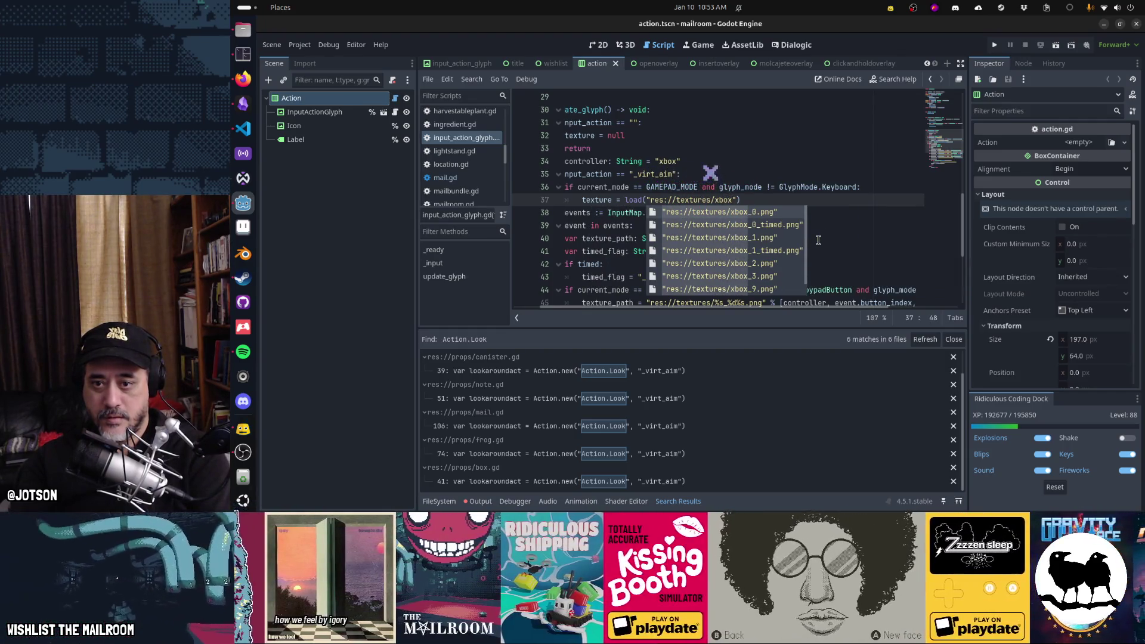
{"action": "type", "text": "_rs.png\" % controller"}
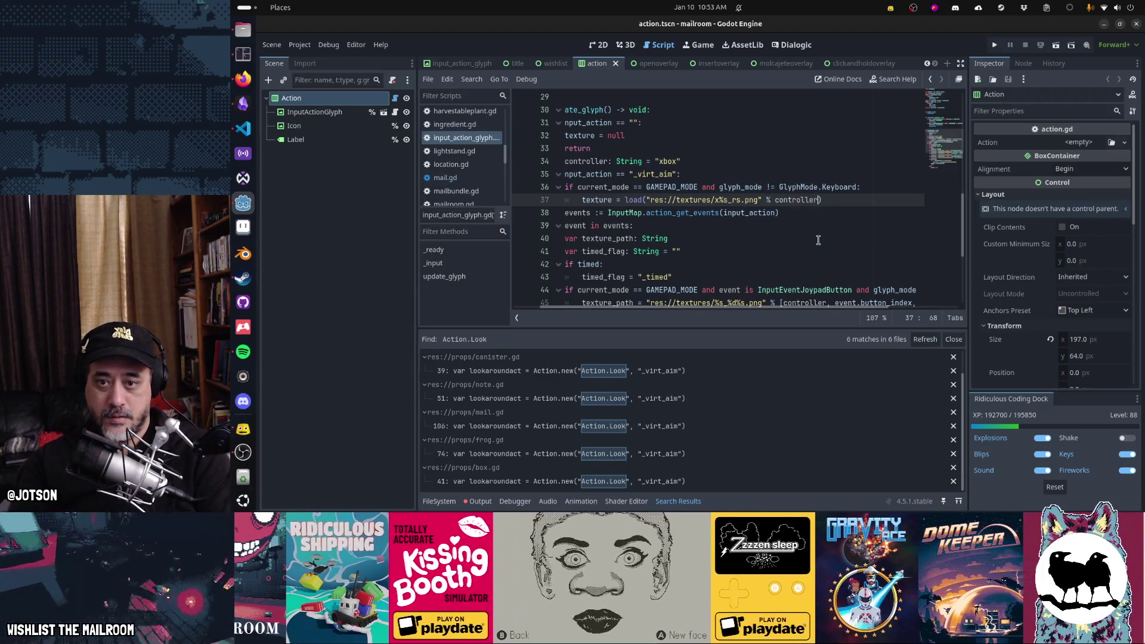
{"action": "key", "text": "Home"}
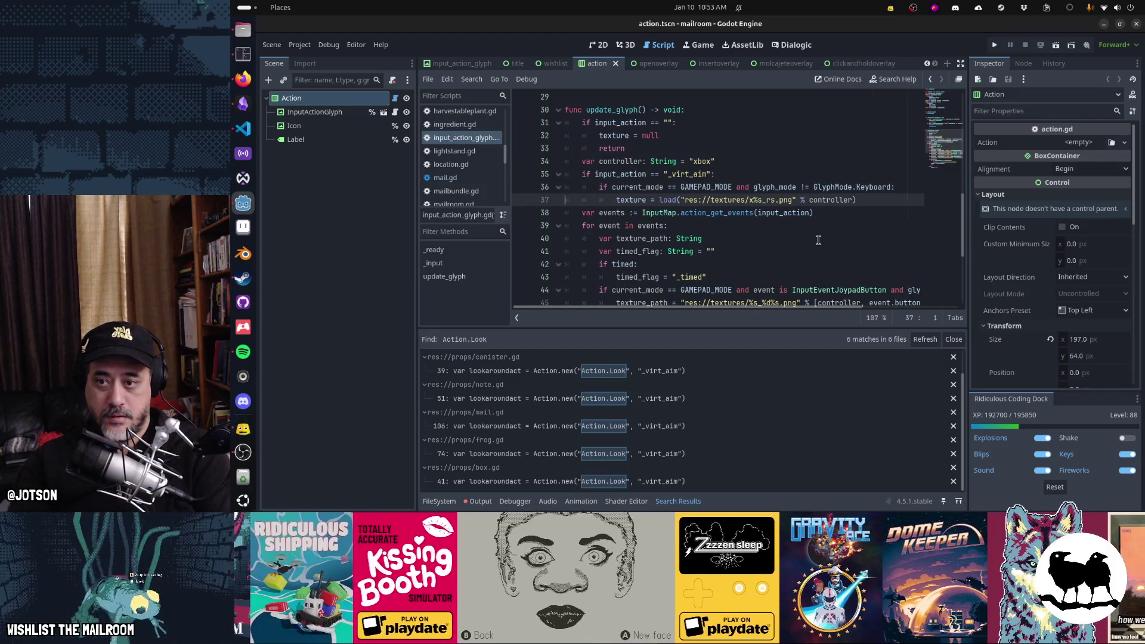
Duplicate the gamepad branch as a KEYBOARD_MODE / GlyphMode.Gamepad branch.
{"action": "key", "text": "Up"}
{"action": "key", "text": "shift+Down"}
{"action": "key", "text": "shift+Down"}
{"action": "key", "text": "ctrl+c"}
{"action": "key", "text": "ctrl+v"}
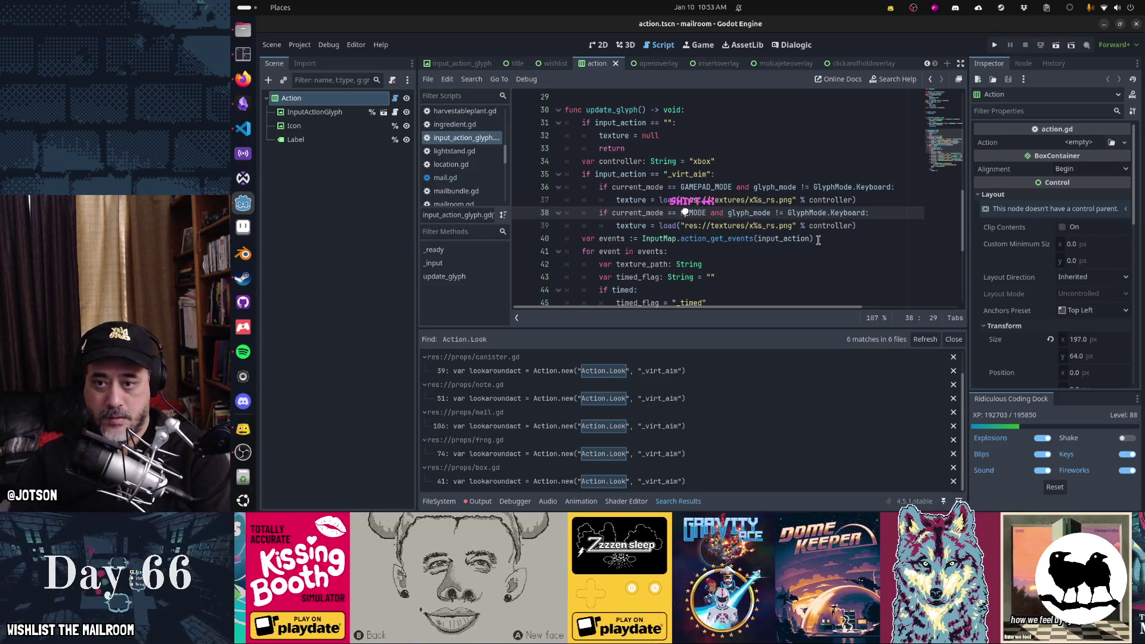
{"action": "type", "text": "KEYBOARD"}
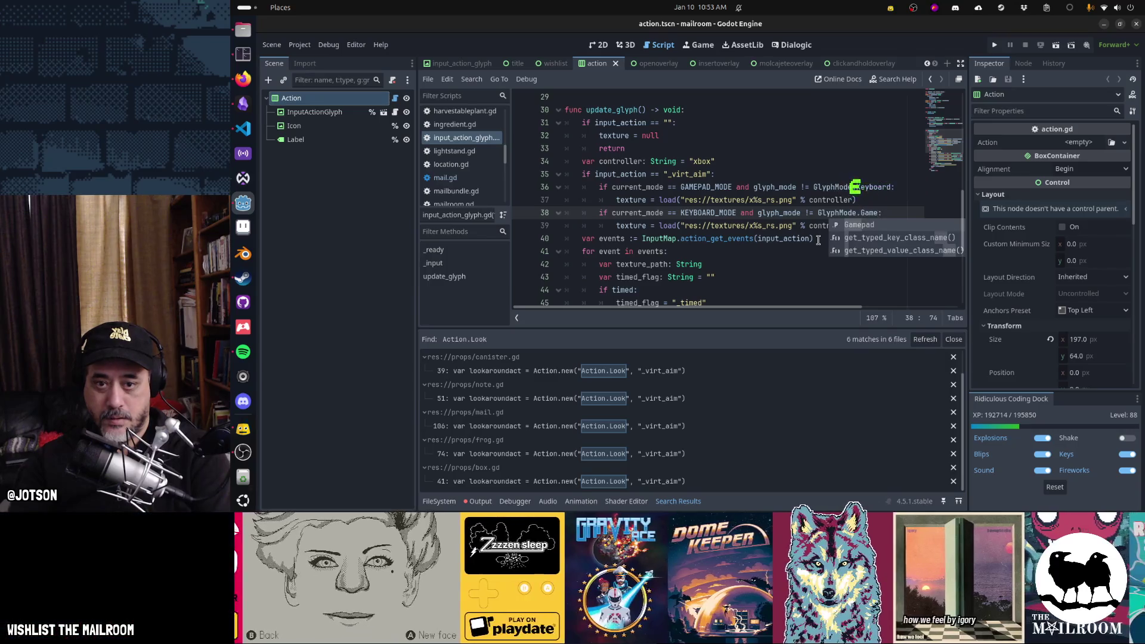
{"action": "key", "text": "Return"}
{"action": "key", "text": "Down"}
{"action": "key", "text": "Left"}
{"action": "key", "text": "Left"}
{"action": "key", "text": "Left"}
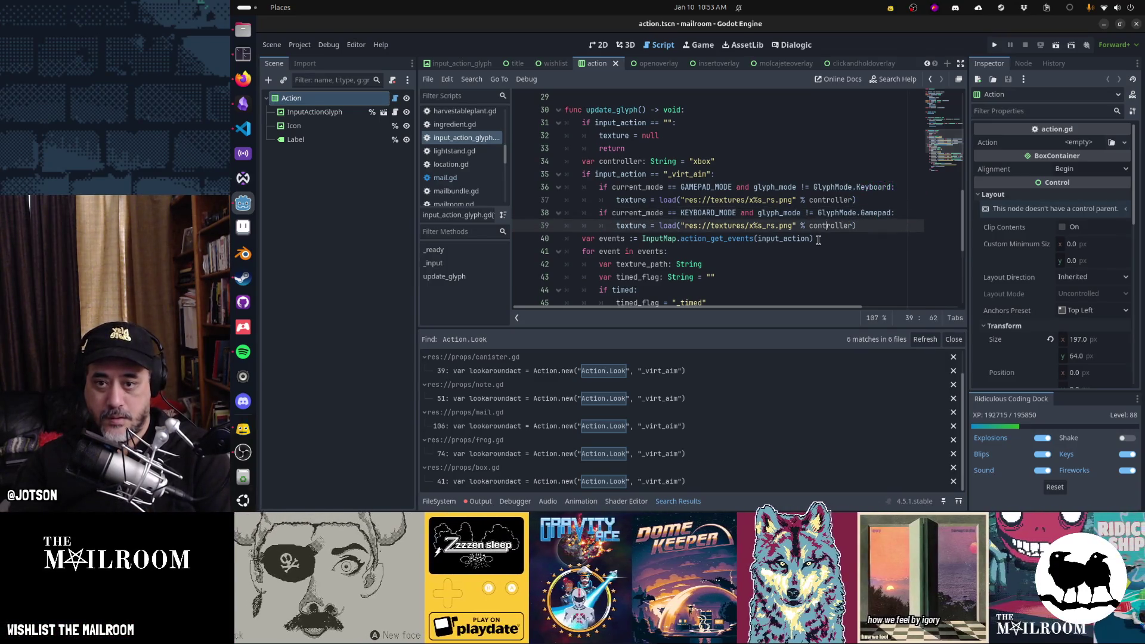
Make the keyboard branch load mouse_aim.png and change the gamepad path to %s_aim.png.
{"action": "key", "text": "Up"}
{"action": "key", "text": "Up"}
{"action": "key", "text": "Left"}
{"action": "key", "text": "Left"}
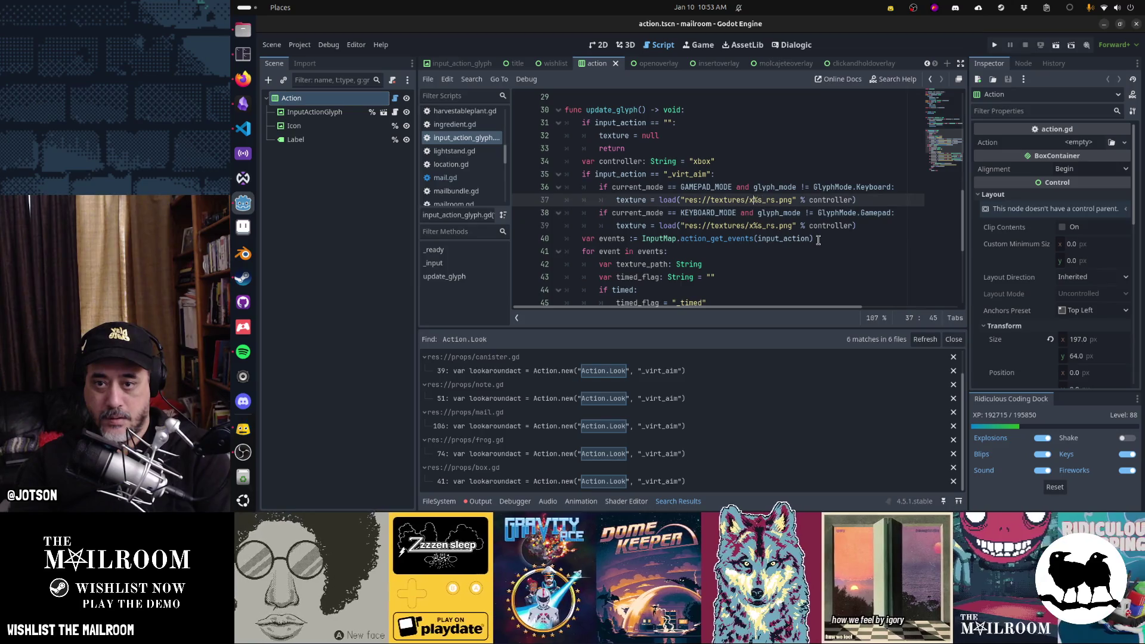
{"action": "key", "text": "BackSpace"}
{"action": "key", "text": "Down"}
{"action": "key", "text": "Down"}
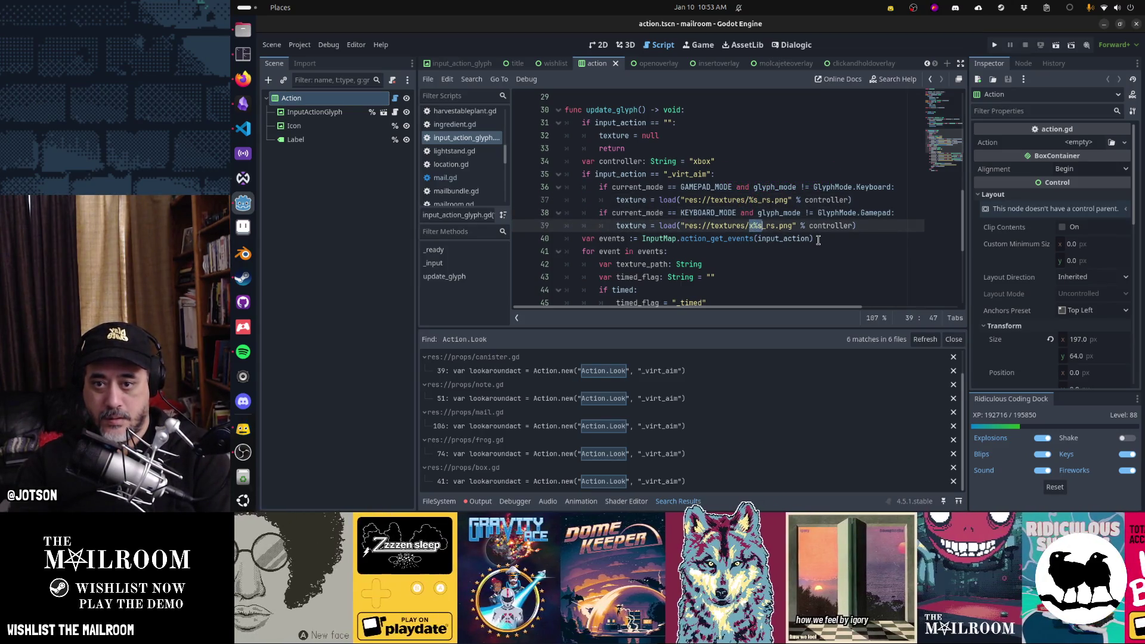
{"action": "type", "text": "mouse"}
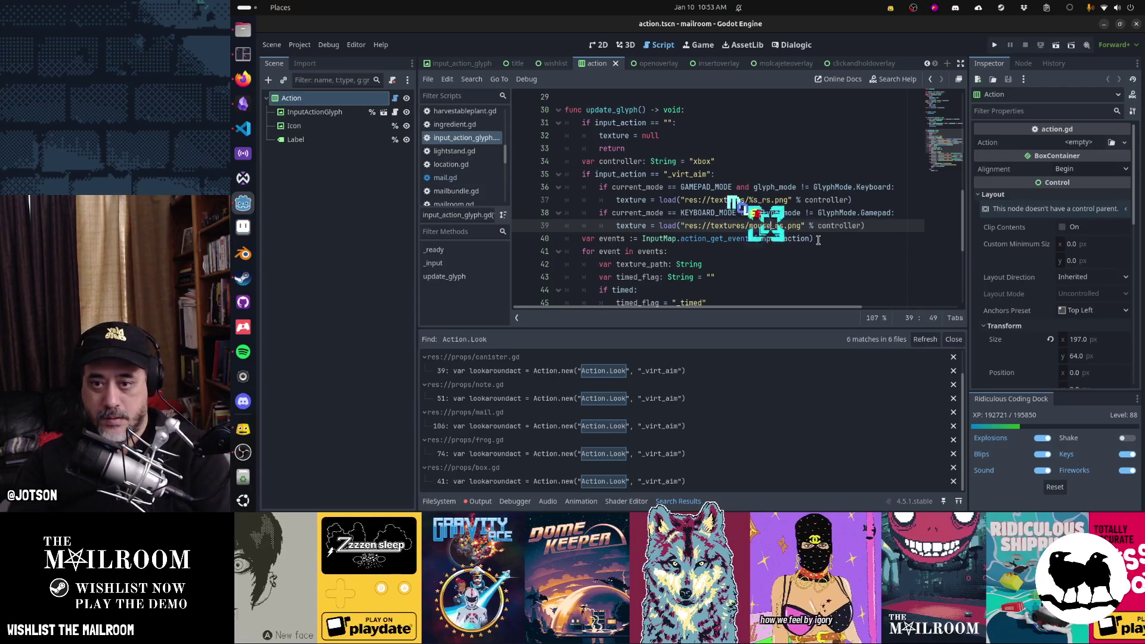
{"action": "key", "text": "shift+Right"}
{"action": "key", "text": "shift+Right"}
{"action": "key", "text": "shift+Right"}
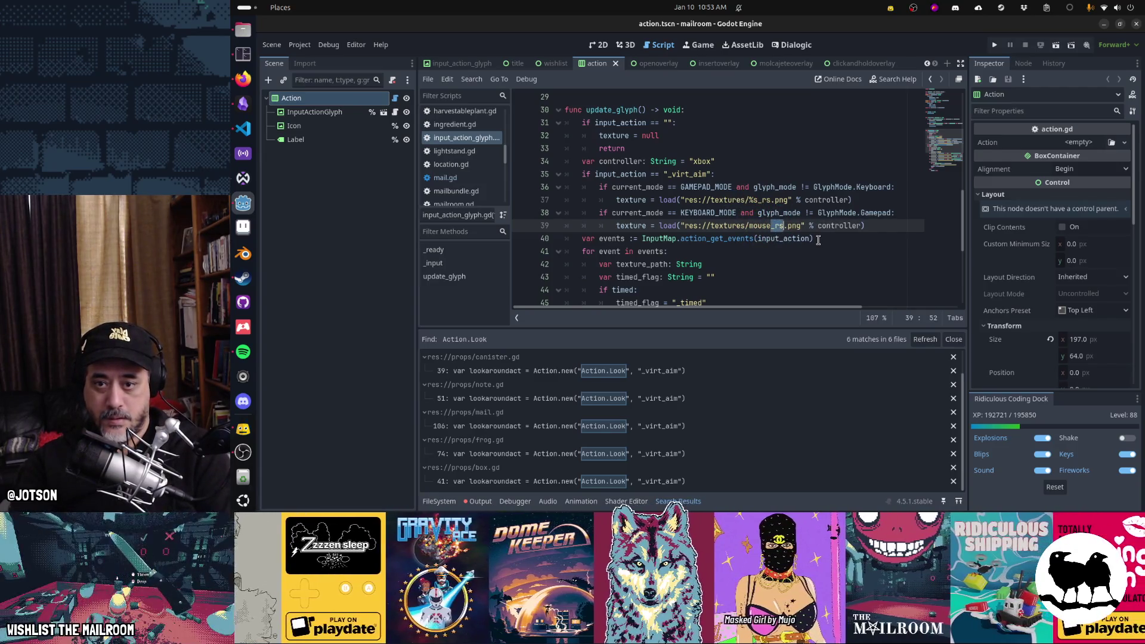
{"action": "type", "text": "_aim"}
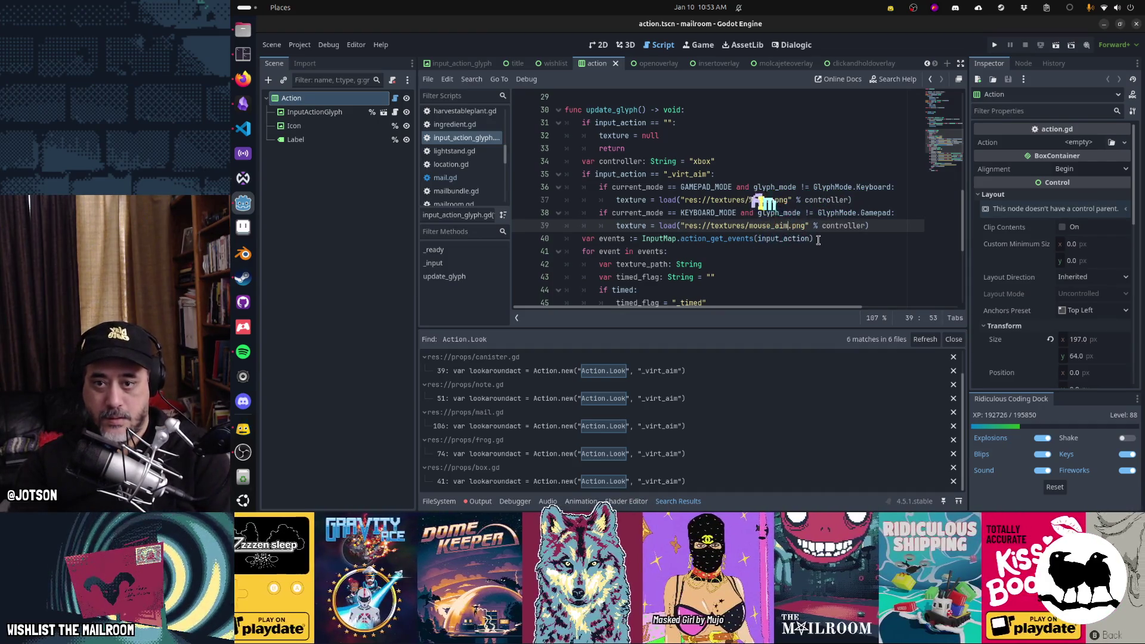
{"action": "key", "text": "Up"}
{"action": "key", "text": "Up"}
{"action": "key", "text": "Left"}
{"action": "key", "text": "Left"}
{"action": "key", "text": "Left"}
{"action": "key", "text": "BackSpace"}
{"action": "type", "text": "im"}
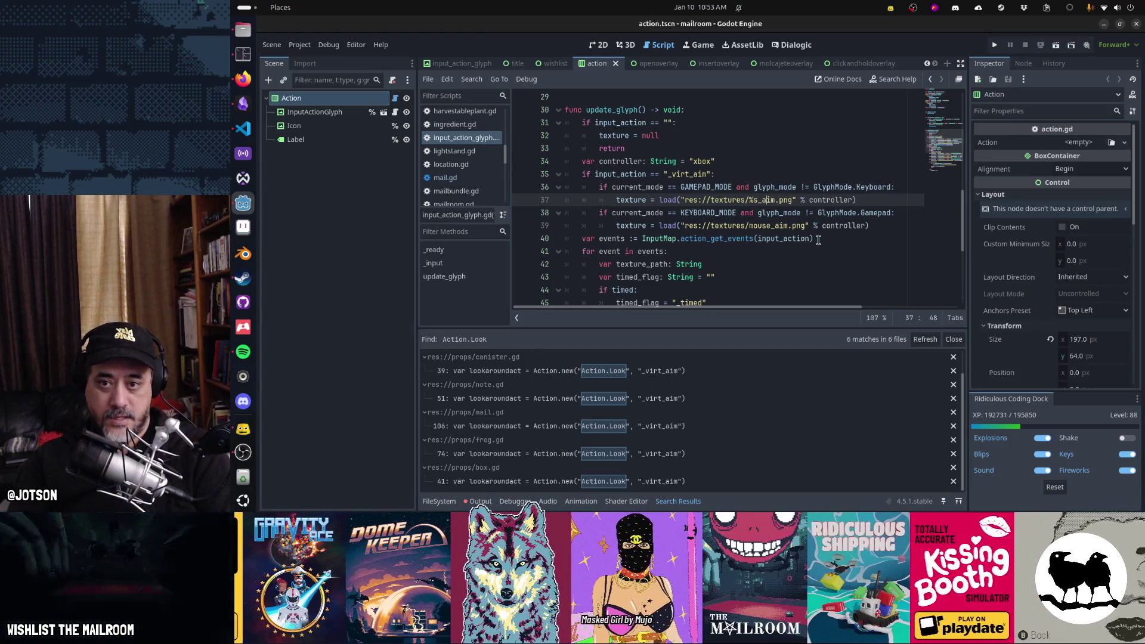
{"action": "key", "text": "Down"}
{"action": "key", "text": "Down"}
{"action": "key", "text": "Left"}
{"action": "key", "text": "Left"}
{"action": "key", "text": "Left"}
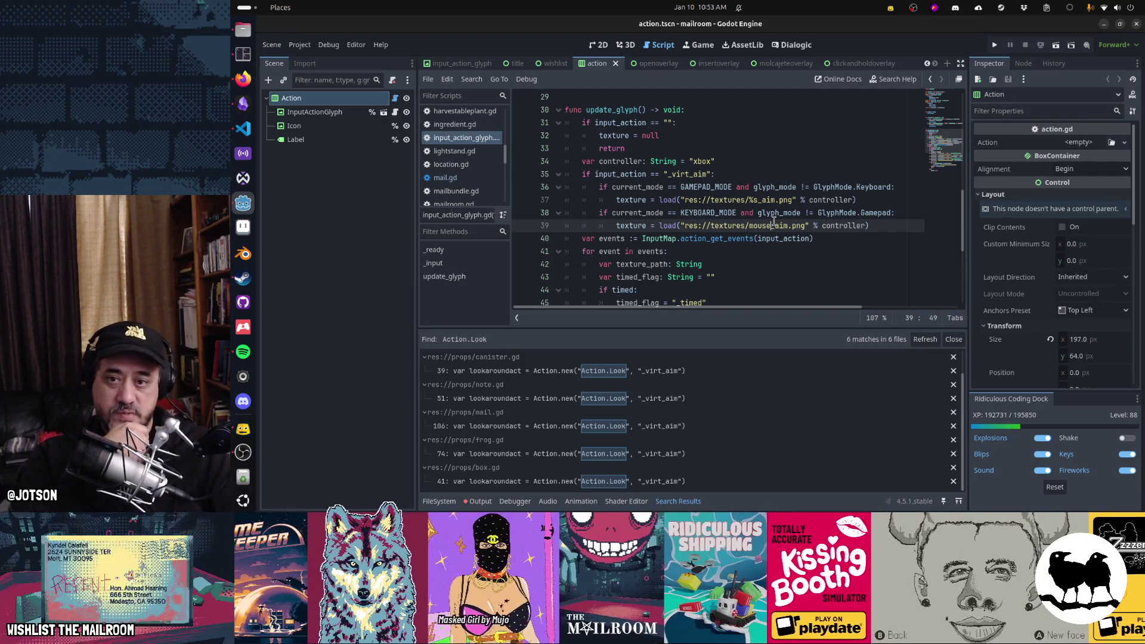
{"action": "scroll", "coordinate": [670, 229], "scroll_direction": "down", "scroll_amount": 2}
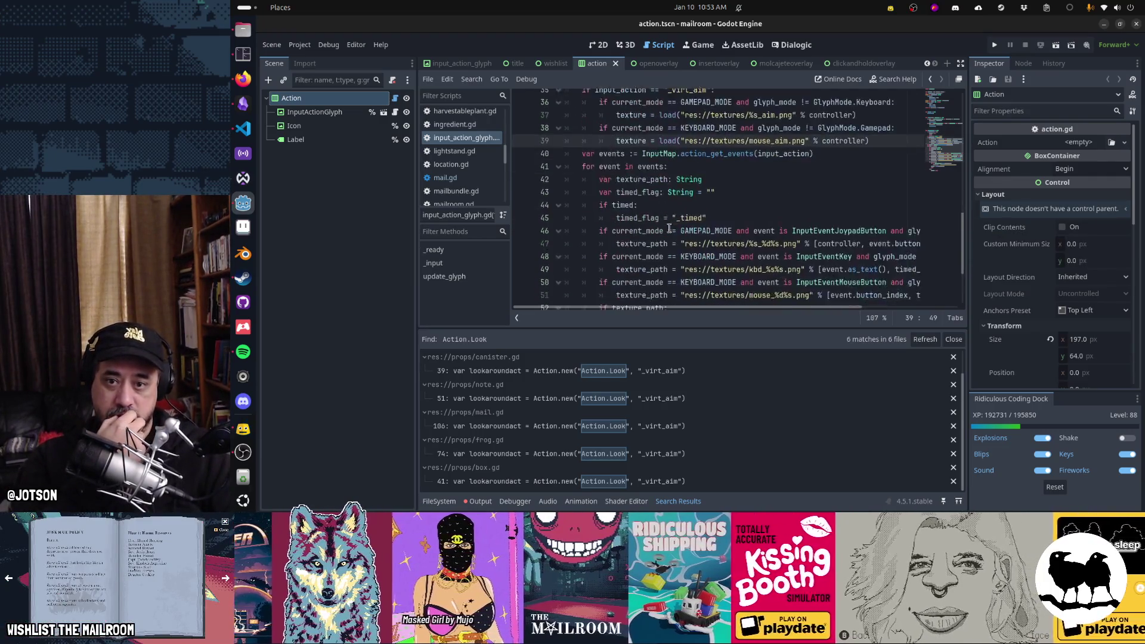
{"action": "scroll", "coordinate": [669, 229], "scroll_direction": "down", "scroll_amount": 1}
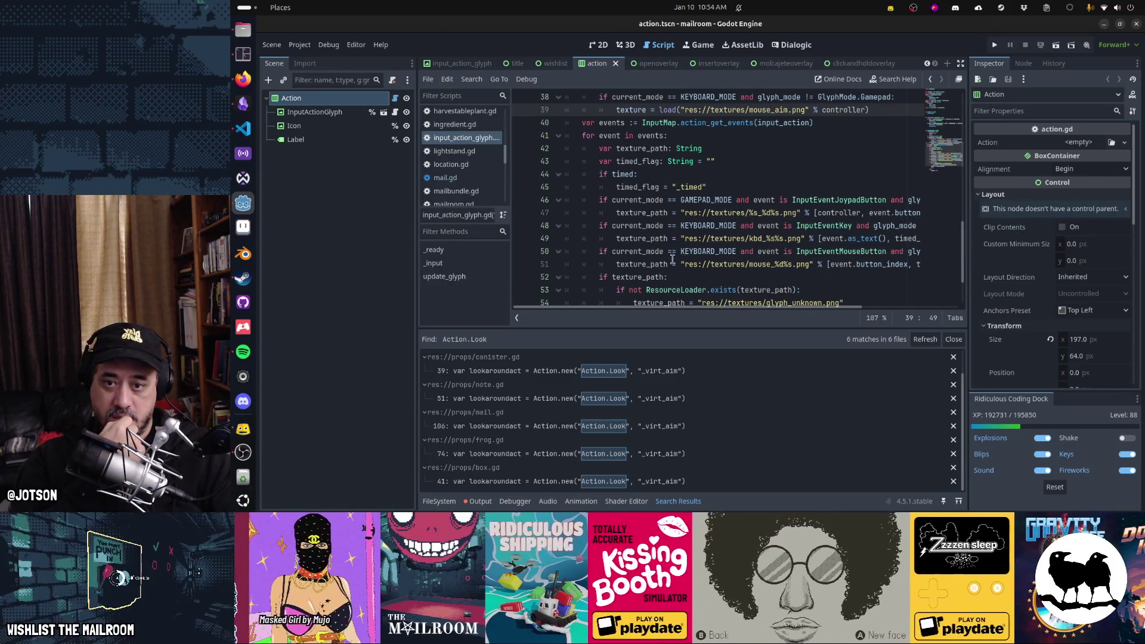
{"action": "scroll", "coordinate": [673, 260], "scroll_direction": "down", "scroll_amount": 2}
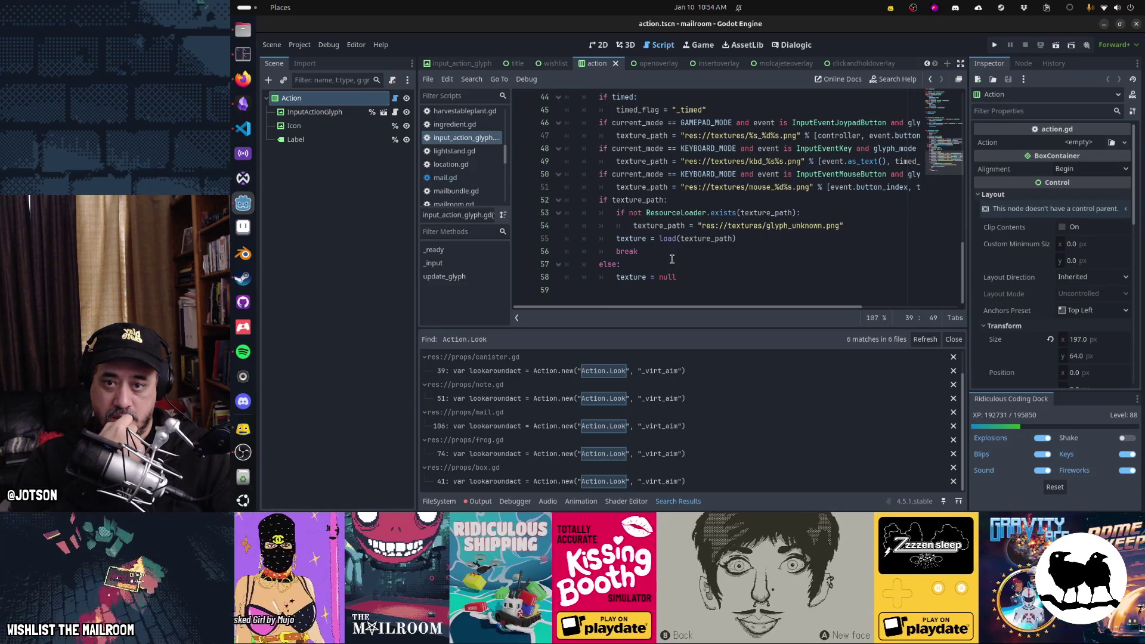
{"action": "scroll", "coordinate": [673, 260], "scroll_direction": "up", "scroll_amount": 6}
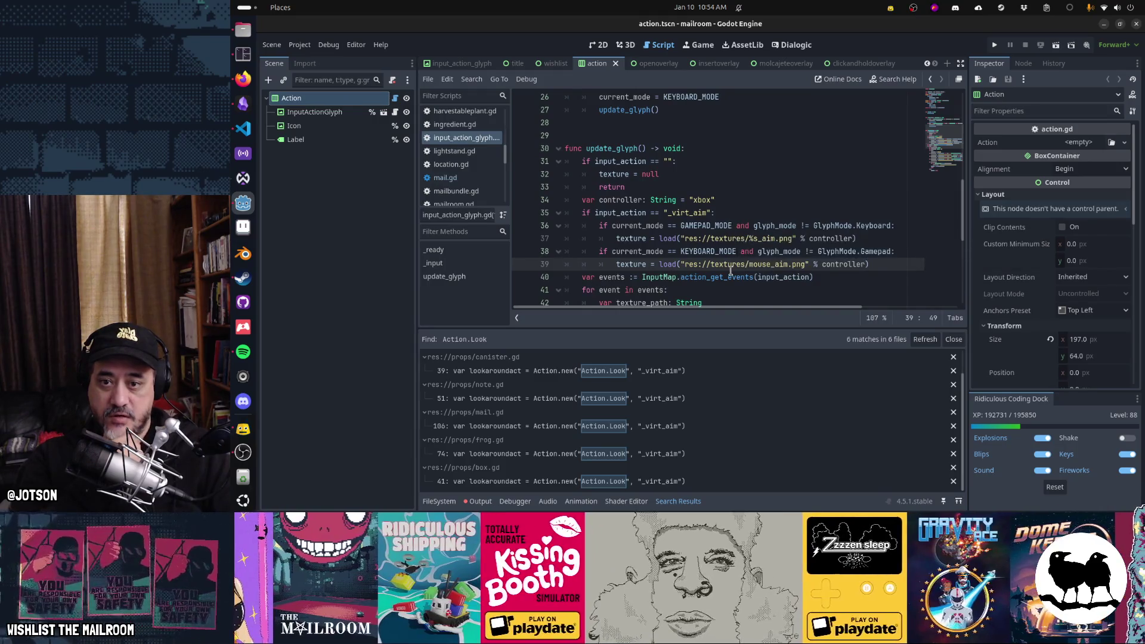
{"action": "mouse_move", "coordinate": [735, 268]}
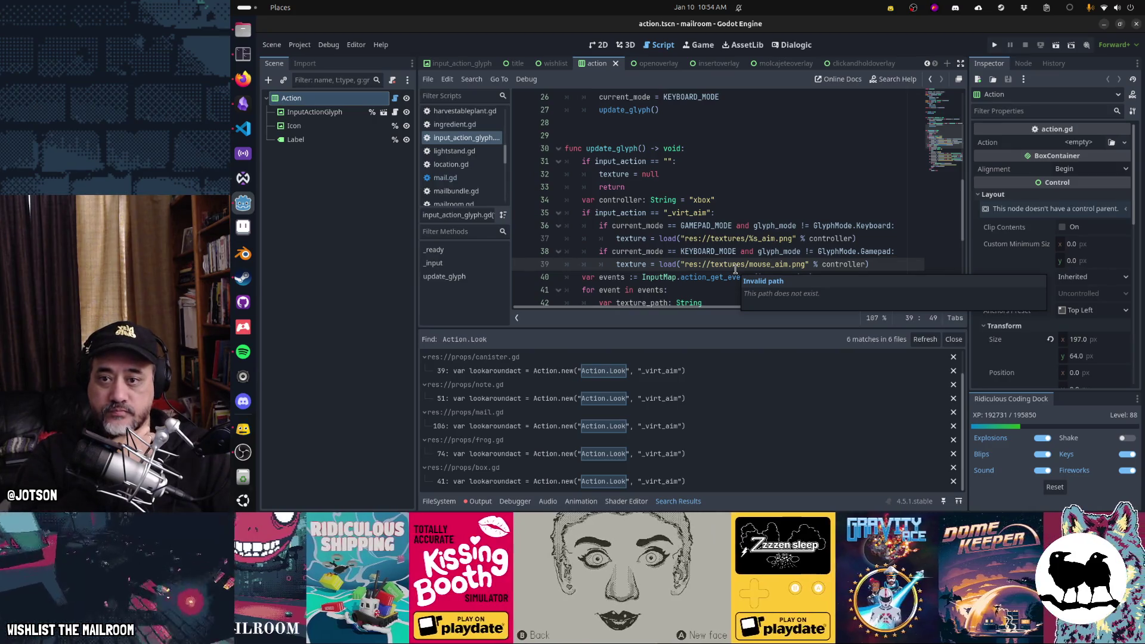
{"action": "scroll", "coordinate": [629, 240], "scroll_direction": "down", "scroll_amount": 2}
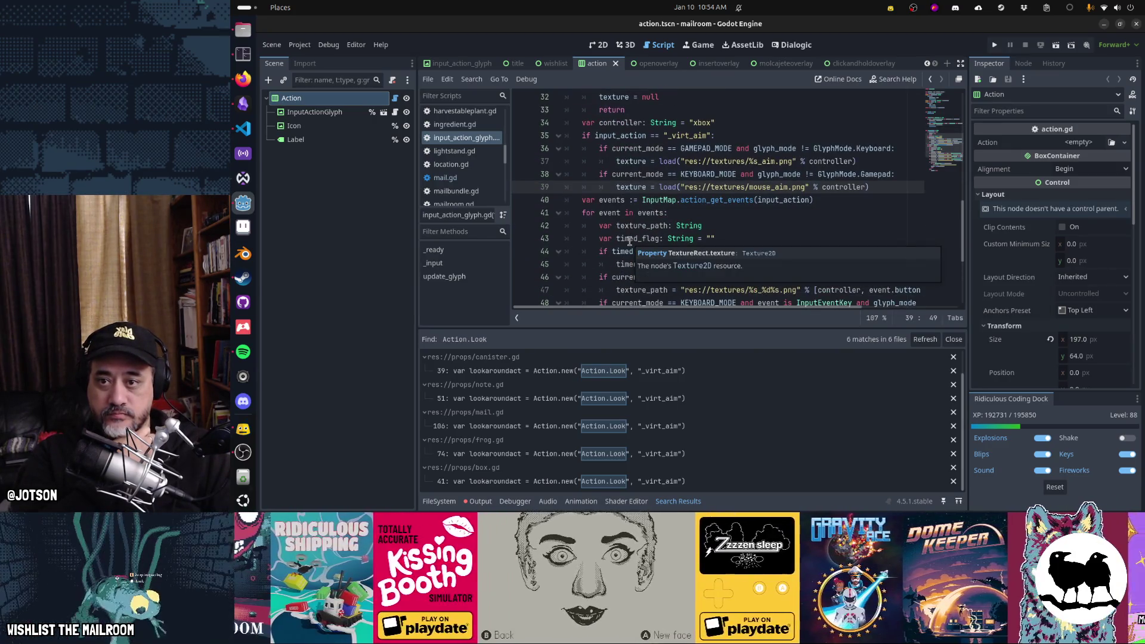
{"action": "scroll", "coordinate": [629, 241], "scroll_direction": "down", "scroll_amount": 4}
{"action": "scroll", "coordinate": [629, 240], "scroll_direction": "up", "scroll_amount": 5}
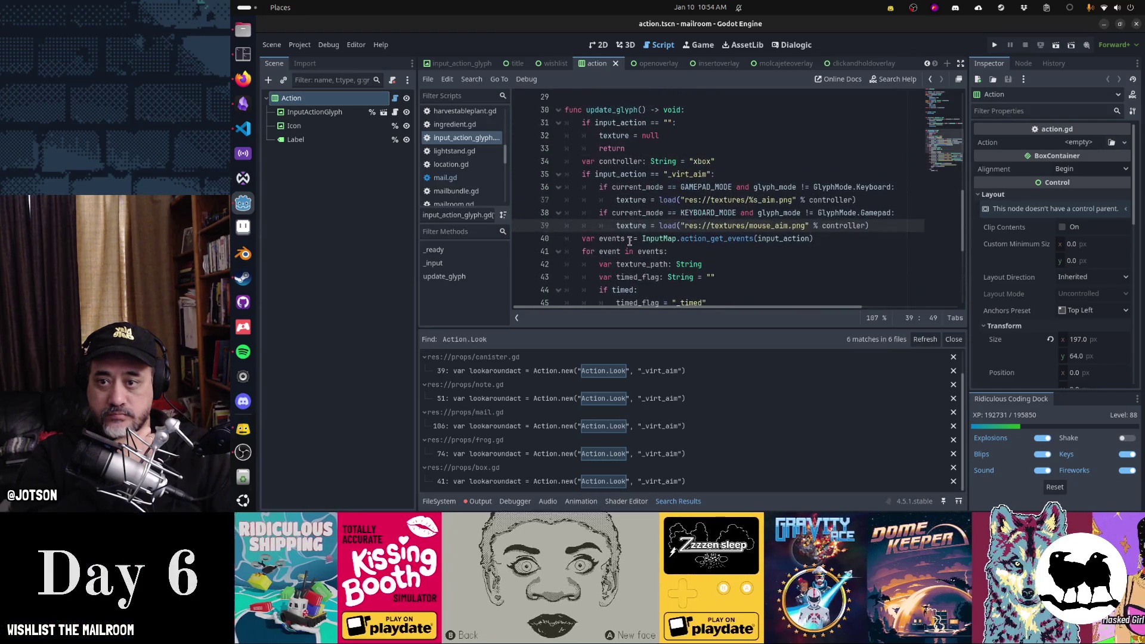
{"action": "left_click", "coordinate": [614, 238]}
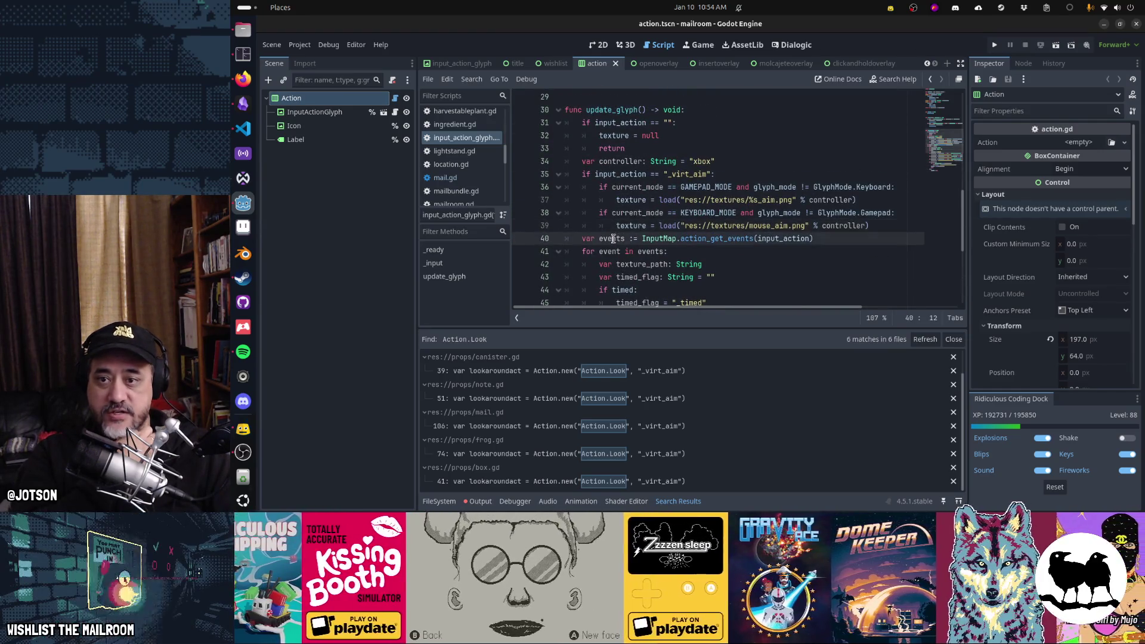
{"action": "mouse_move", "coordinate": [781, 239]}
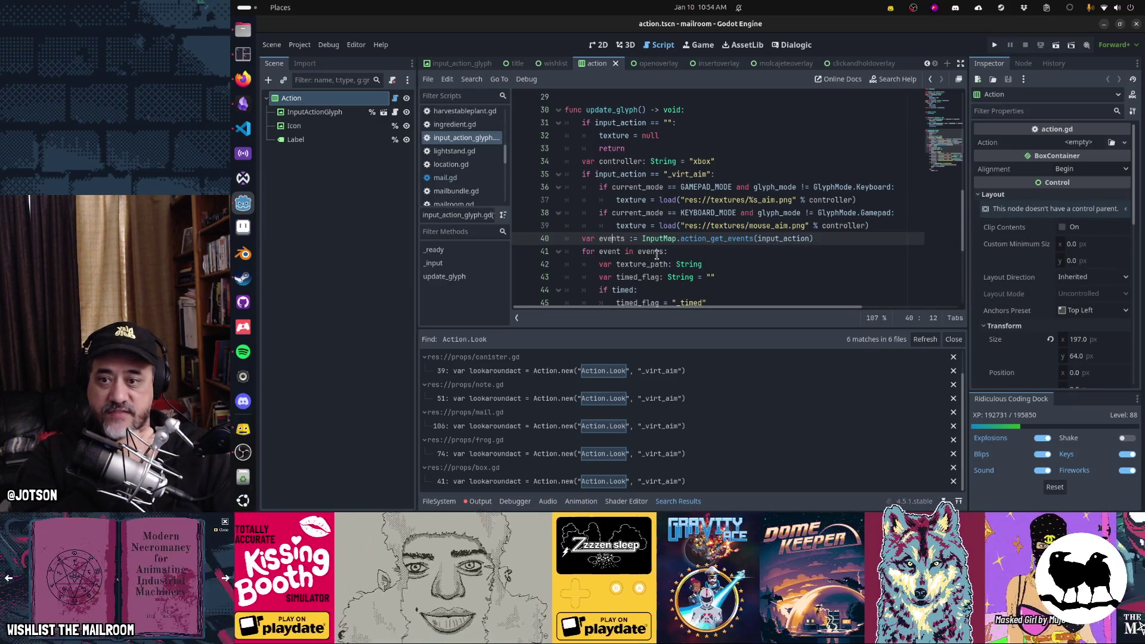
{"action": "scroll", "coordinate": [656, 255], "scroll_direction": "down", "scroll_amount": 2}
{"action": "scroll", "coordinate": [657, 255], "scroll_direction": "down", "scroll_amount": 3}
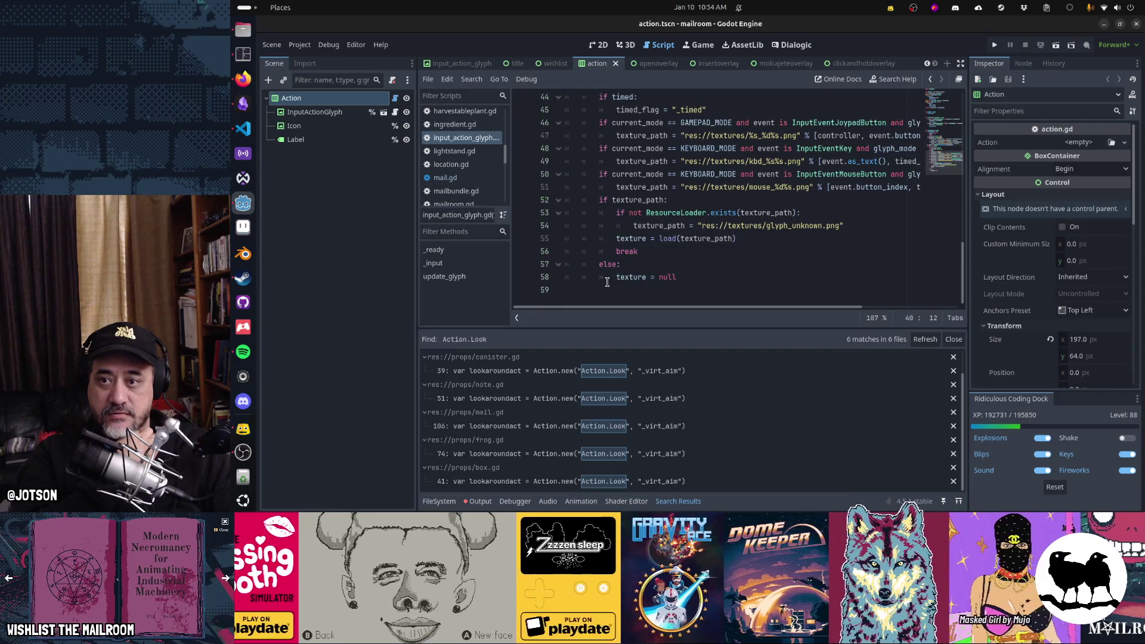
{"action": "scroll", "coordinate": [607, 282], "scroll_direction": "up", "scroll_amount": 5}
{"action": "left_click_drag", "start_coordinate": [707, 186], "coordinate": [718, 225]}
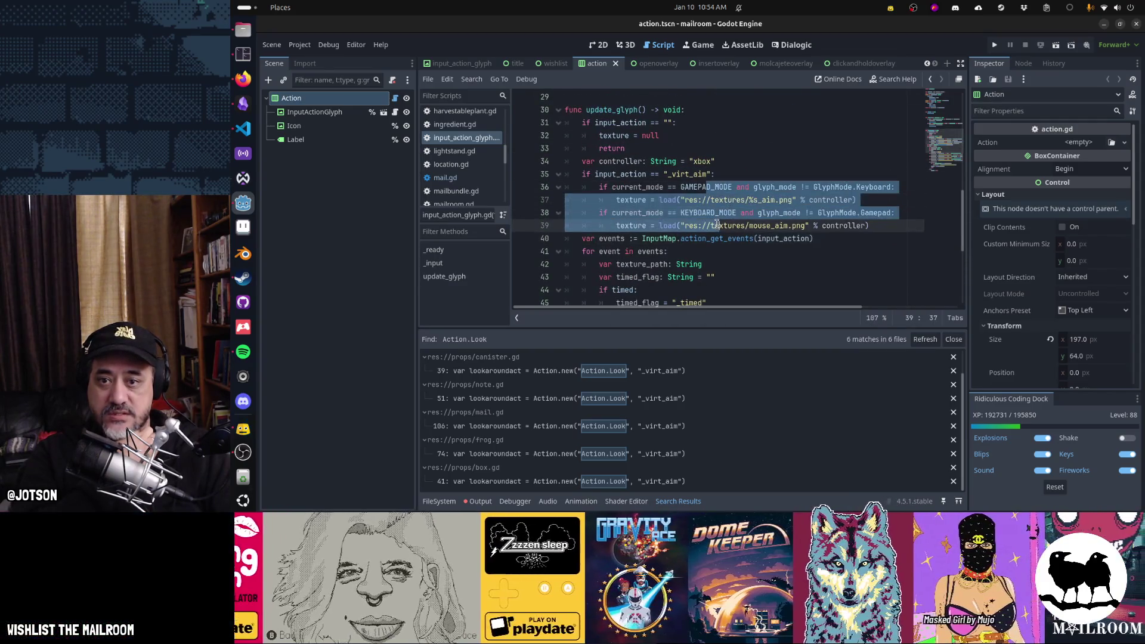
{"action": "left_click", "coordinate": [741, 213]}
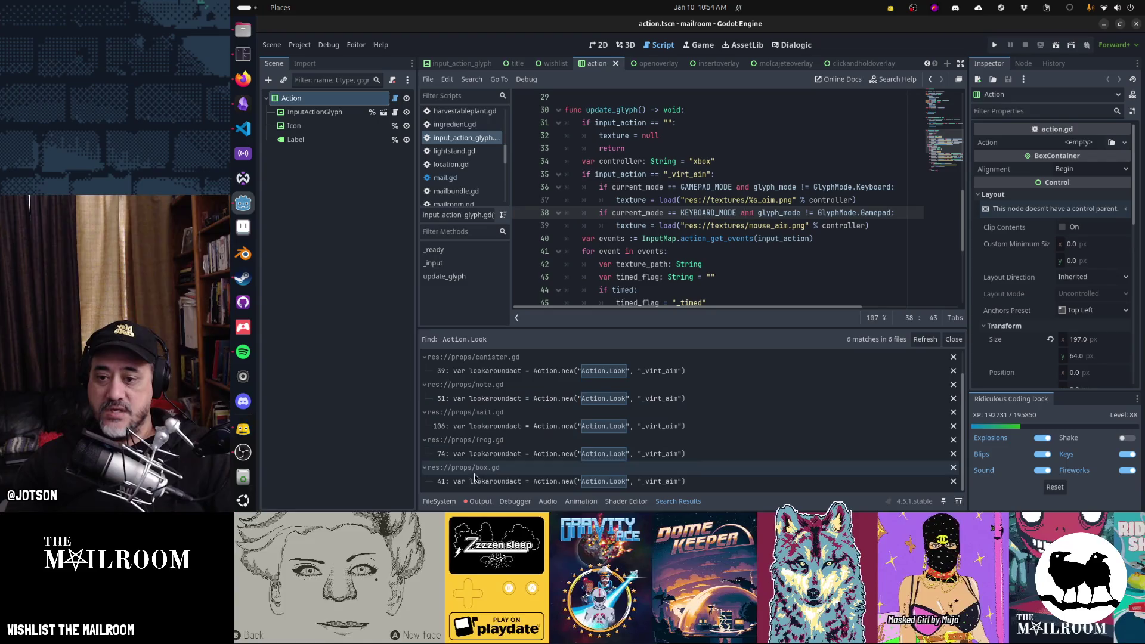
{"action": "left_click", "coordinate": [452, 502]}
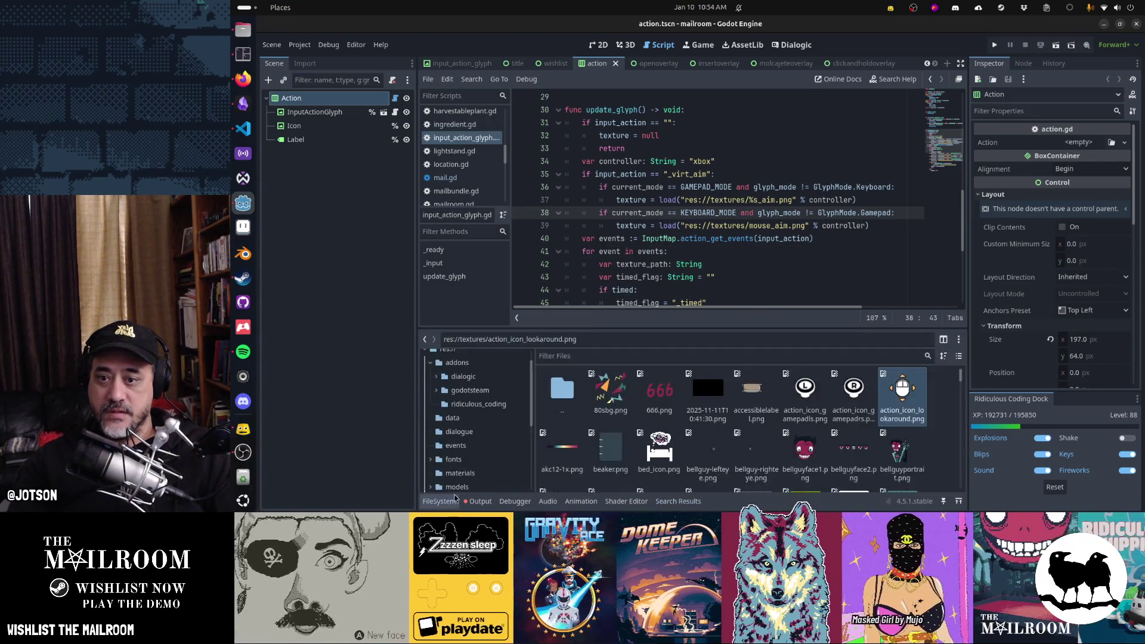
Duplicate action_icon_lookaround.png as mouse_aim.png in the textures folder.
{"action": "left_click", "coordinate": [853, 406]}
{"action": "key", "text": "ctrl+d"}
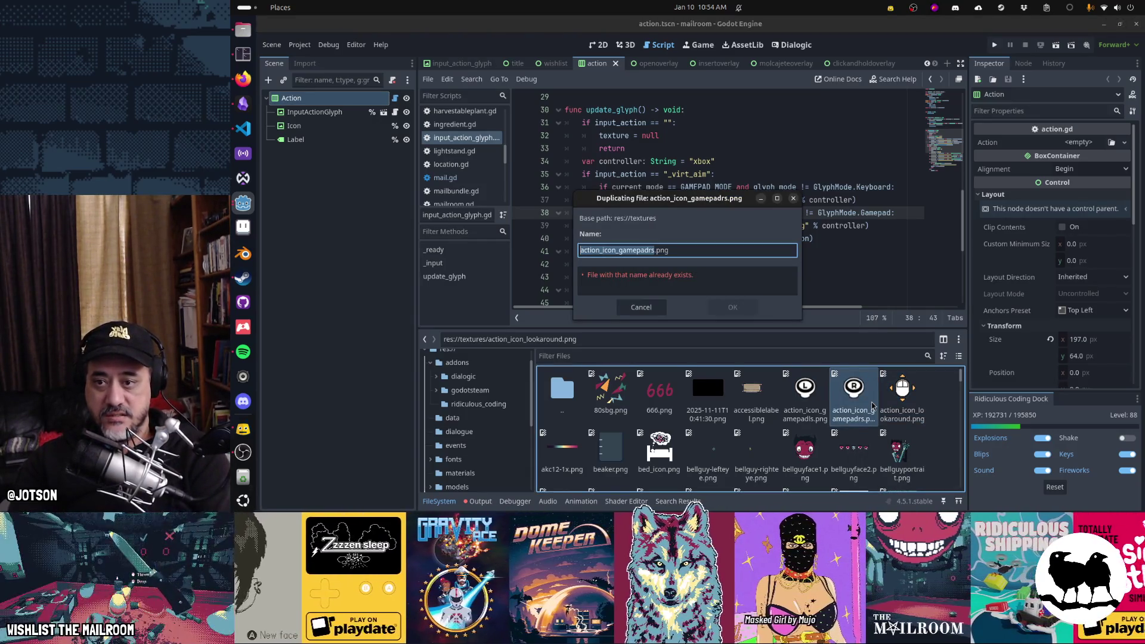
{"action": "key", "text": "Escape"}
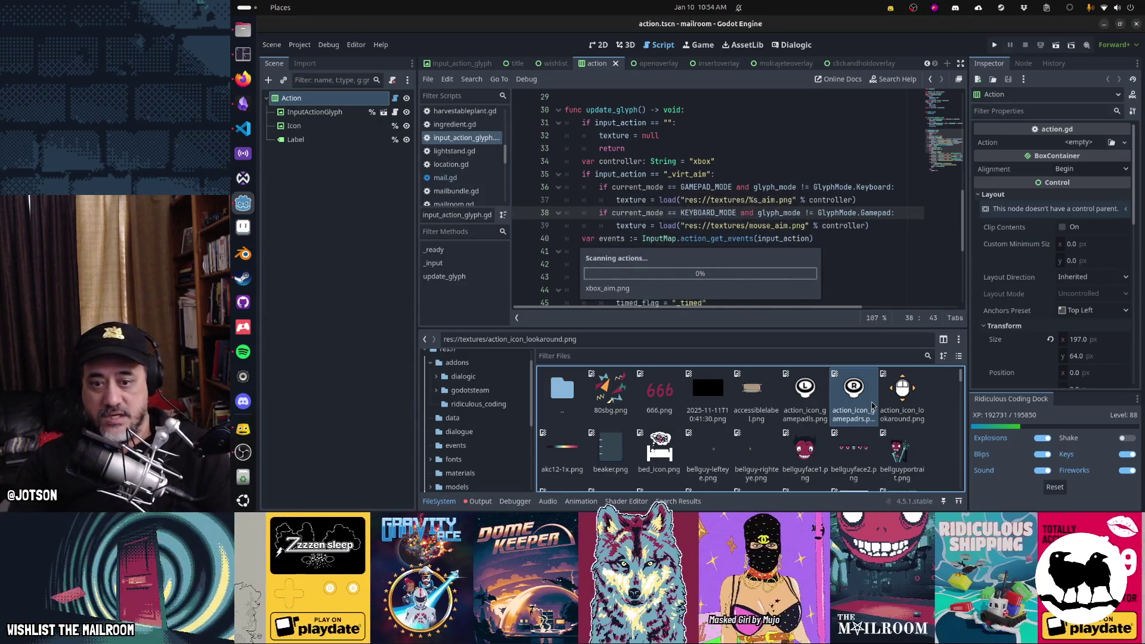
{"action": "right_click", "coordinate": [893, 412]}
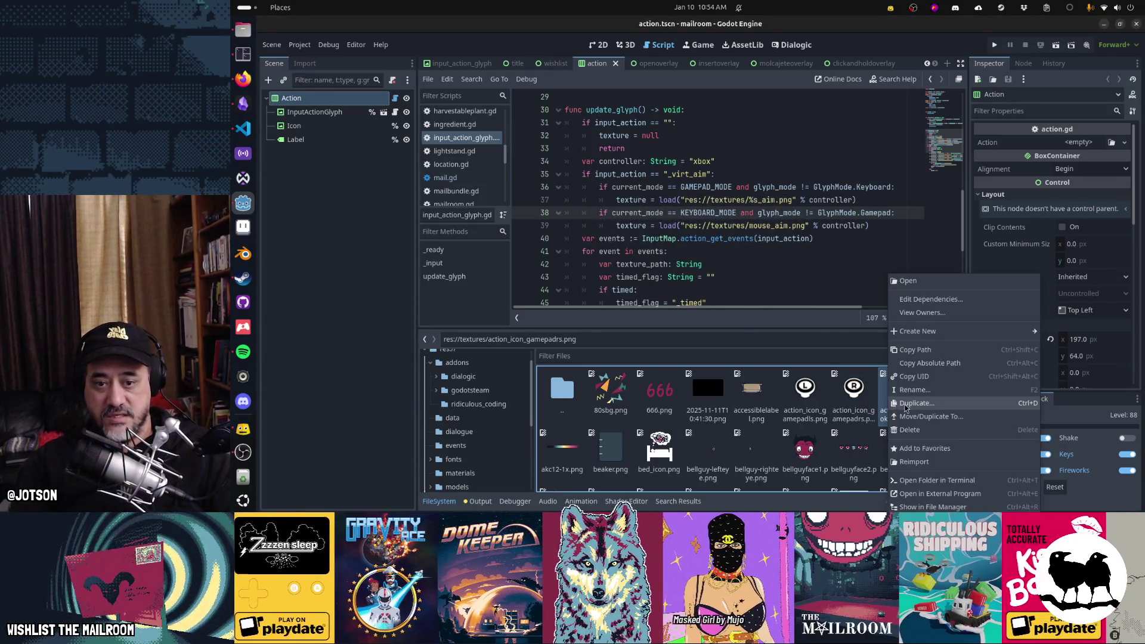
{"action": "left_click", "coordinate": [905, 404]}
{"action": "type", "text": "mouse_aim"}
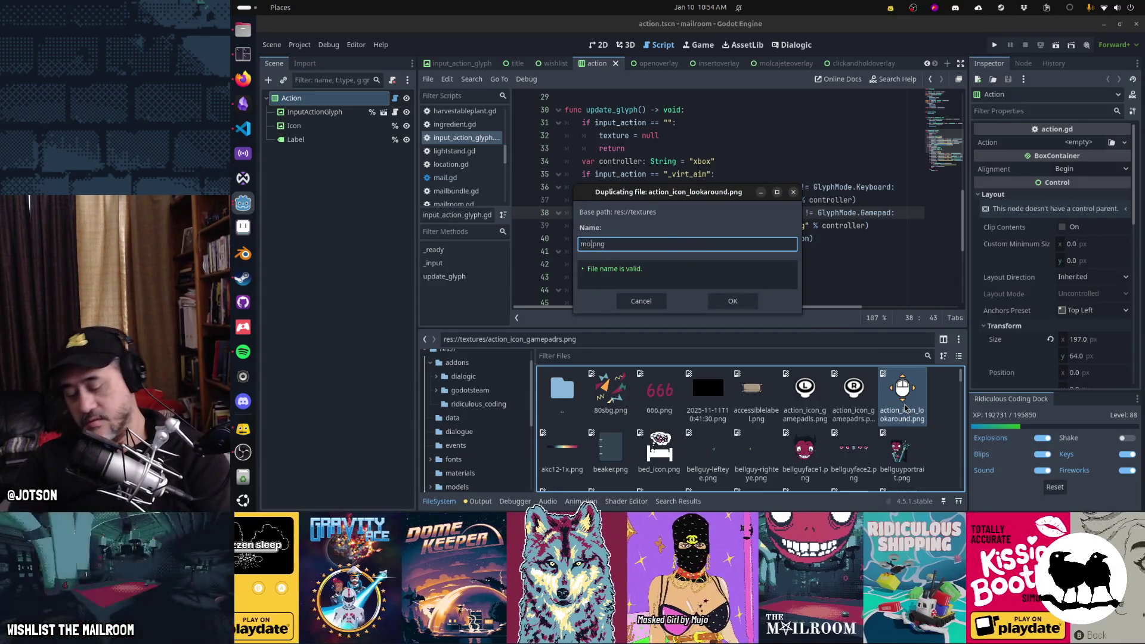
{"action": "key", "text": "Return"}
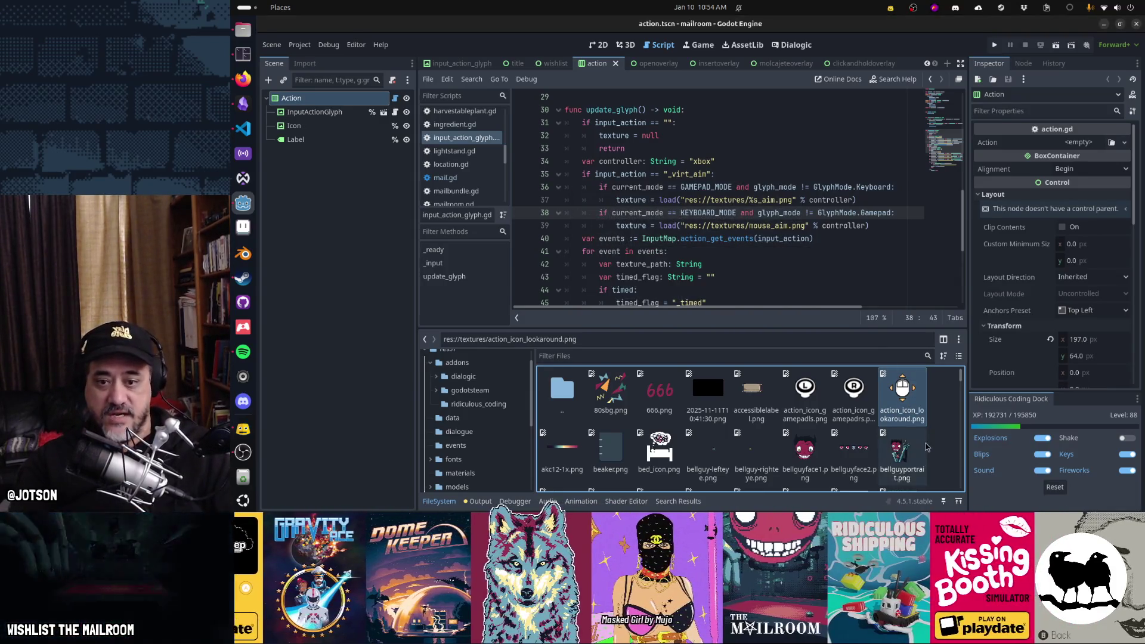
Duplicate action_icon_gamepadls.png as xbox_move.png and select the original file.
{"action": "mouse_move", "coordinate": [855, 415]}
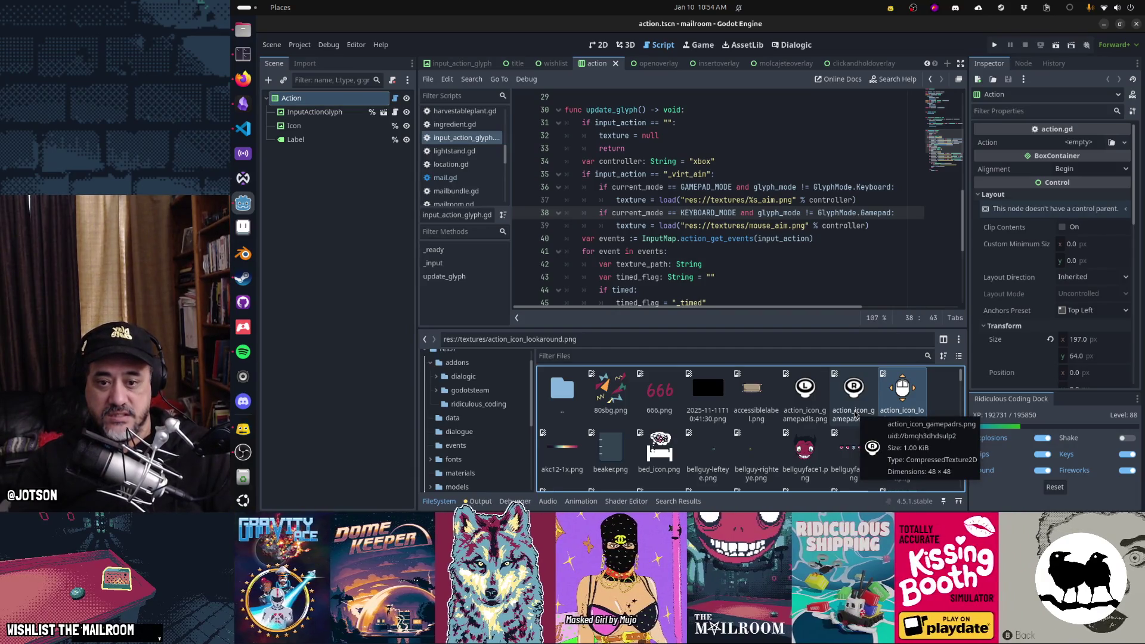
{"action": "left_click", "coordinate": [809, 413]}
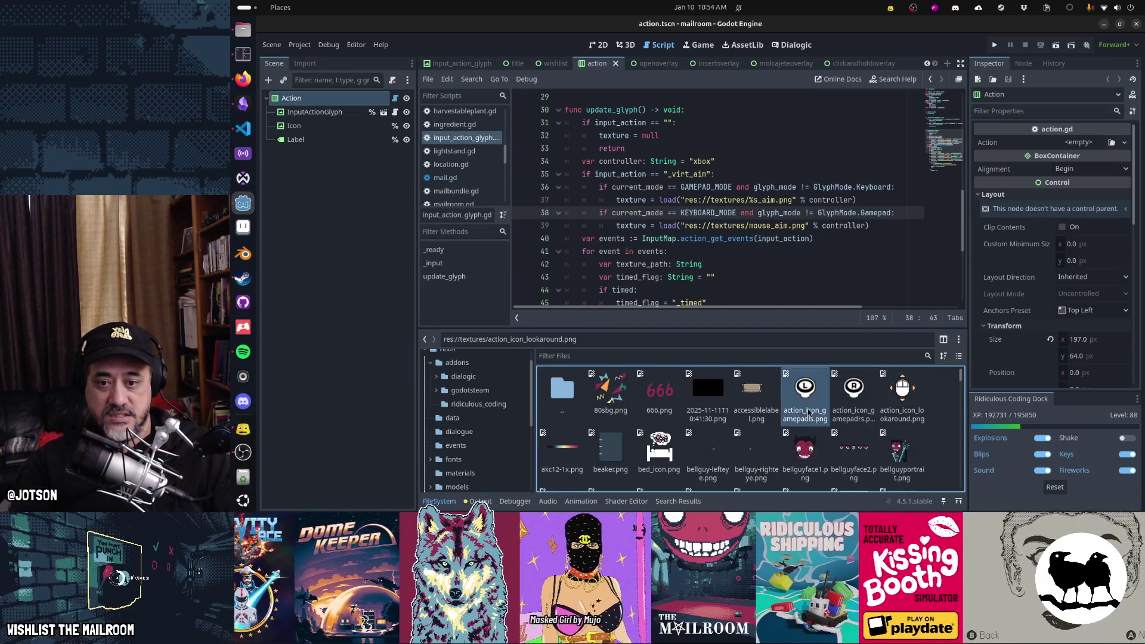
{"action": "right_click", "coordinate": [809, 413]}
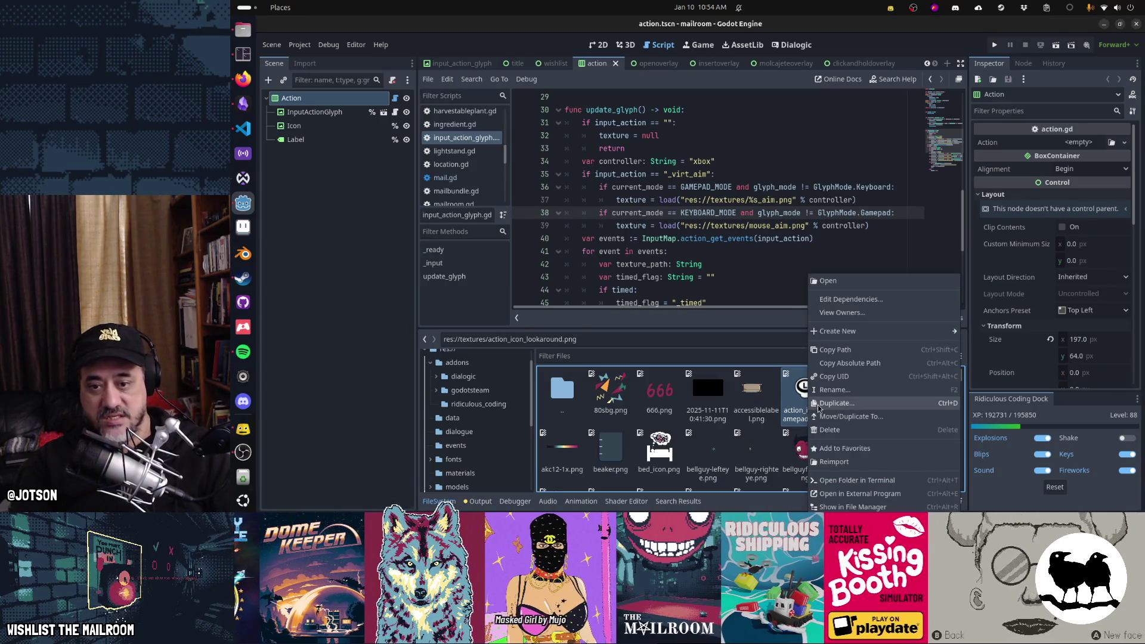
{"action": "left_click", "coordinate": [818, 405]}
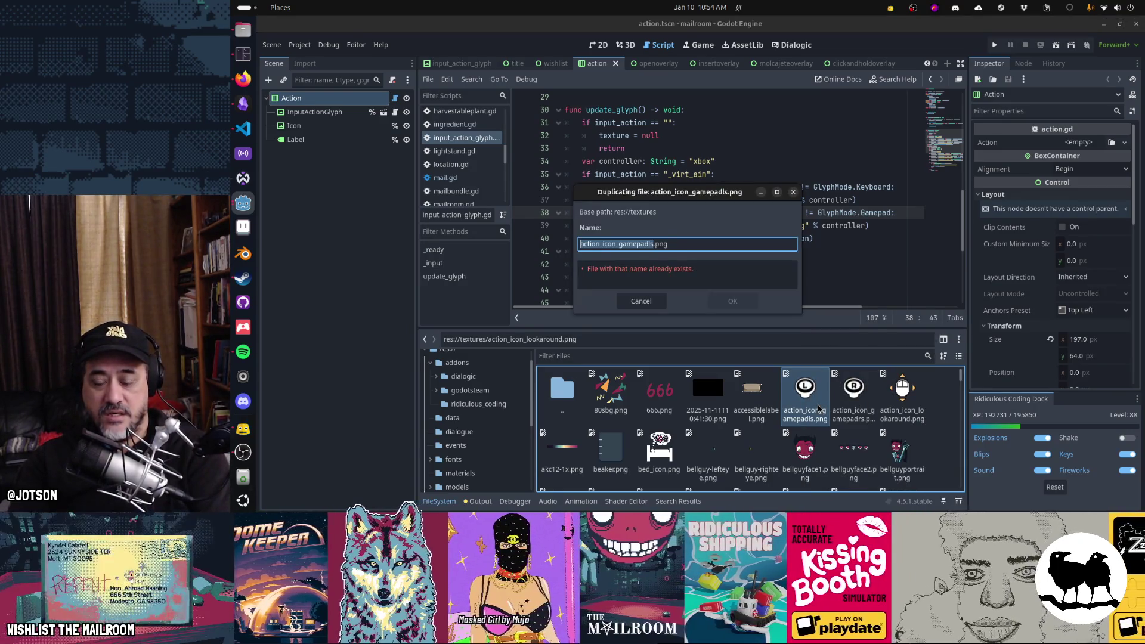
{"action": "type", "text": "xbox_mov"}
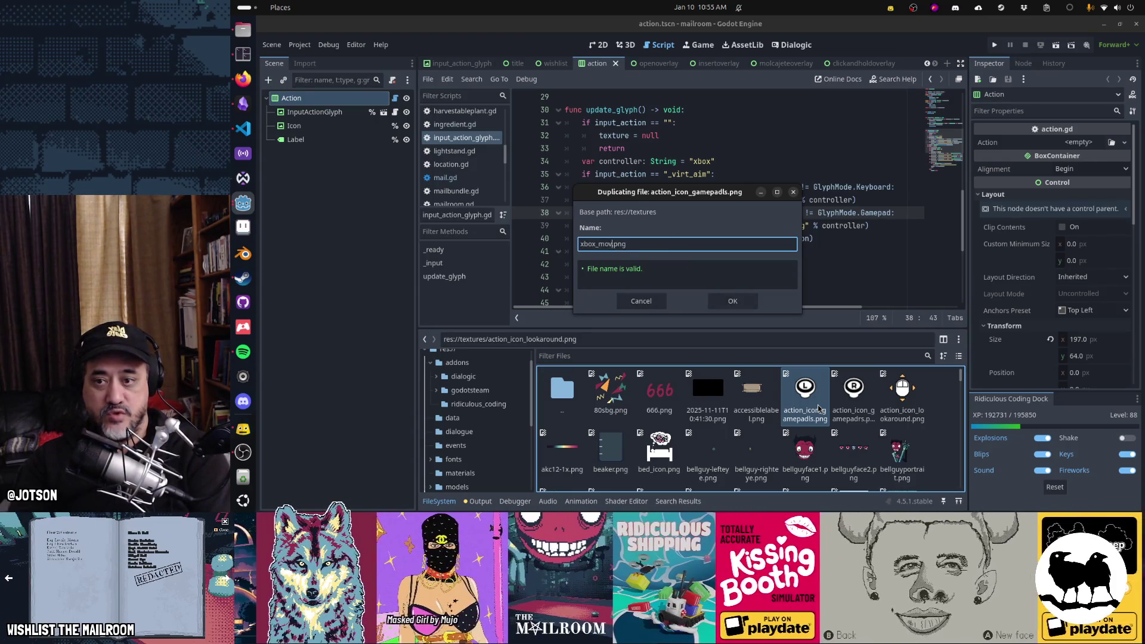
{"action": "type", "text": "e"}
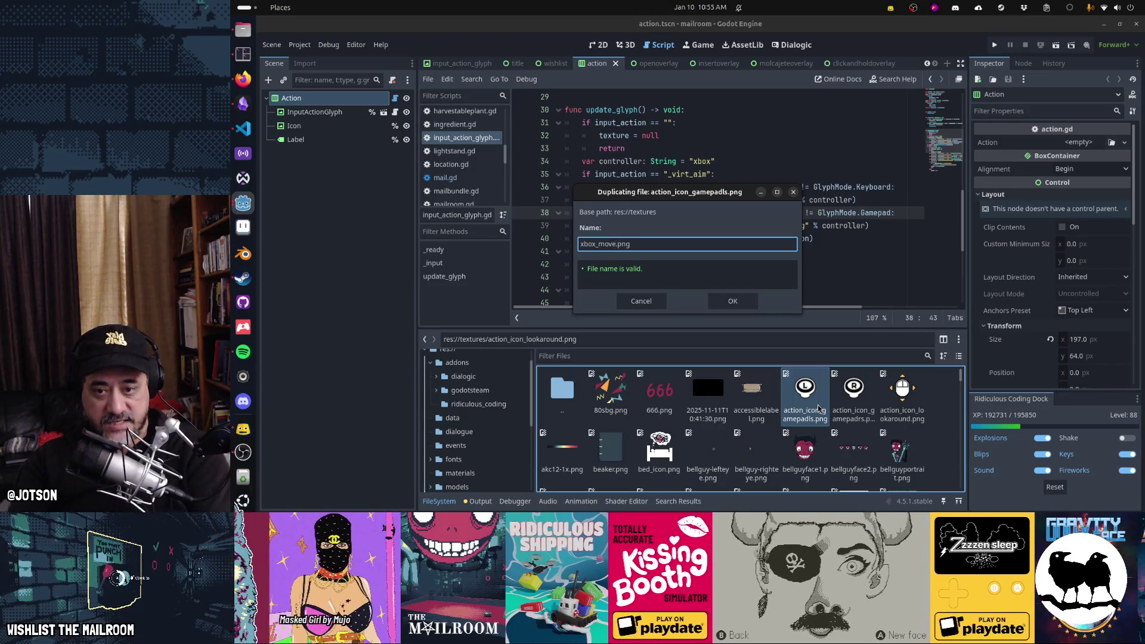
{"action": "key", "text": "Return"}
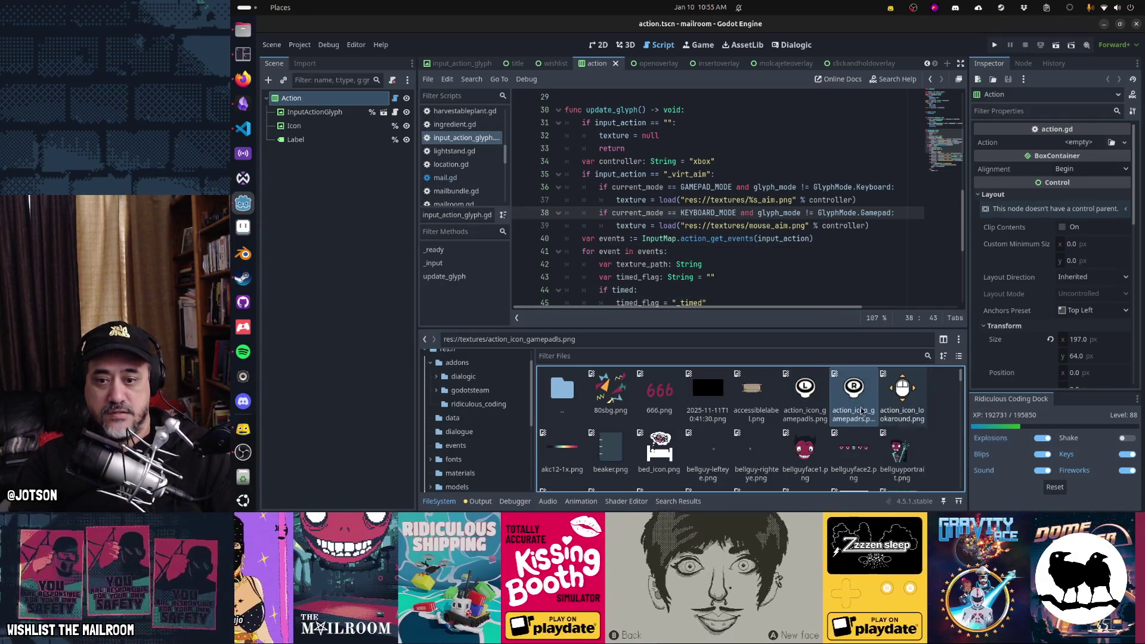
{"action": "left_click", "coordinate": [811, 418]}
{"action": "key", "text": "Delete"}
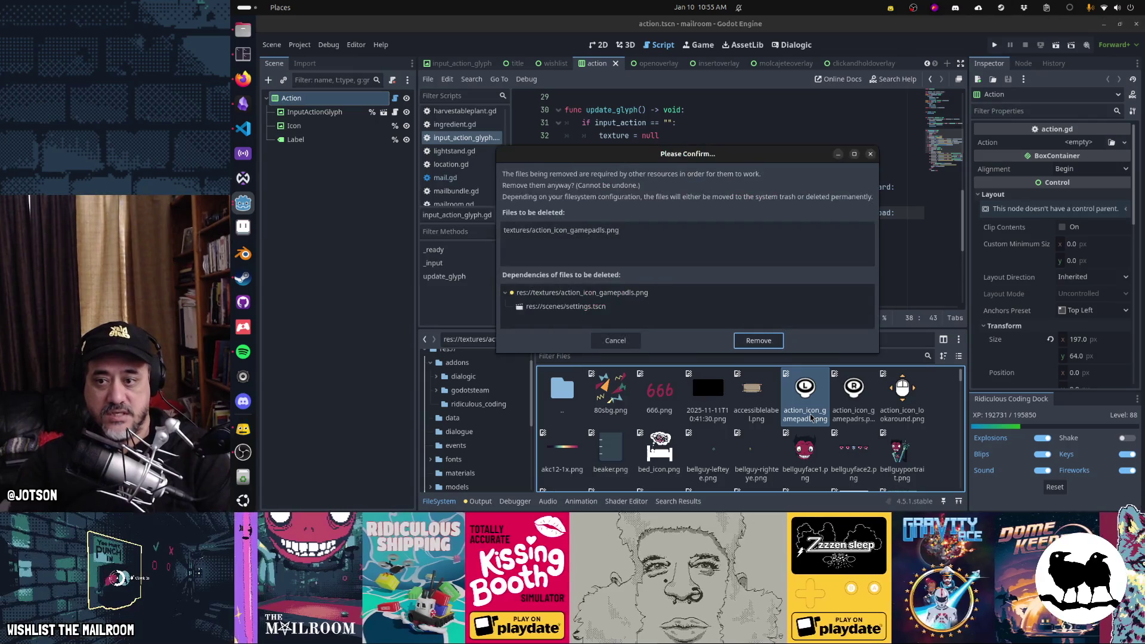
{"action": "key", "text": "Escape"}
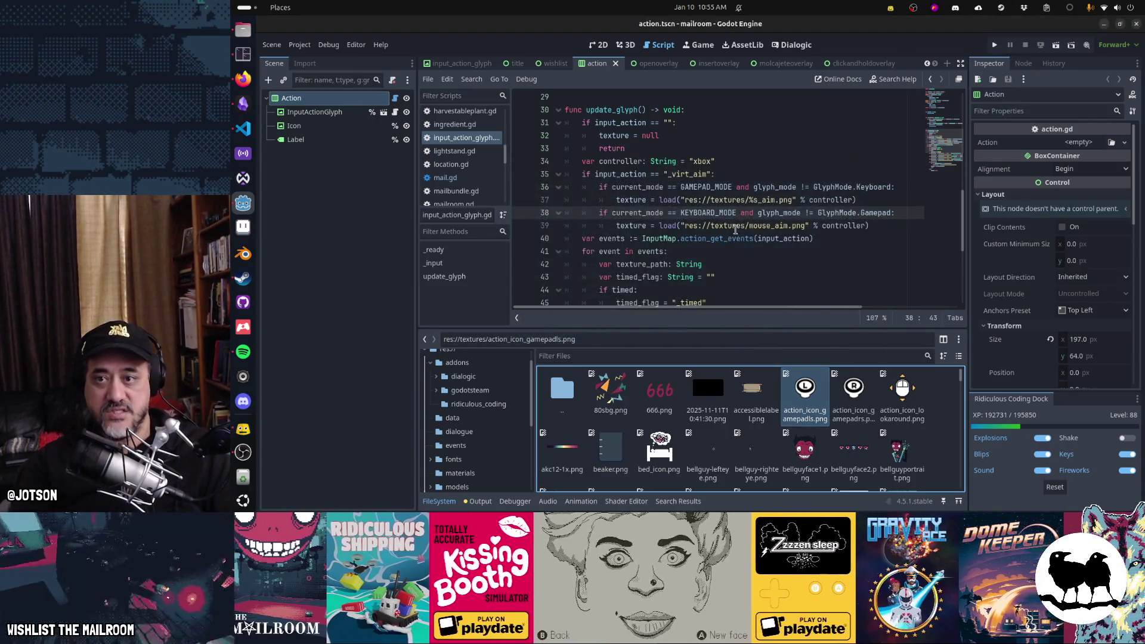
{"action": "left_click", "coordinate": [855, 401]}
{"action": "key", "text": "Delete"}
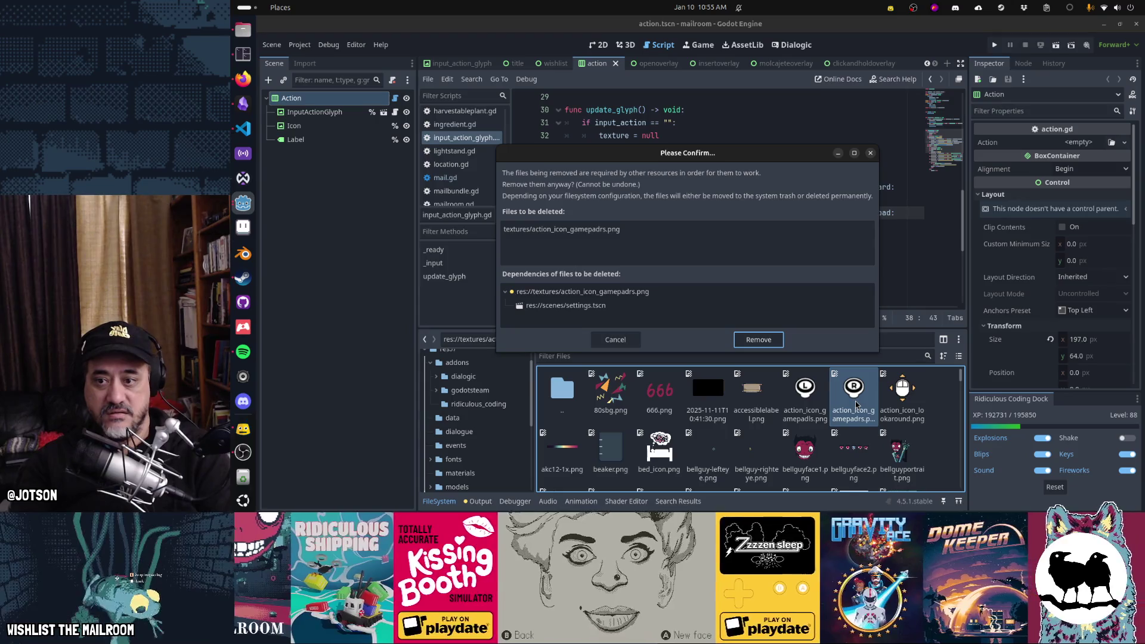
{"action": "key", "text": "Escape"}
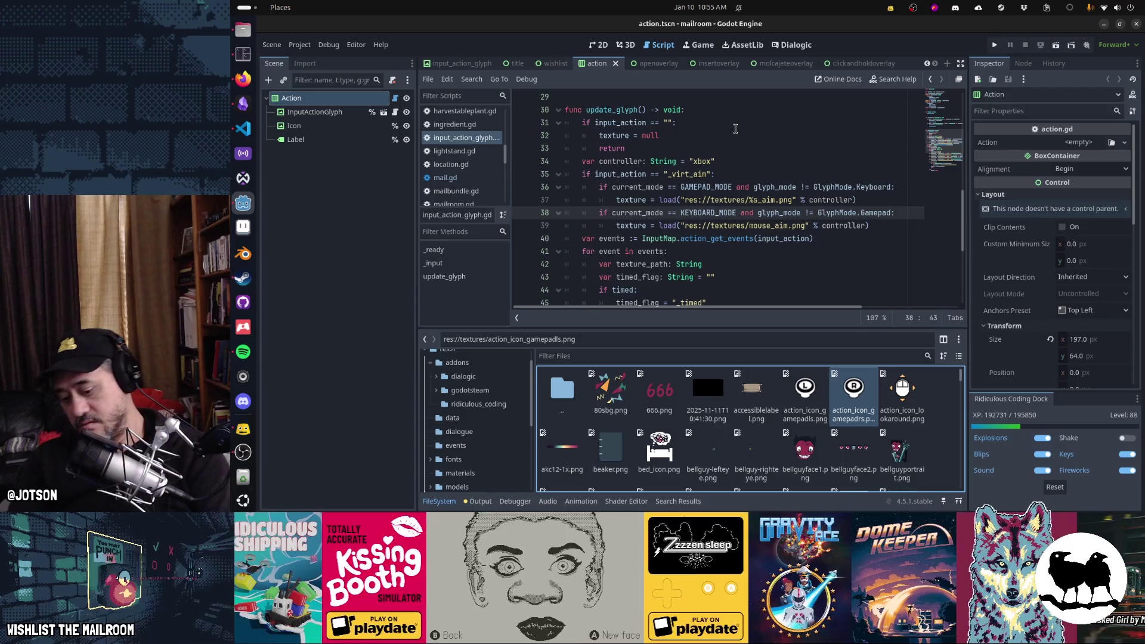
{"action": "key", "text": "shift+alt+o"}
{"action": "type", "text": "settings.t"}
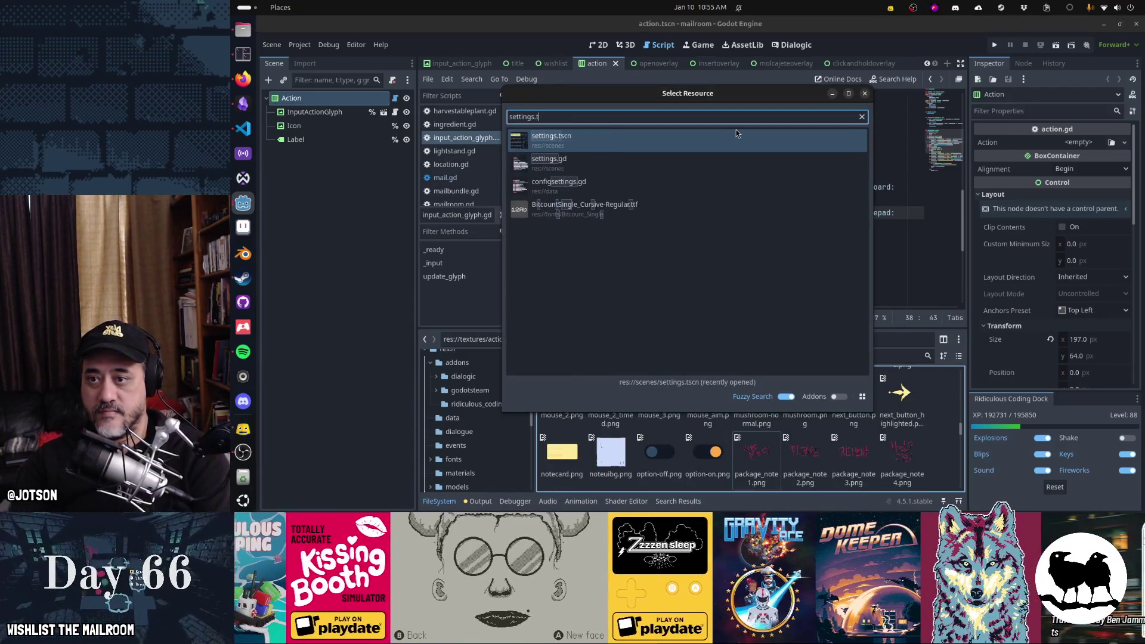
Open settings.tscn and check the Stick node's texture in the picker without changing it.
{"action": "key", "text": "Return"}
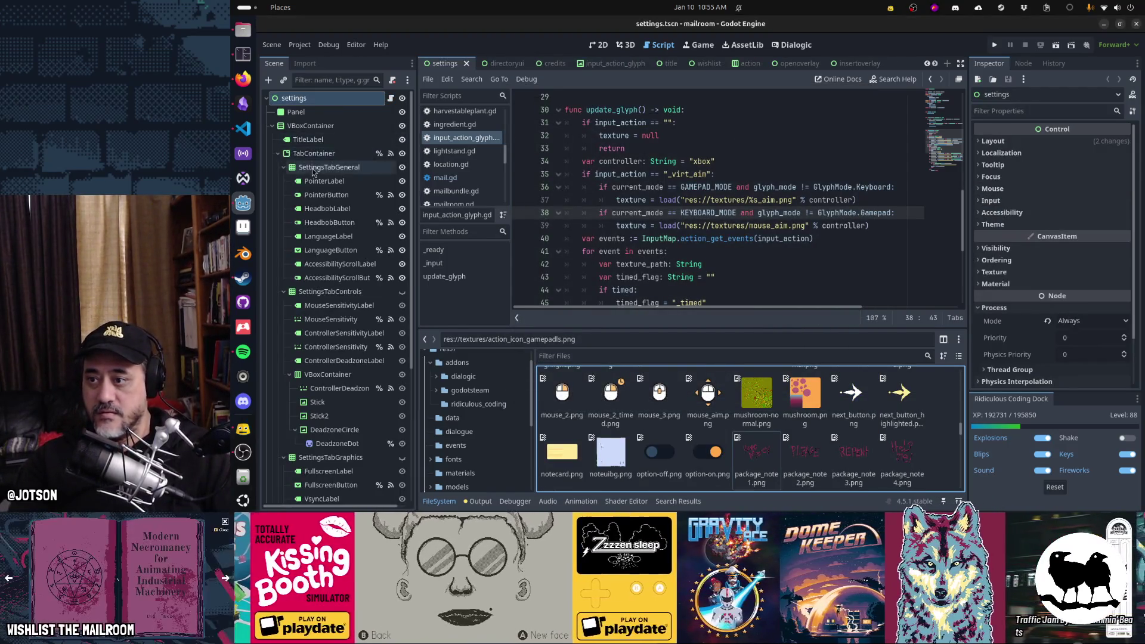
{"action": "left_click", "coordinate": [317, 402]}
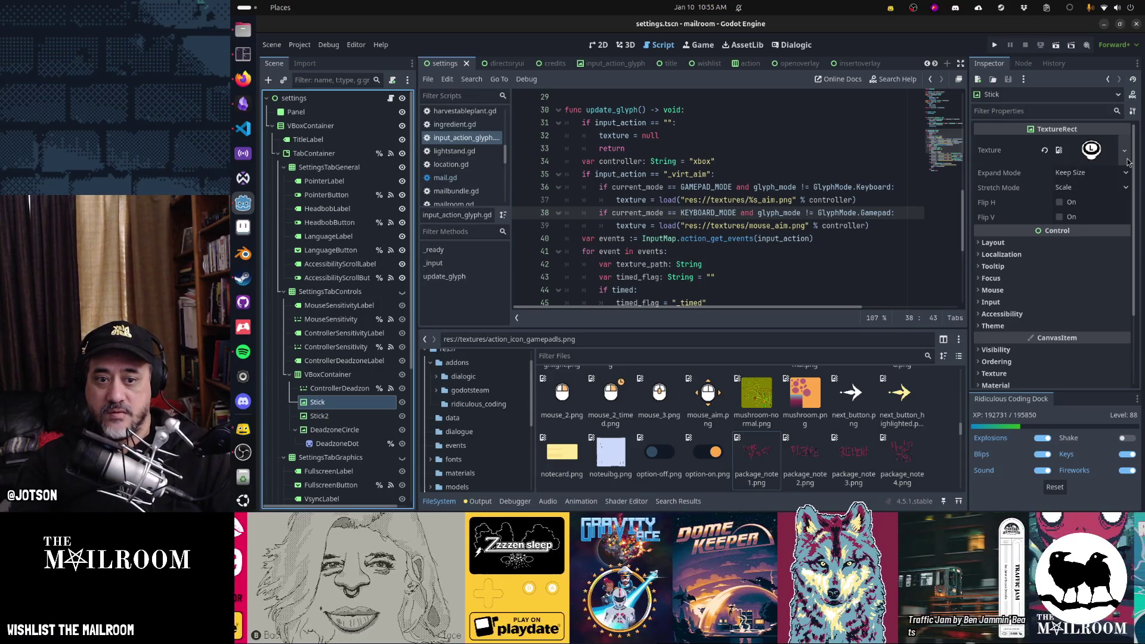
{"action": "left_click", "coordinate": [1125, 153]}
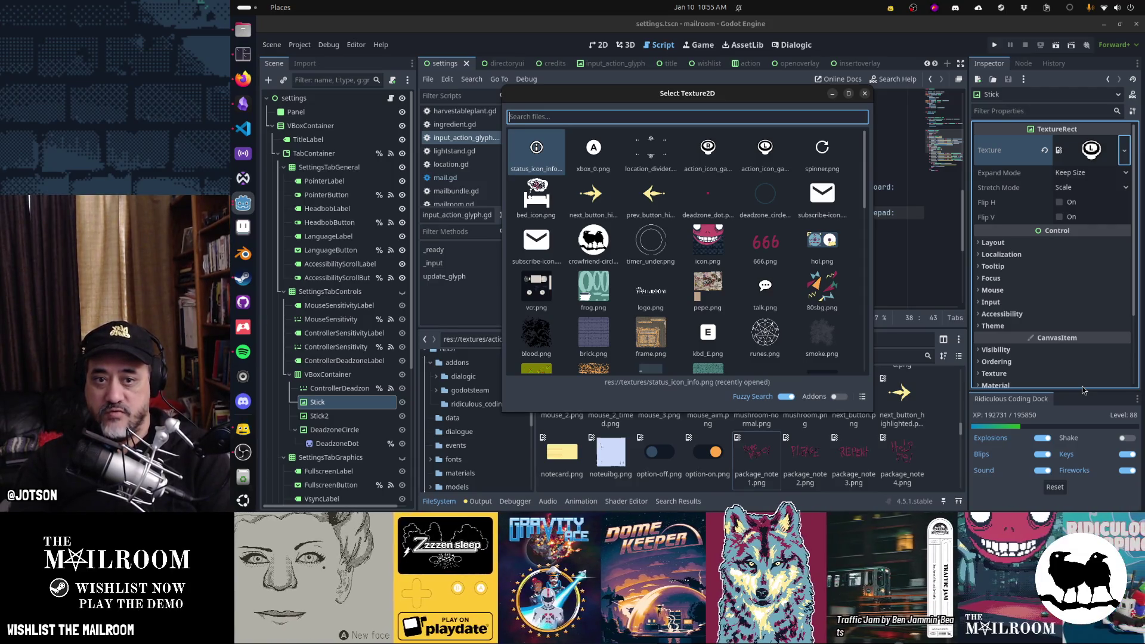
{"action": "key", "text": "Escape"}
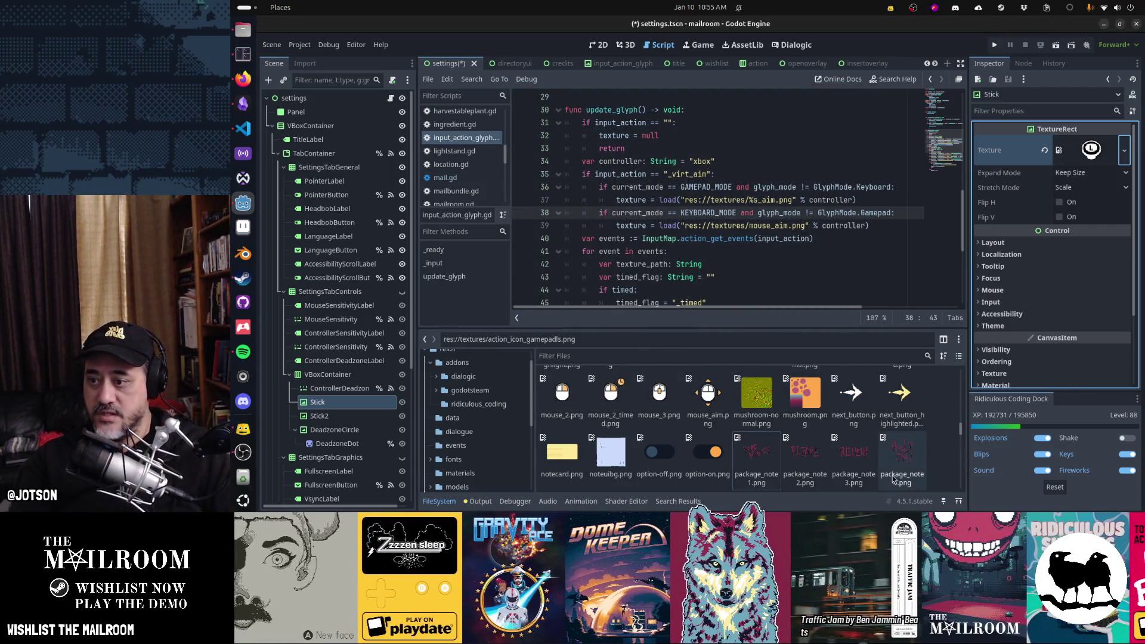
Browse Stick2's texture via Quick Load, then select action_icon_gamepadls.png in FileSystem.
{"action": "left_click", "coordinate": [352, 416]}
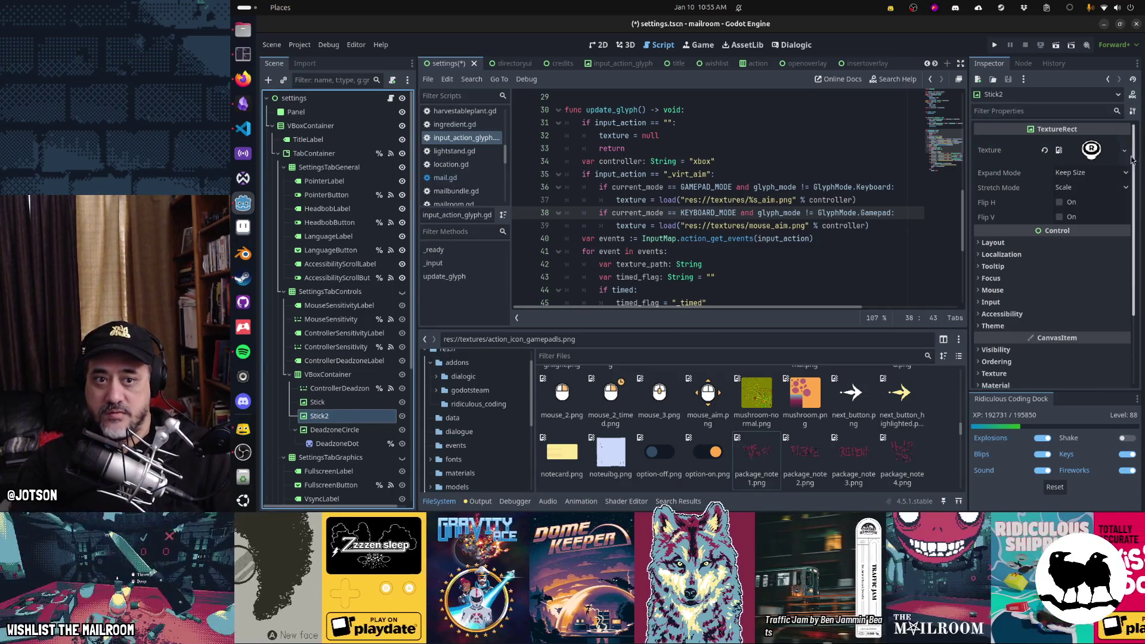
{"action": "left_click", "coordinate": [1125, 151]}
{"action": "left_click", "coordinate": [1082, 388]}
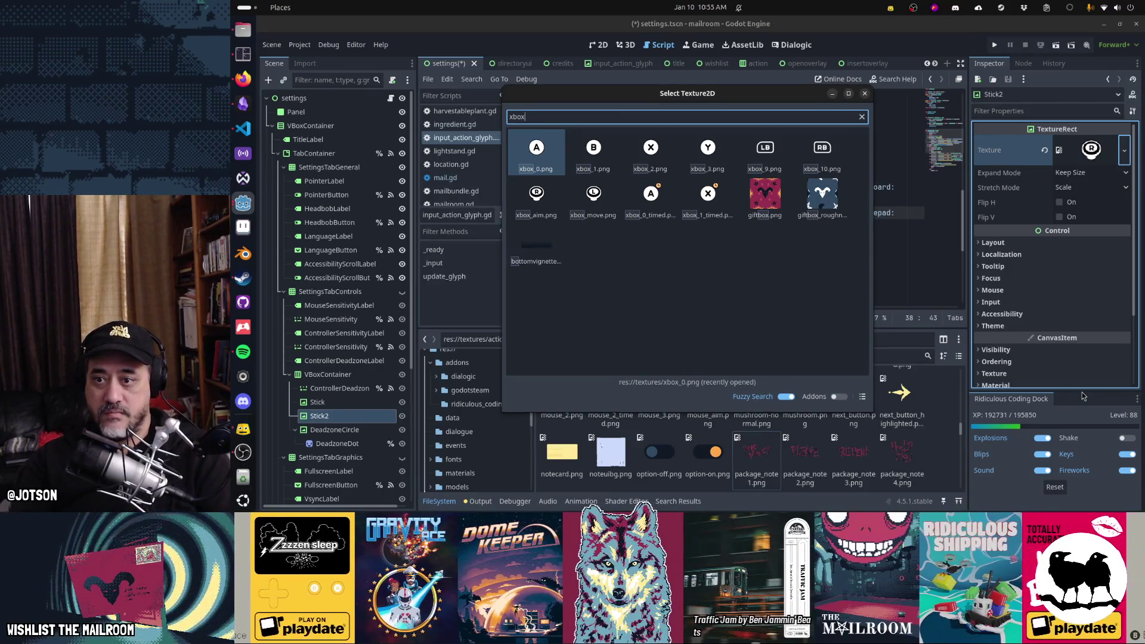
{"action": "key", "text": "Down"}
{"action": "key", "text": "Return"}
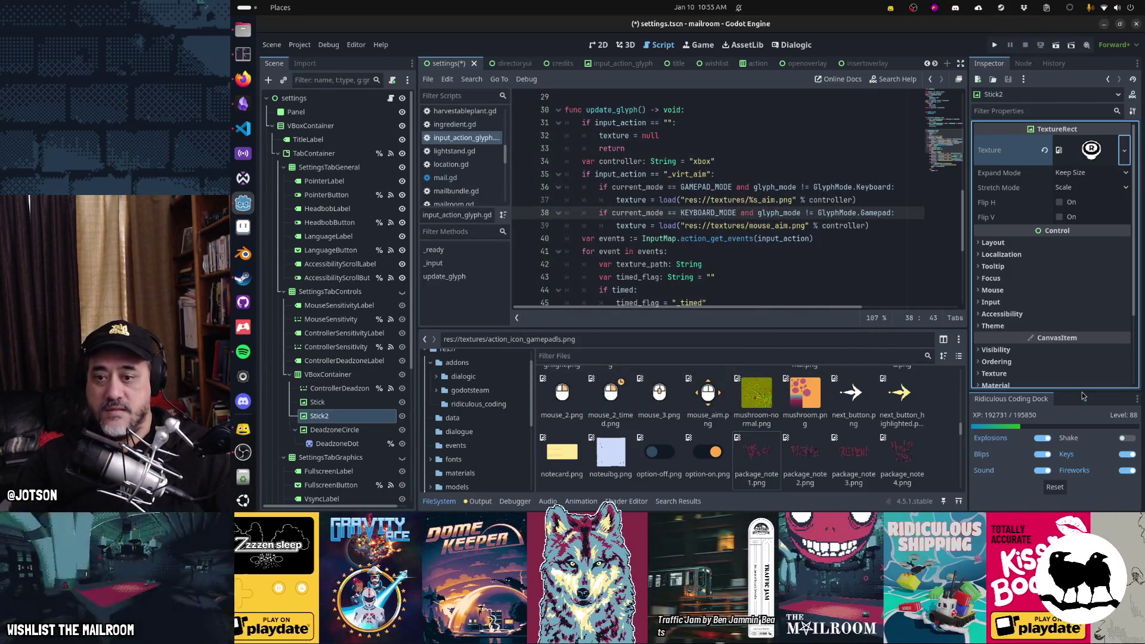
{"action": "scroll", "coordinate": [787, 438], "scroll_direction": "up", "scroll_amount": 5}
{"action": "scroll", "coordinate": [788, 438], "scroll_direction": "up", "scroll_amount": 10}
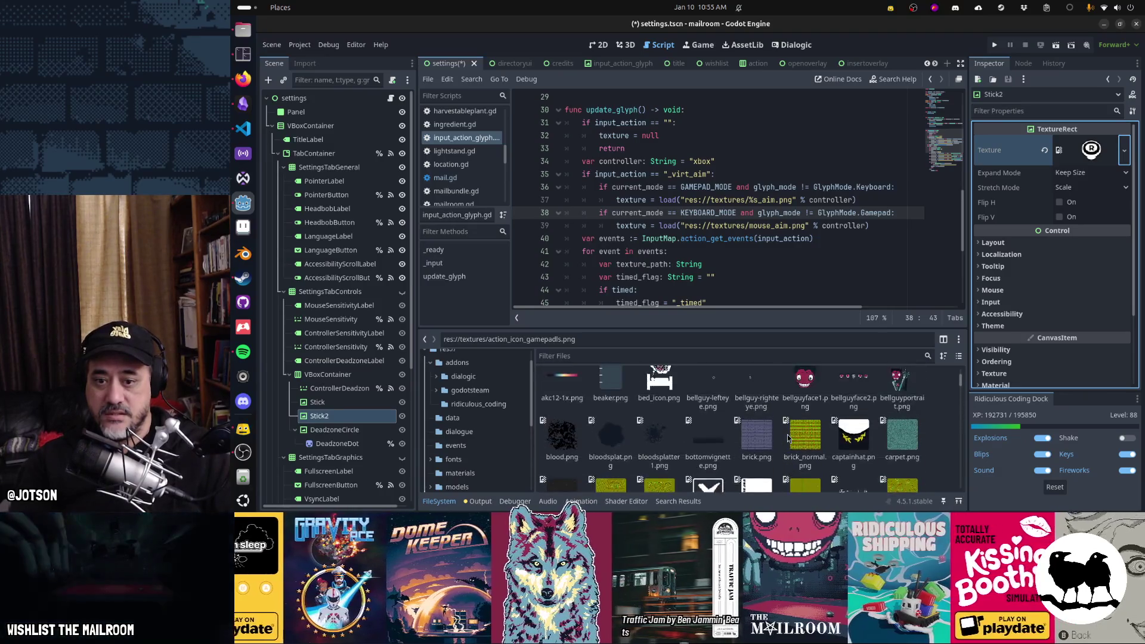
{"action": "left_click", "coordinate": [792, 401]}
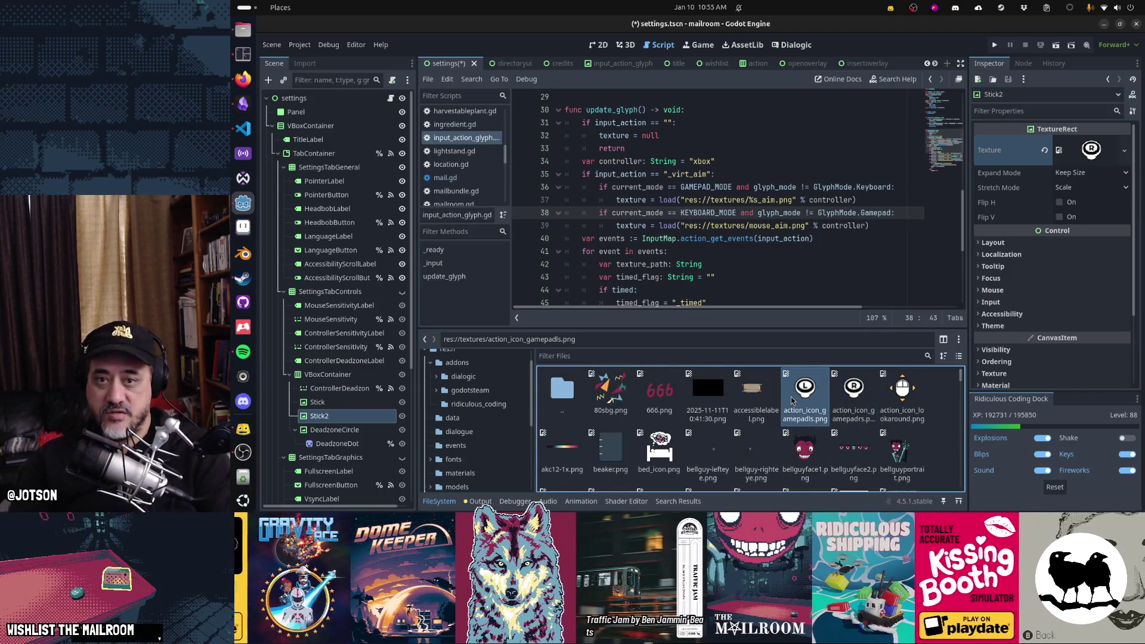
Save settings.tscn and delete action_icon_gamepadls.png.
{"action": "scroll", "coordinate": [792, 401], "scroll_direction": "down", "scroll_amount": 15}
{"action": "key", "text": "ctrl+s"}
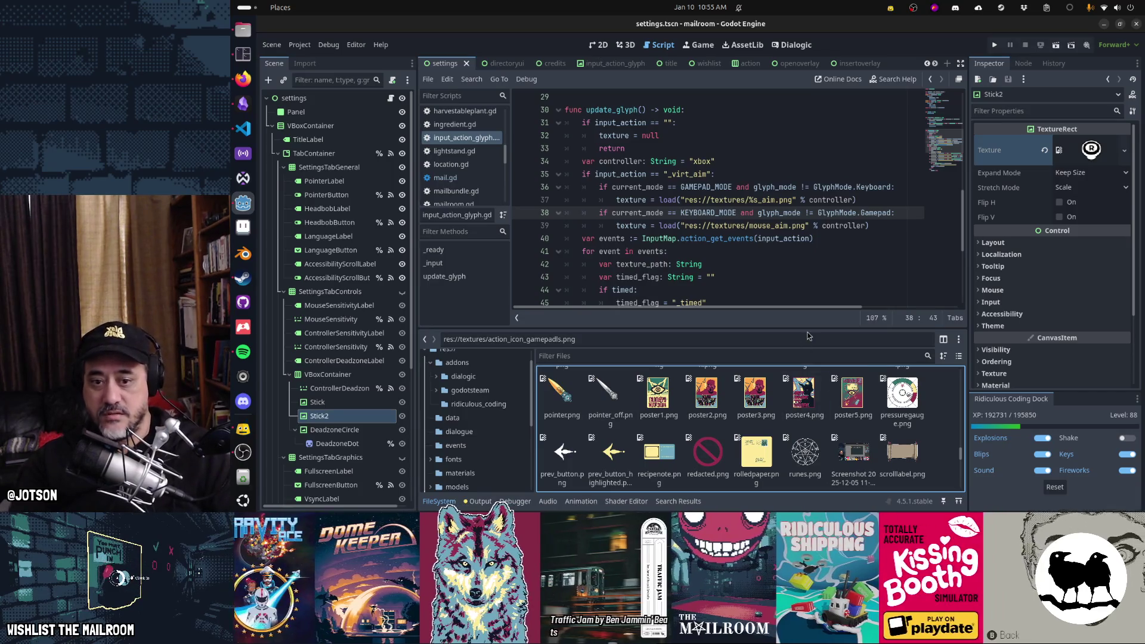
{"action": "scroll", "coordinate": [815, 418], "scroll_direction": "up", "scroll_amount": 15}
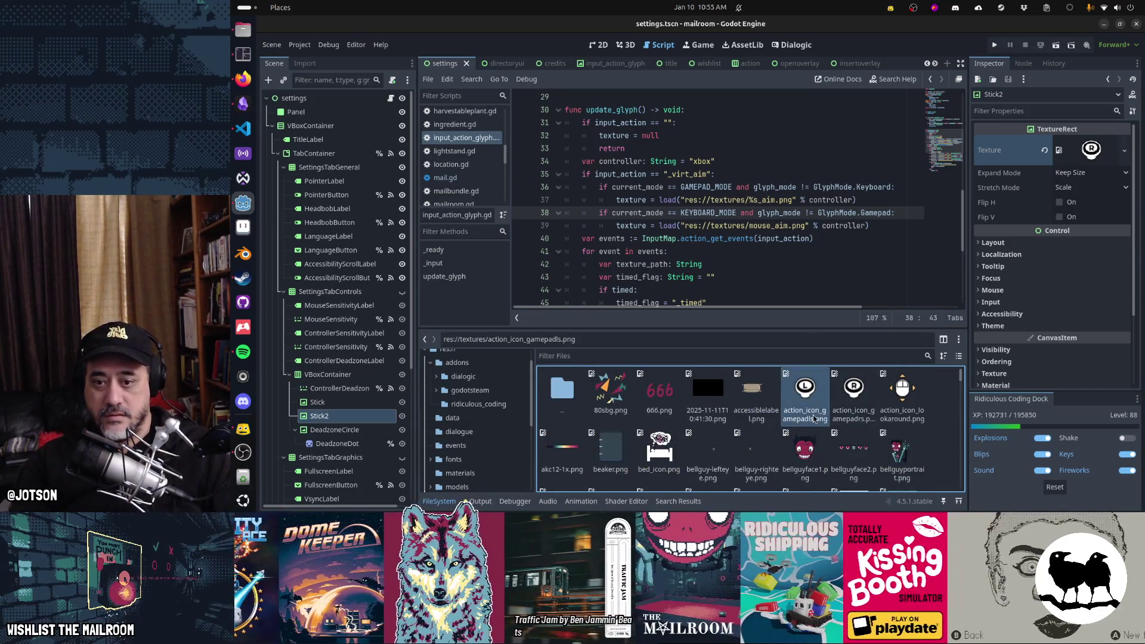
{"action": "key", "text": "Delete"}
{"action": "key", "text": "Return"}
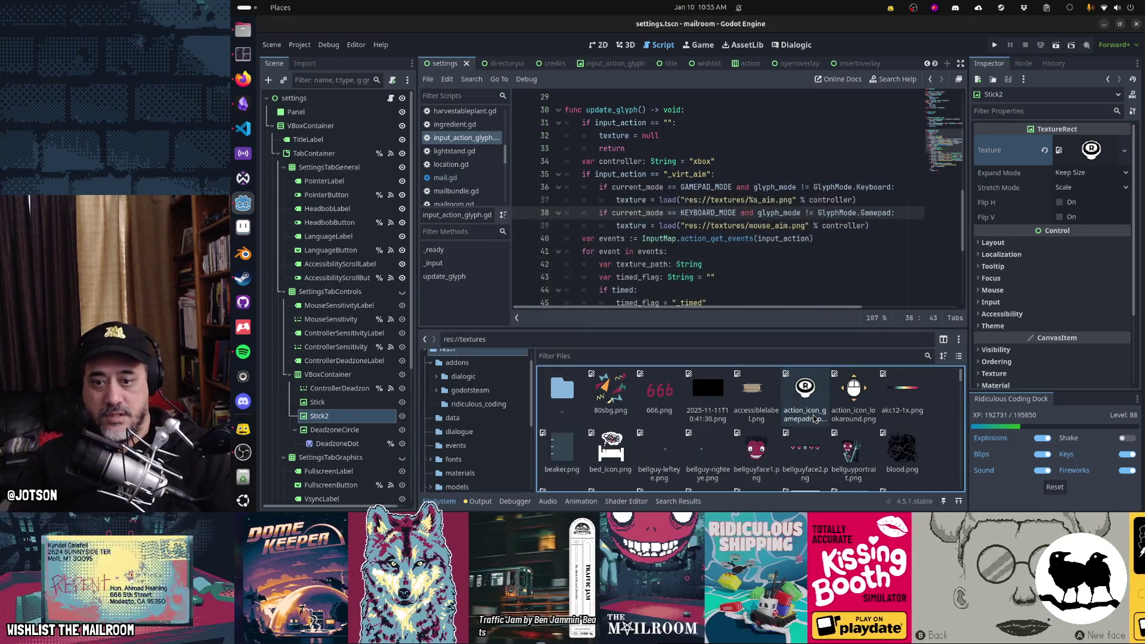
Delete action_icon_gamepadrs.png and action_icon_lookaround.png from the textures folder.
{"action": "left_click", "coordinate": [812, 415]}
{"action": "key", "text": "Delete"}
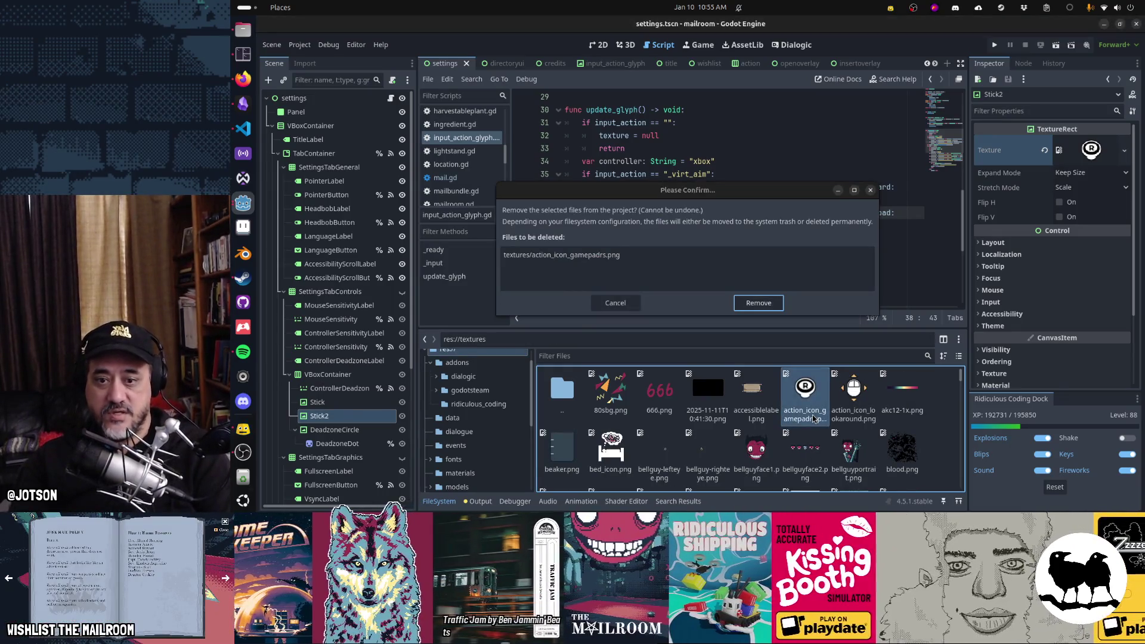
{"action": "key", "text": "Return"}
{"action": "left_click", "coordinate": [813, 415]}
{"action": "key", "text": "Delete"}
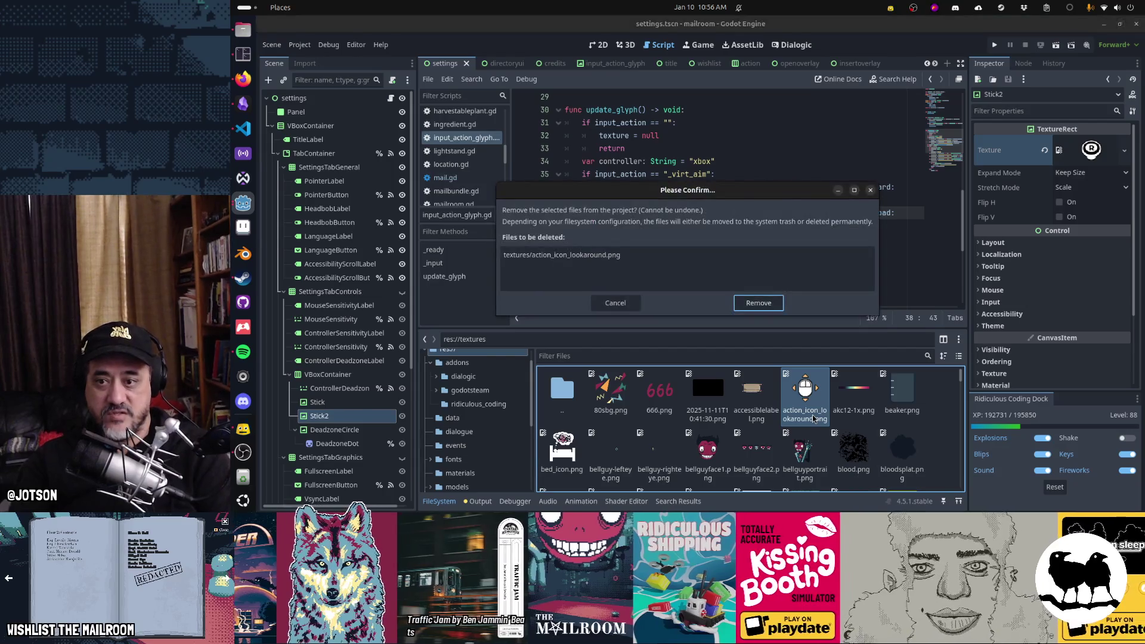
{"action": "key", "text": "Return"}
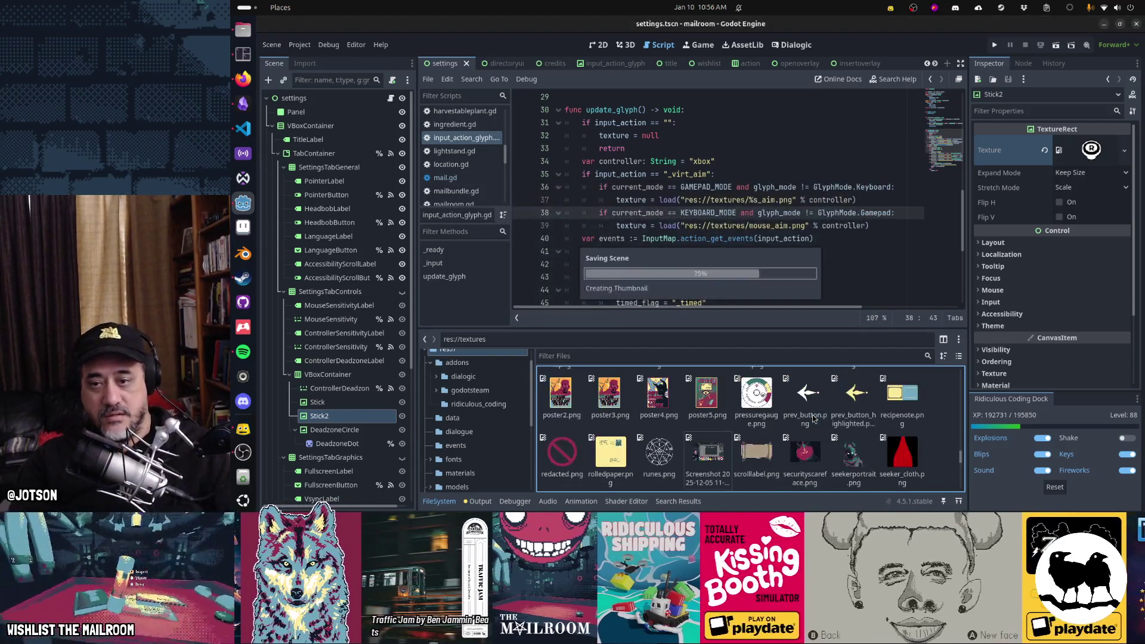
{"action": "mouse_move", "coordinate": [814, 417]}
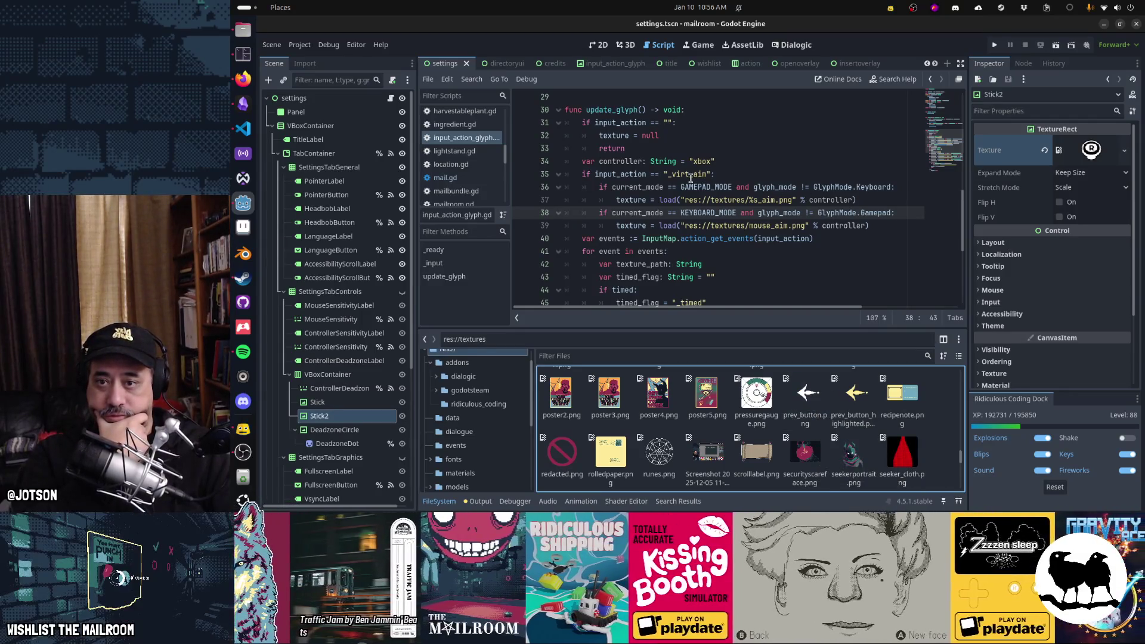
Run the game with F5 and pick up the Nightshade jar, triggering the action.gd line 58 icon error.
{"action": "mouse_move", "coordinate": [692, 186]}
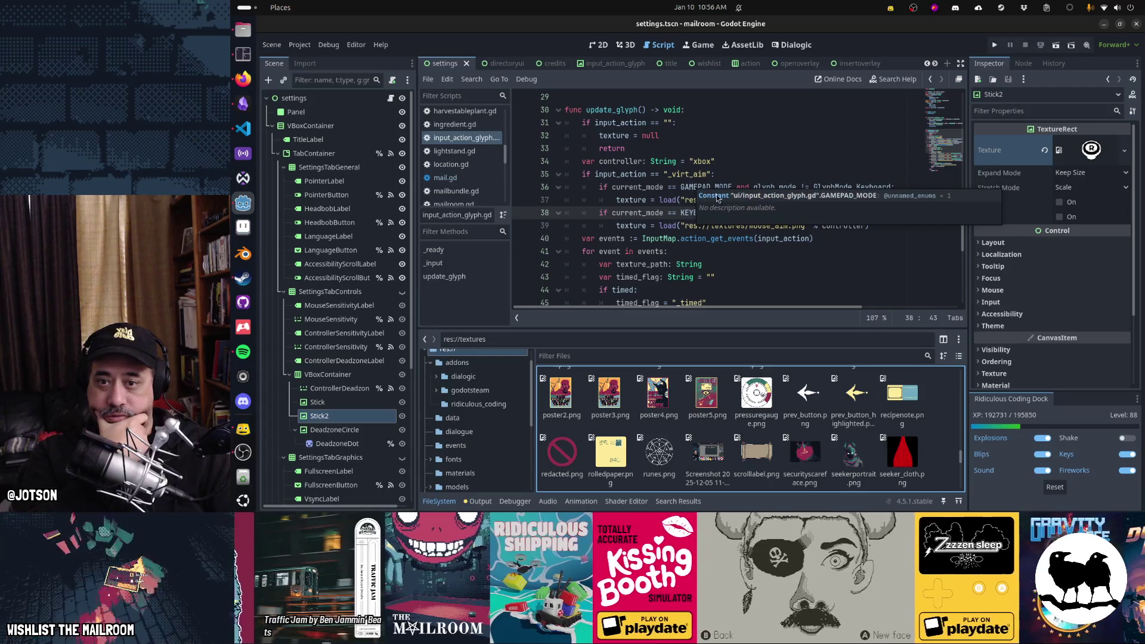
{"action": "left_click", "coordinate": [745, 236]}
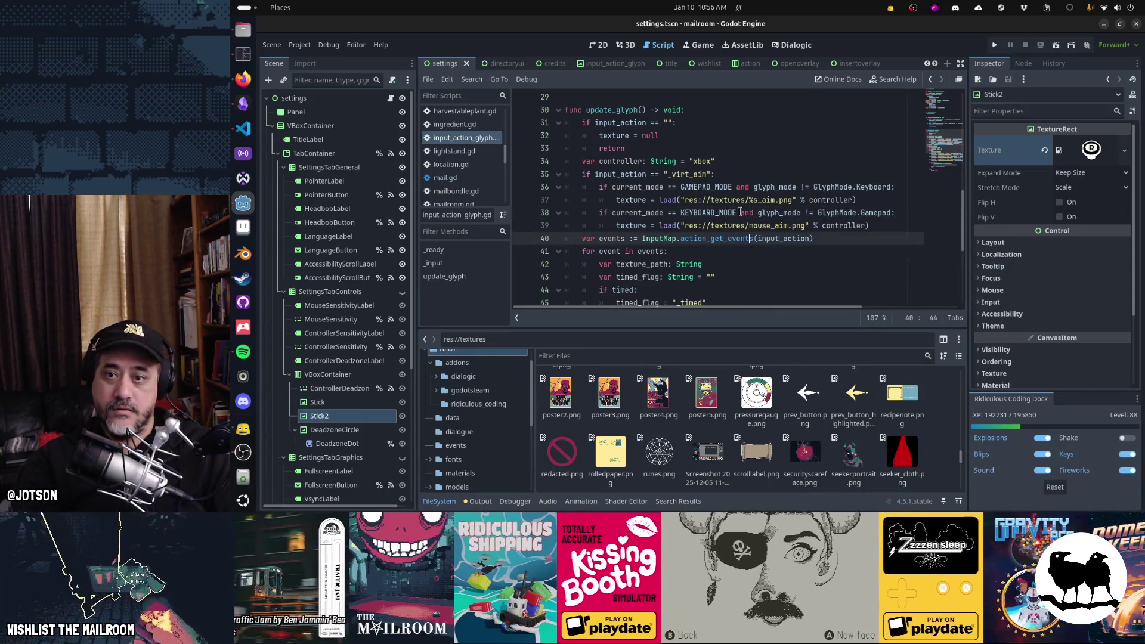
{"action": "key", "text": "F5"}
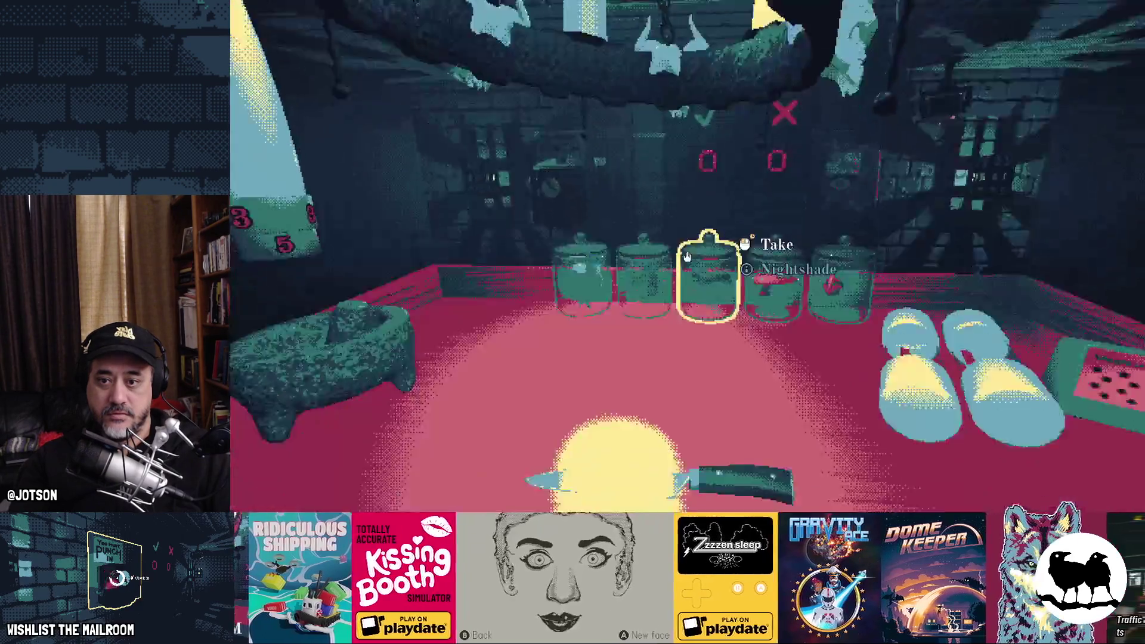
{"action": "left_click", "coordinate": [688, 256]}
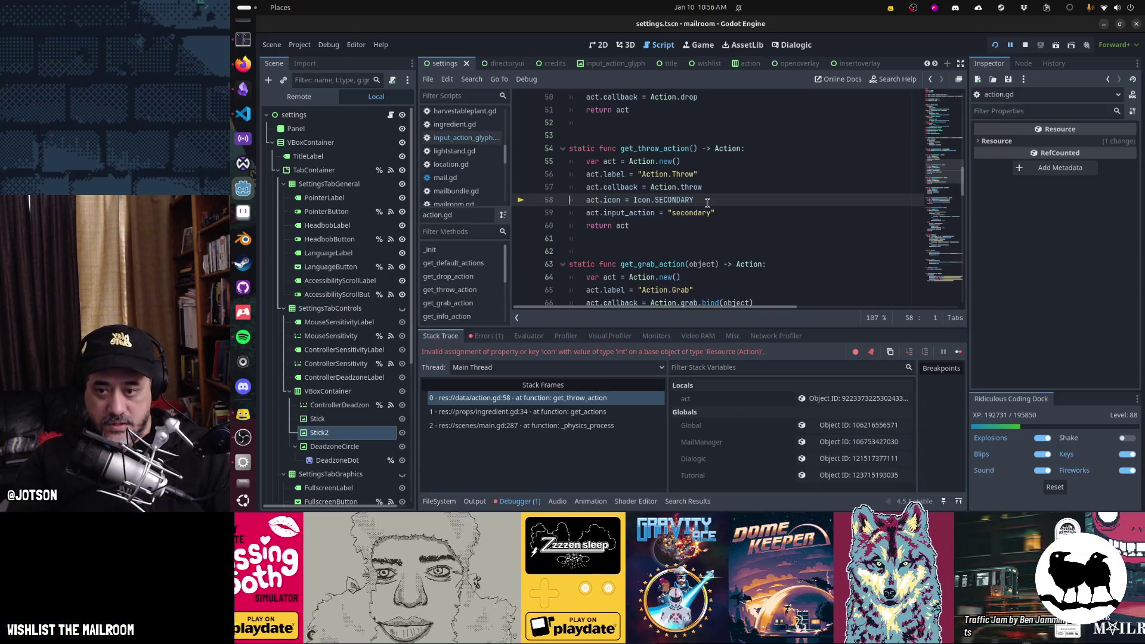
Delete the act.icon line from get_throw_action, confirm no other .icon assignment exists, and rerun.
{"action": "key", "text": "ctrl+shift+k"}
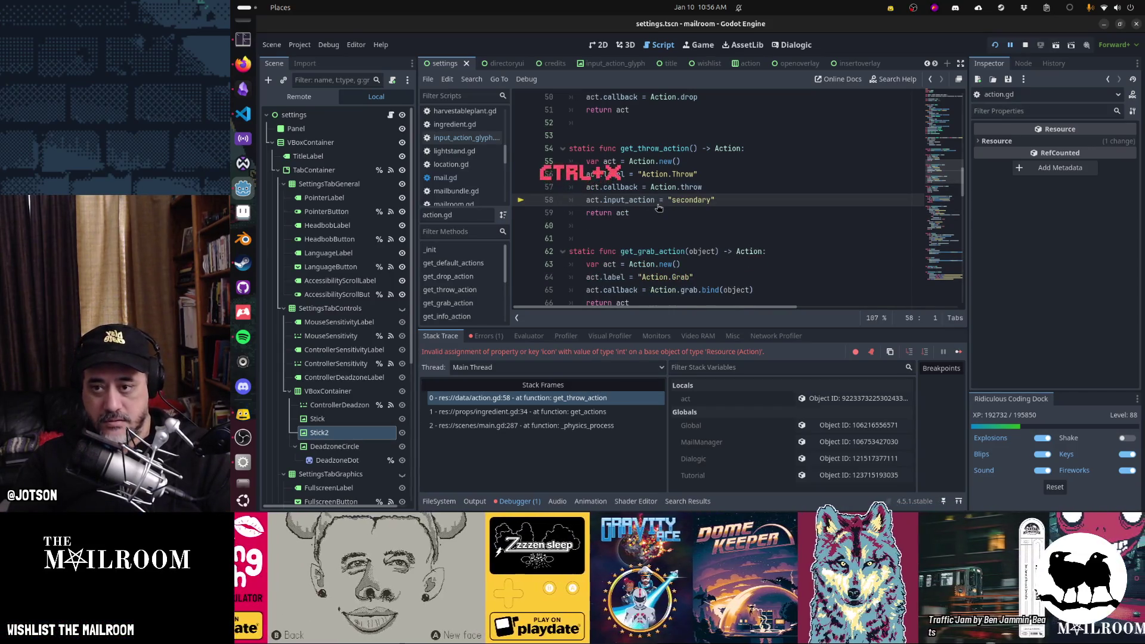
{"action": "key", "text": "ctrl+f"}
{"action": "type", "text": ".inc"}
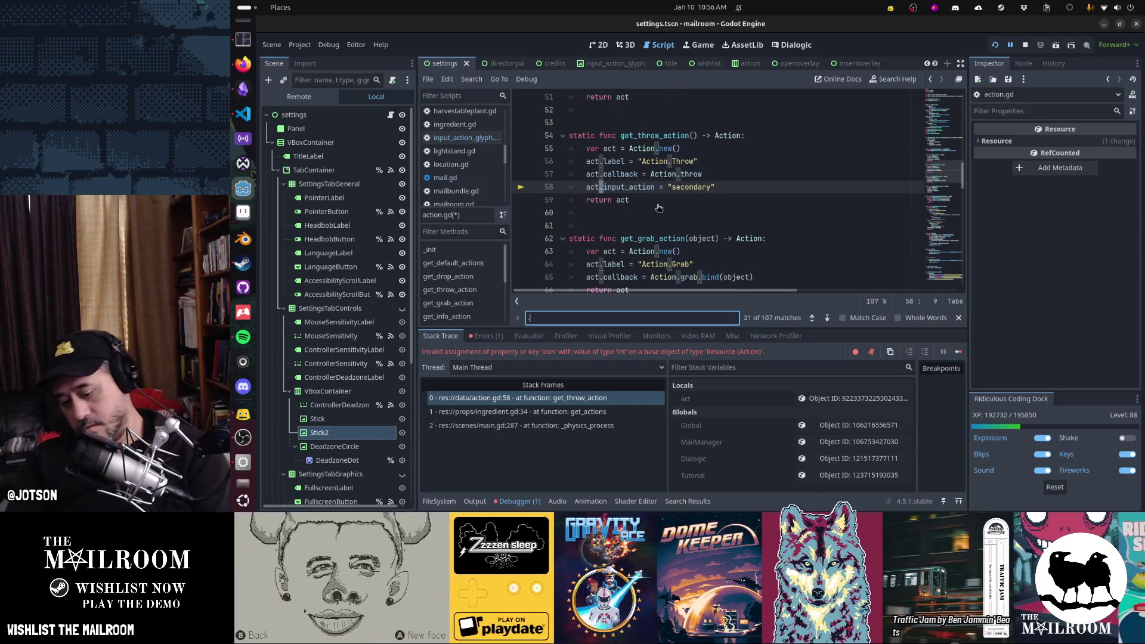
{"action": "key", "text": "BackSpace"}
{"action": "key", "text": "BackSpace"}
{"action": "key", "text": "BackSpace"}
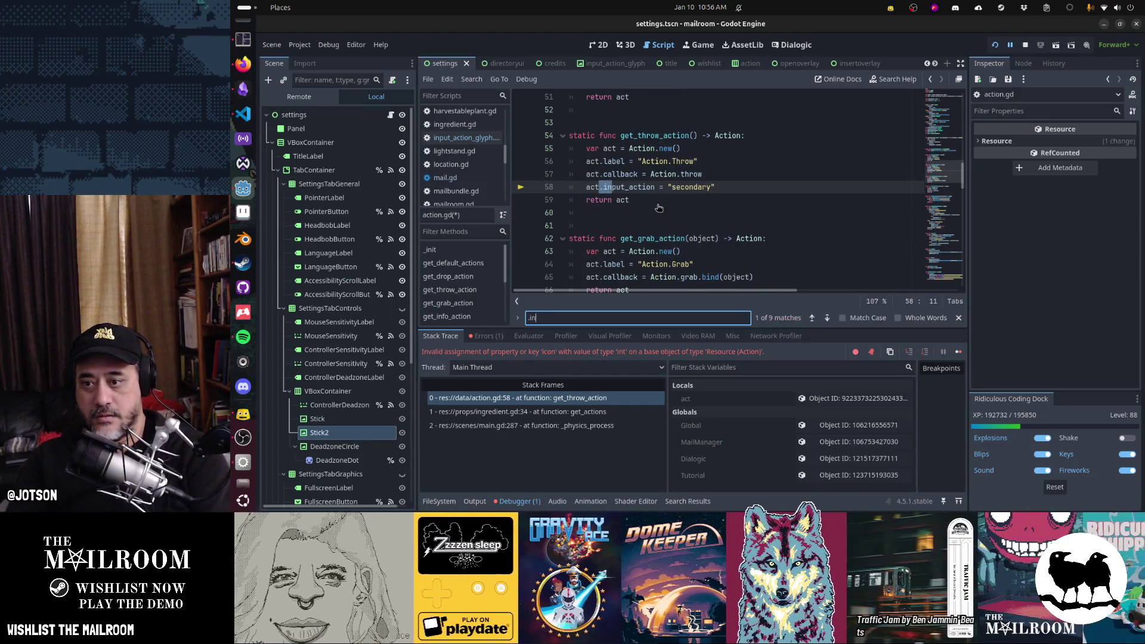
{"action": "type", "text": "con ="}
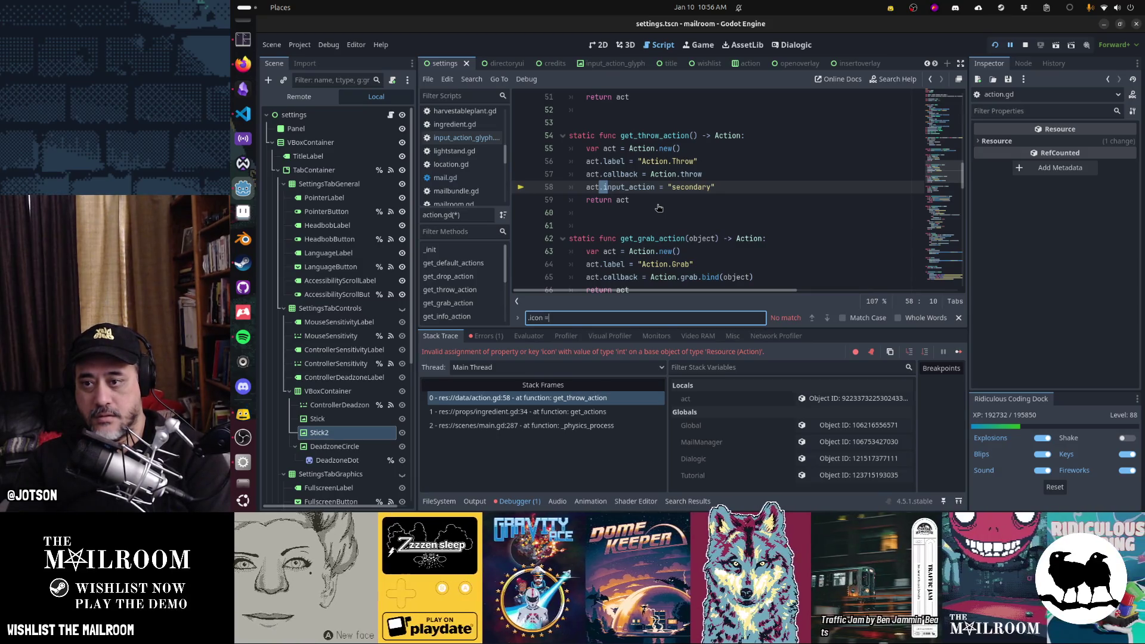
{"action": "key", "text": "Escape"}
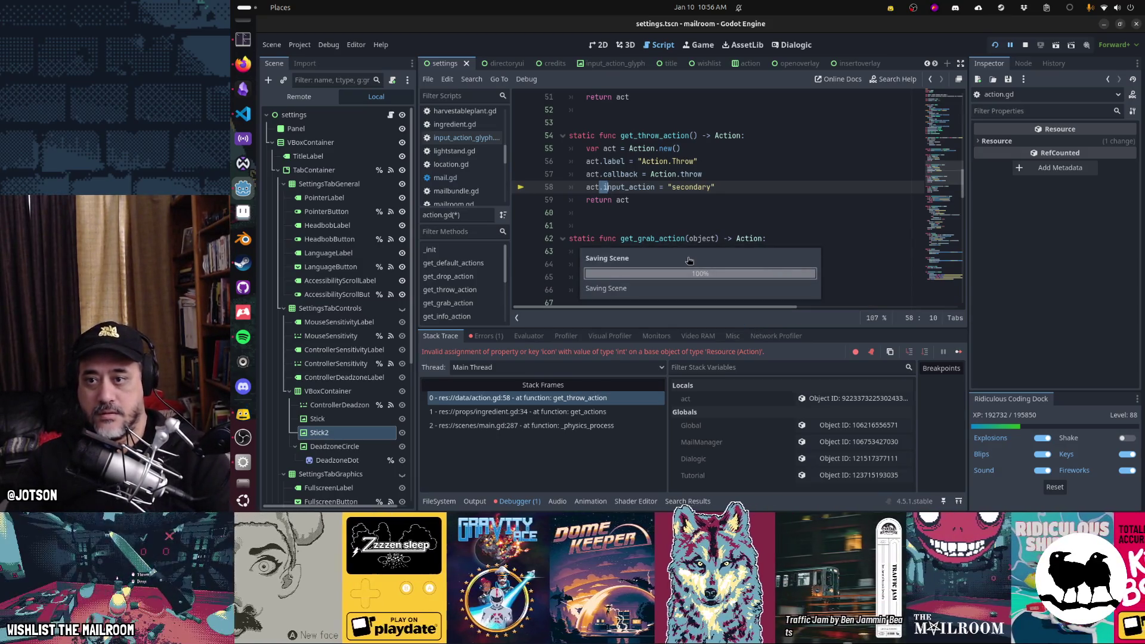
{"action": "key", "text": "F12"}
{"action": "key", "text": "F12"}
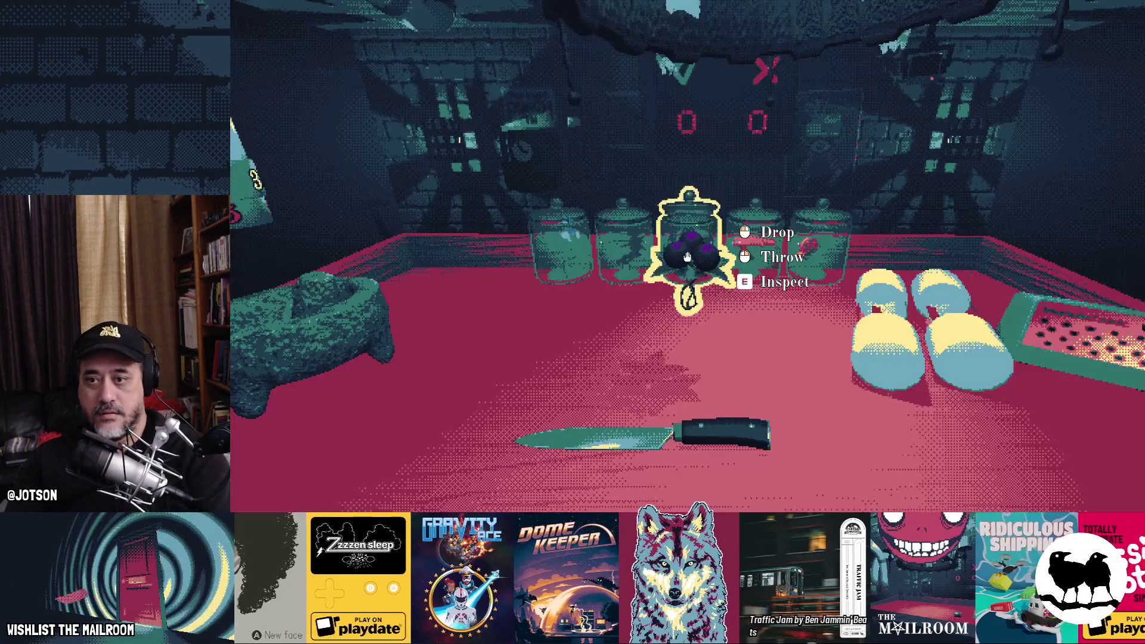
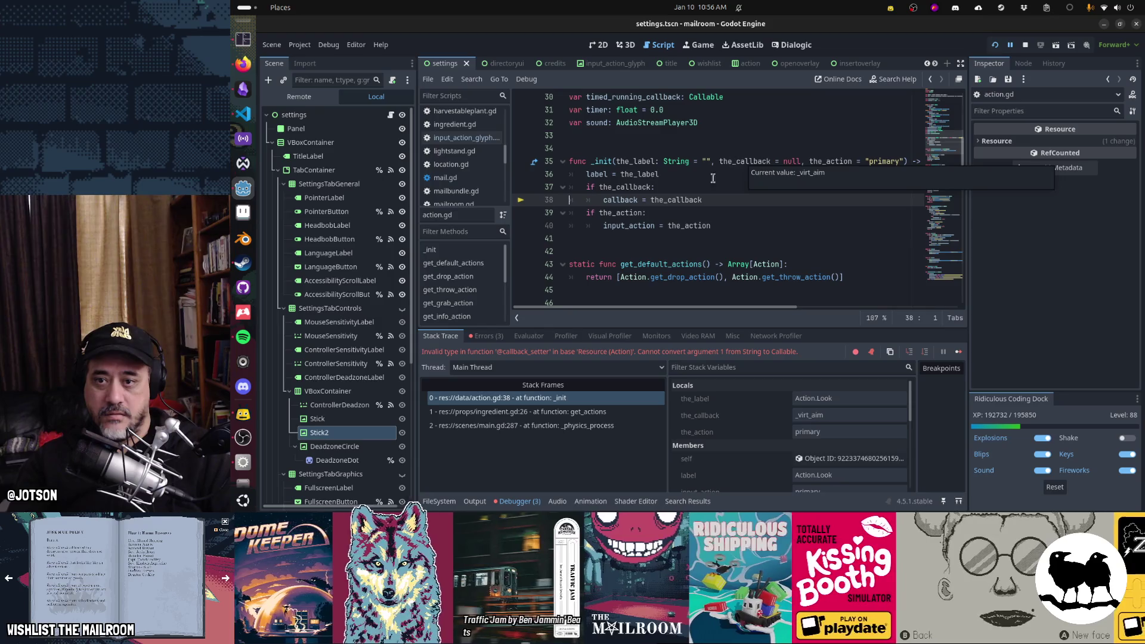
Step through stack frames 0–2 to compare action.gd:38 with the ingredient.gd:26 caller, ending on frame 1.
{"action": "mouse_move", "coordinate": [691, 200]}
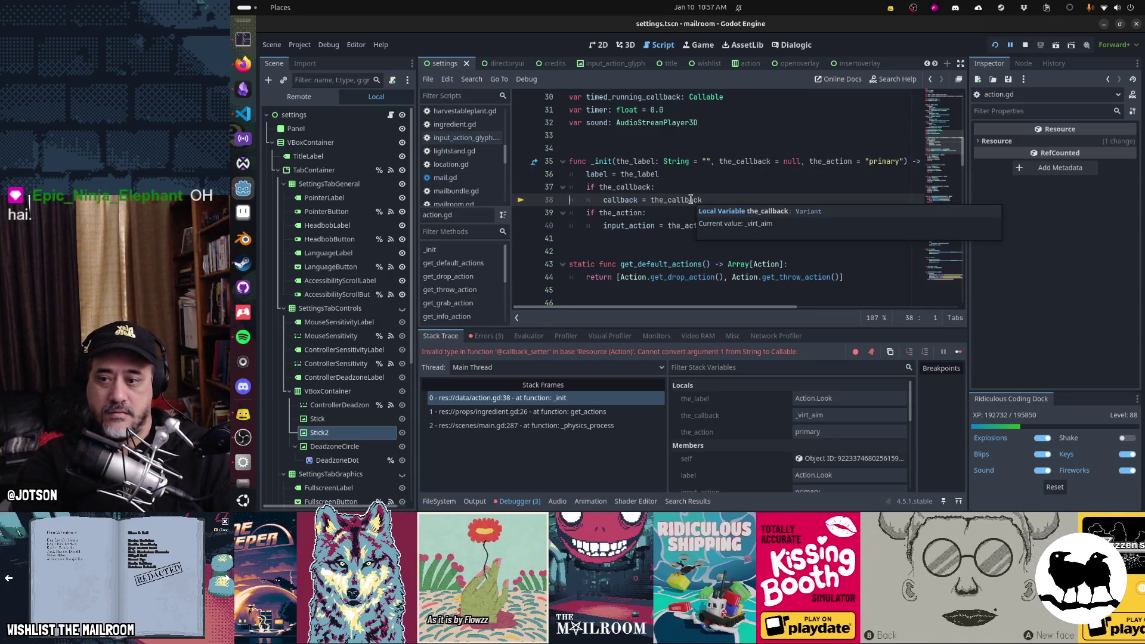
{"action": "left_click", "coordinate": [540, 410]}
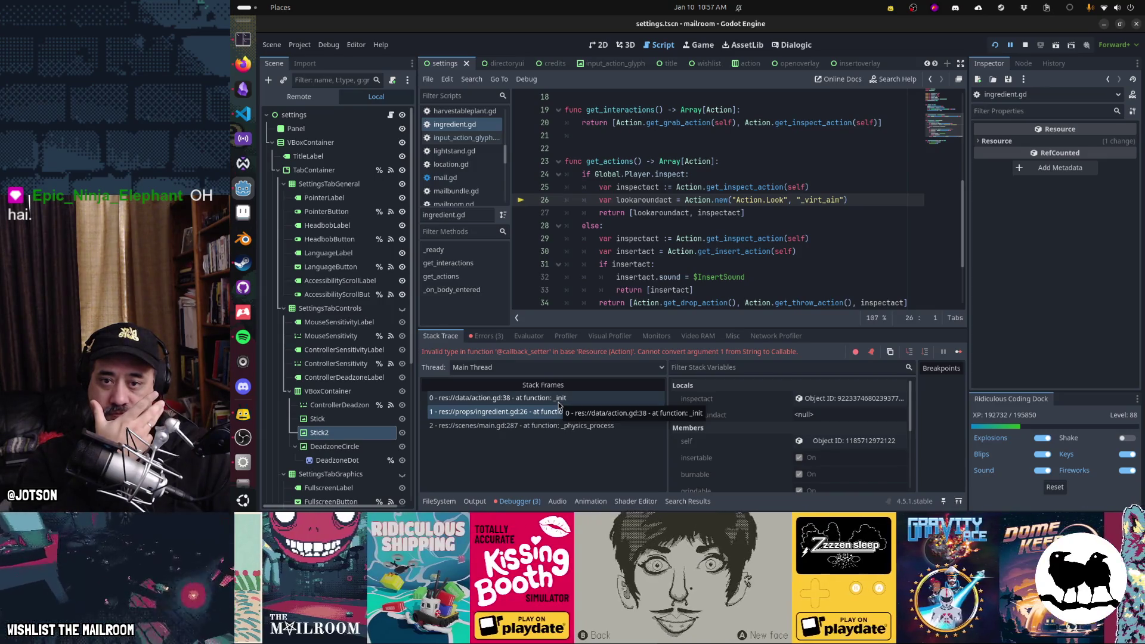
{"action": "left_click", "coordinate": [559, 402]}
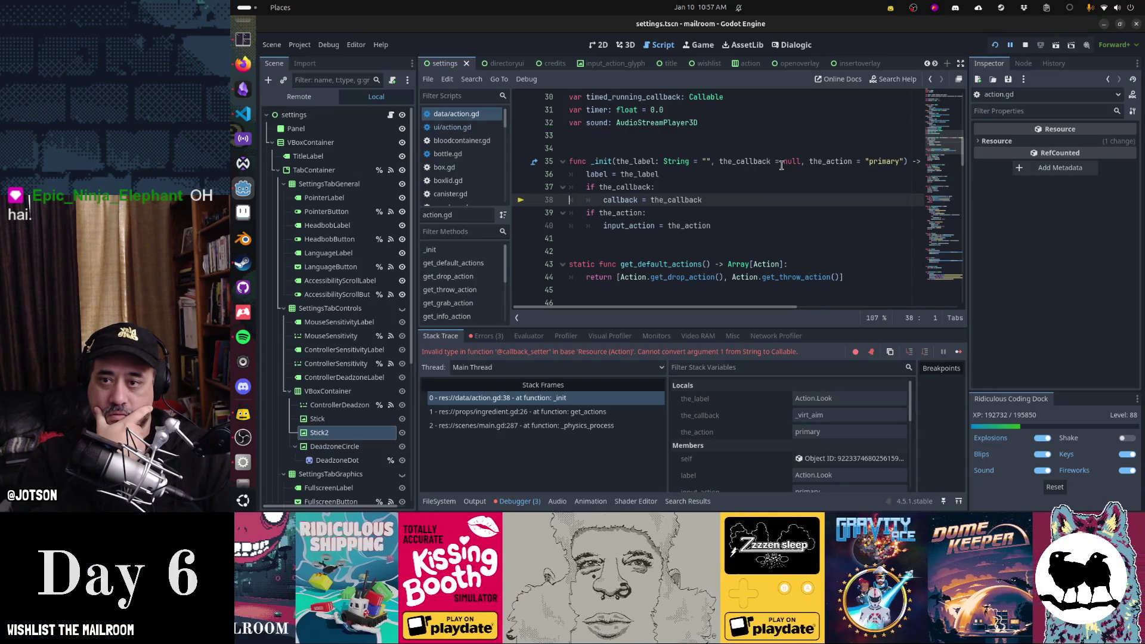
{"action": "left_click", "coordinate": [584, 413]}
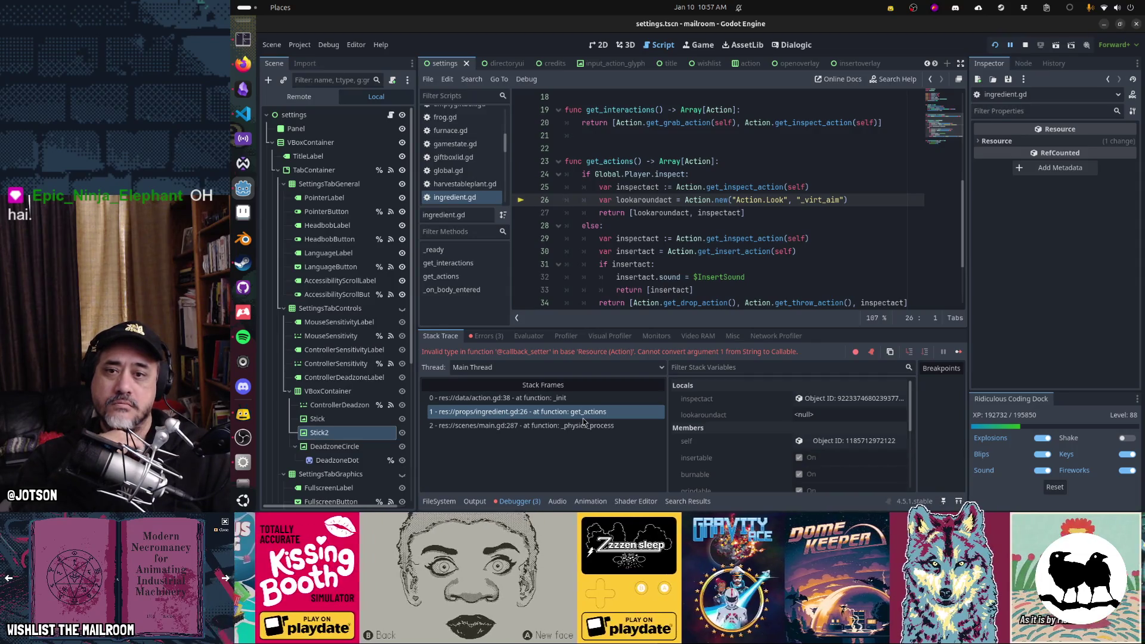
{"action": "left_click", "coordinate": [582, 425]}
{"action": "left_click", "coordinate": [574, 417]}
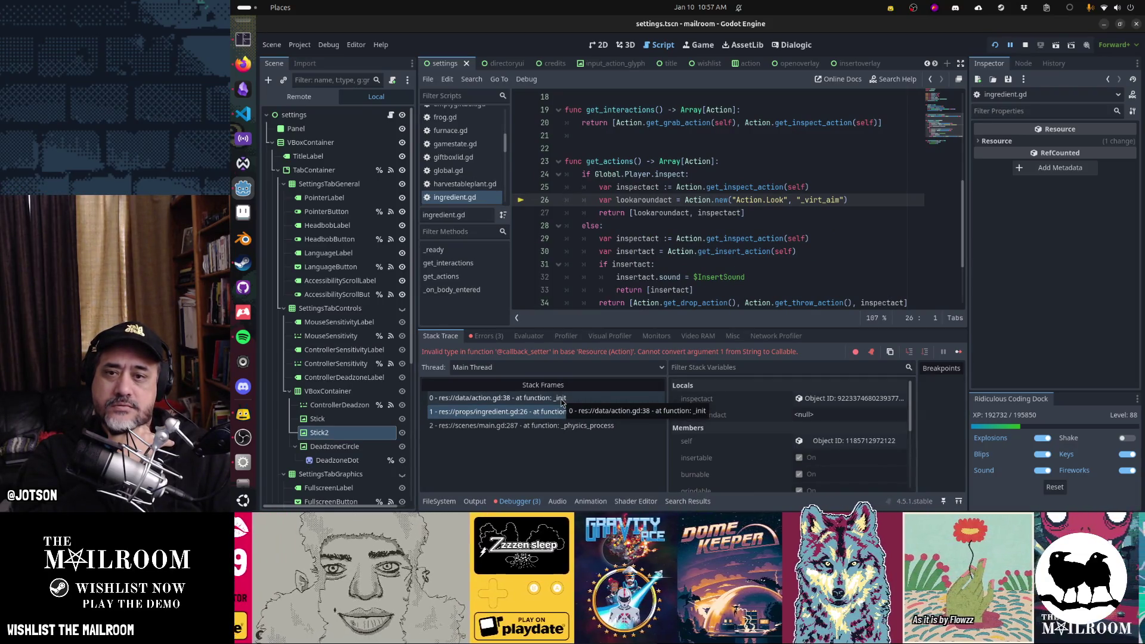
{"action": "left_click", "coordinate": [562, 399]}
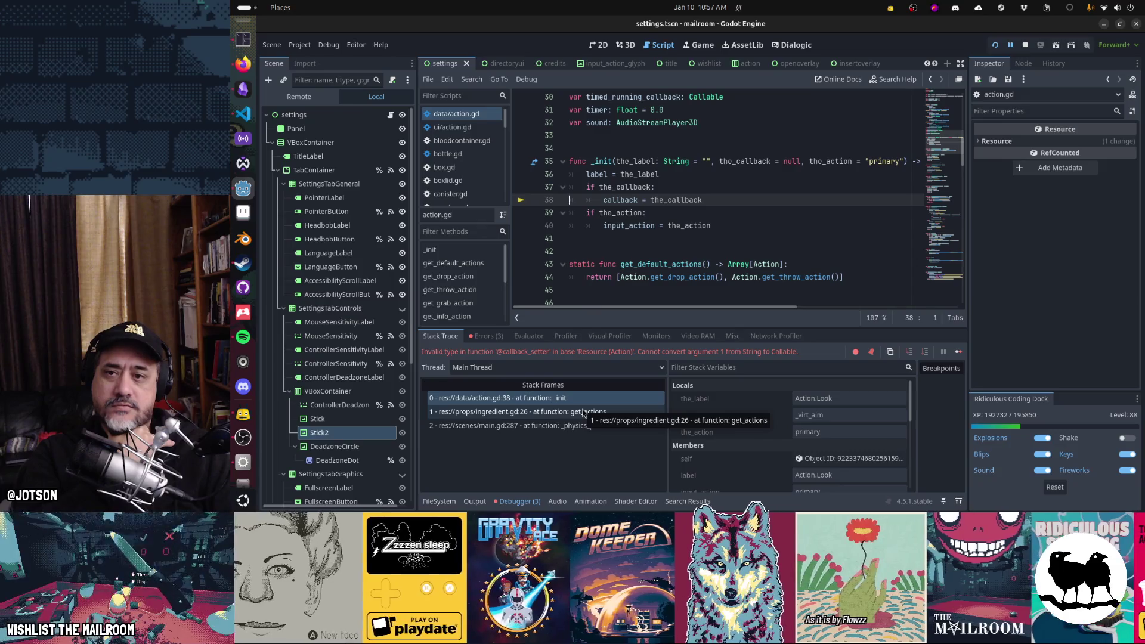
{"action": "left_click", "coordinate": [584, 413]}
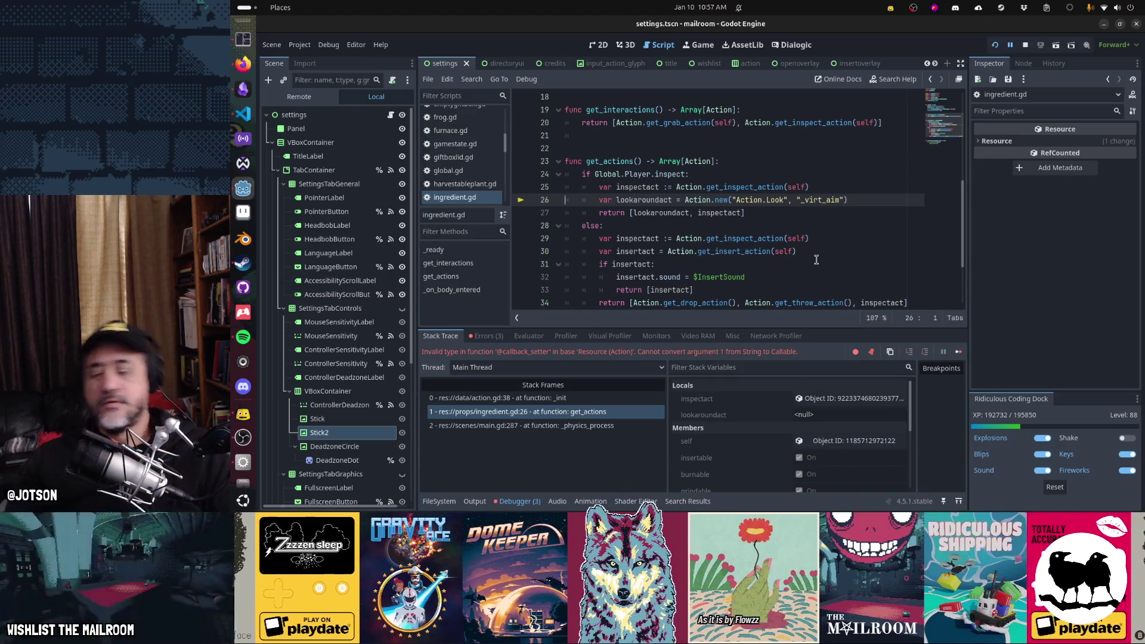
{"action": "key", "text": "ctrl+shift+f"}
Search all project files for 'action.new' and scroll through the results.
{"action": "type", "text": "action.ne"}
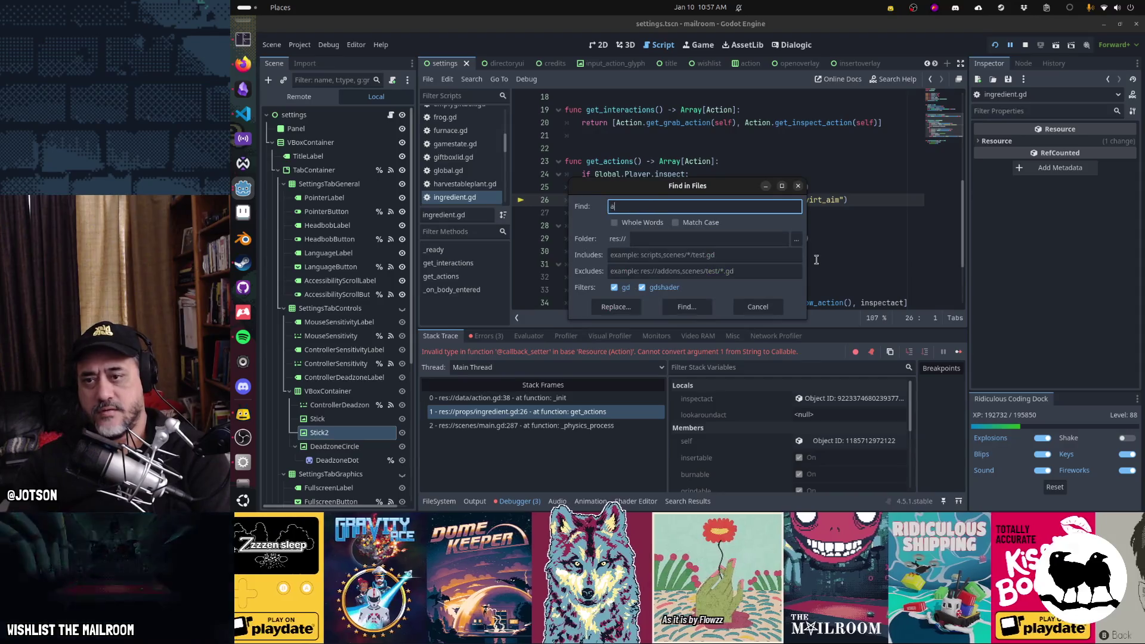
{"action": "type", "text": "w"}
{"action": "key", "text": "Return"}
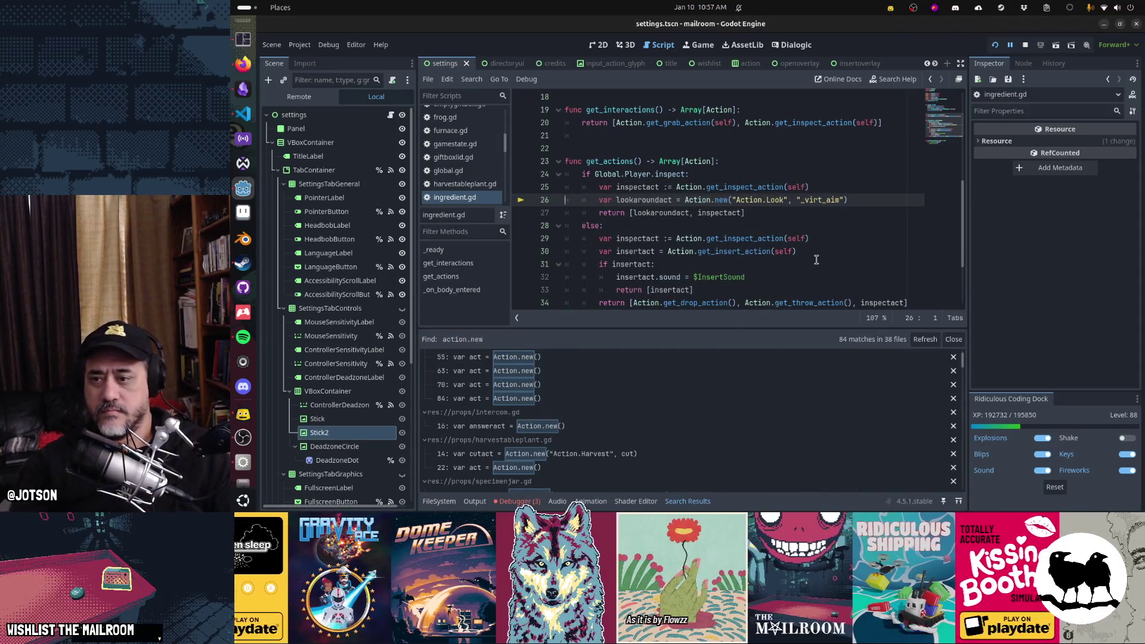
{"action": "scroll", "coordinate": [746, 449], "scroll_direction": "down", "scroll_amount": 1}
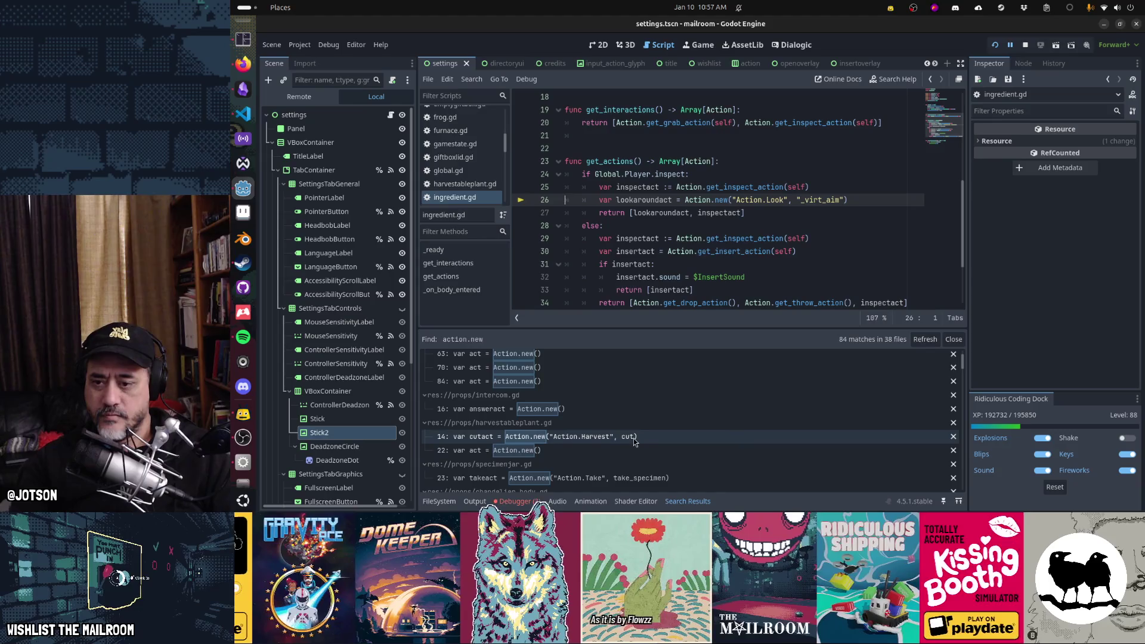
{"action": "scroll", "coordinate": [634, 438], "scroll_direction": "down", "scroll_amount": 3}
{"action": "scroll", "coordinate": [640, 444], "scroll_direction": "down", "scroll_amount": 1}
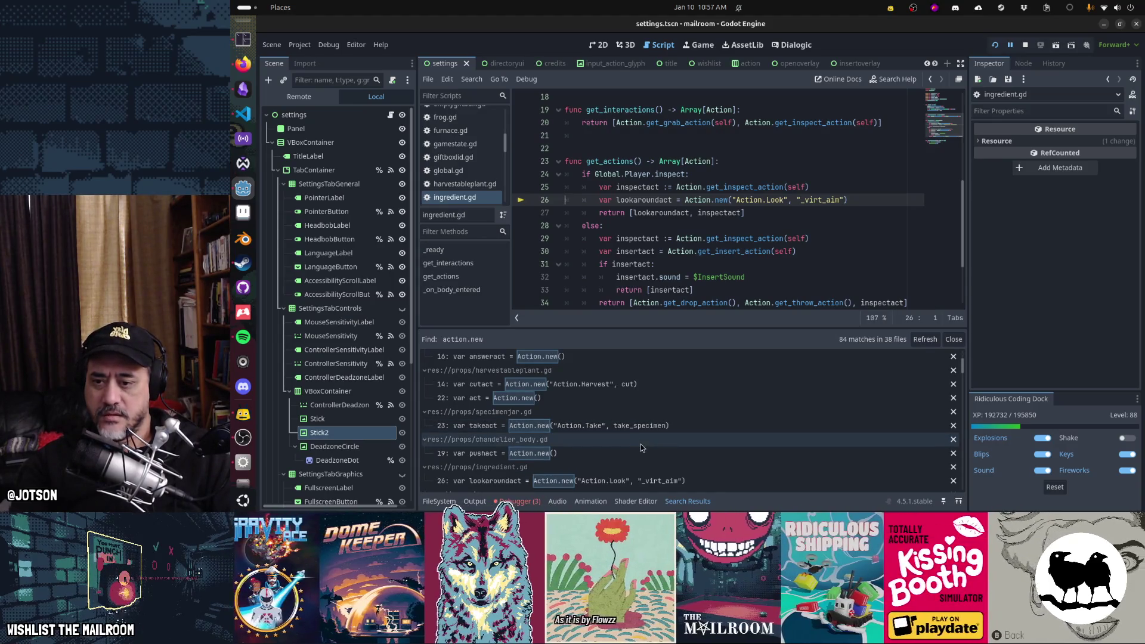
{"action": "scroll", "coordinate": [641, 444], "scroll_direction": "down", "scroll_amount": 5}
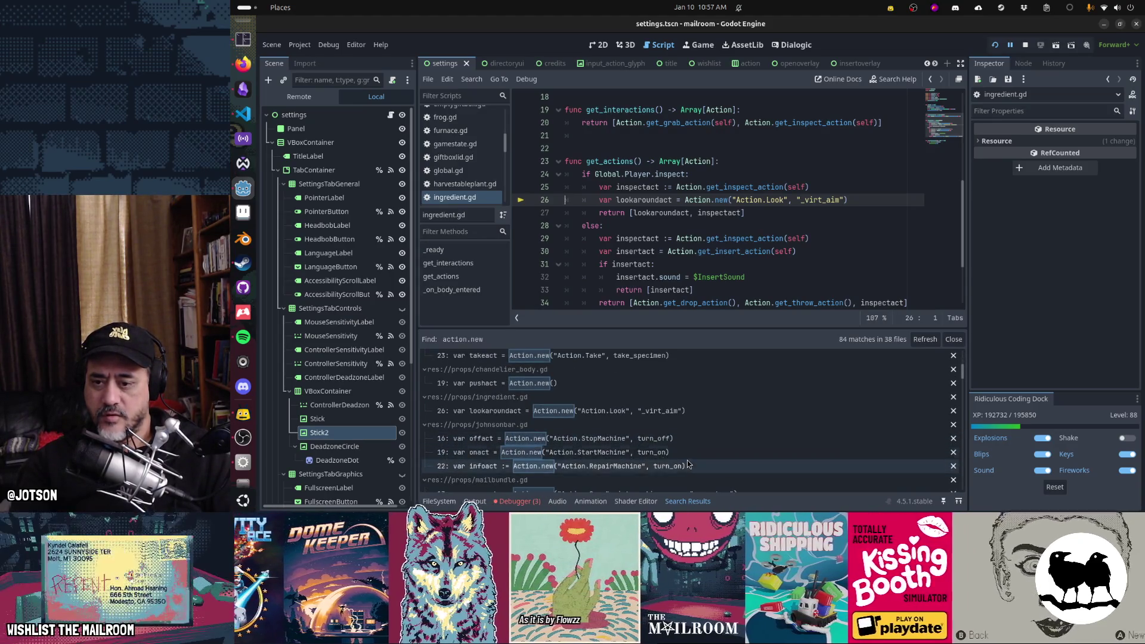
{"action": "scroll", "coordinate": [686, 460], "scroll_direction": "down", "scroll_amount": 5}
{"action": "scroll", "coordinate": [686, 440], "scroll_direction": "up", "scroll_amount": 5}
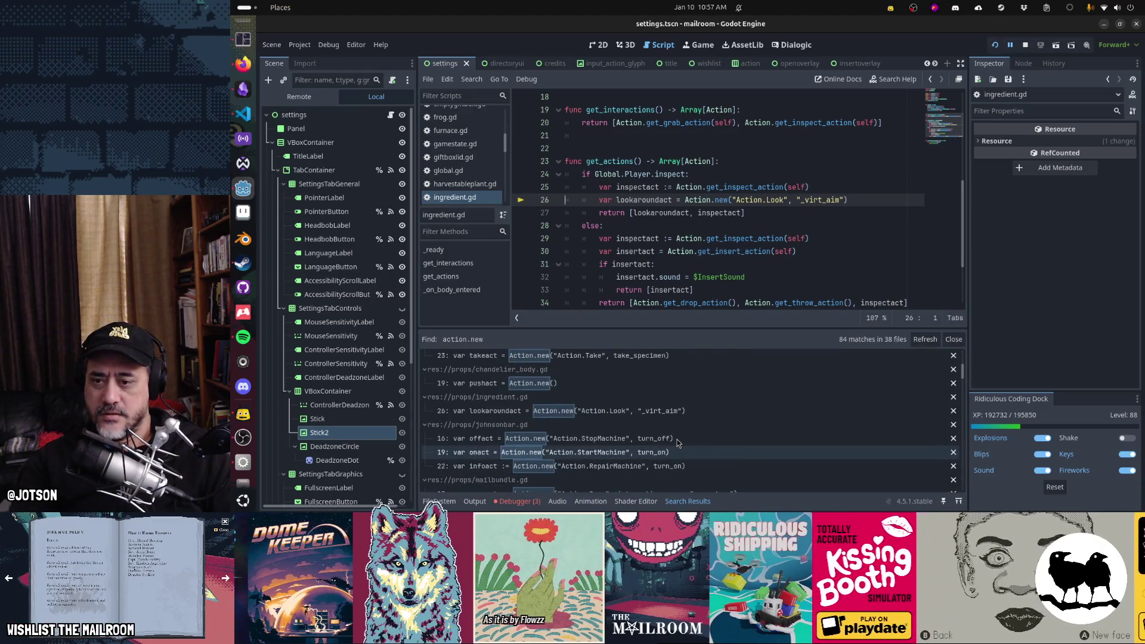
{"action": "scroll", "coordinate": [678, 442], "scroll_direction": "up", "scroll_amount": 3}
Search the project for 'action.look' and open the canister.gd match on line 39.
{"action": "left_click", "coordinate": [773, 187]}
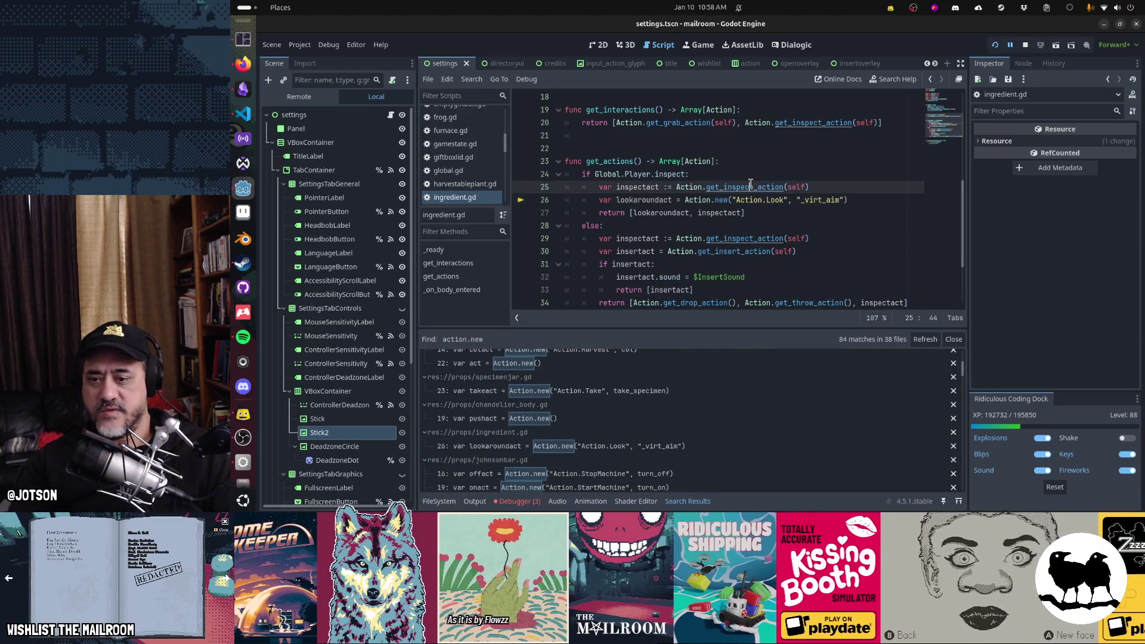
{"action": "key", "text": "ctrl+shift+f"}
{"action": "type", "text": "action.look"}
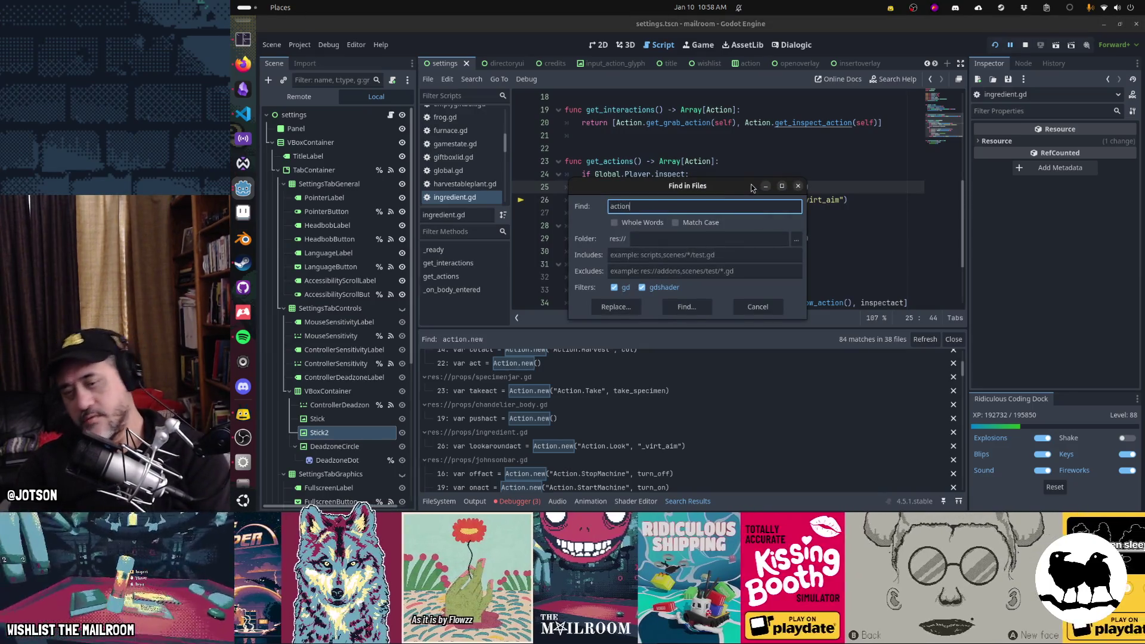
{"action": "key", "text": "Return"}
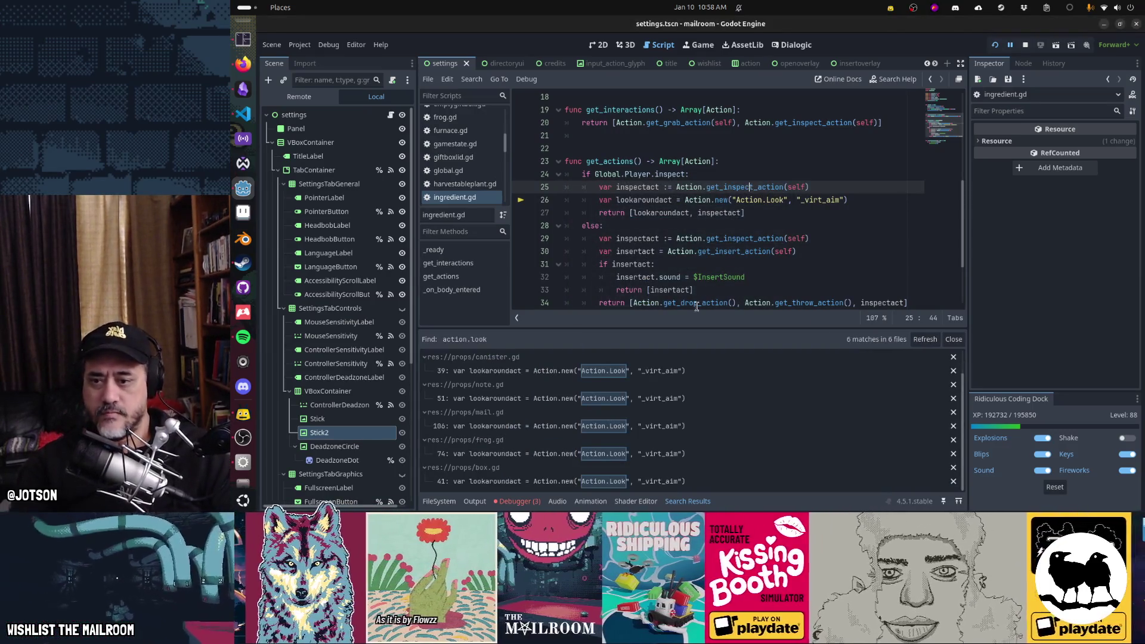
{"action": "left_click", "coordinate": [672, 371]}
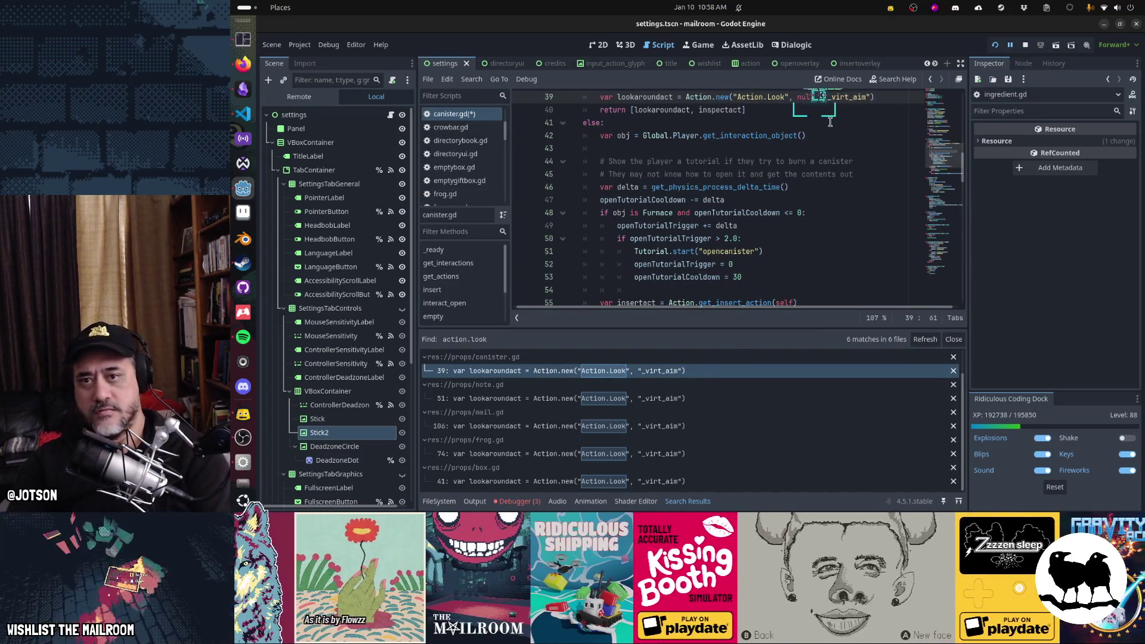
Paste null as the callback argument in the canister.gd, note.gd and frog.gd Action.Look calls.
{"action": "key", "text": "Left"}
{"action": "key", "text": "Left"}
{"action": "key", "text": "Left"}
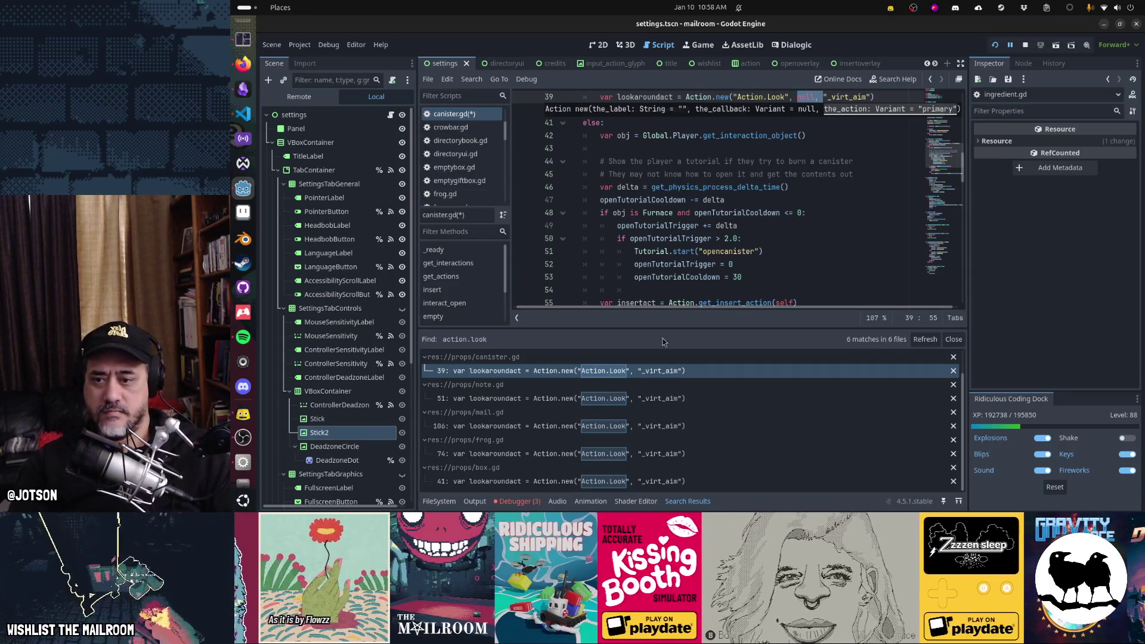
{"action": "left_click", "coordinate": [674, 398]}
{"action": "type", "text": "null,"}
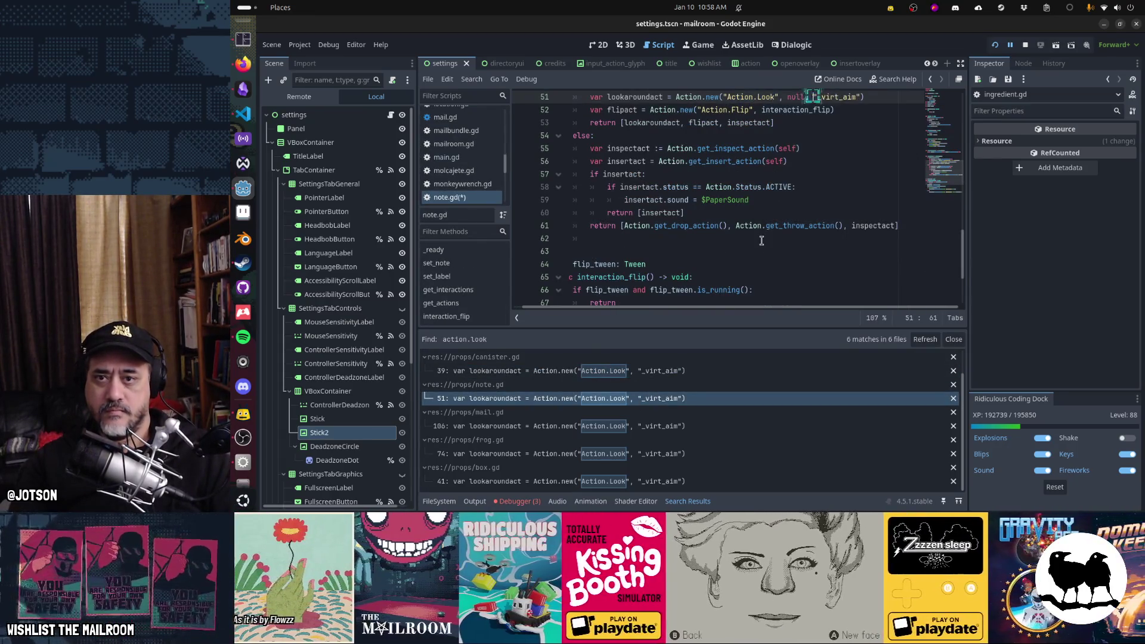
{"action": "left_click", "coordinate": [668, 426]}
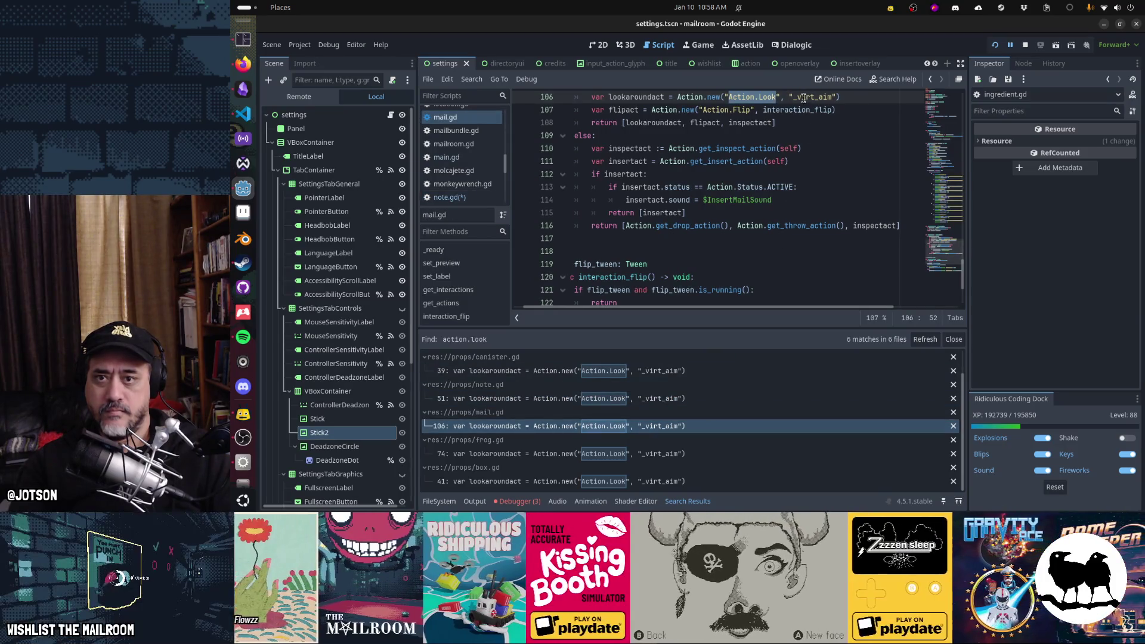
{"action": "left_click", "coordinate": [698, 453]}
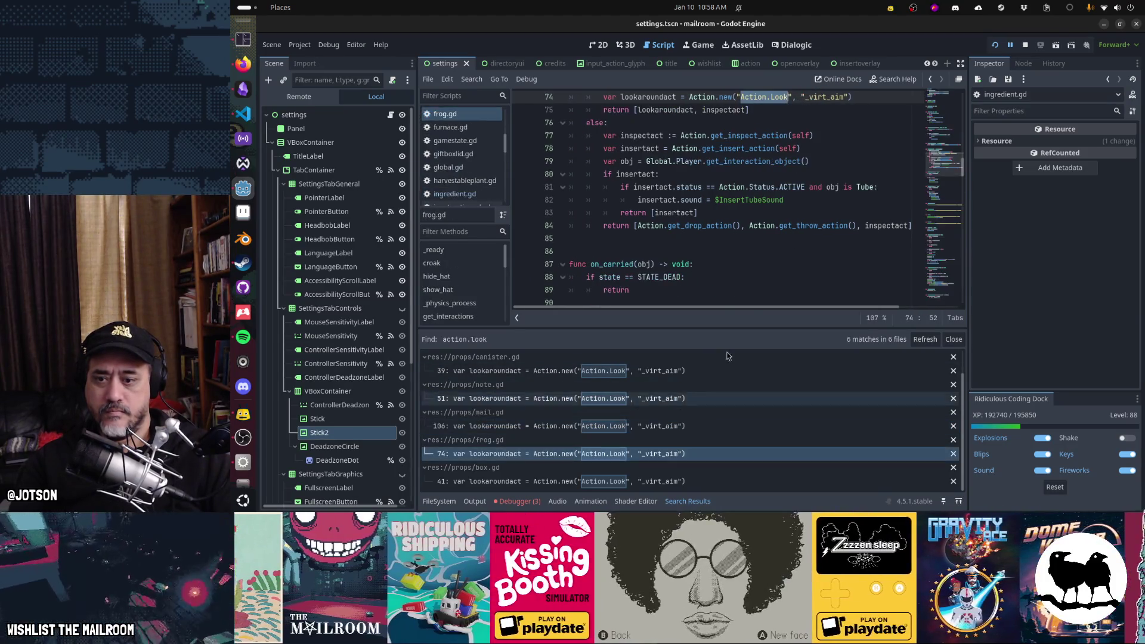
{"action": "type", "text": "null,"}
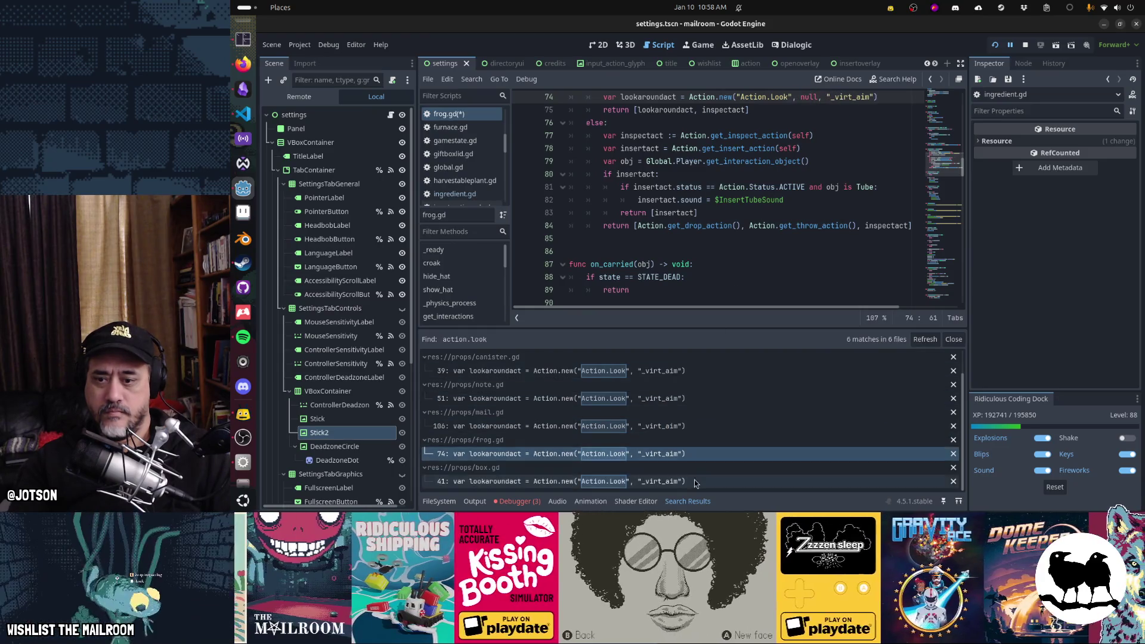
Undo the misplaced null on box.gd line 33, add it on line 41, and save.
{"action": "left_click", "coordinate": [695, 481]}
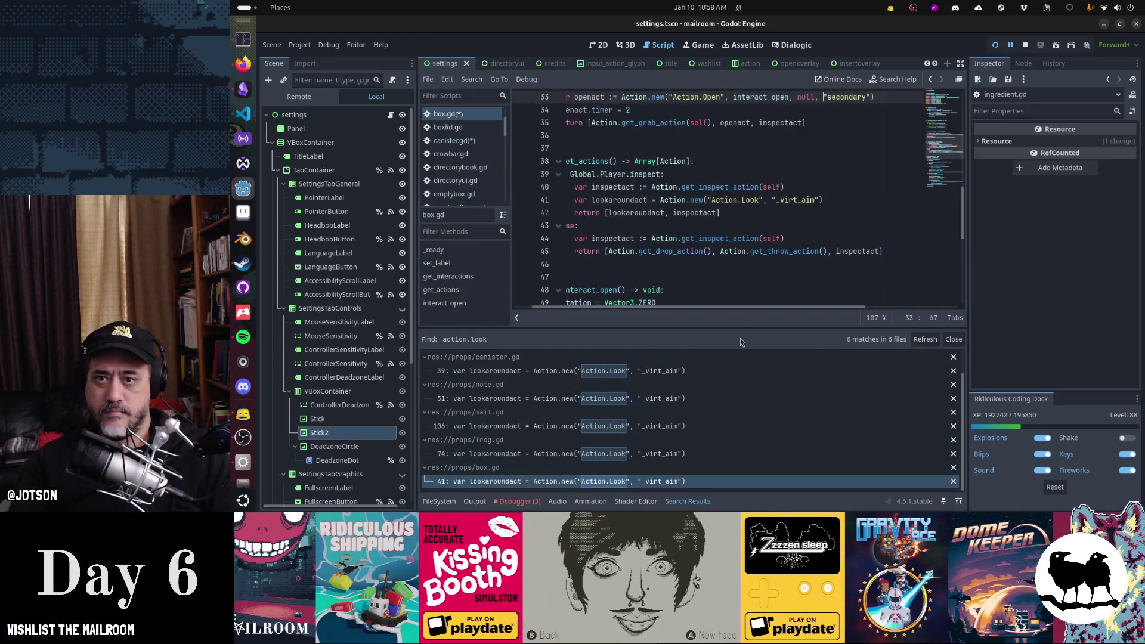
{"action": "key", "text": "ctrl+z"}
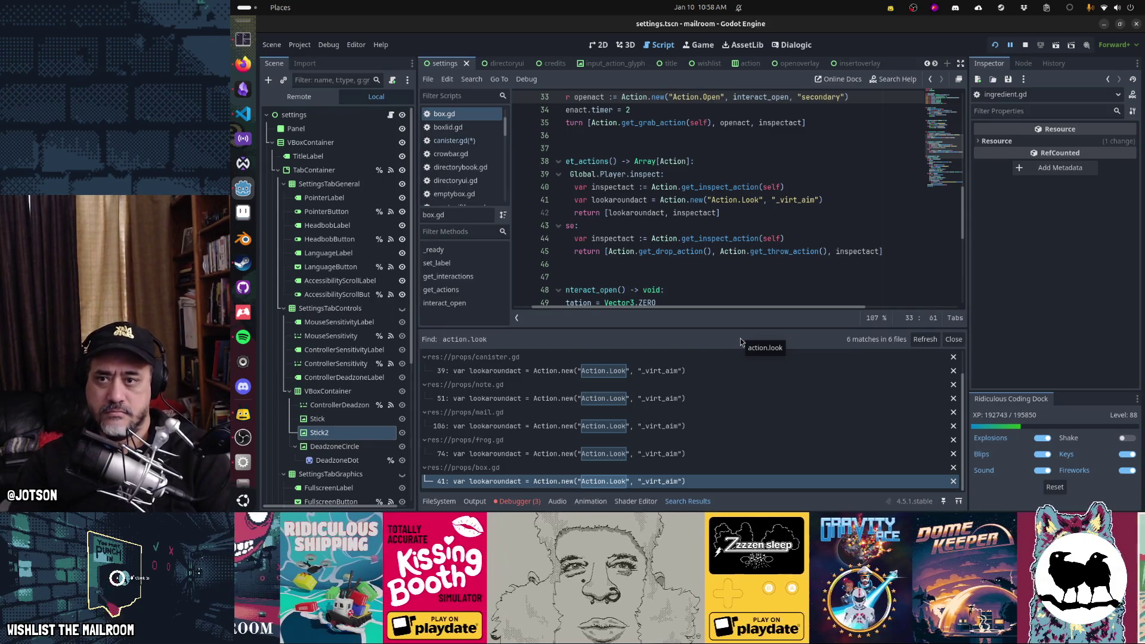
{"action": "left_click", "coordinate": [668, 479]}
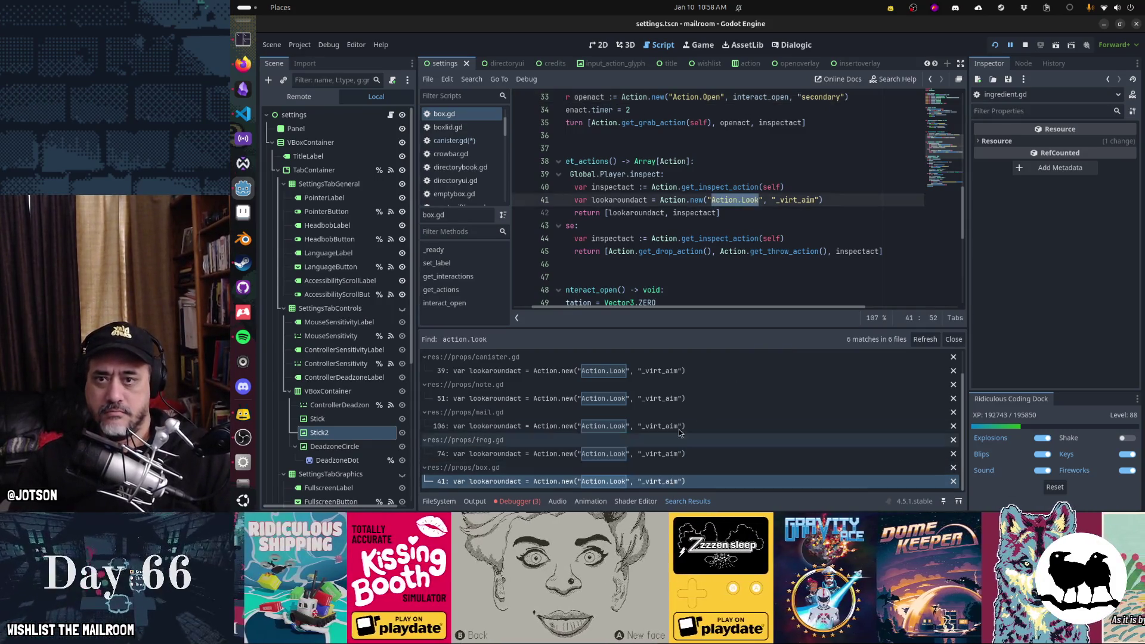
{"action": "key", "text": "Right"}
{"action": "key", "text": "Right"}
{"action": "key", "text": "Right"}
{"action": "type", "text": "null,"}
{"action": "key", "text": "ctrl+s"}
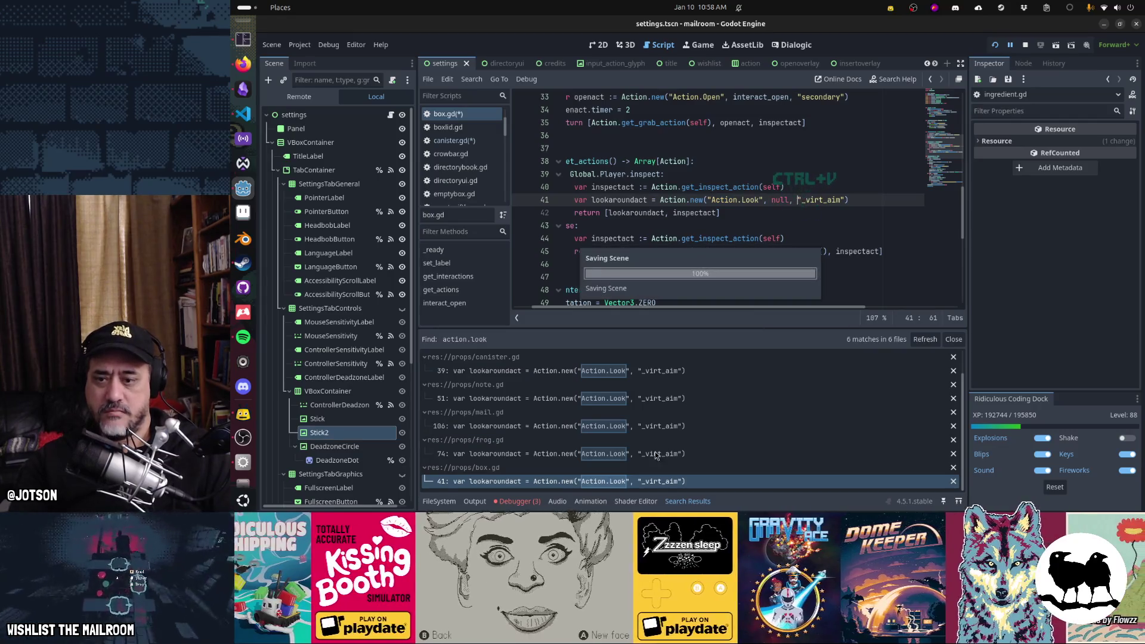
Recheck the frog.gd and box.gd fixes, then insert null in ingredient.gd line 26's Action.Look.
{"action": "left_click", "coordinate": [652, 455]}
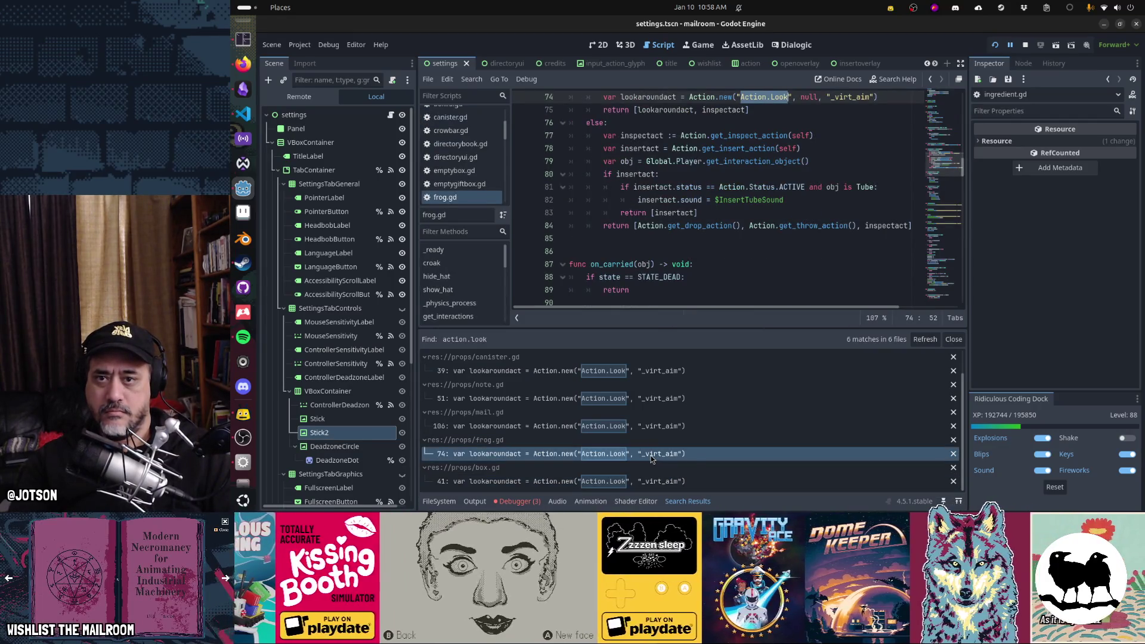
{"action": "key", "text": "Up"}
{"action": "key", "text": "Up"}
{"action": "key", "text": "Up"}
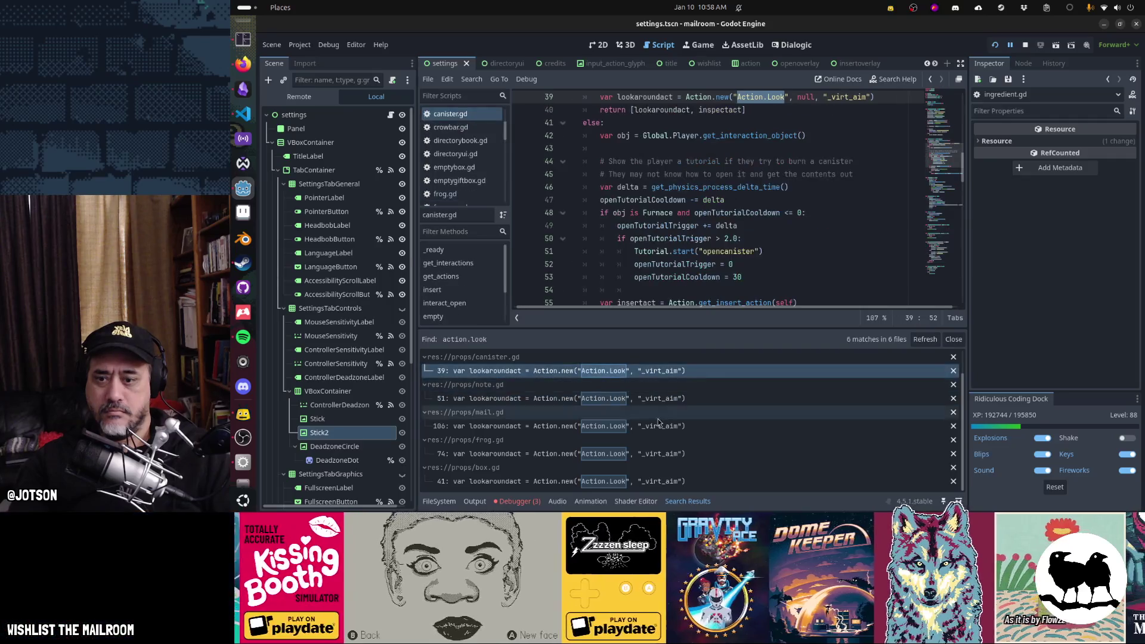
{"action": "left_click", "coordinate": [656, 482]}
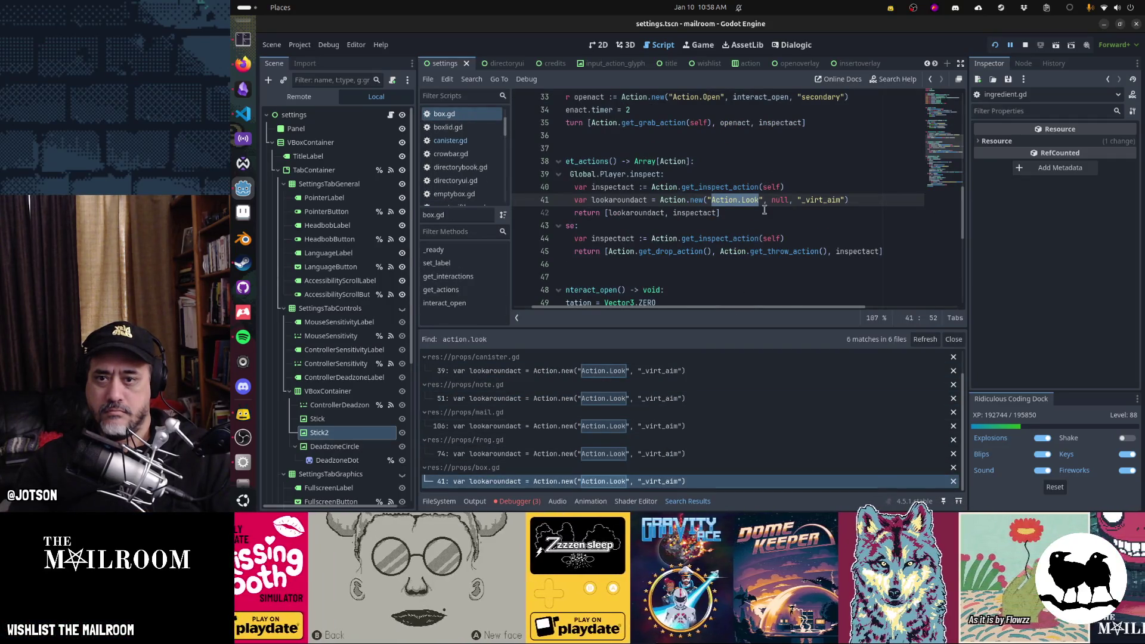
{"action": "scroll", "coordinate": [683, 434], "scroll_direction": "up", "scroll_amount": 1}
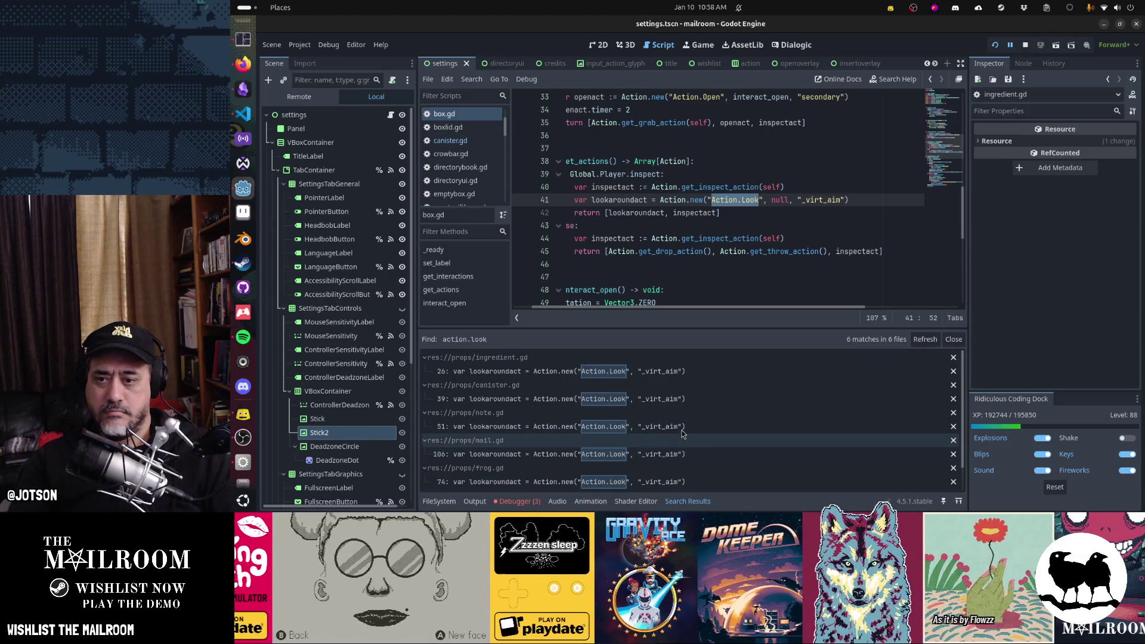
{"action": "left_click", "coordinate": [691, 371]}
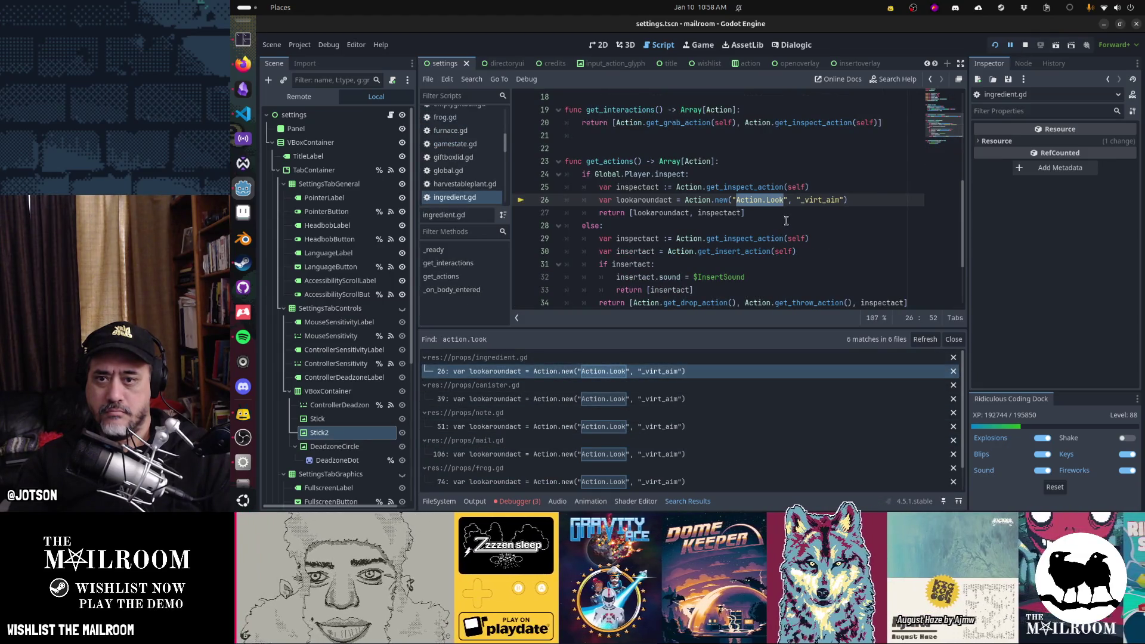
{"action": "left_click", "coordinate": [797, 199]}
{"action": "type", "text": "null,"}
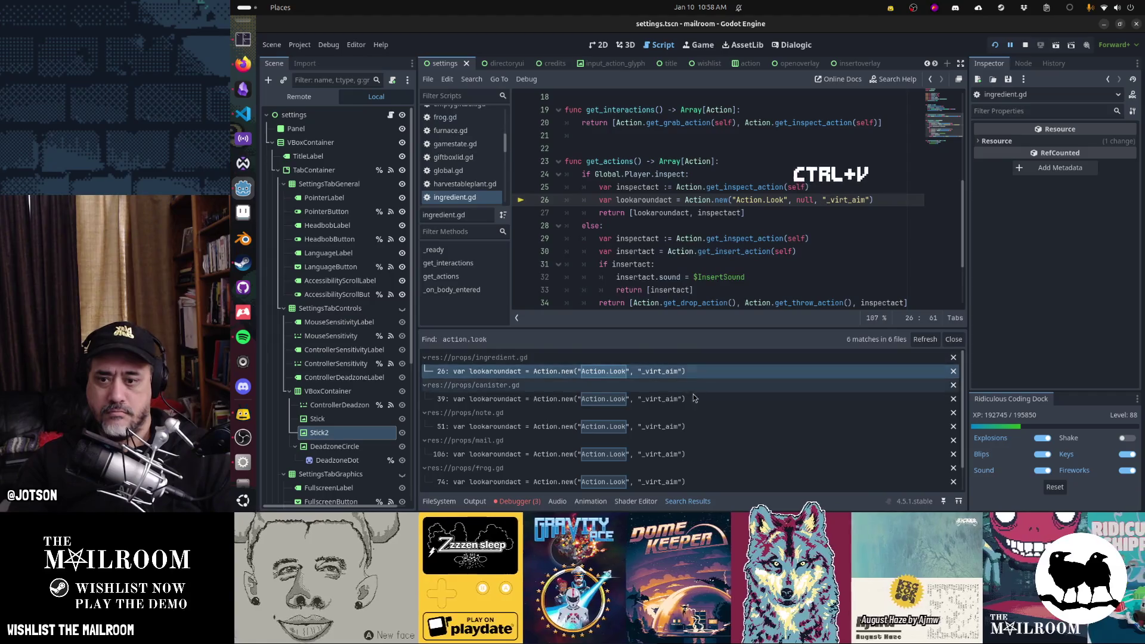
Review the canister, note, mail and frog Action.Look matches, then run the game with F5.
{"action": "left_click", "coordinate": [694, 399]}
{"action": "left_click", "coordinate": [689, 427]}
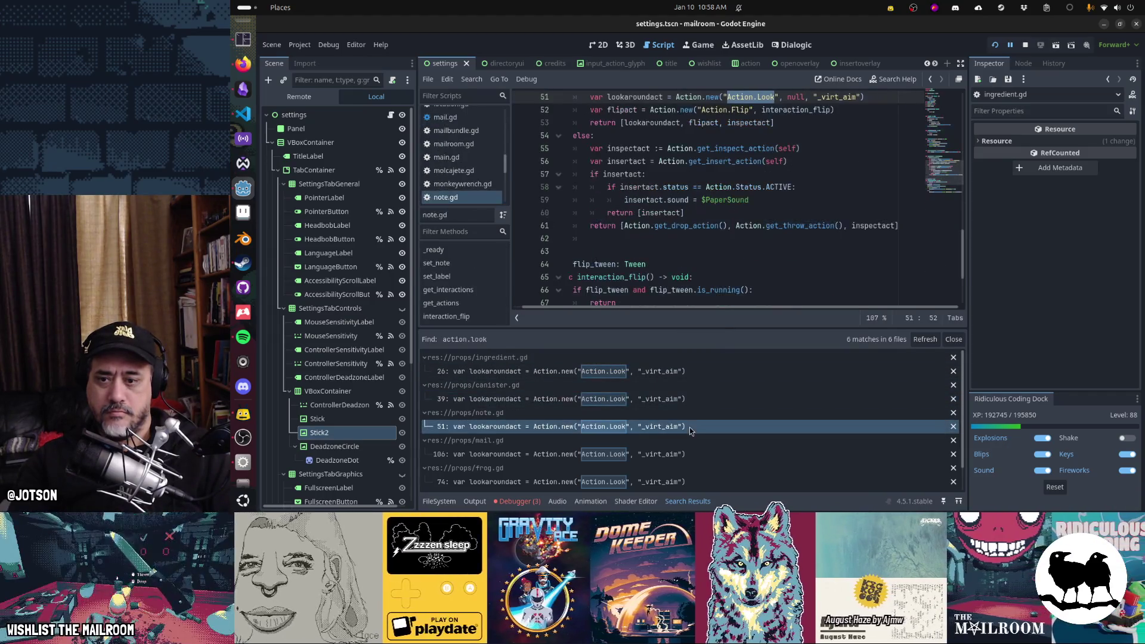
{"action": "left_click", "coordinate": [689, 453]}
{"action": "left_click", "coordinate": [686, 482]}
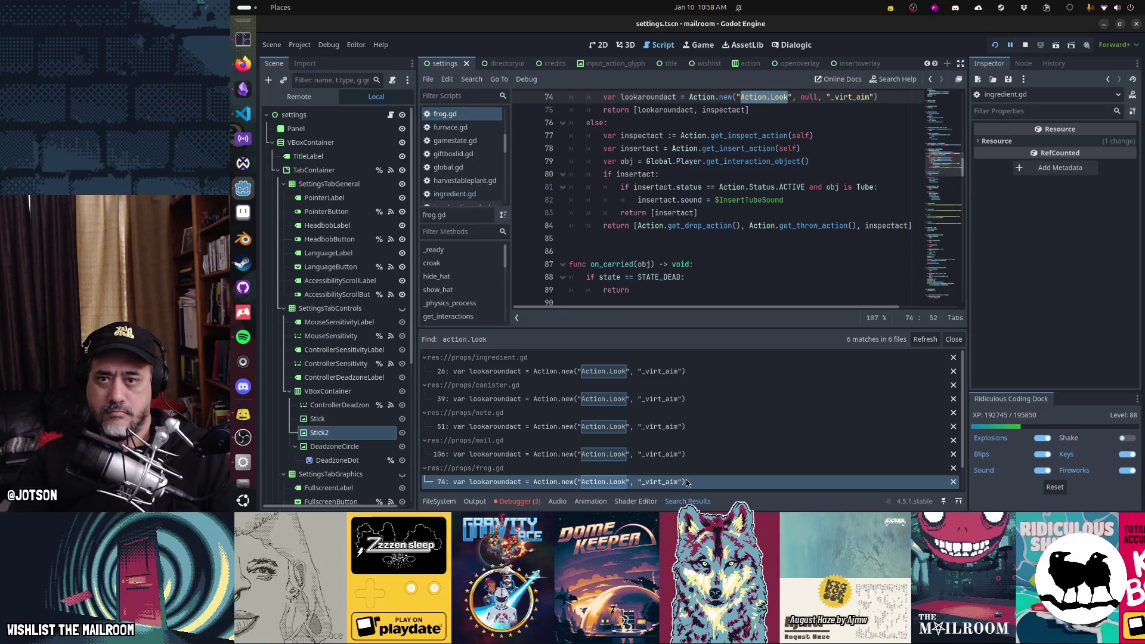
{"action": "left_click", "coordinate": [753, 186]}
{"action": "key", "text": "F5"}
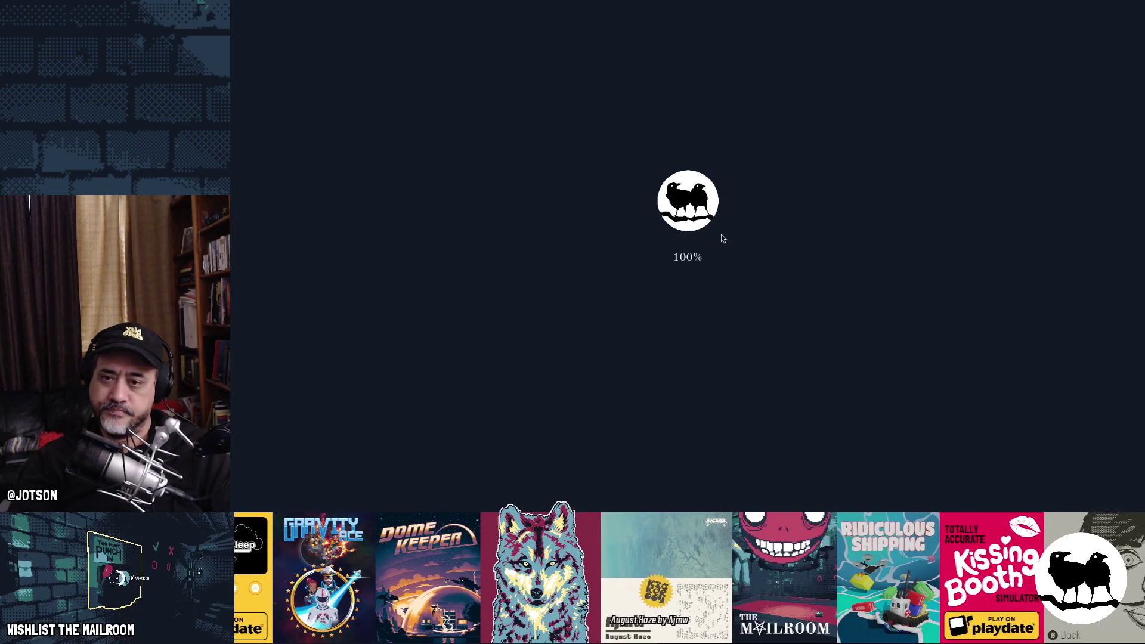
Start from the title menu, pick up the mandrake and inspect it up close.
{"action": "key", "text": "Return"}
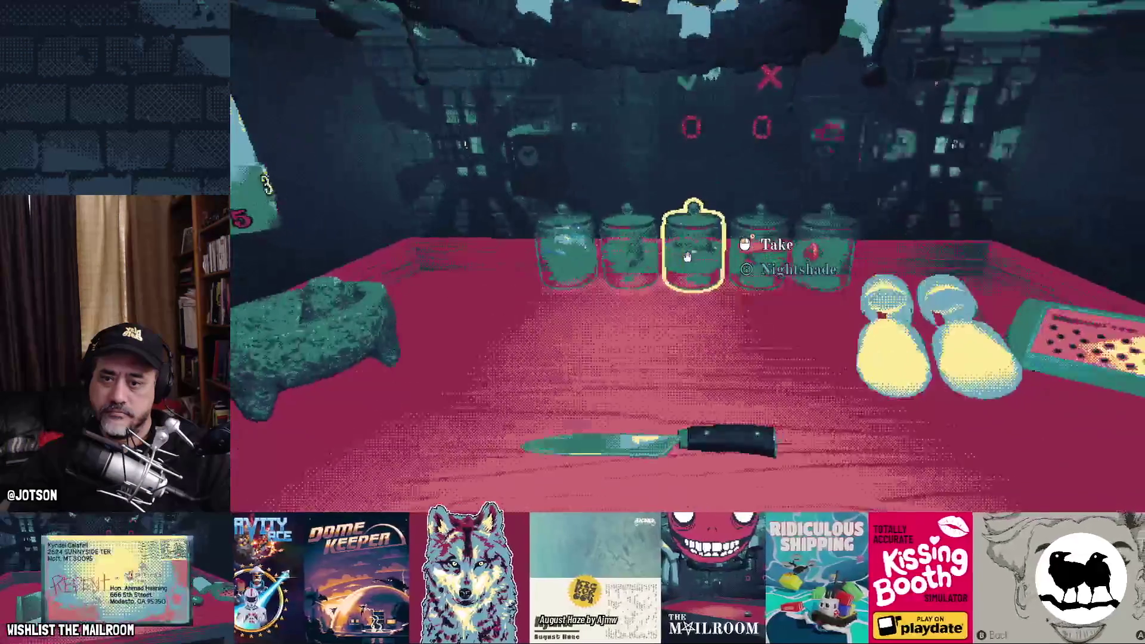
{"action": "left_click_drag", "start_coordinate": [687, 257], "coordinate": [687, 257]}
{"action": "key", "text": "r"}
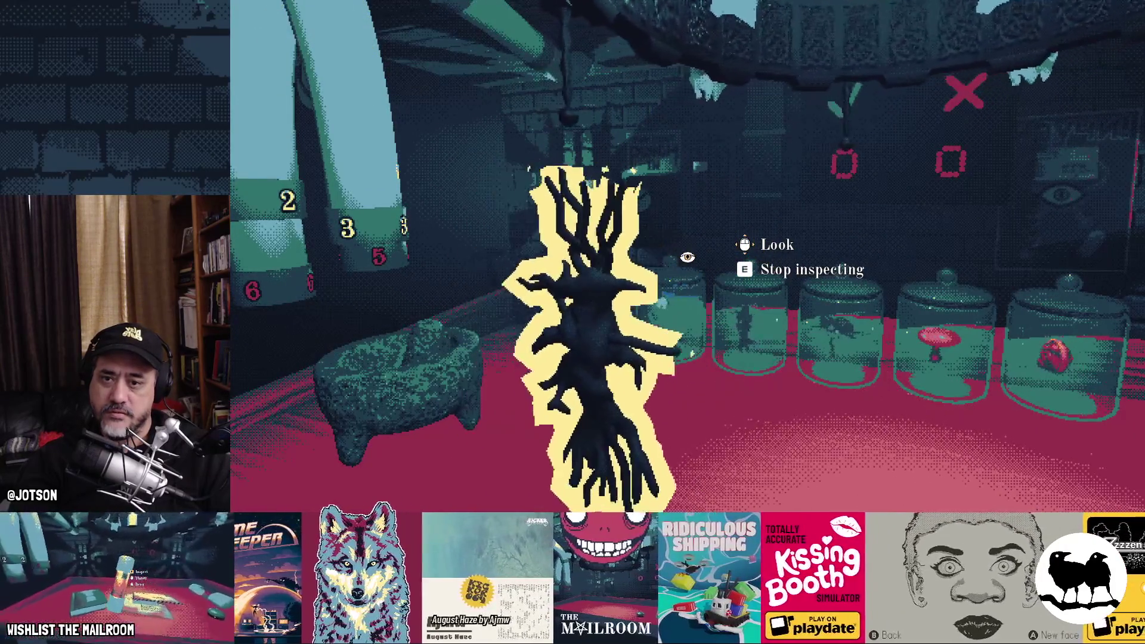
{"action": "key", "text": "e"}
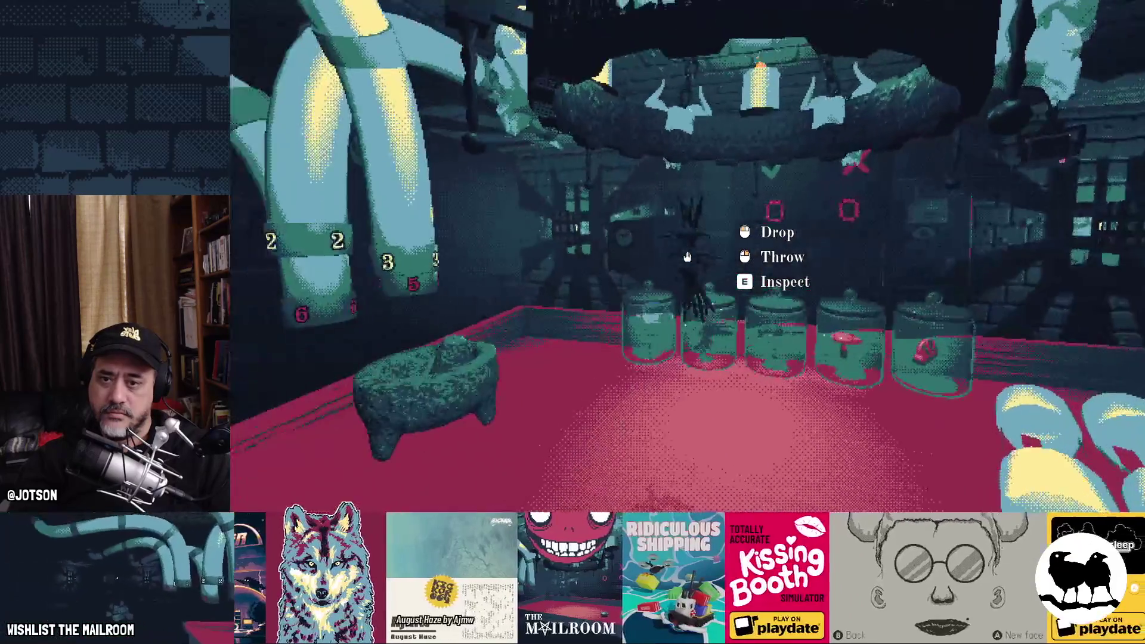
{"action": "key", "text": "e"}
{"action": "left_click_drag", "start_coordinate": [687, 257], "coordinate": [687, 257]}
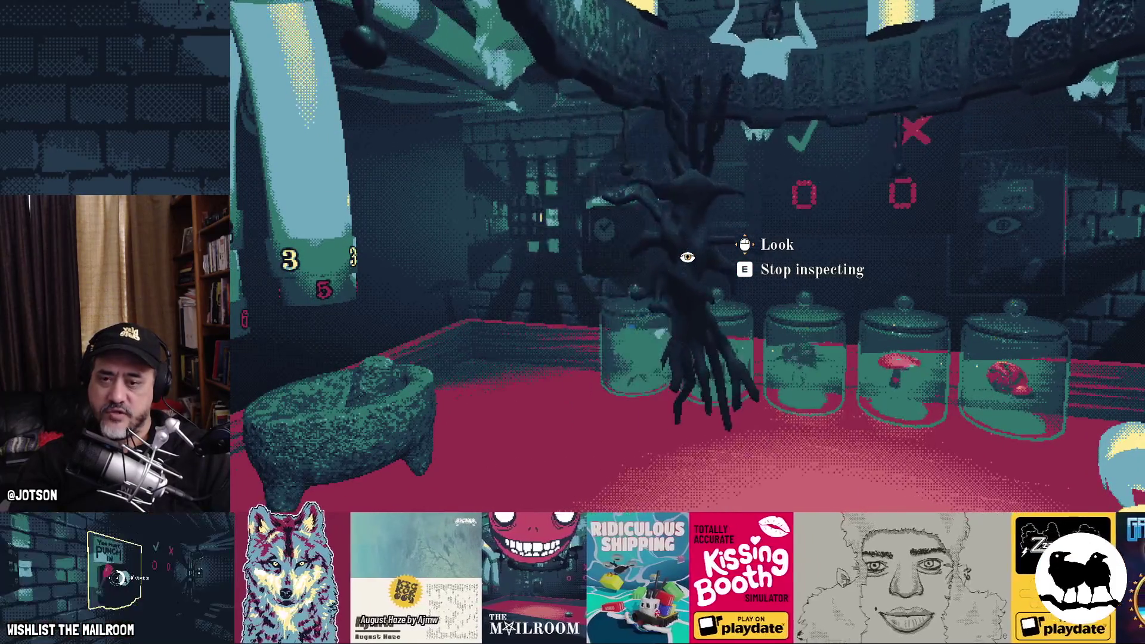
{"action": "key", "text": "e"}
{"action": "key", "text": "e"}
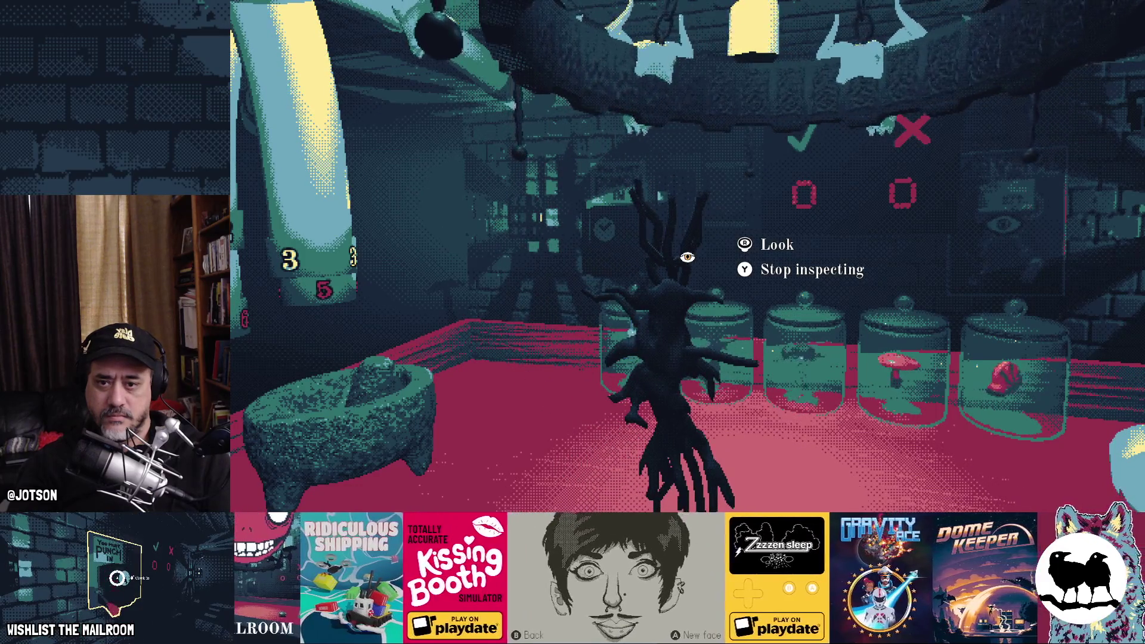
Toggle the mandrake inspection, then drop it onto the mortar to trigger the Grind card.
{"action": "right_click", "coordinate": [688, 257]}
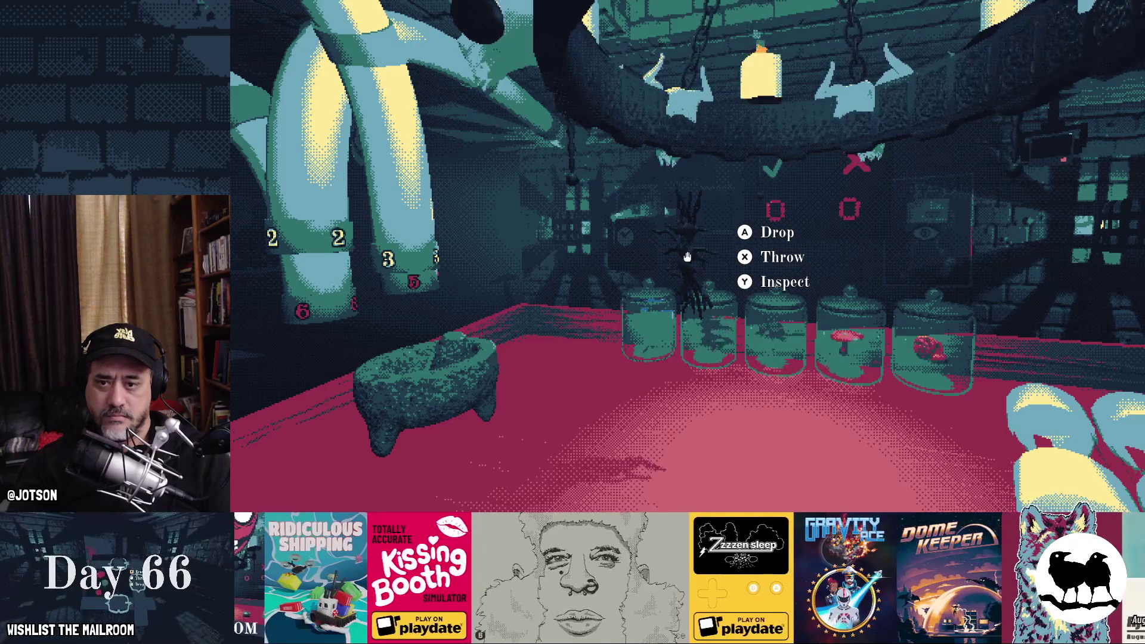
{"action": "right_click", "coordinate": [687, 257]}
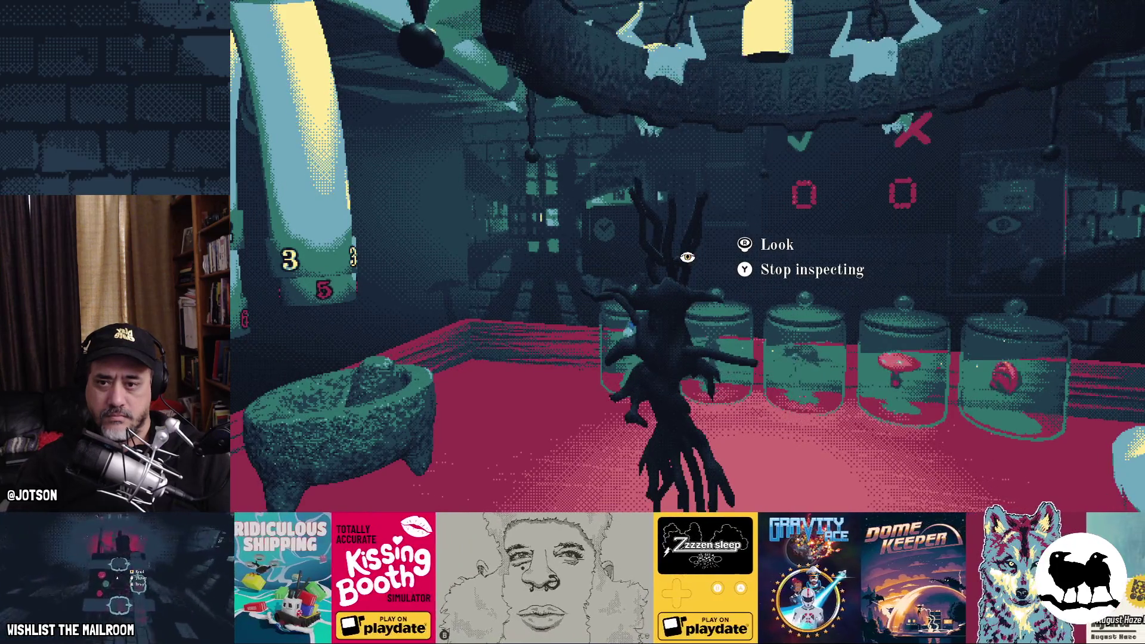
{"action": "right_click", "coordinate": [687, 257]}
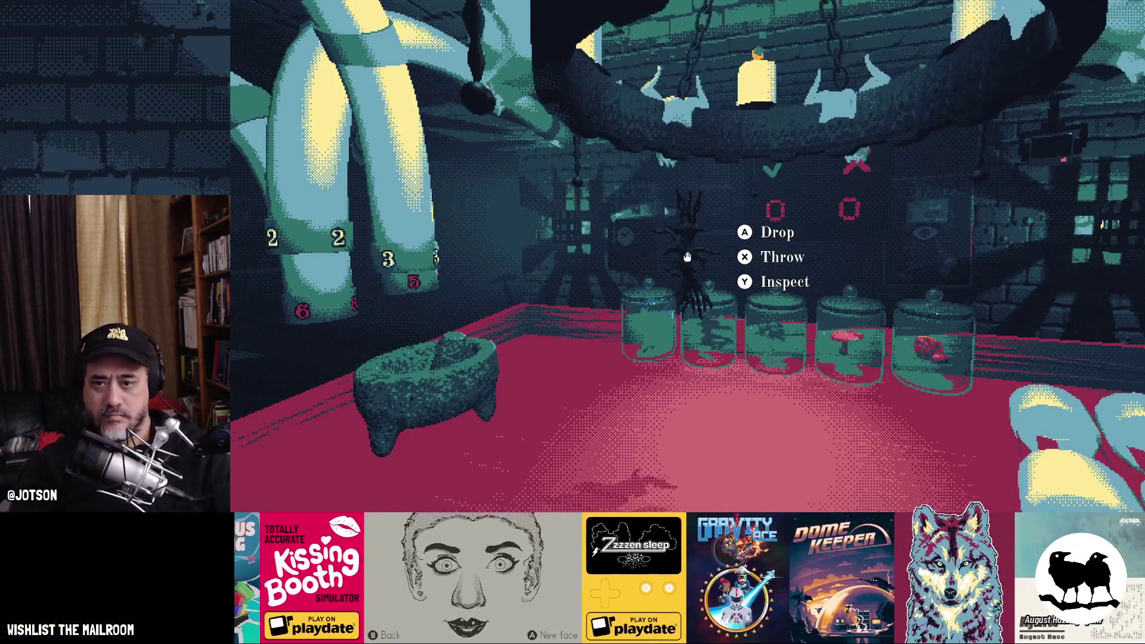
{"action": "key", "text": "e"}
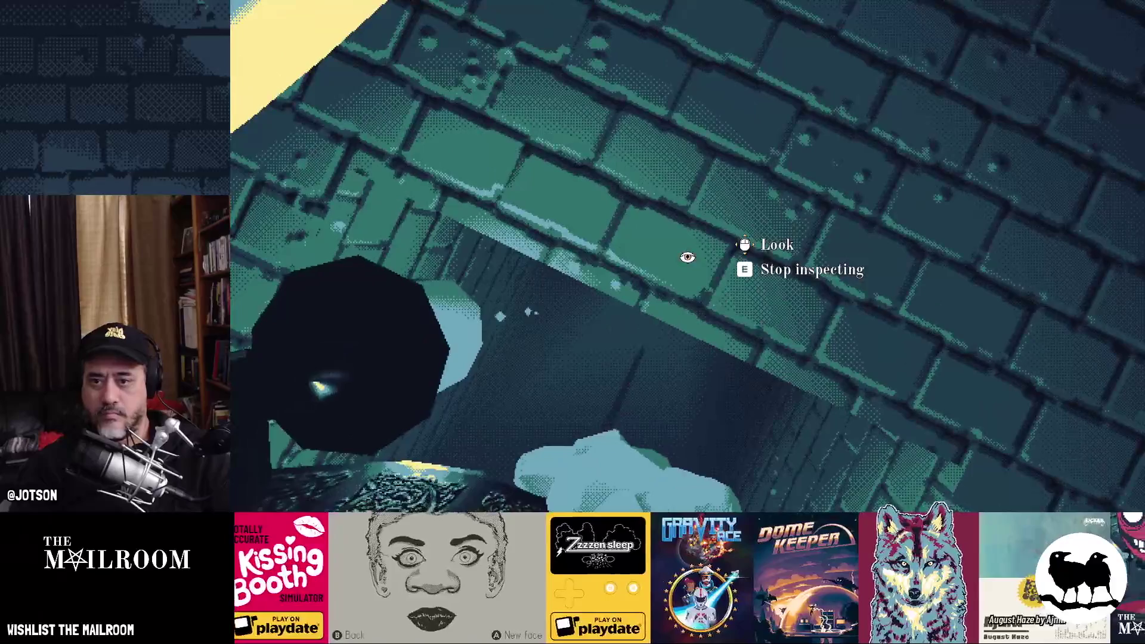
{"action": "right_click", "coordinate": [687, 257]}
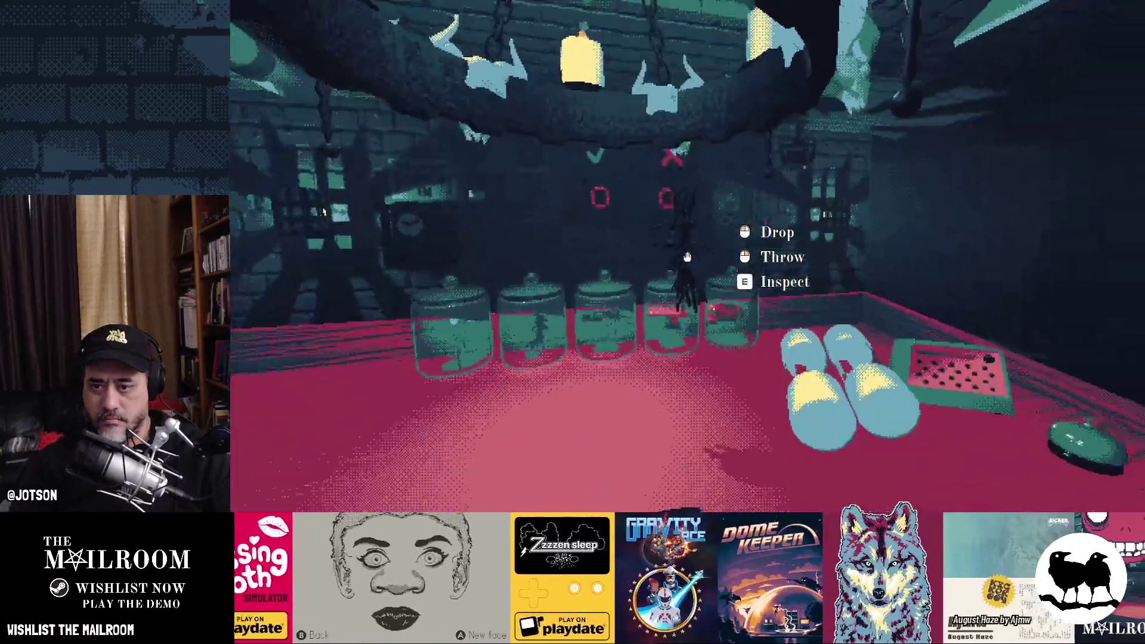
{"action": "key", "text": "e"}
{"action": "key", "text": "e"}
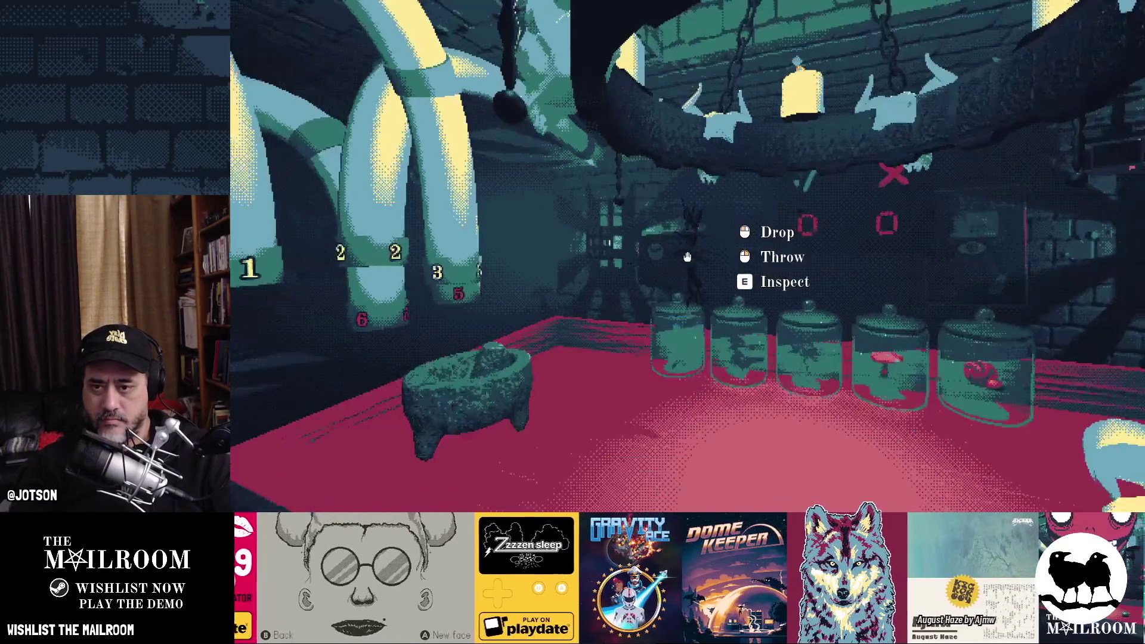
{"action": "key", "text": "e"}
{"action": "key", "text": "e"}
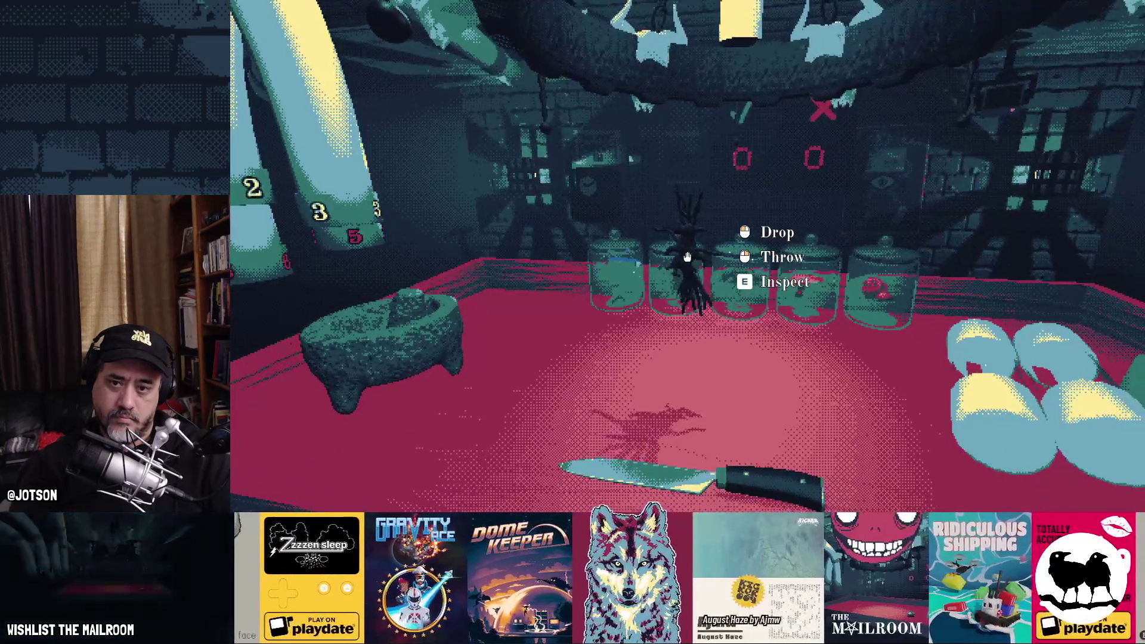
{"action": "key", "text": "e"}
{"action": "key", "text": "e"}
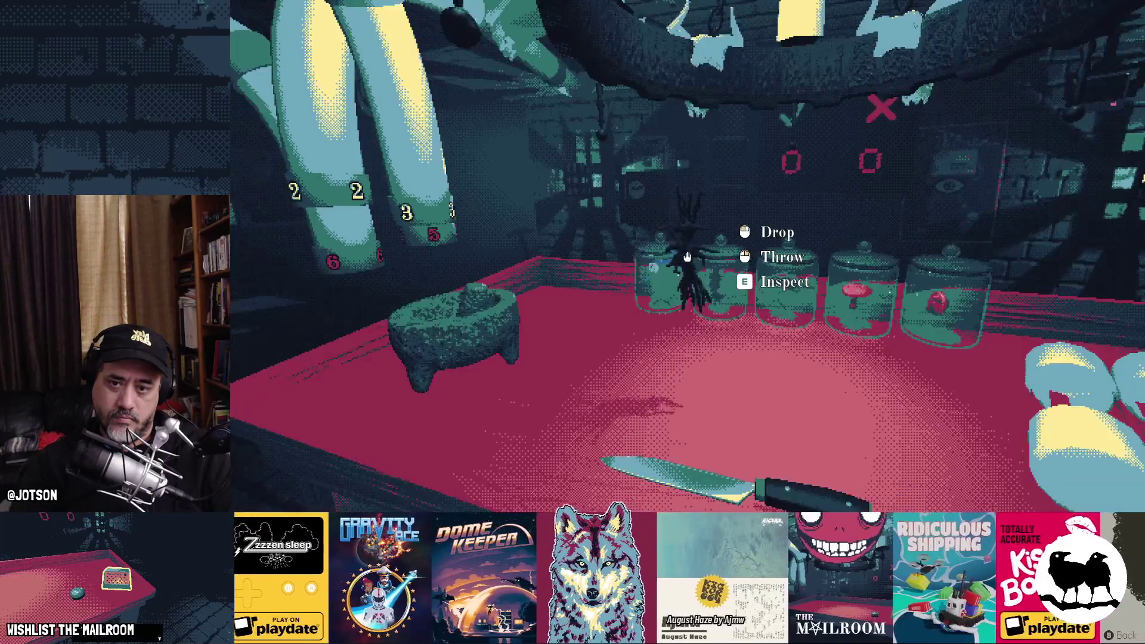
{"action": "left_click", "coordinate": [687, 256]}
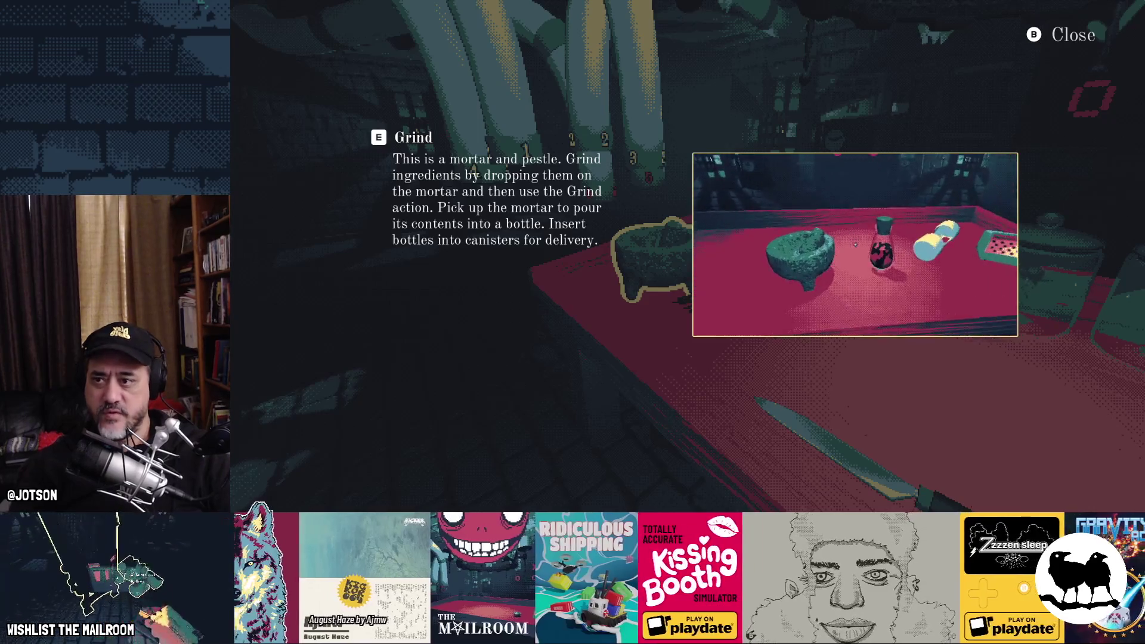
{"action": "key", "text": "super"}
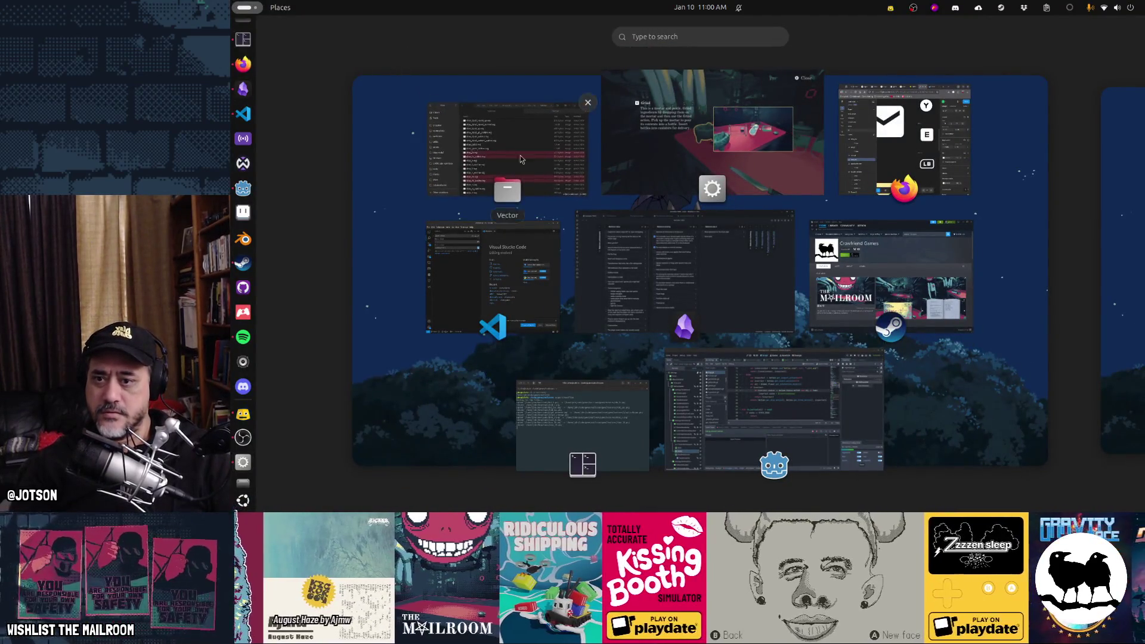
Back in Godot, open molcajeteoverlay.tscn, select its Action node and open its action.gd script.
{"action": "left_click", "coordinate": [756, 378]}
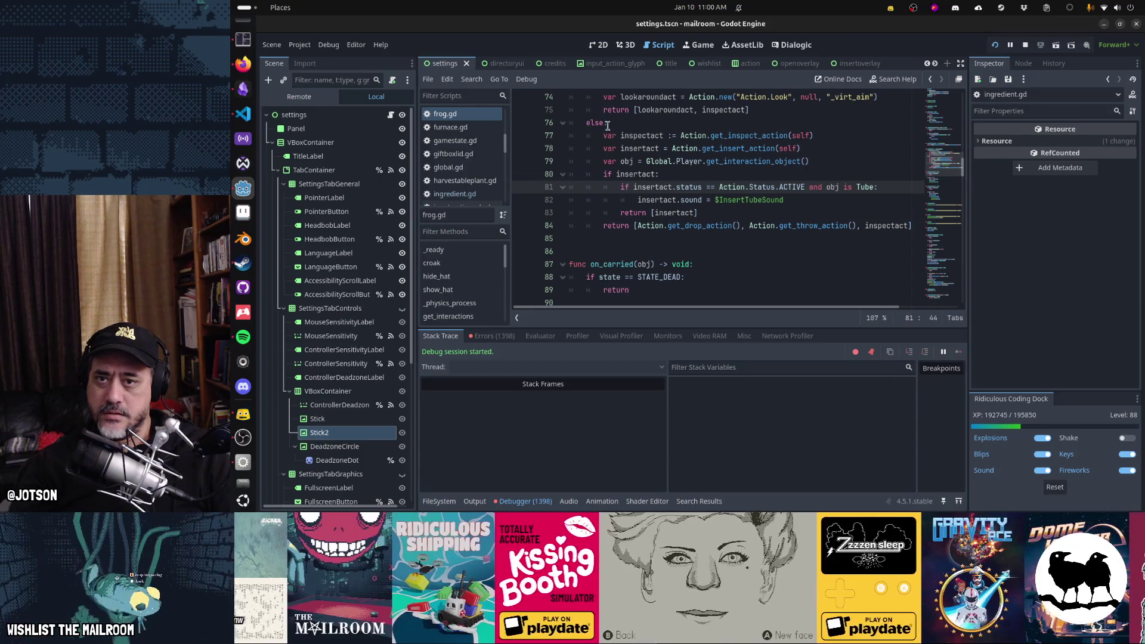
{"action": "scroll", "coordinate": [835, 63], "scroll_direction": "down", "scroll_amount": 3}
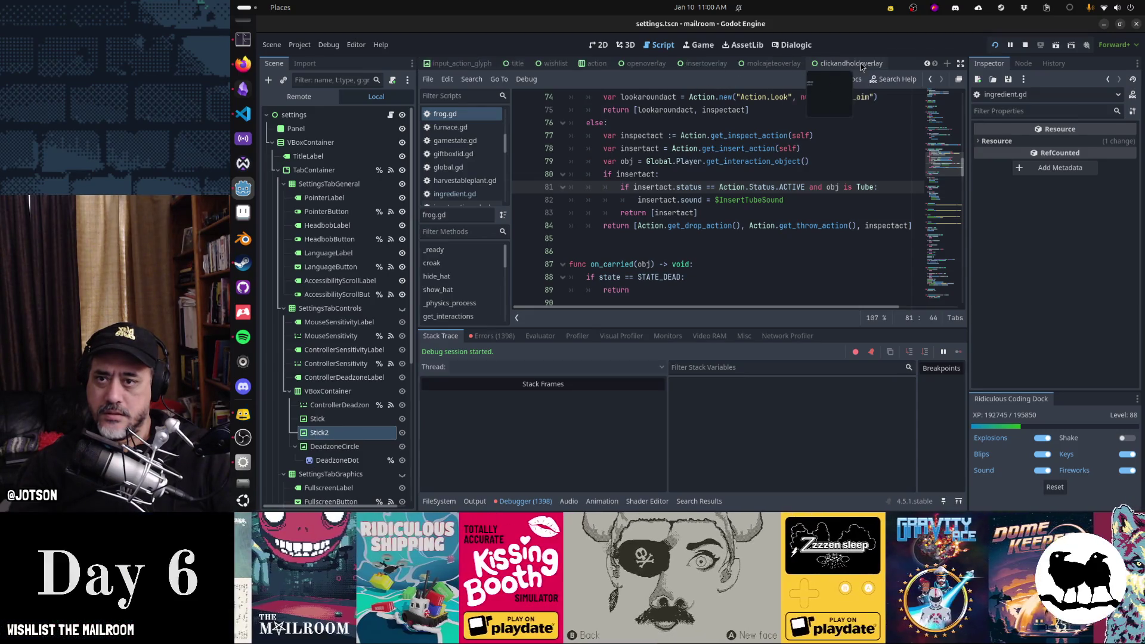
{"action": "left_click", "coordinate": [774, 63]}
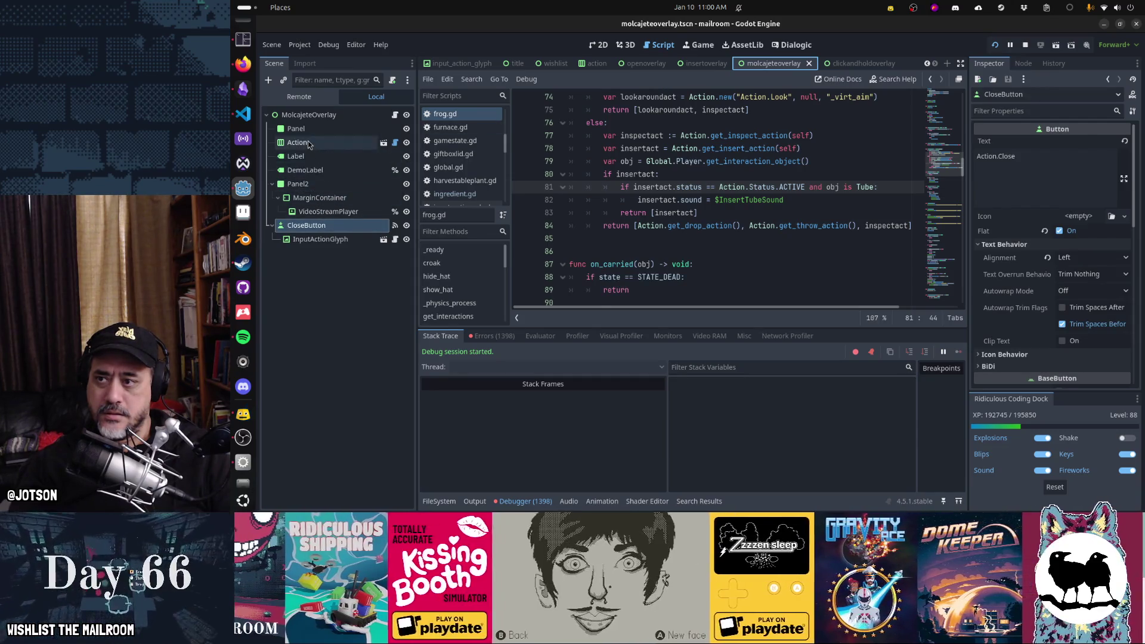
{"action": "left_click", "coordinate": [308, 143]}
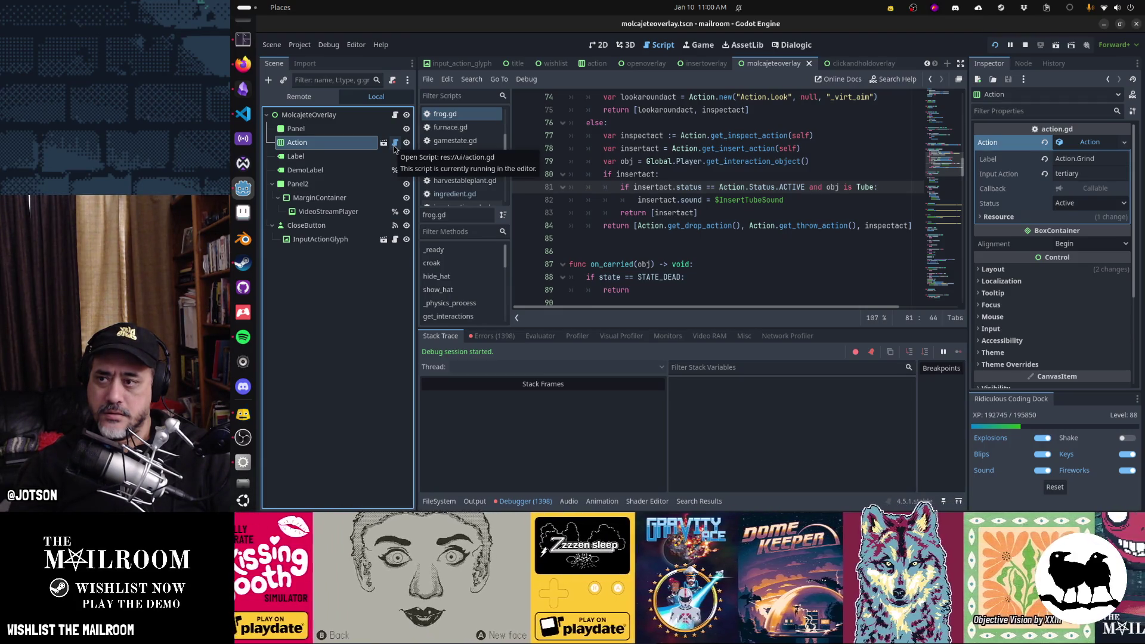
{"action": "mouse_move", "coordinate": [651, 164]}
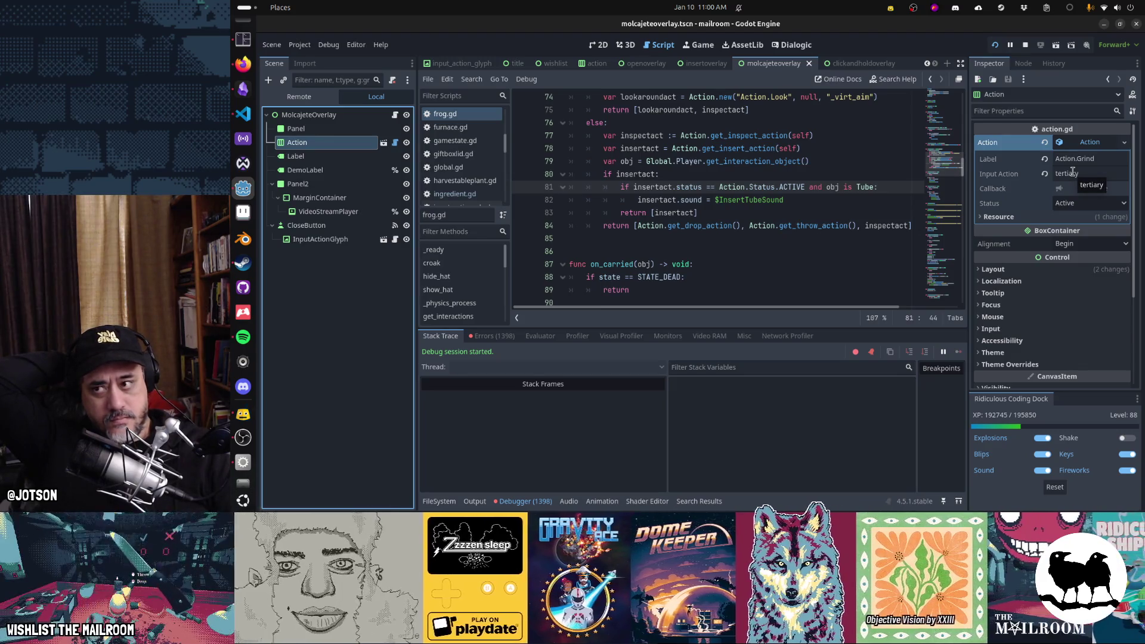
{"action": "left_click", "coordinate": [395, 143]}
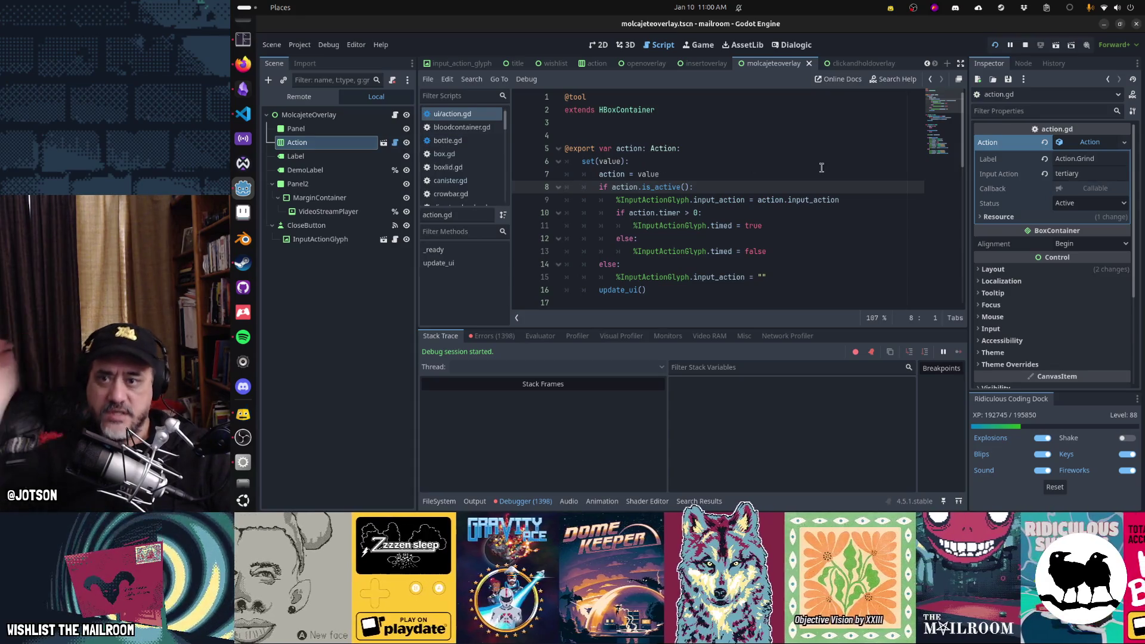
{"action": "scroll", "coordinate": [783, 178], "scroll_direction": "down", "scroll_amount": 3}
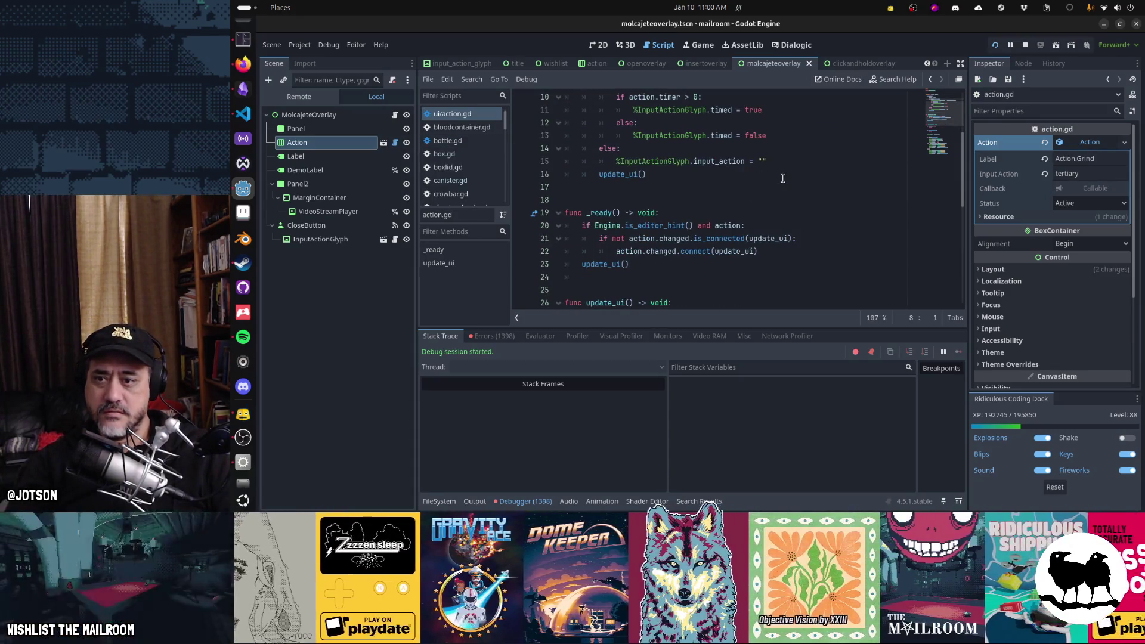
{"action": "scroll", "coordinate": [783, 178], "scroll_direction": "down", "scroll_amount": 5}
{"action": "scroll", "coordinate": [783, 179], "scroll_direction": "up", "scroll_amount": 8}
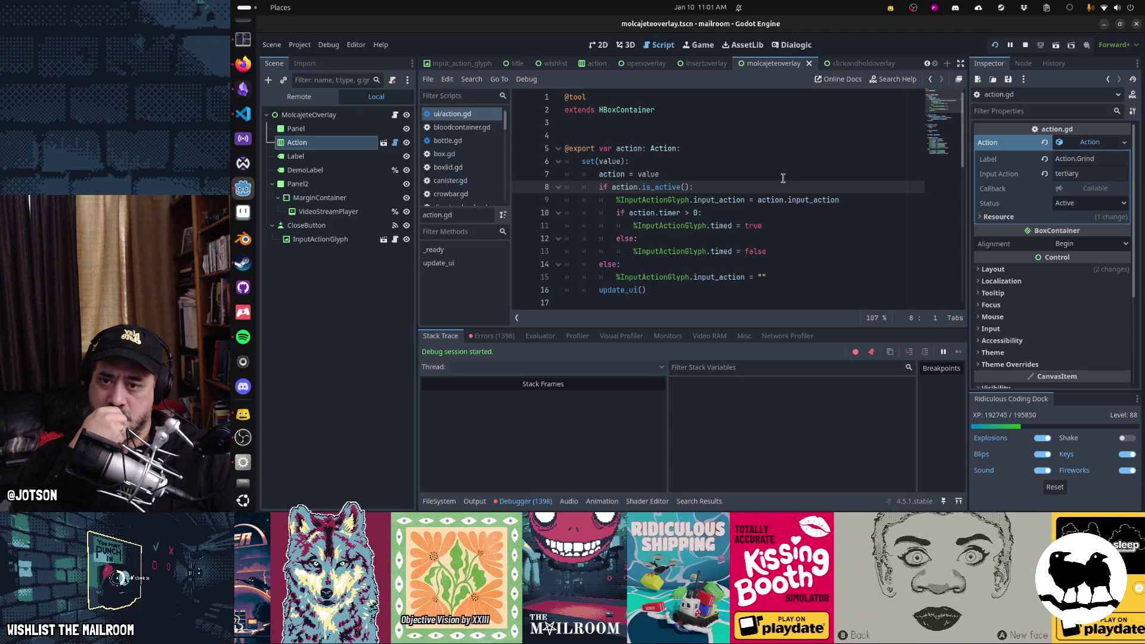
{"action": "scroll", "coordinate": [783, 178], "scroll_direction": "down", "scroll_amount": 4}
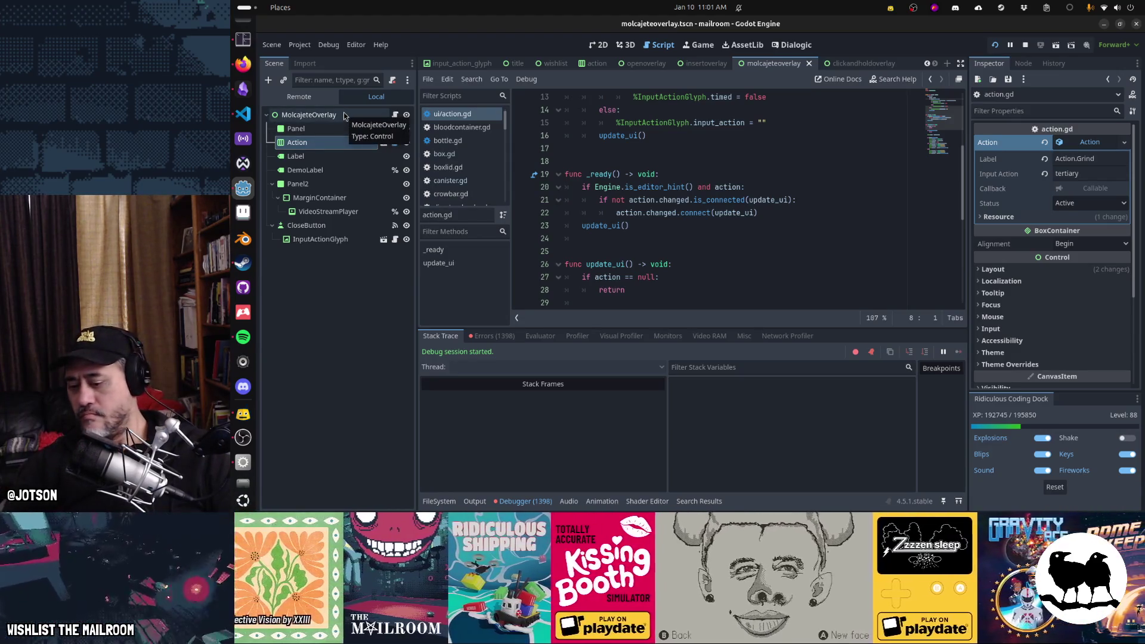
Run the scene with F6, return to the editor and reopen action.gd in the Script workspace.
{"action": "key", "text": "ctrl+F1"}
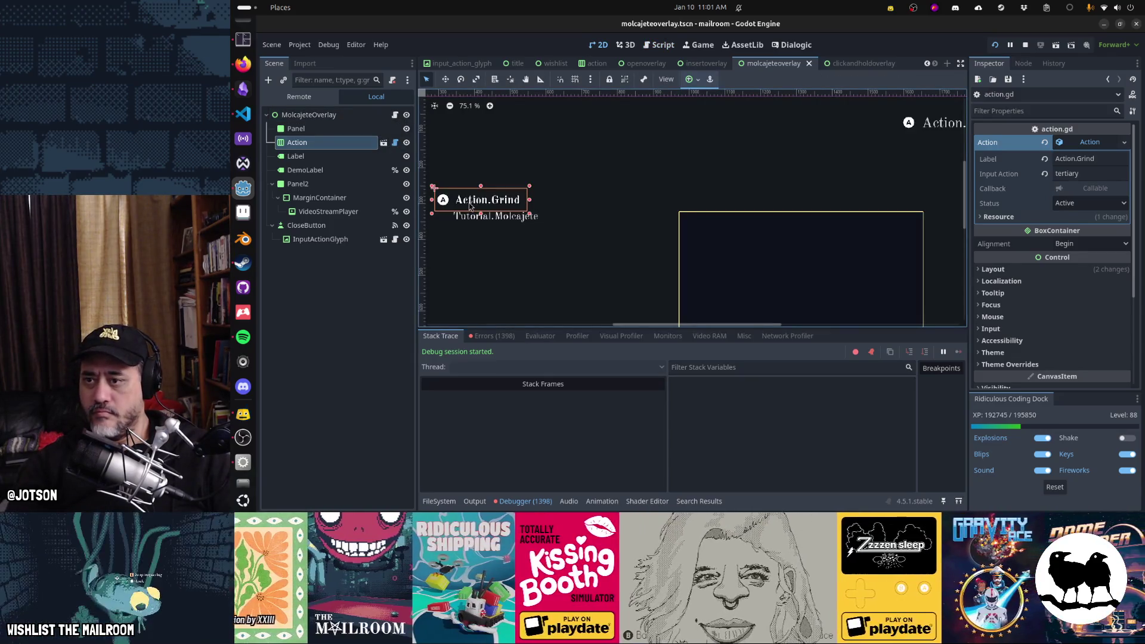
{"action": "key", "text": "F6"}
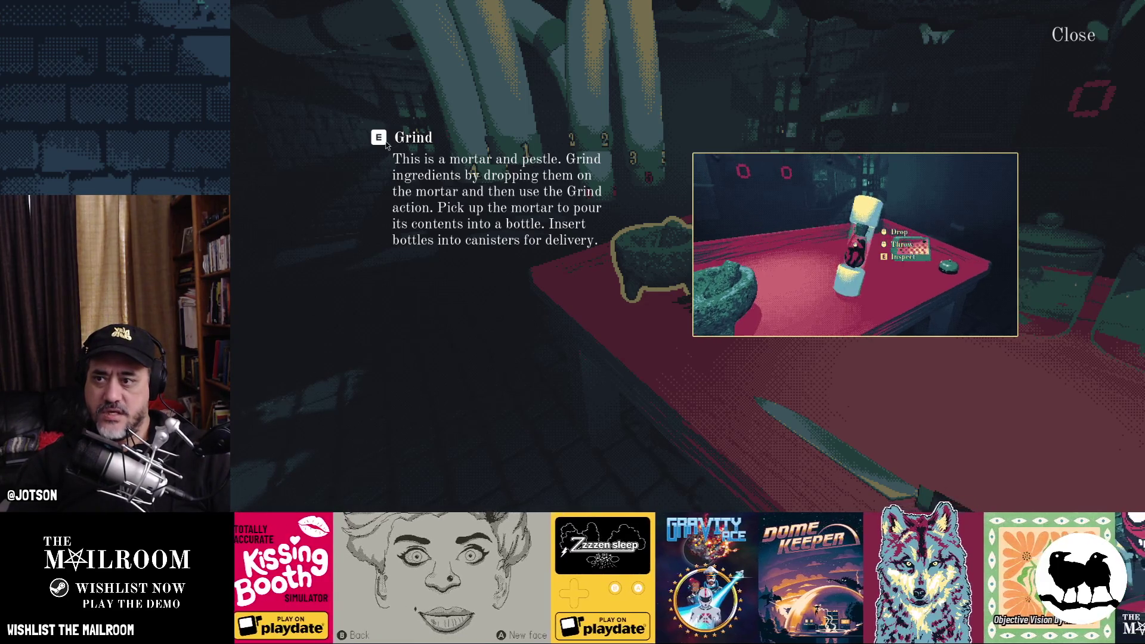
{"action": "key", "text": "alt+Tab"}
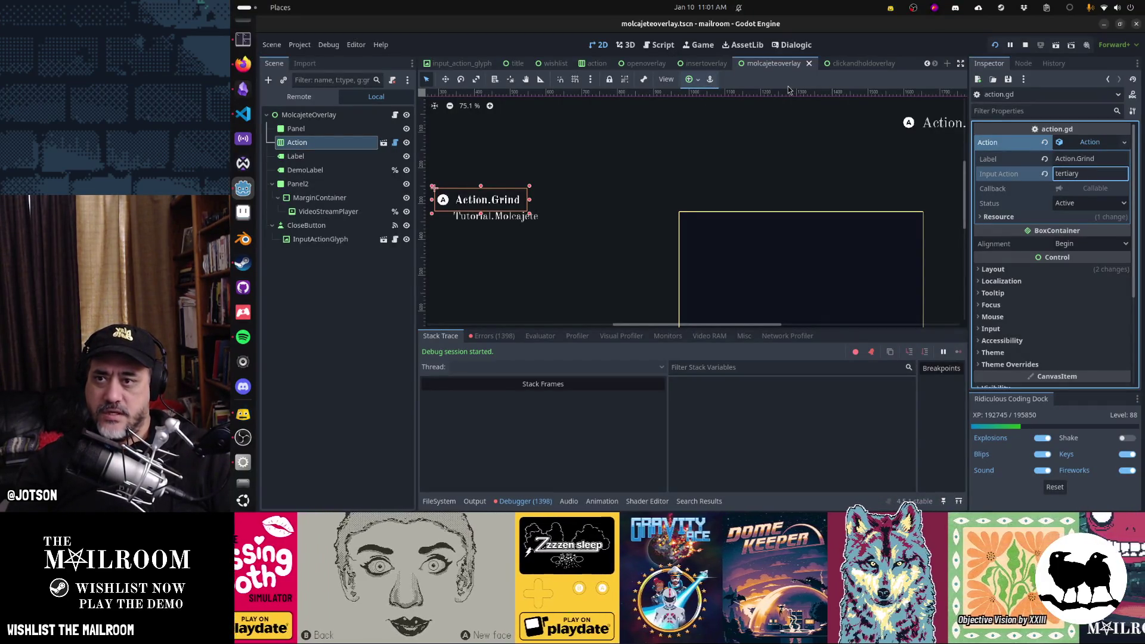
{"action": "left_click", "coordinate": [668, 47]}
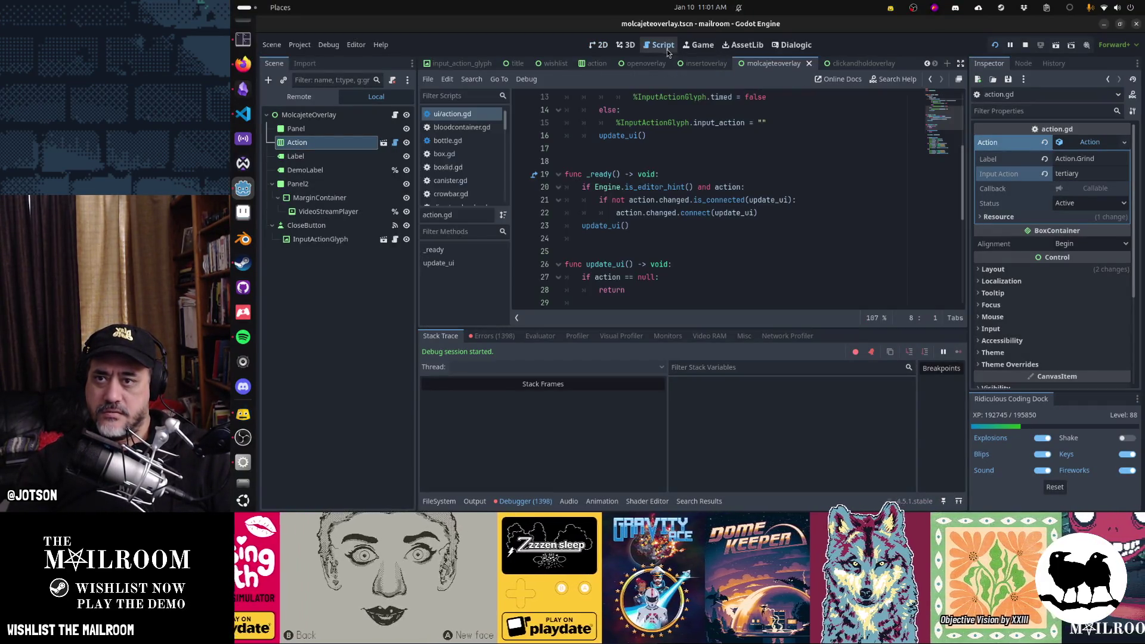
Close the unneeded scripts from bottle.gd through harvestableplant.gd and ingredient.gd.
{"action": "middle_click", "coordinate": [465, 127]}
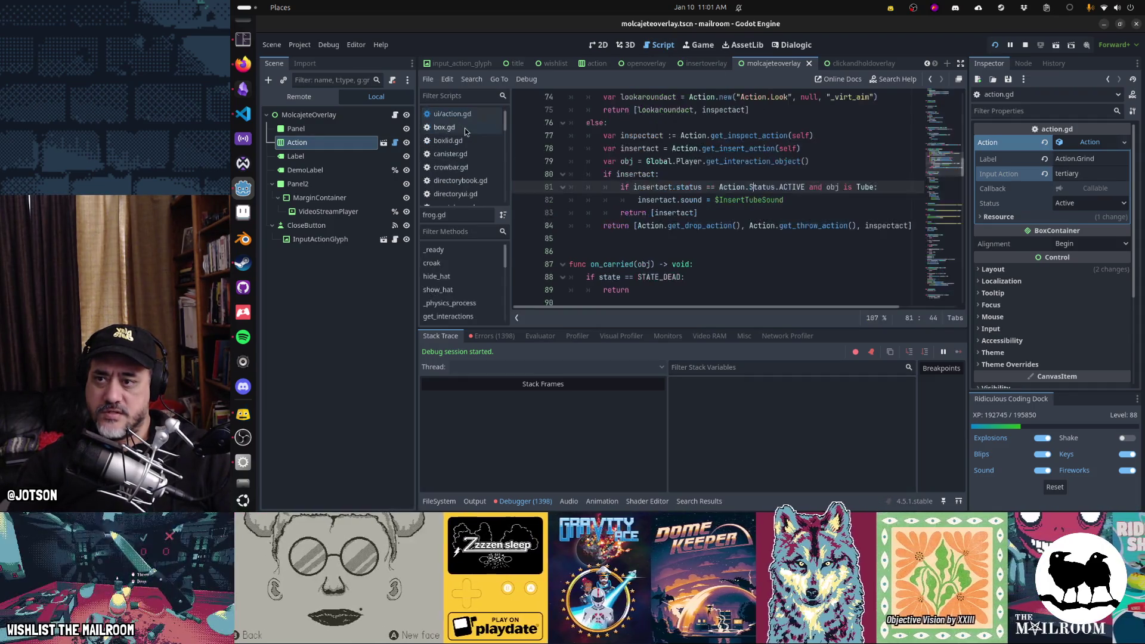
{"action": "middle_click", "coordinate": [466, 128]}
{"action": "middle_click", "coordinate": [466, 128]}
{"action": "middle_click", "coordinate": [465, 127]}
{"action": "middle_click", "coordinate": [465, 128]}
{"action": "middle_click", "coordinate": [465, 128]}
{"action": "middle_click", "coordinate": [466, 128]}
{"action": "middle_click", "coordinate": [466, 128]}
{"action": "middle_click", "coordinate": [465, 127]}
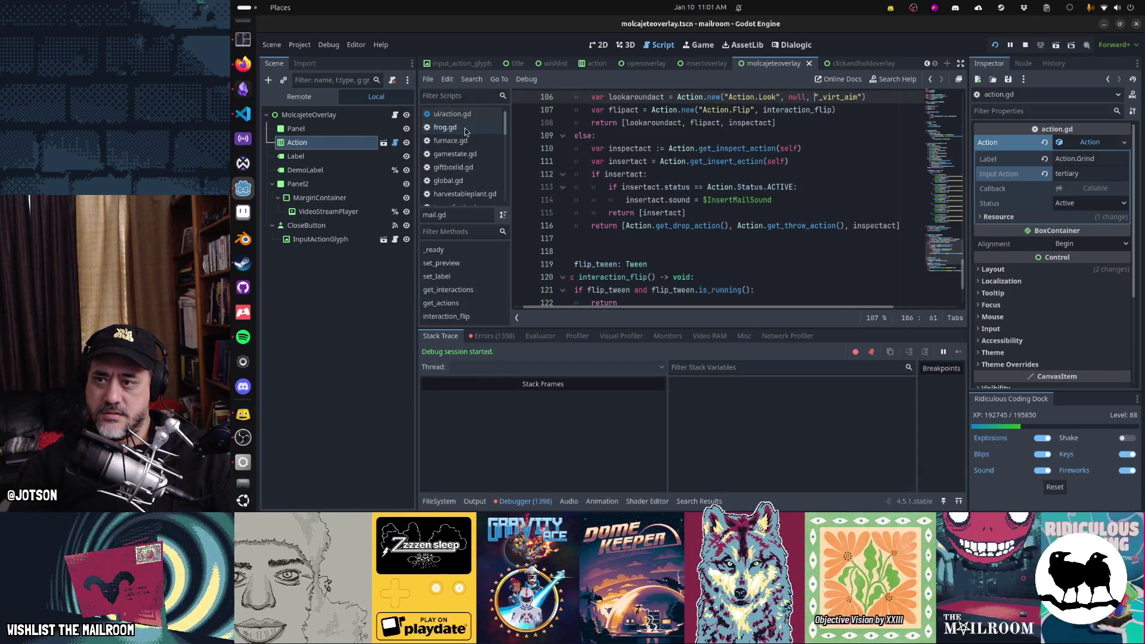
{"action": "middle_click", "coordinate": [465, 128]}
{"action": "middle_click", "coordinate": [465, 128]}
{"action": "middle_click", "coordinate": [465, 127]}
{"action": "middle_click", "coordinate": [466, 128]}
{"action": "middle_click", "coordinate": [465, 127]}
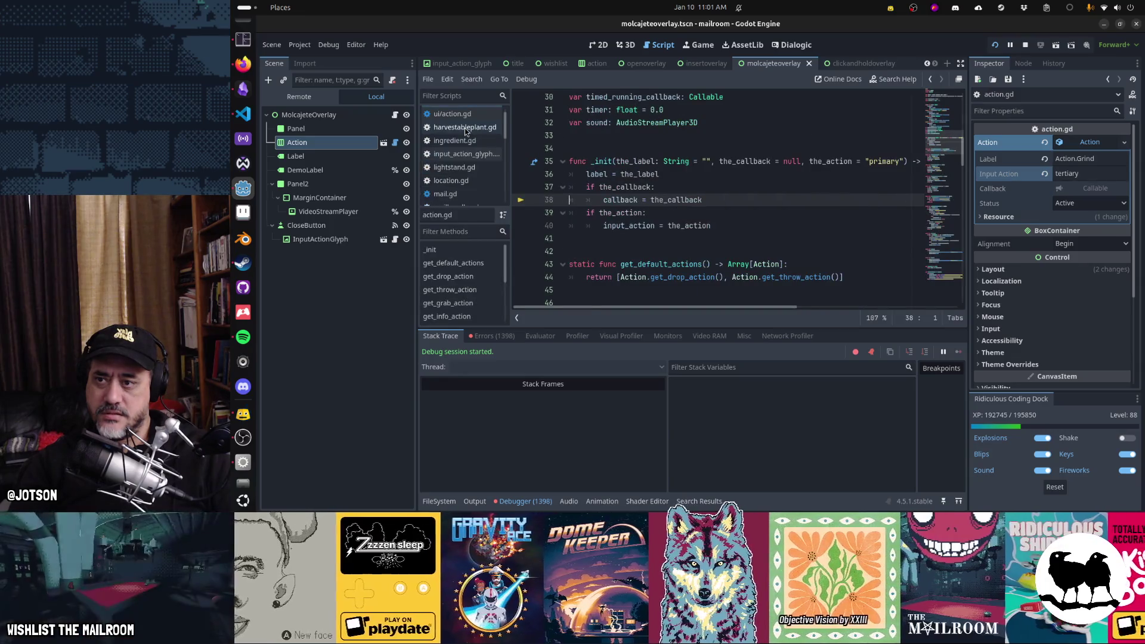
{"action": "middle_click", "coordinate": [466, 128]}
{"action": "middle_click", "coordinate": [464, 129]}
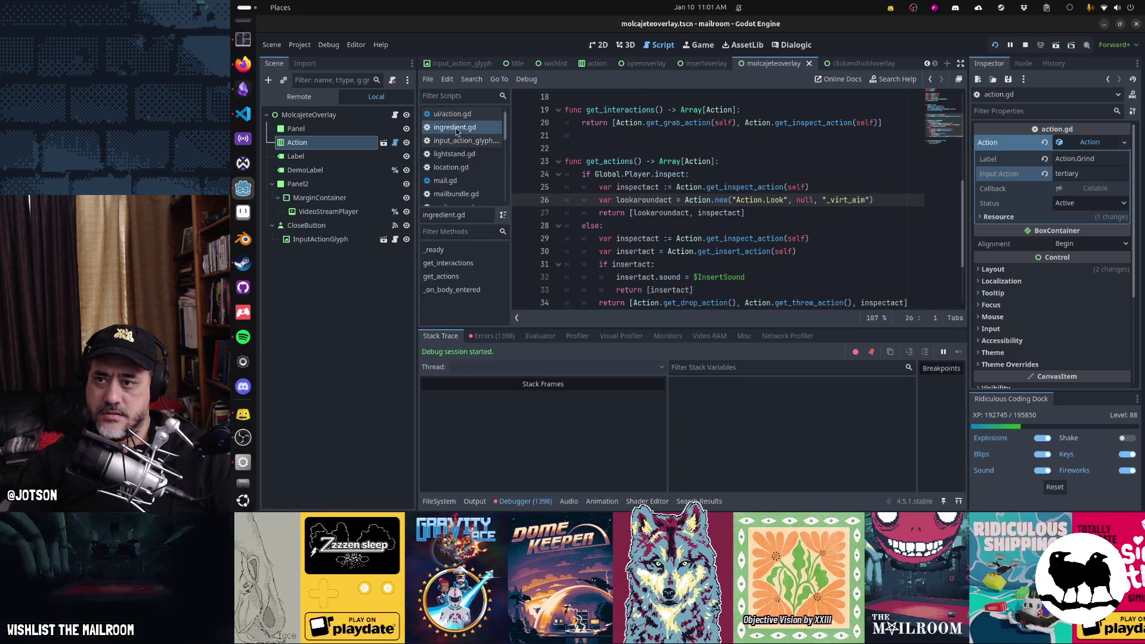
Close lightstand.gd through wood.gd and the help pages, then open input_action_glyph.gd.
{"action": "middle_click", "coordinate": [460, 142]}
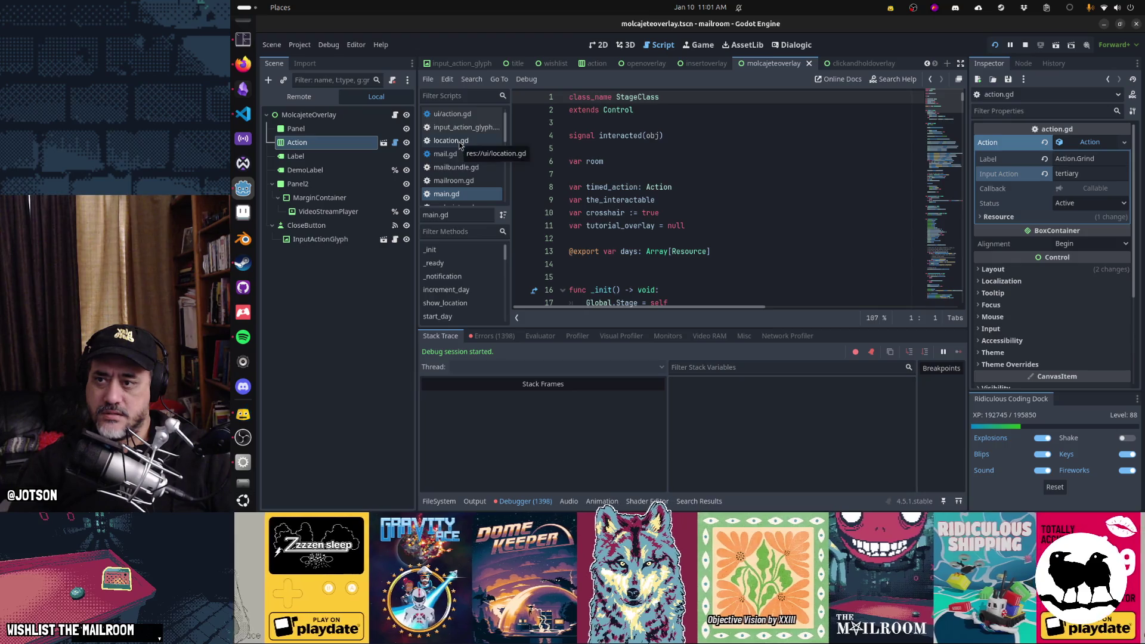
{"action": "middle_click", "coordinate": [460, 142]}
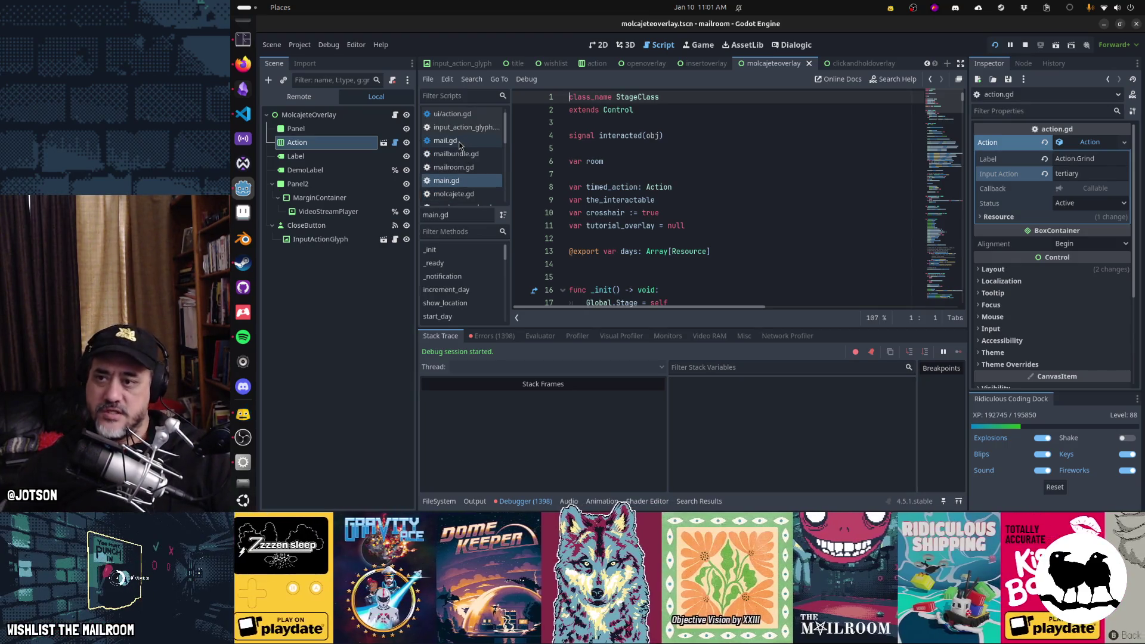
{"action": "middle_click", "coordinate": [460, 142]}
{"action": "middle_click", "coordinate": [460, 142]}
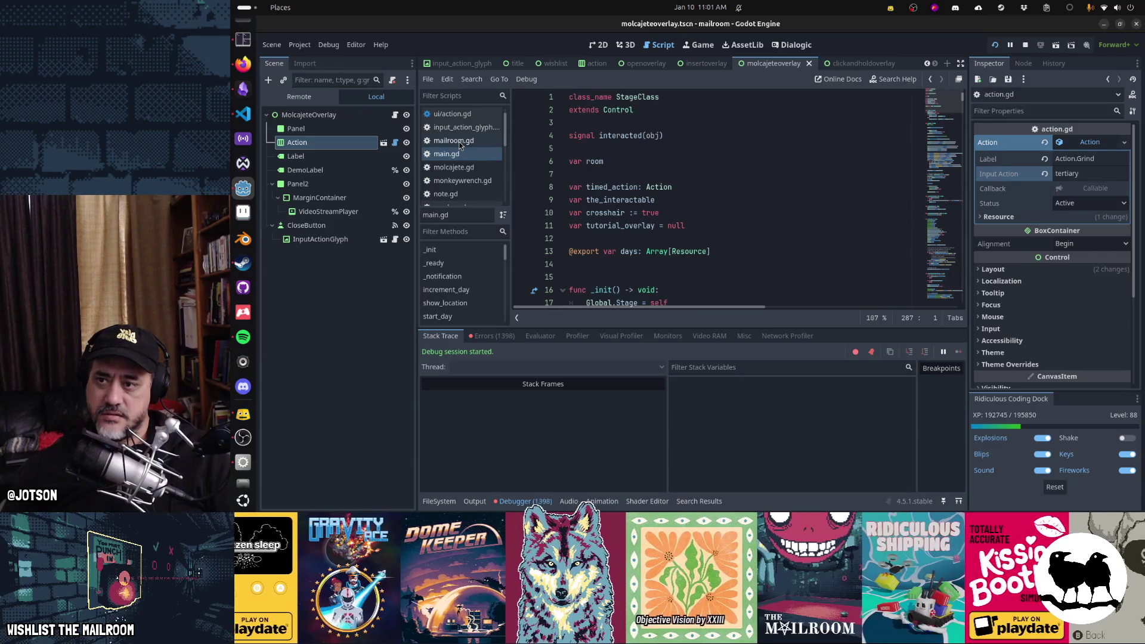
{"action": "middle_click", "coordinate": [460, 142]}
{"action": "middle_click", "coordinate": [470, 156]}
{"action": "middle_click", "coordinate": [473, 161]}
{"action": "middle_click", "coordinate": [473, 161]}
{"action": "middle_click", "coordinate": [473, 159]}
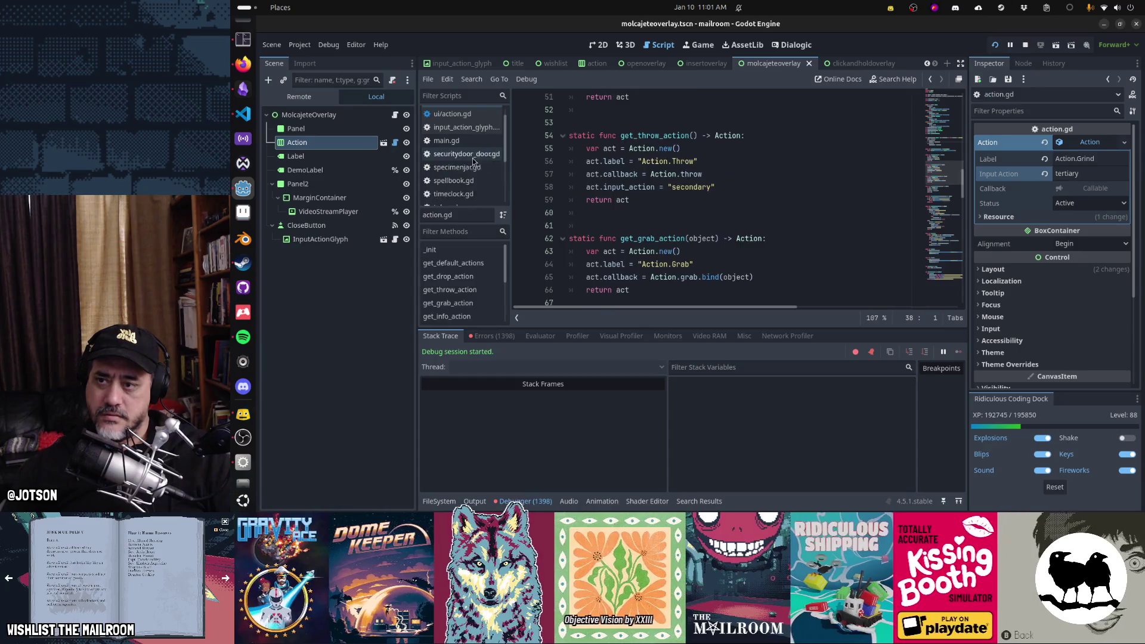
{"action": "middle_click", "coordinate": [473, 159]}
{"action": "middle_click", "coordinate": [473, 158]}
{"action": "middle_click", "coordinate": [473, 159]}
{"action": "middle_click", "coordinate": [472, 158]}
{"action": "middle_click", "coordinate": [473, 158]}
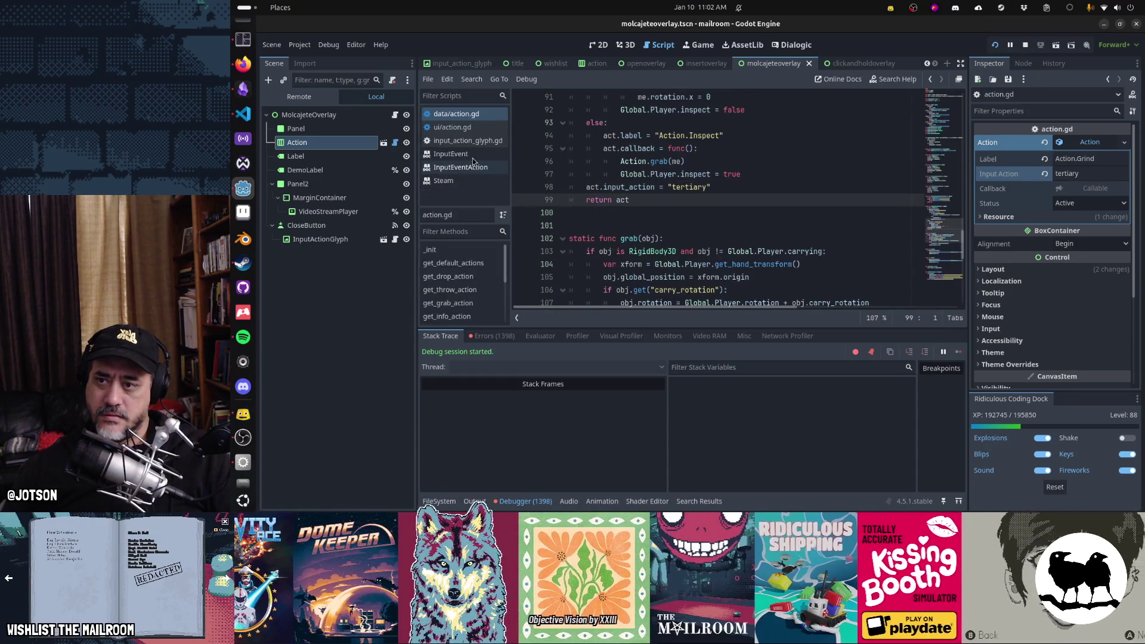
{"action": "middle_click", "coordinate": [476, 169]}
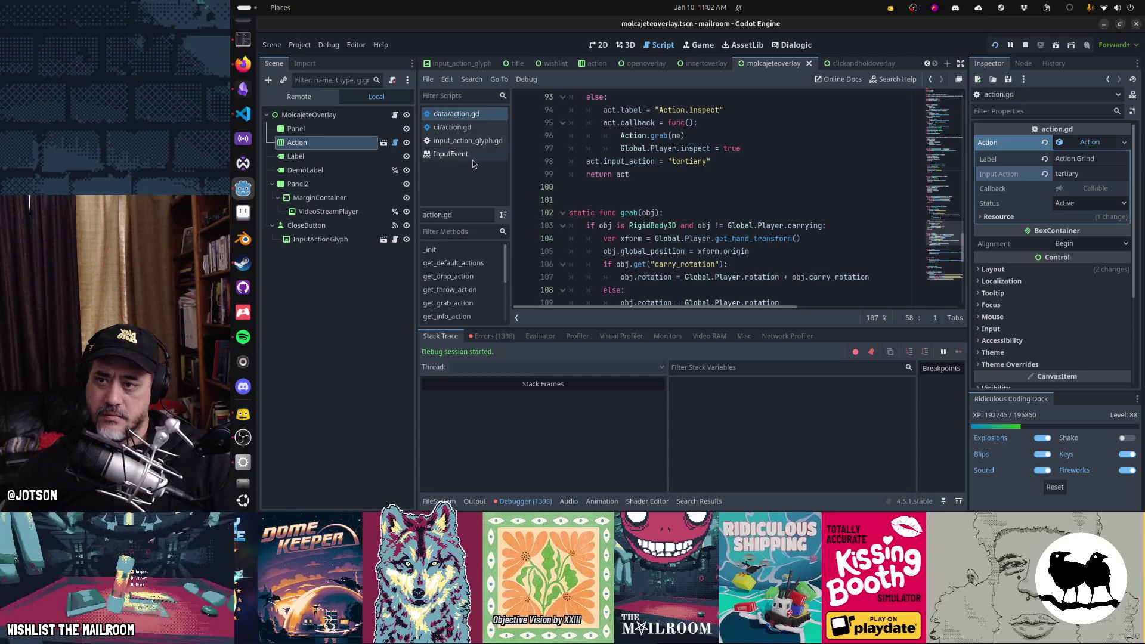
{"action": "middle_click", "coordinate": [474, 155]}
{"action": "left_click", "coordinate": [468, 141]}
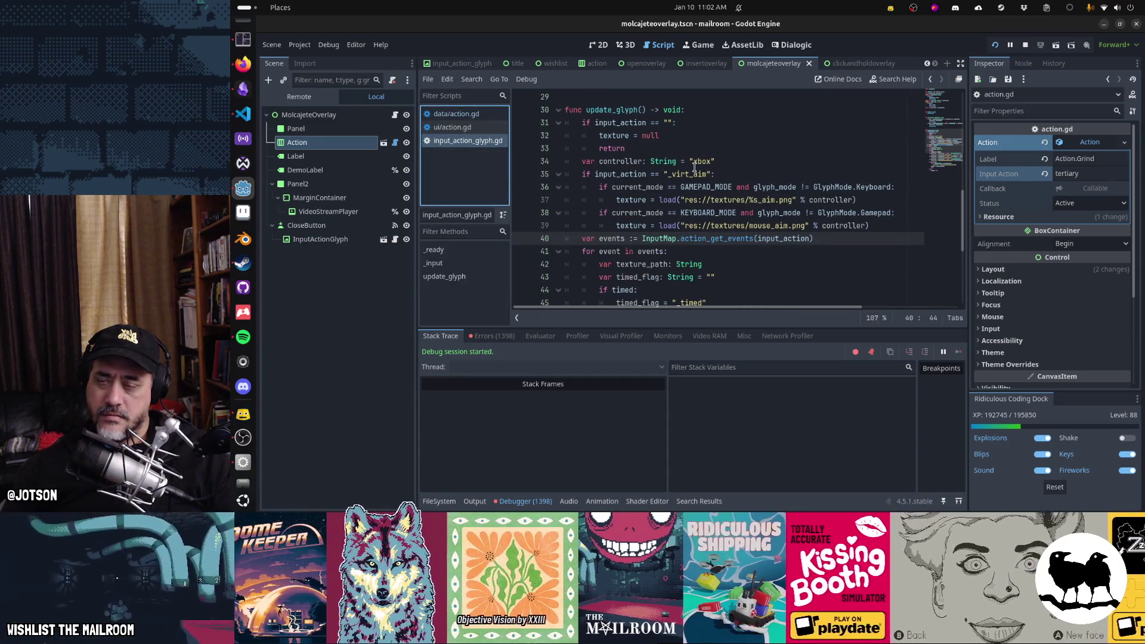
Add print(texture_path) under the 'if texture_path:' check and save the script.
{"action": "scroll", "coordinate": [694, 167], "scroll_direction": "down", "scroll_amount": 3}
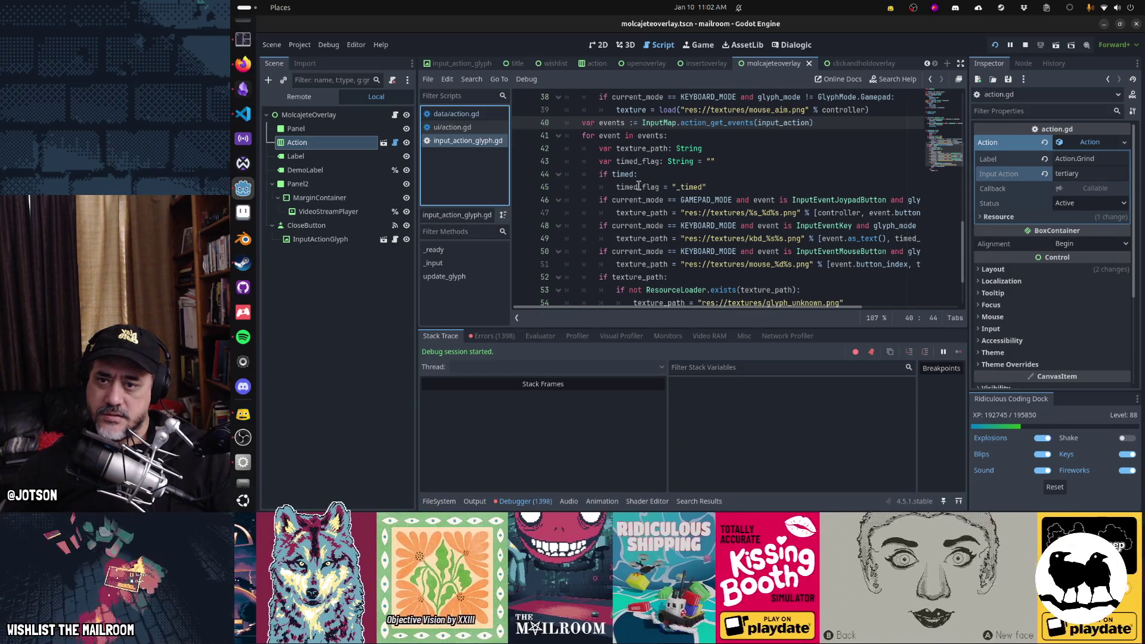
{"action": "scroll", "coordinate": [636, 192], "scroll_direction": "down", "scroll_amount": 2}
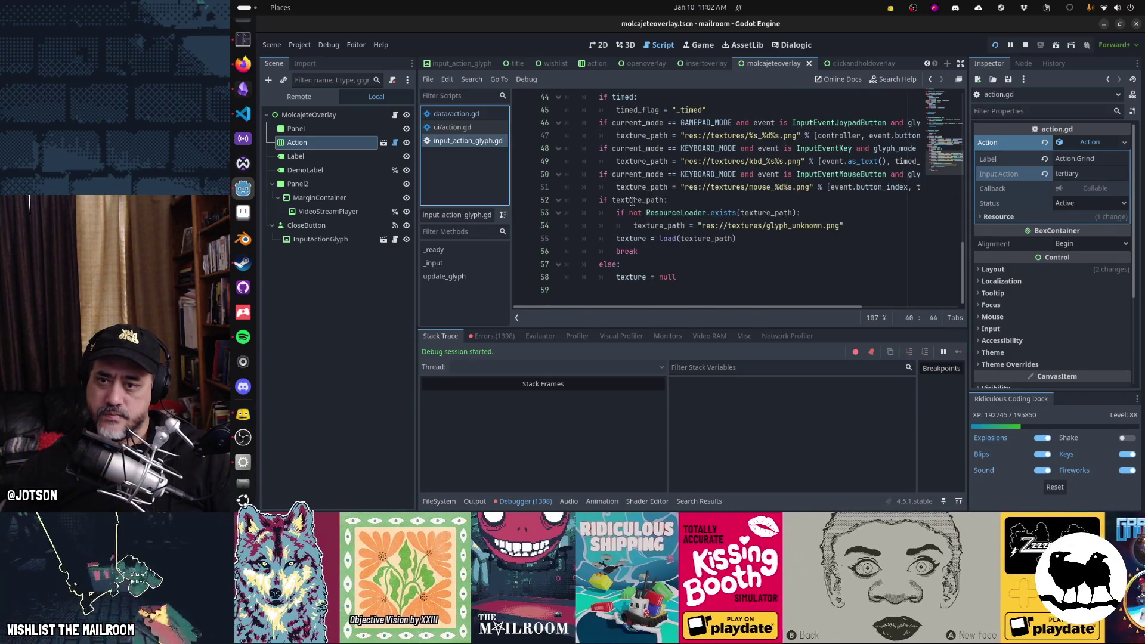
{"action": "left_click", "coordinate": [740, 200]}
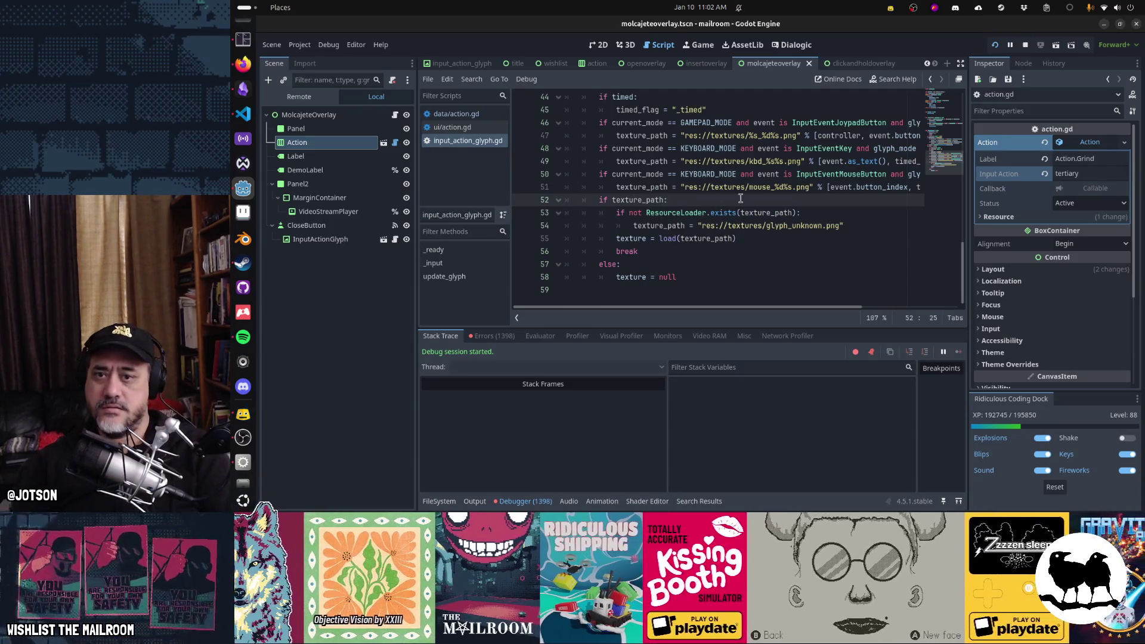
{"action": "key", "text": "Return"}
{"action": "type", "text": "print(textu"}
{"action": "type", "text": "re_p"}
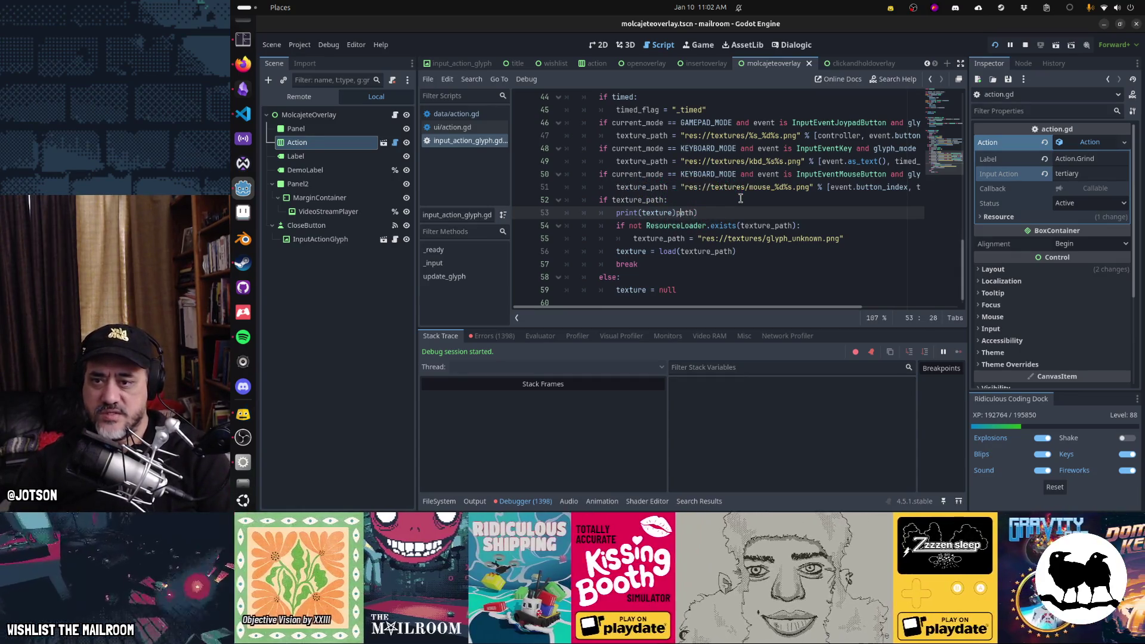
{"action": "key", "text": "BackSpace"}
{"action": "type", "text": "_"}
{"action": "key", "text": "ctrl+s"}
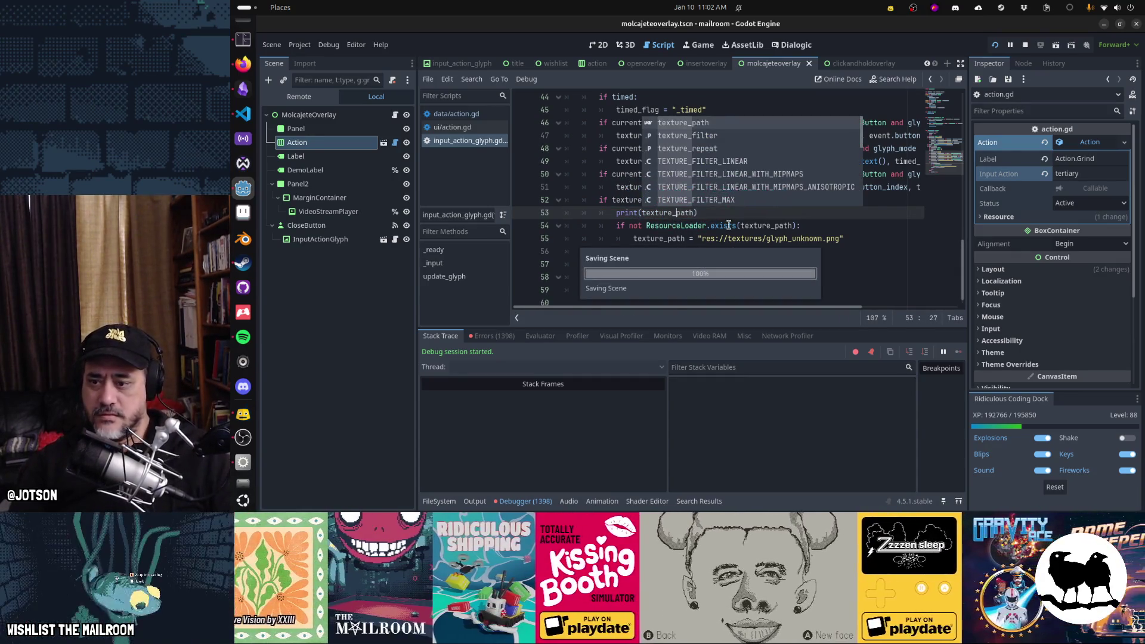
Review the string-formatting error entries in the Debugger and jump to their source code.
{"action": "left_click", "coordinate": [517, 501]}
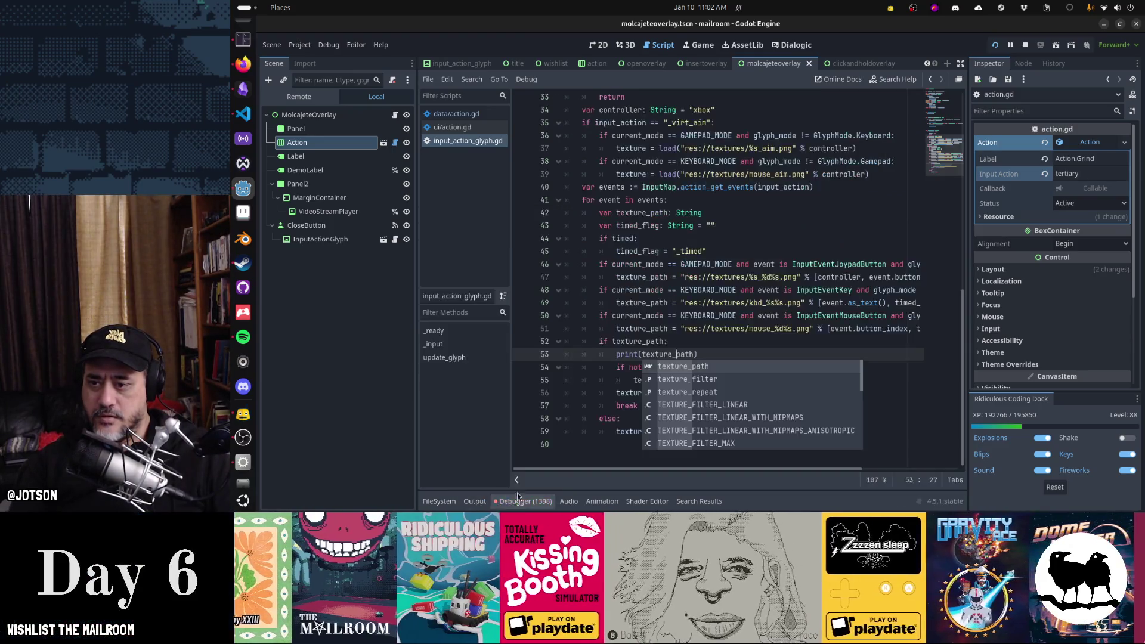
{"action": "left_click", "coordinate": [536, 500]}
{"action": "left_click", "coordinate": [494, 338]}
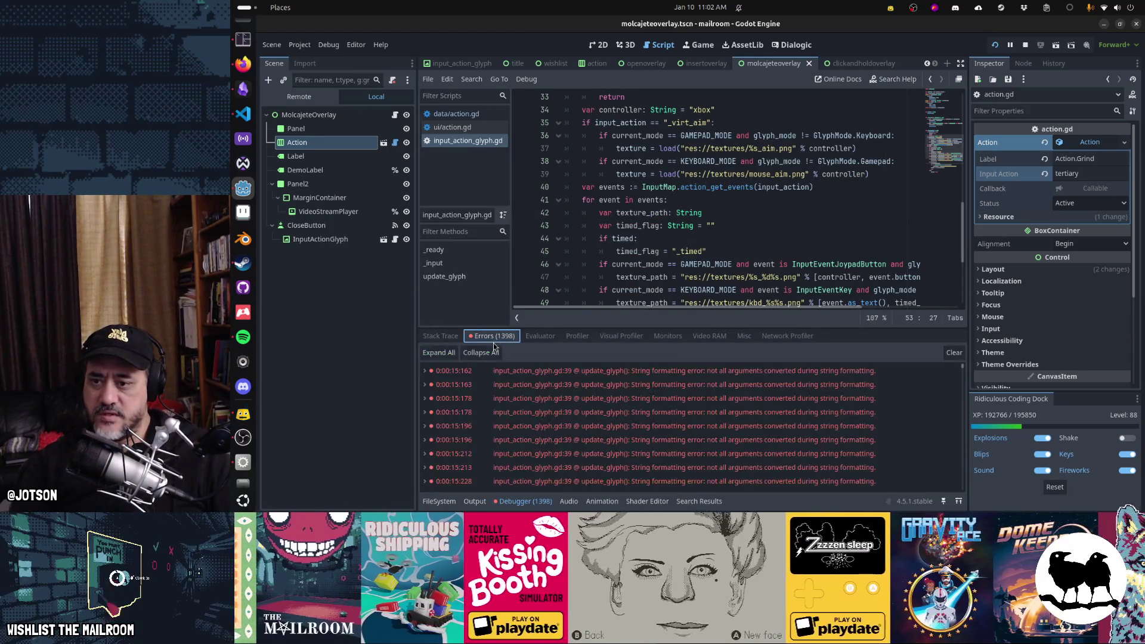
{"action": "double_click", "coordinate": [775, 373]}
{"action": "double_click", "coordinate": [681, 372]}
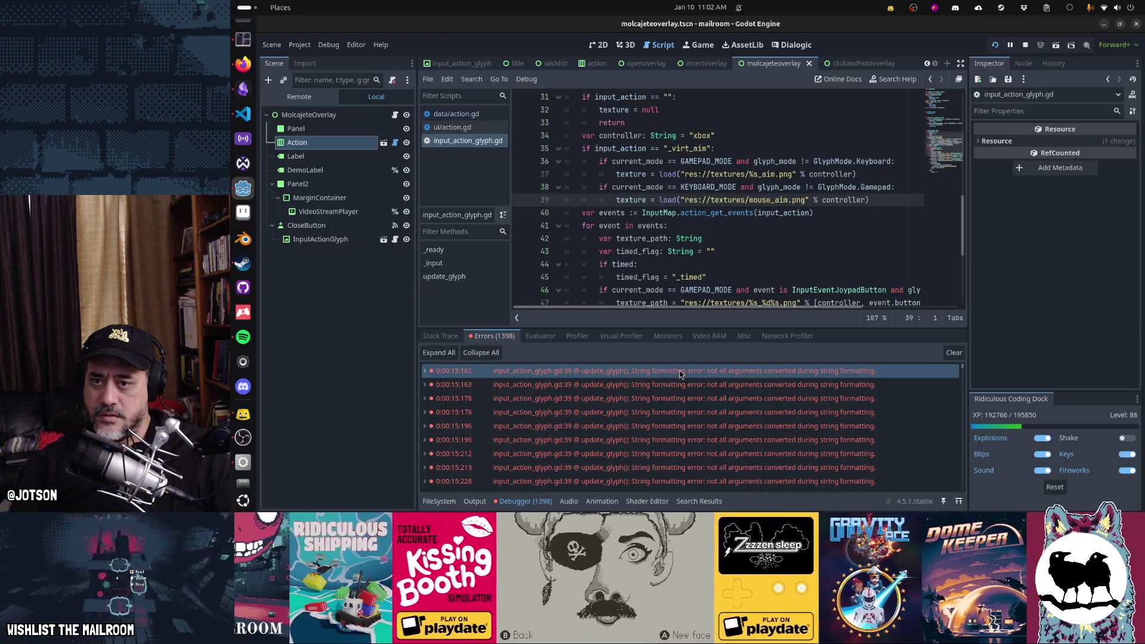
{"action": "left_click", "coordinate": [680, 385]}
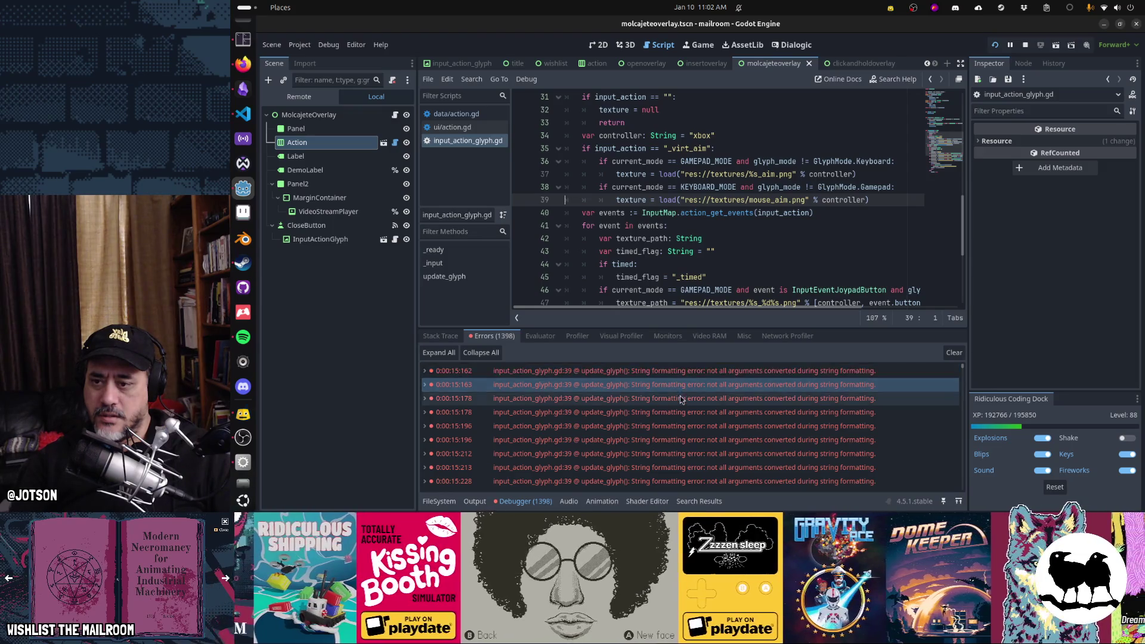
{"action": "left_click", "coordinate": [680, 398]}
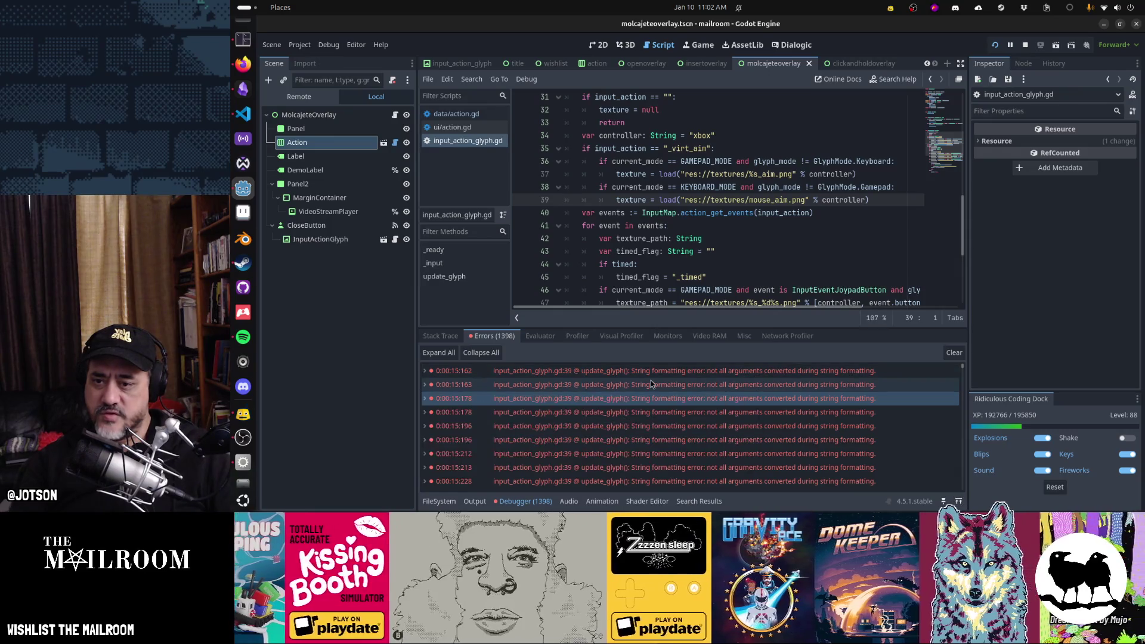
{"action": "mouse_move", "coordinate": [651, 384]}
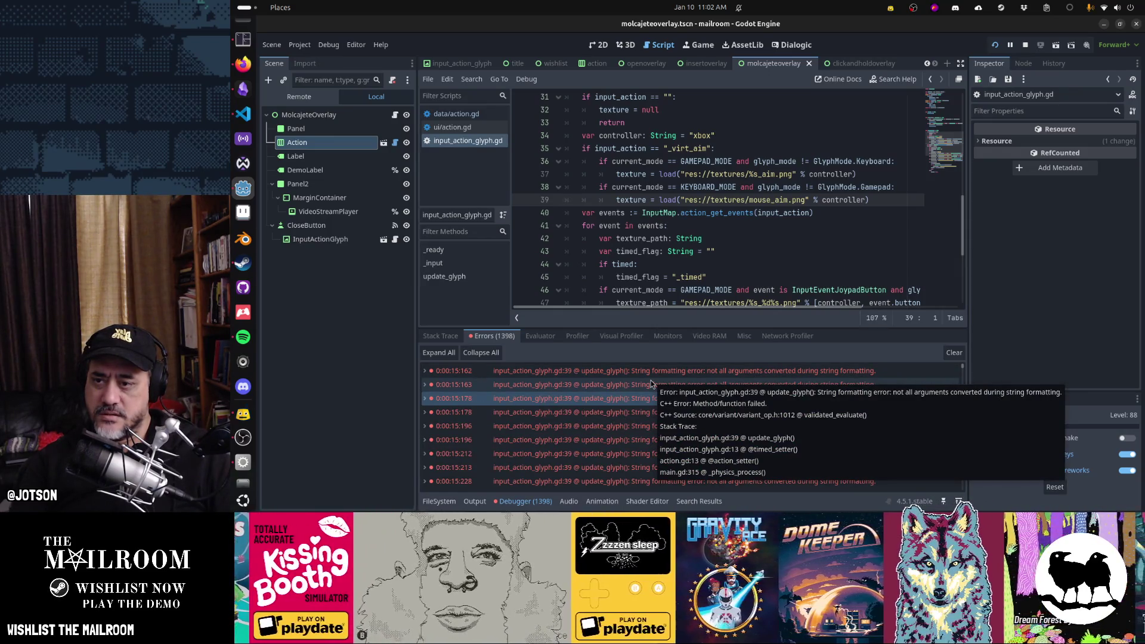
Run the game with F5 to print the glyph texture paths, then clear the Output log.
{"action": "double_click", "coordinate": [831, 201]}
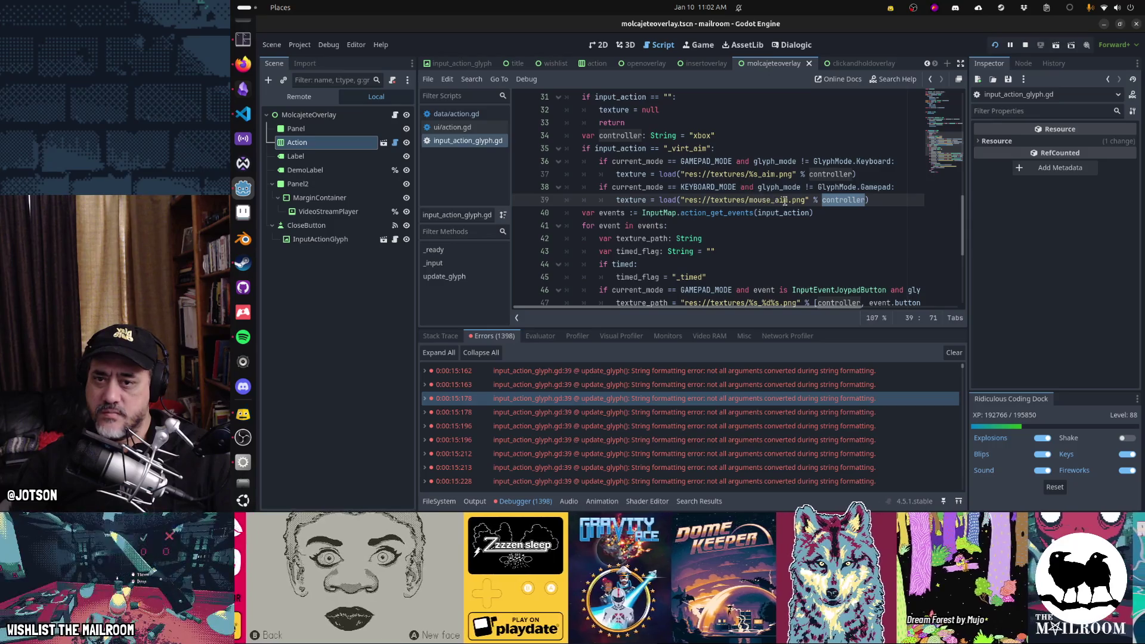
{"action": "left_click", "coordinate": [811, 200]}
{"action": "key", "text": "F5"}
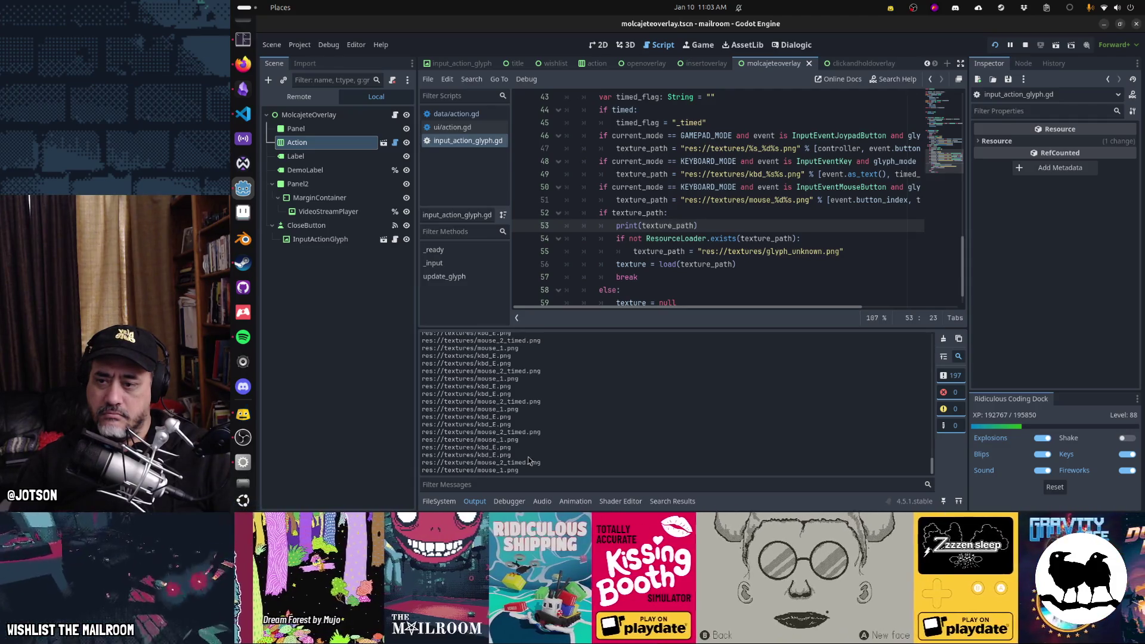
{"action": "left_click", "coordinate": [944, 339]}
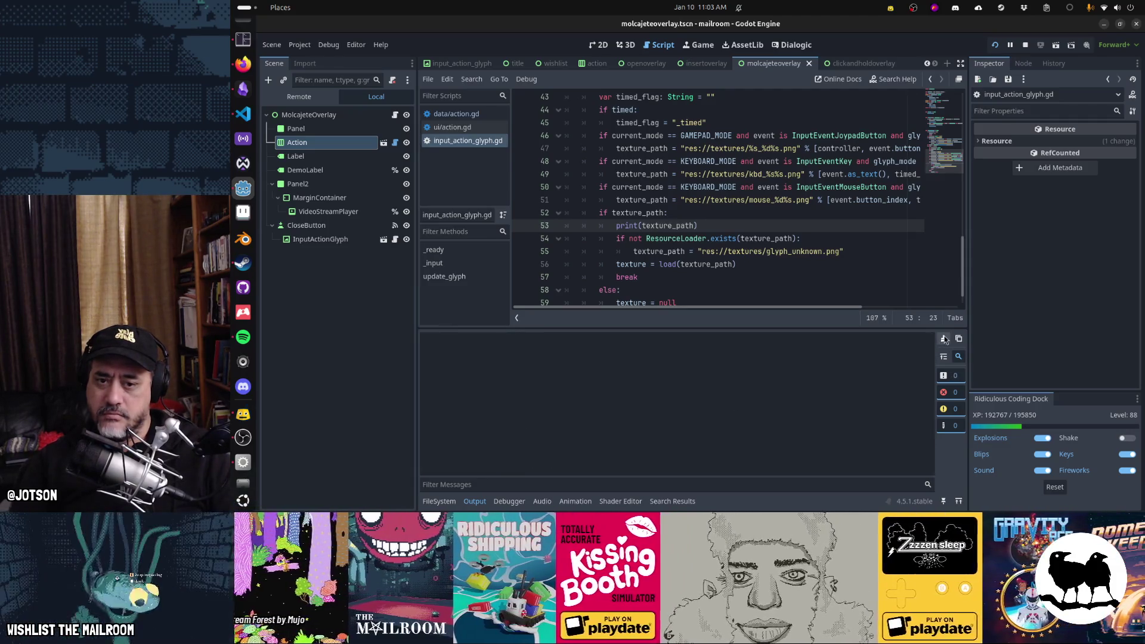
Run the scene with F6, stop it with F8, and confirm the Output logs res://textures/xbox_1.png.
{"action": "key", "text": "F6"}
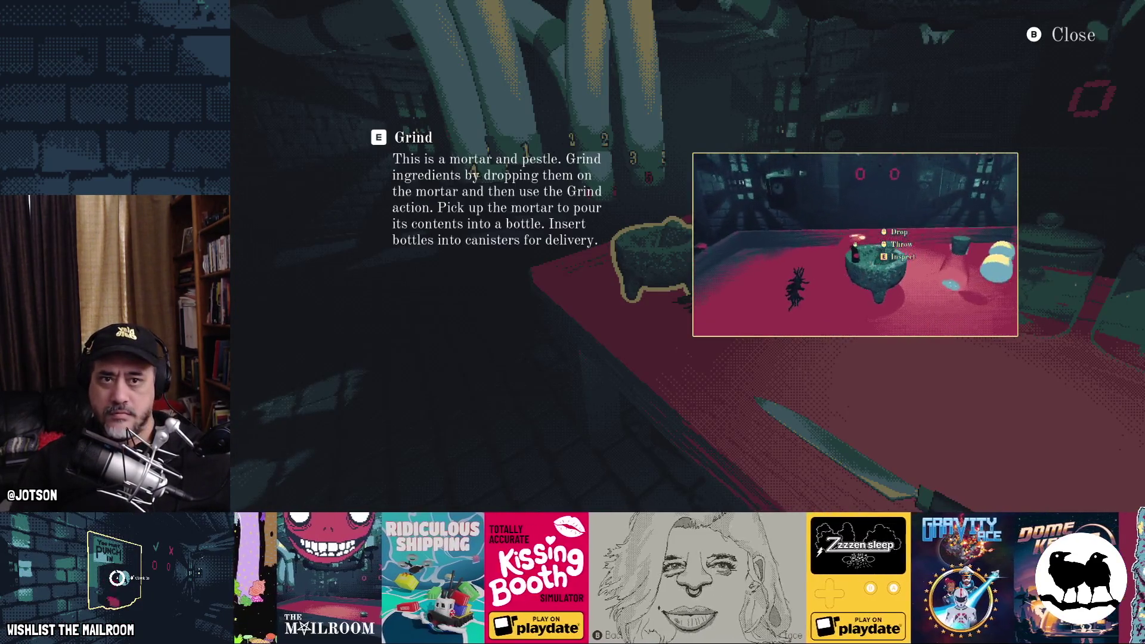
{"action": "key", "text": "F8"}
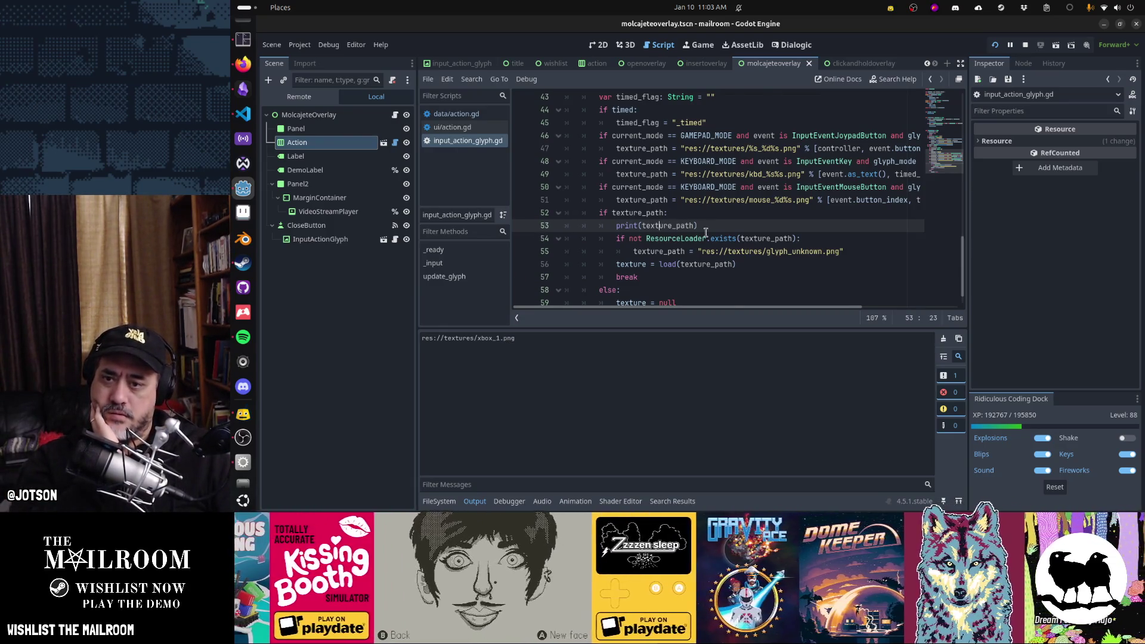
{"action": "scroll", "coordinate": [706, 232], "scroll_direction": "up", "scroll_amount": 2}
{"action": "mouse_move", "coordinate": [706, 233]}
{"action": "scroll", "coordinate": [705, 233], "scroll_direction": "down", "scroll_amount": 1}
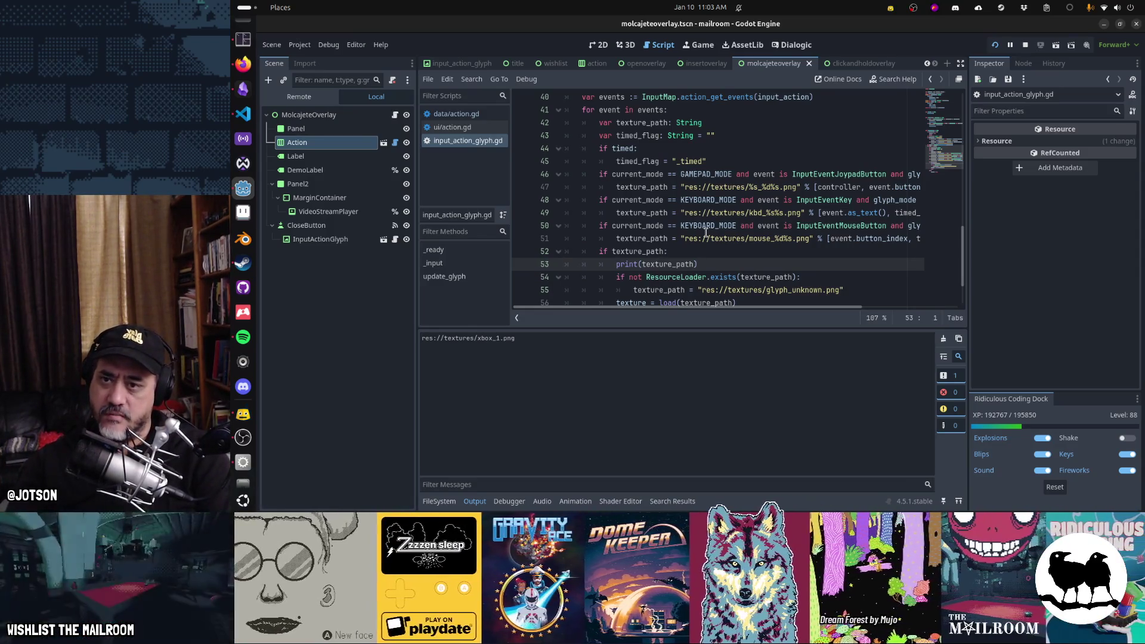
{"action": "key", "text": "End"}
Cut the print(texture_path) line and write an if input_action == "tertiary": check with a breakpoint after line 40.
{"action": "key", "text": "ctrl+x"}
{"action": "key", "text": "Up"}
{"action": "key", "text": "Up"}
{"action": "key", "text": "Up"}
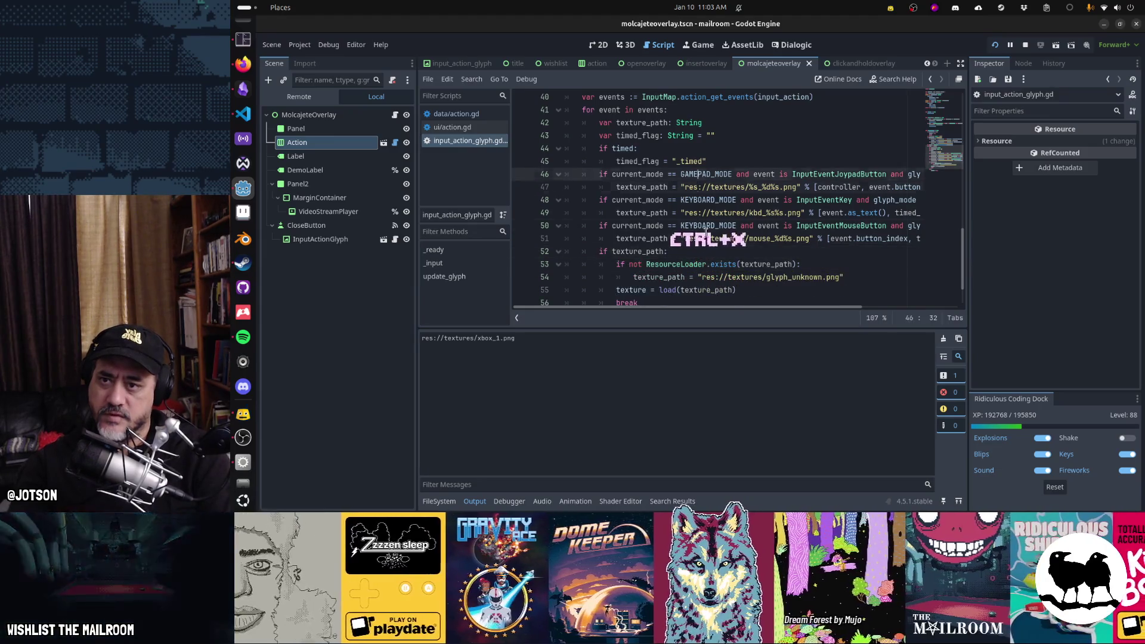
{"action": "key", "text": "End"}
{"action": "key", "text": "Return"}
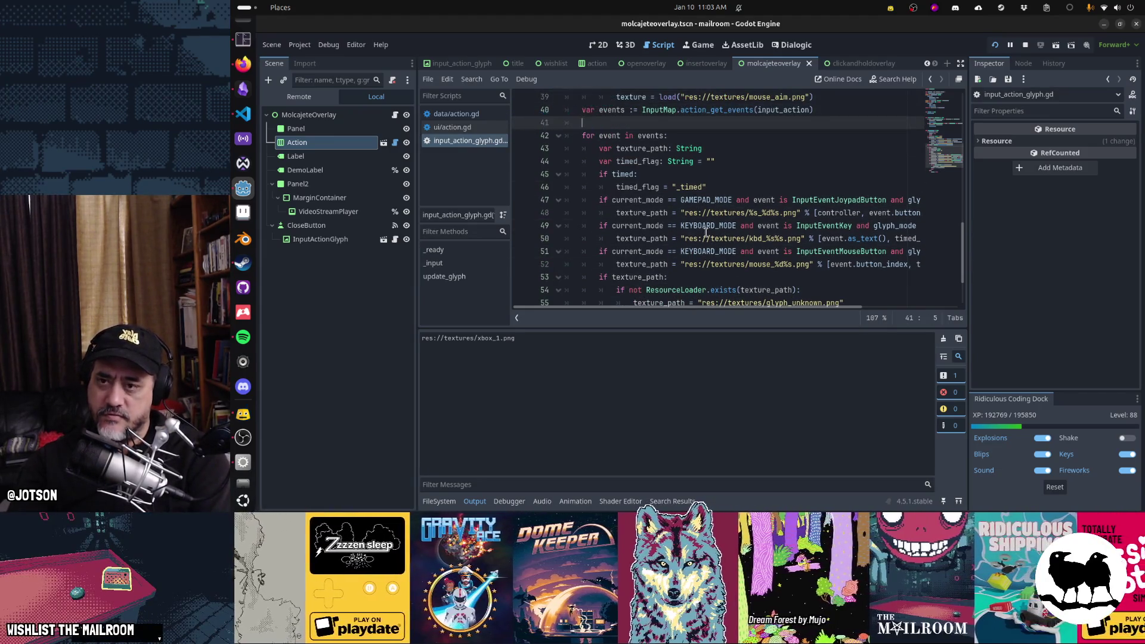
{"action": "type", "text": "if inp"}
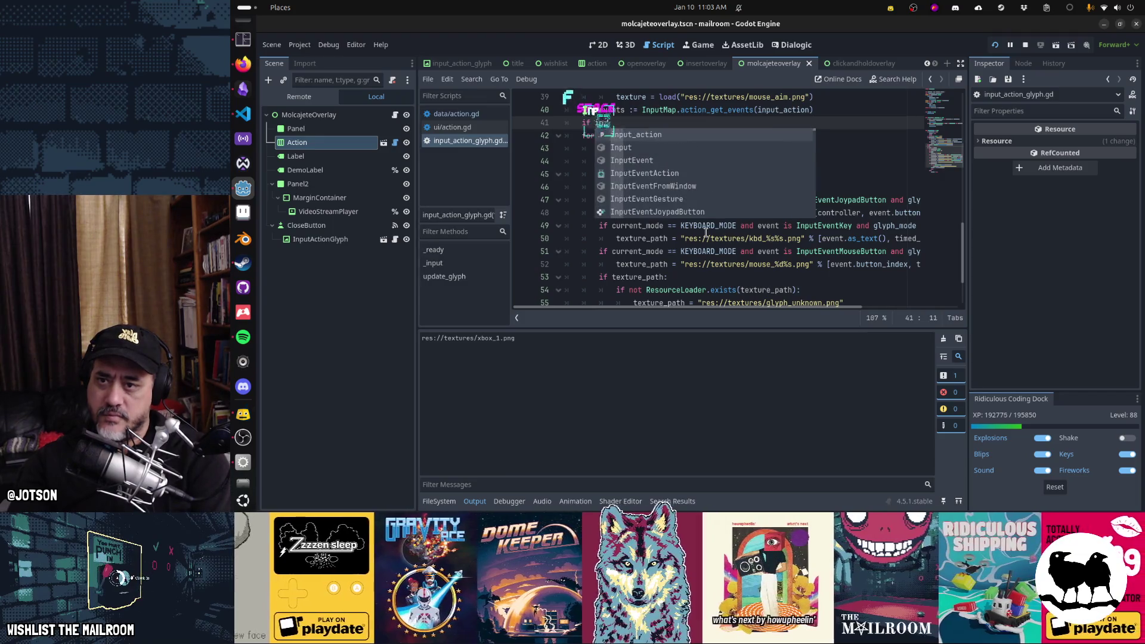
{"action": "type", "text": "ut_action:"}
{"action": "type", "text": "\"tertiary\":"}
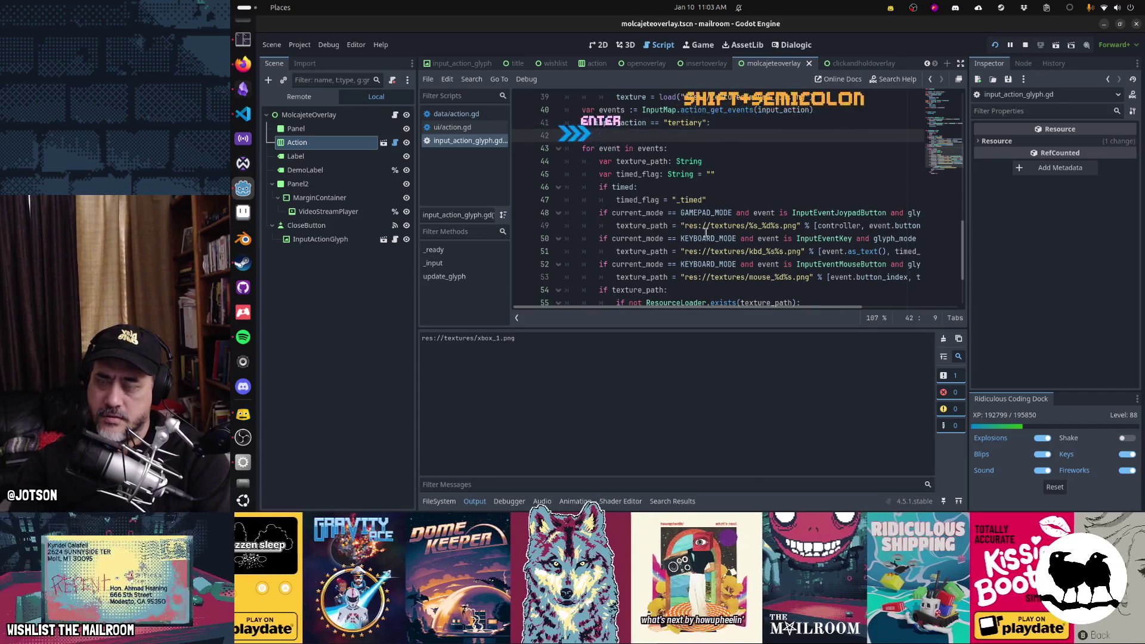
{"action": "key", "text": "Return"}
{"action": "type", "text": "de"}
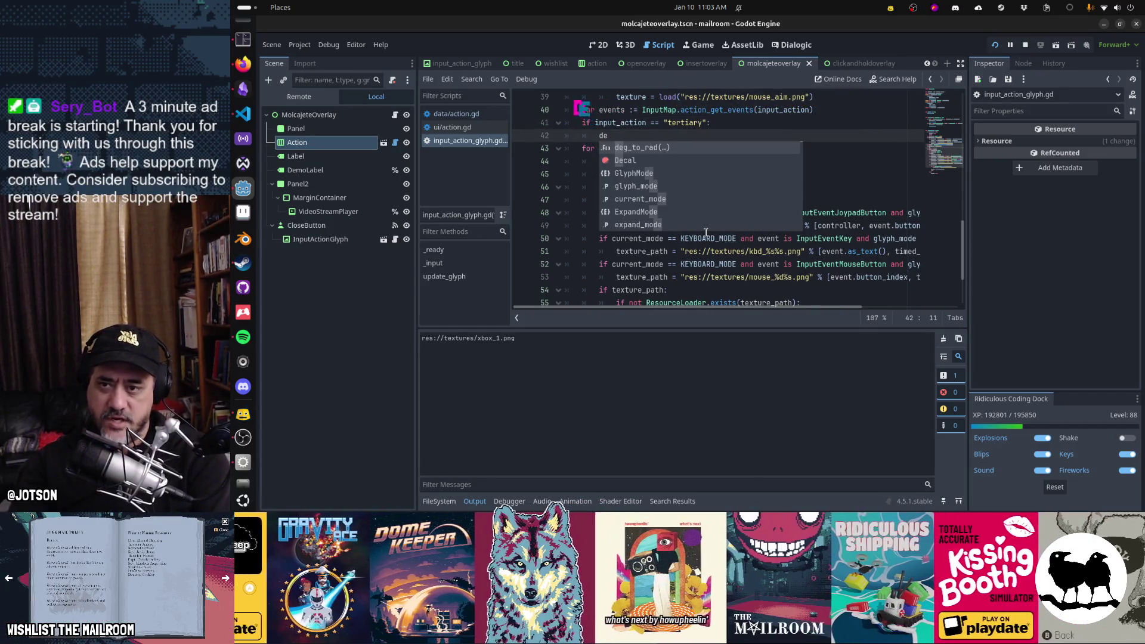
{"action": "type", "text": "bug"}
{"action": "key", "text": "ctrl+shift+Left"}
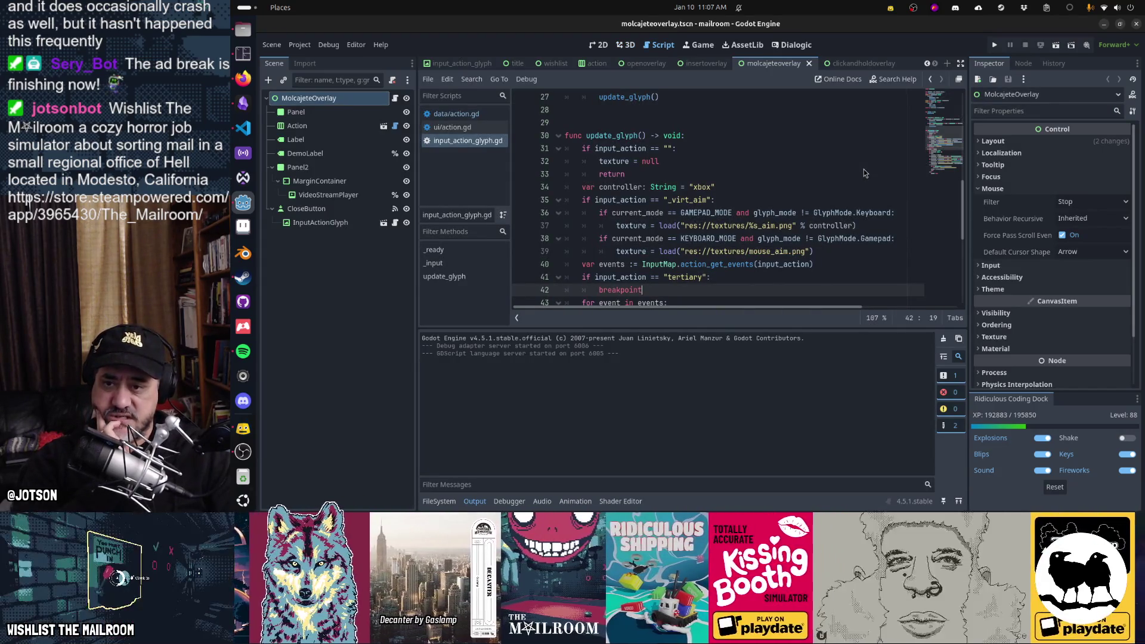
Move the tertiary check and breakpoint lines to the top of update_glyph, then run the game.
{"action": "left_click", "coordinate": [804, 275]}
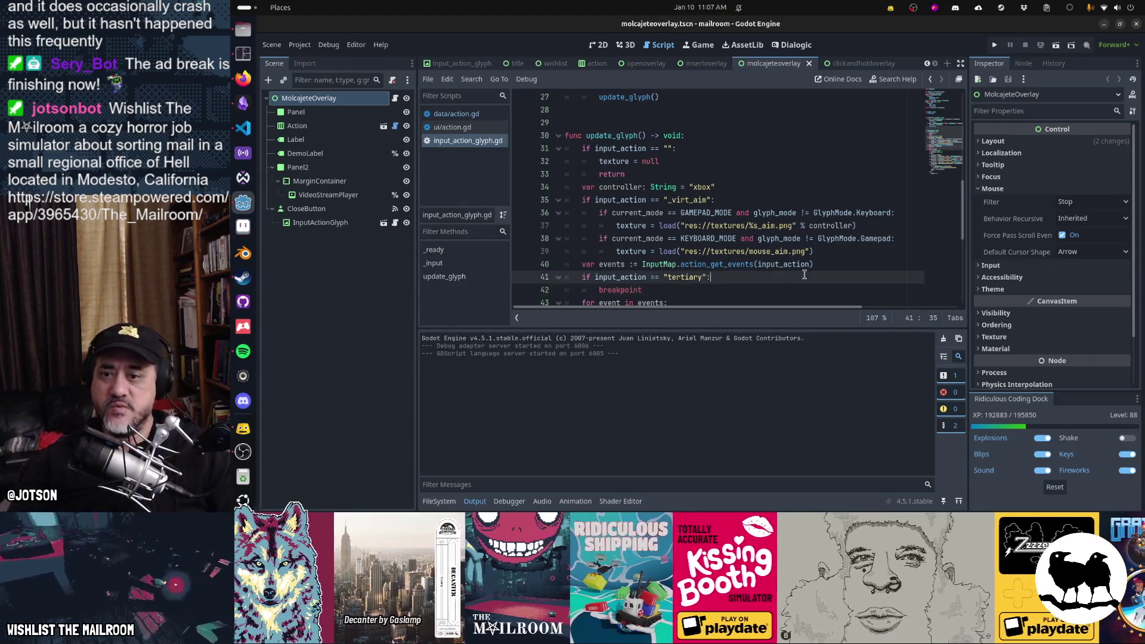
{"action": "key", "text": "Home"}
{"action": "key", "text": "shift+Down"}
{"action": "key", "text": "shift+Down"}
{"action": "key", "text": "ctrl+x"}
{"action": "key", "text": "Up"}
{"action": "key", "text": "Up"}
{"action": "key", "text": "Up"}
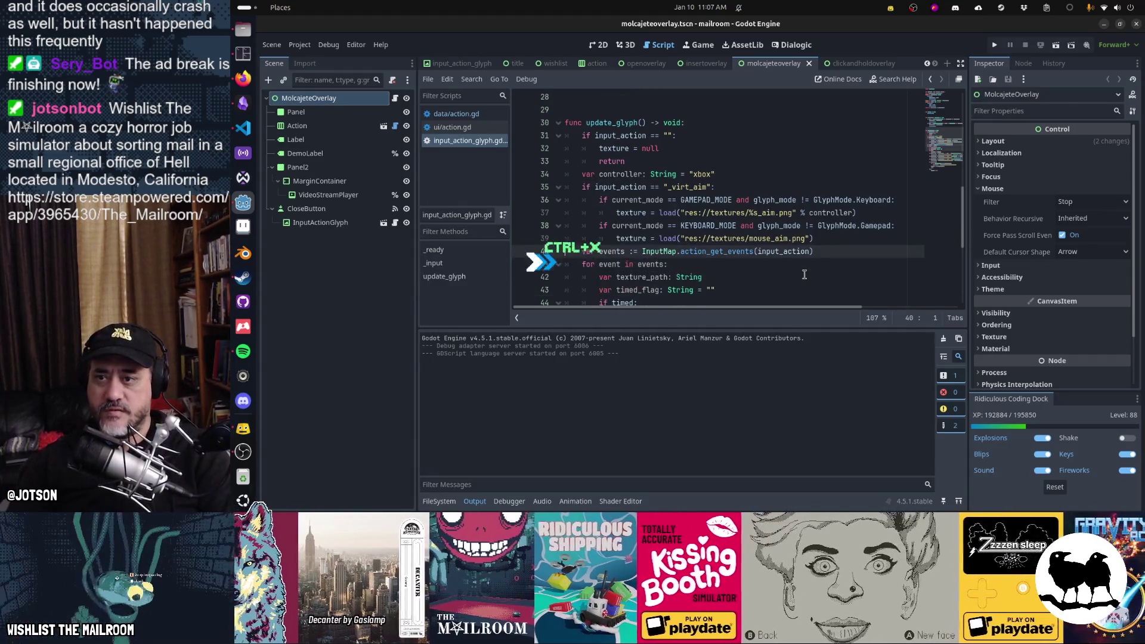
{"action": "key", "text": "Up"}
{"action": "key", "text": "Up"}
{"action": "key", "text": "Up"}
{"action": "key", "text": "ctrl+v"}
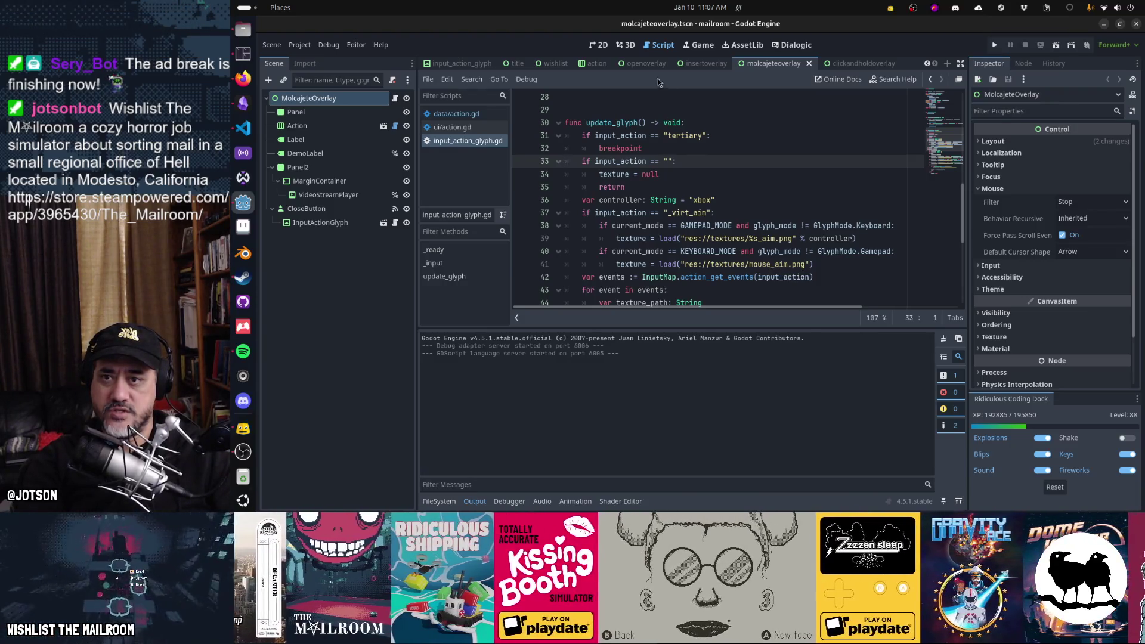
{"action": "key", "text": "F5"}
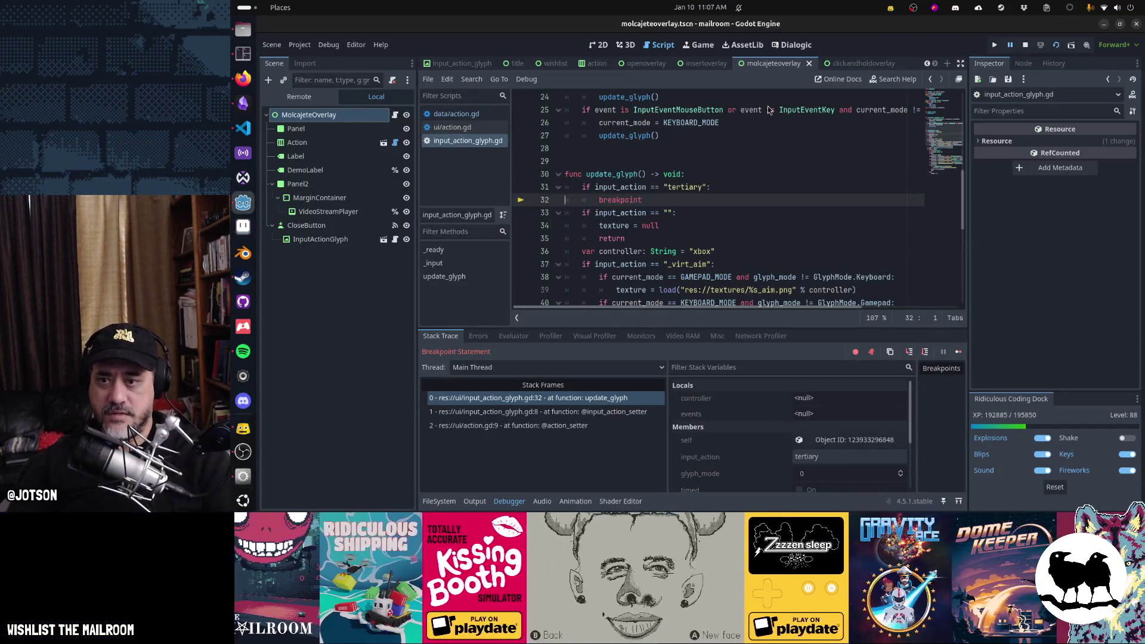
Stop at the tertiary breakpoint on line 32, continue past it, and close the game window.
{"action": "key", "text": "F12"}
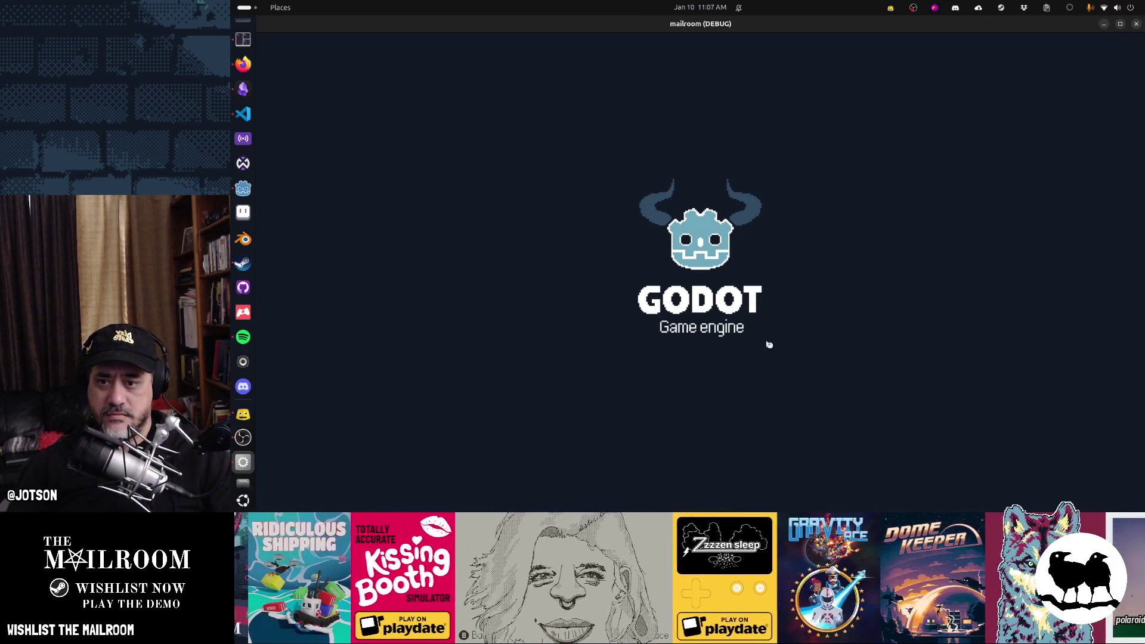
{"action": "key", "text": "F12"}
{"action": "key", "text": "F12"}
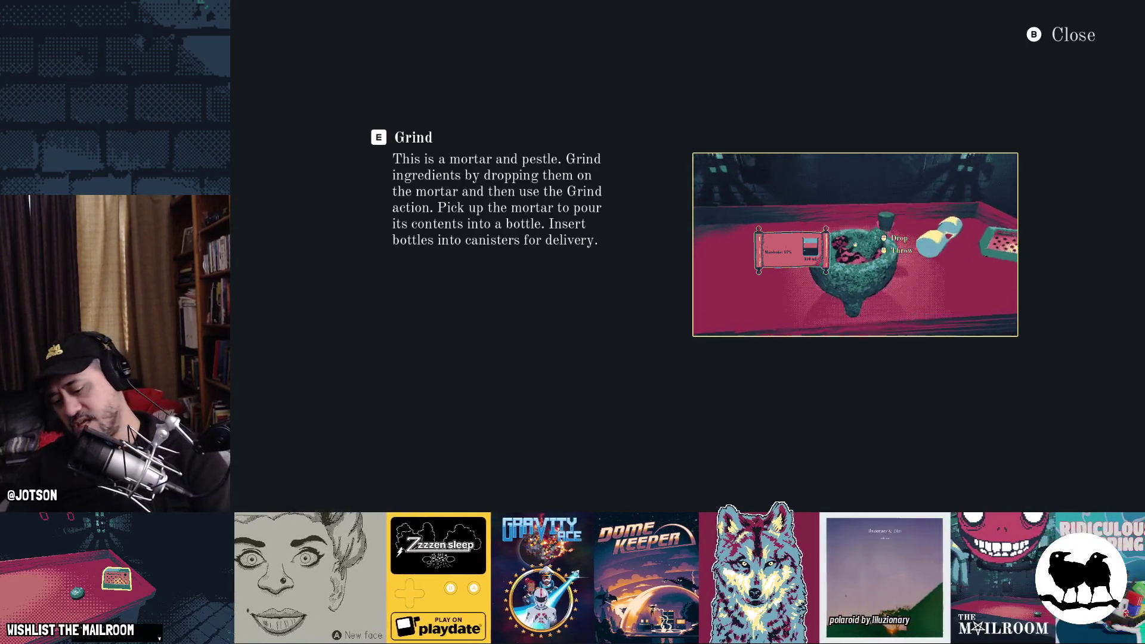
{"action": "key", "text": "alt+F4"}
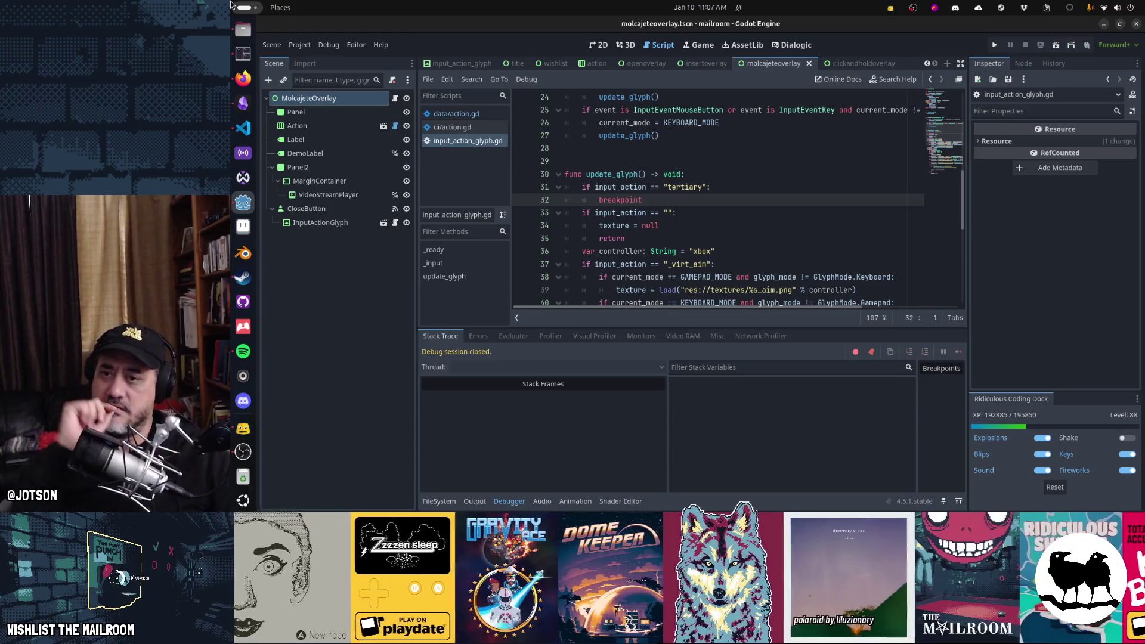
Delete the tertiary condition and breakpoint lines from update_glyph.
{"action": "key", "text": "Up"}
{"action": "key", "text": "ctrl+x"}
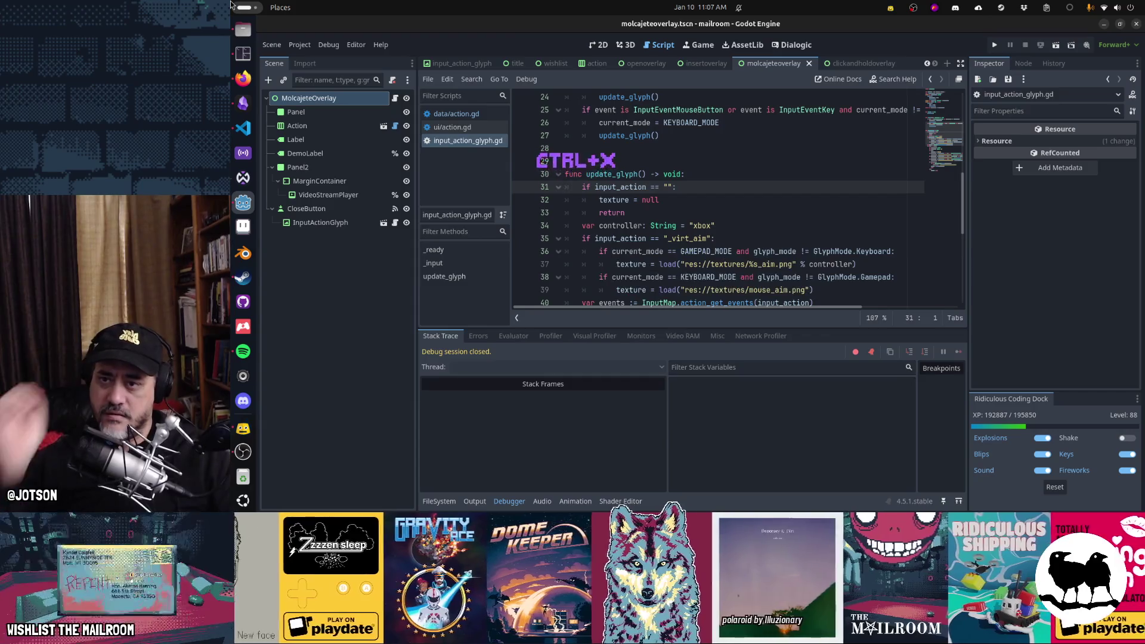
{"action": "key", "text": "ctrl+x"}
{"action": "scroll", "coordinate": [705, 200], "scroll_direction": "up", "scroll_amount": 1}
{"action": "scroll", "coordinate": [705, 200], "scroll_direction": "up", "scroll_amount": 4}
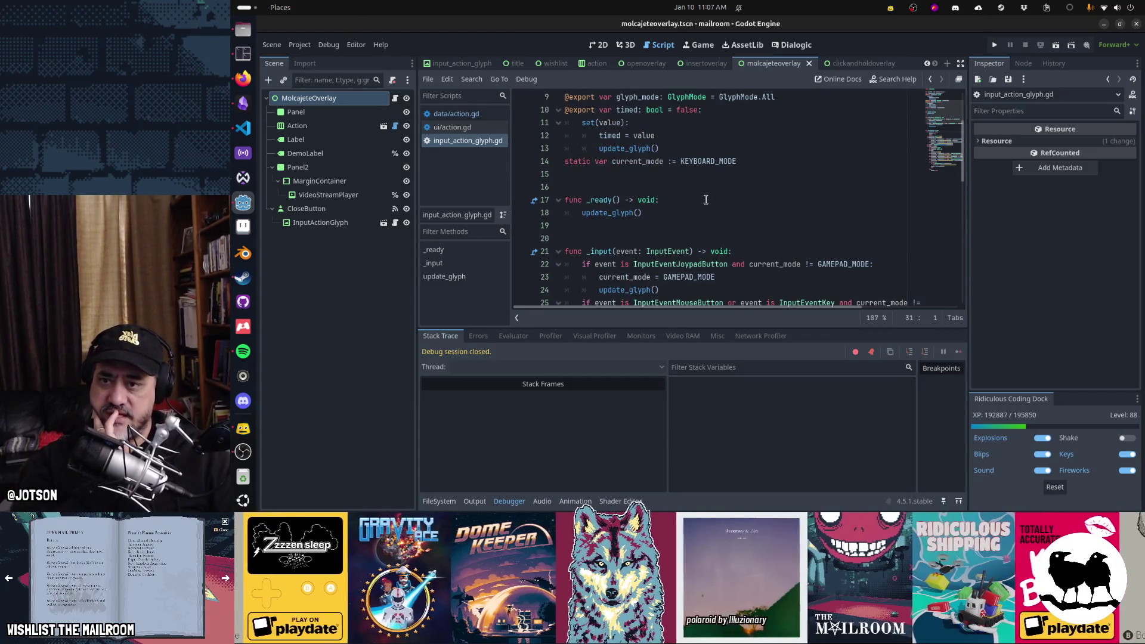
{"action": "scroll", "coordinate": [706, 200], "scroll_direction": "up", "scroll_amount": 2}
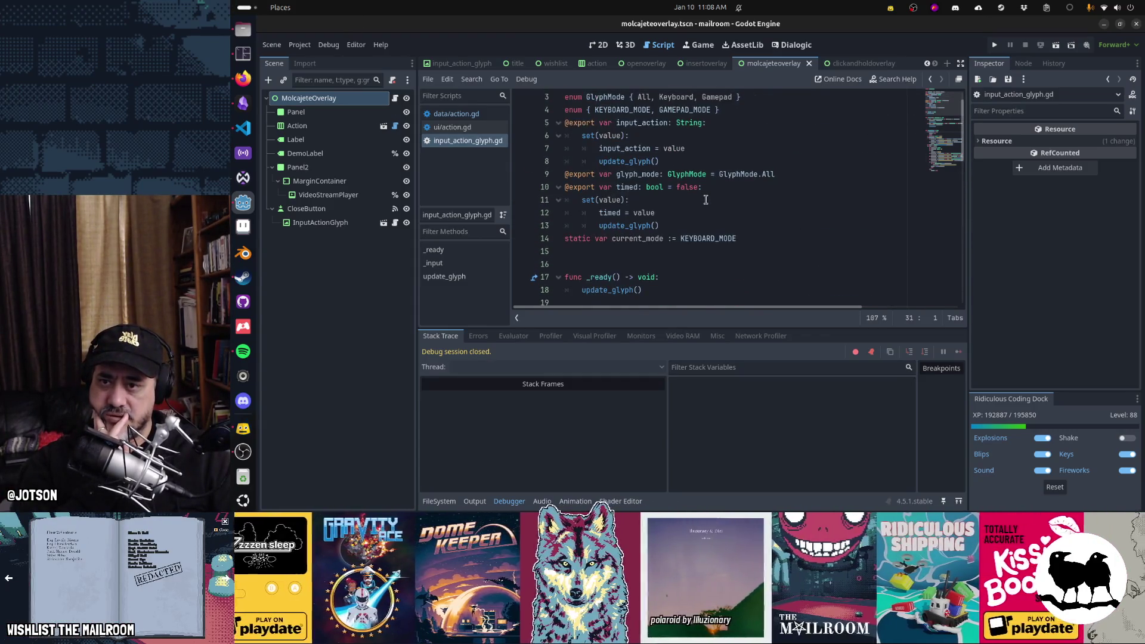
{"action": "left_click", "coordinate": [489, 149]}
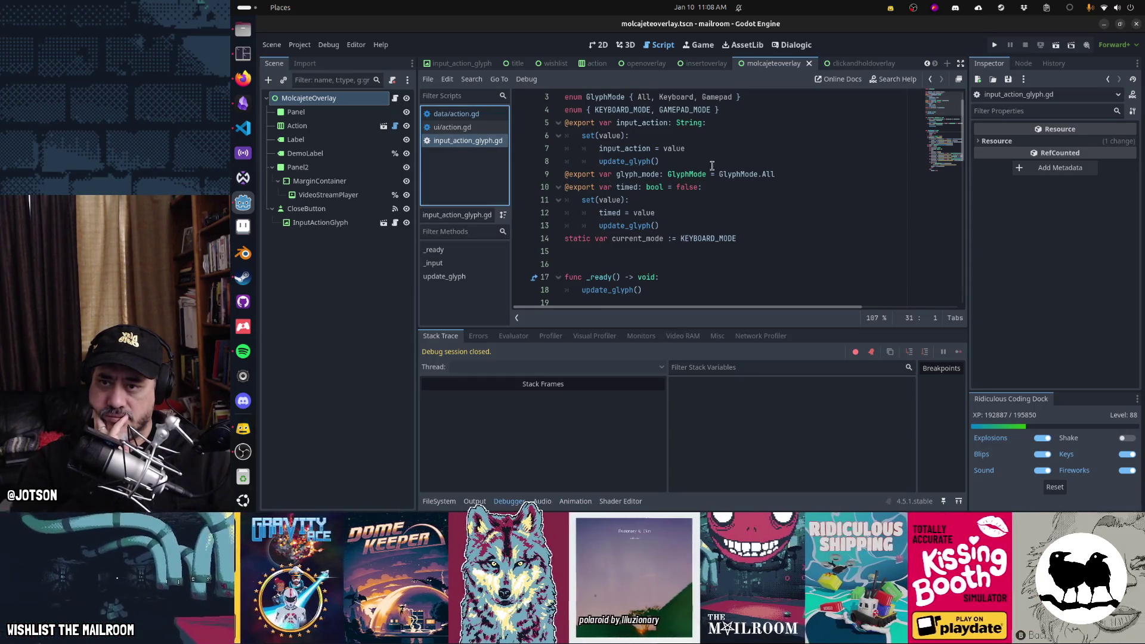
Set a breakpoint on line 24, where gamepad mode refreshes the glyph, and run the game.
{"action": "scroll", "coordinate": [712, 166], "scroll_direction": "down", "scroll_amount": 4}
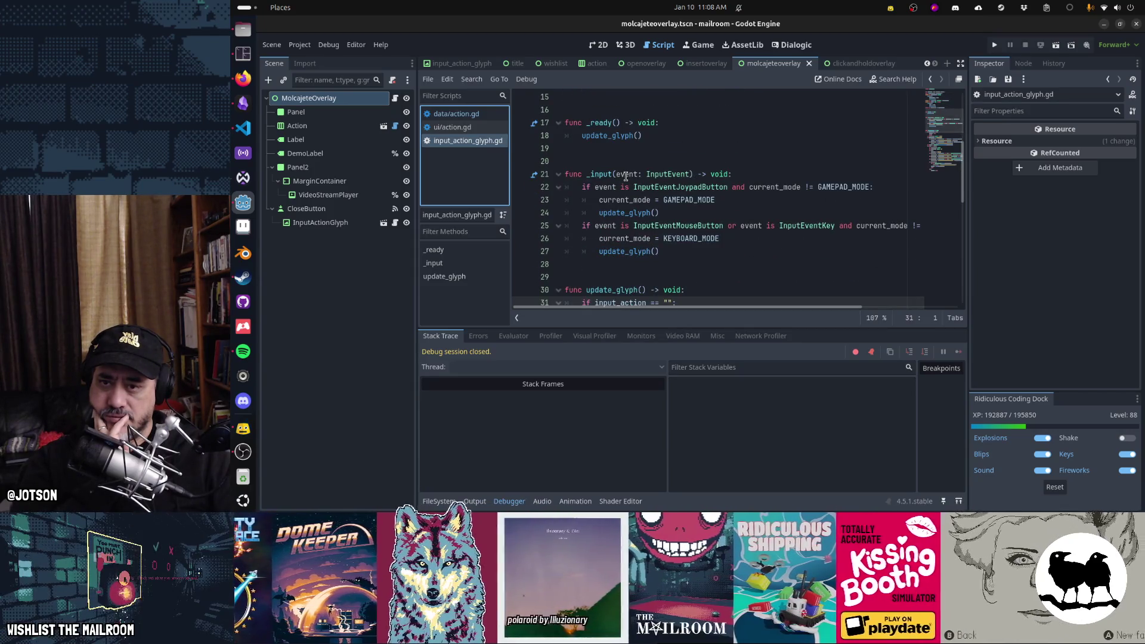
{"action": "mouse_move", "coordinate": [666, 186]}
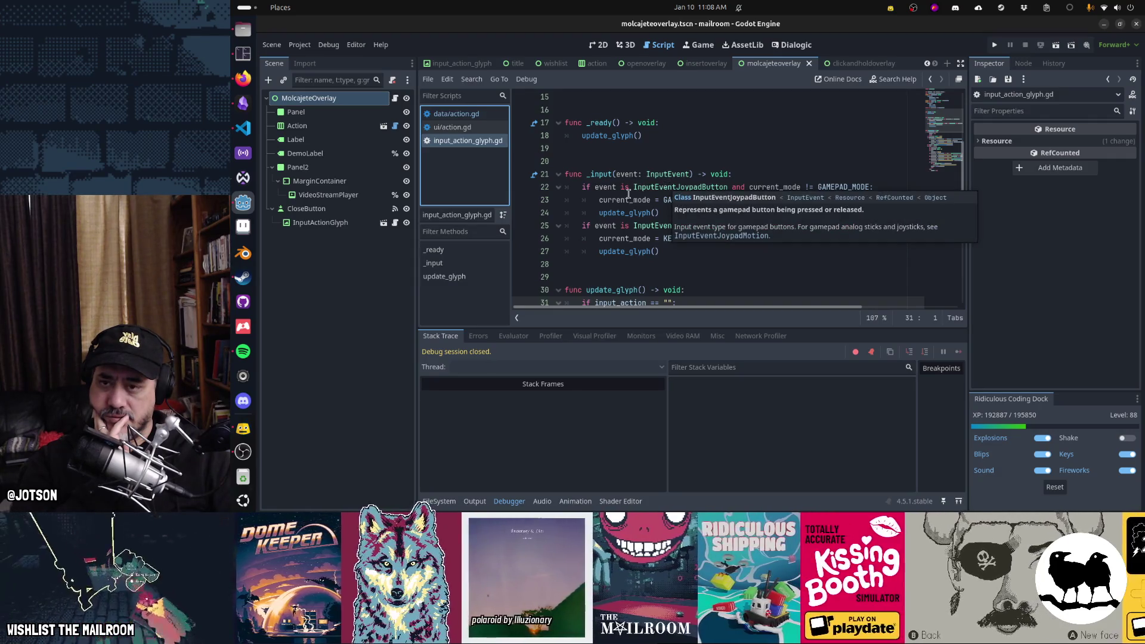
{"action": "mouse_move", "coordinate": [625, 216]}
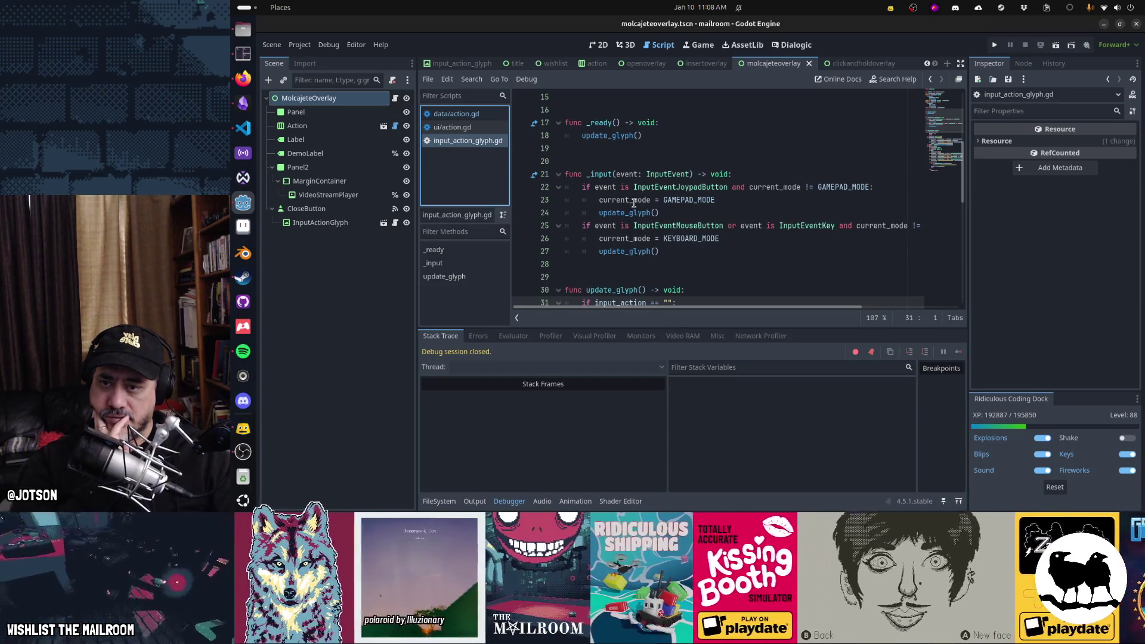
{"action": "left_click", "coordinate": [522, 213]}
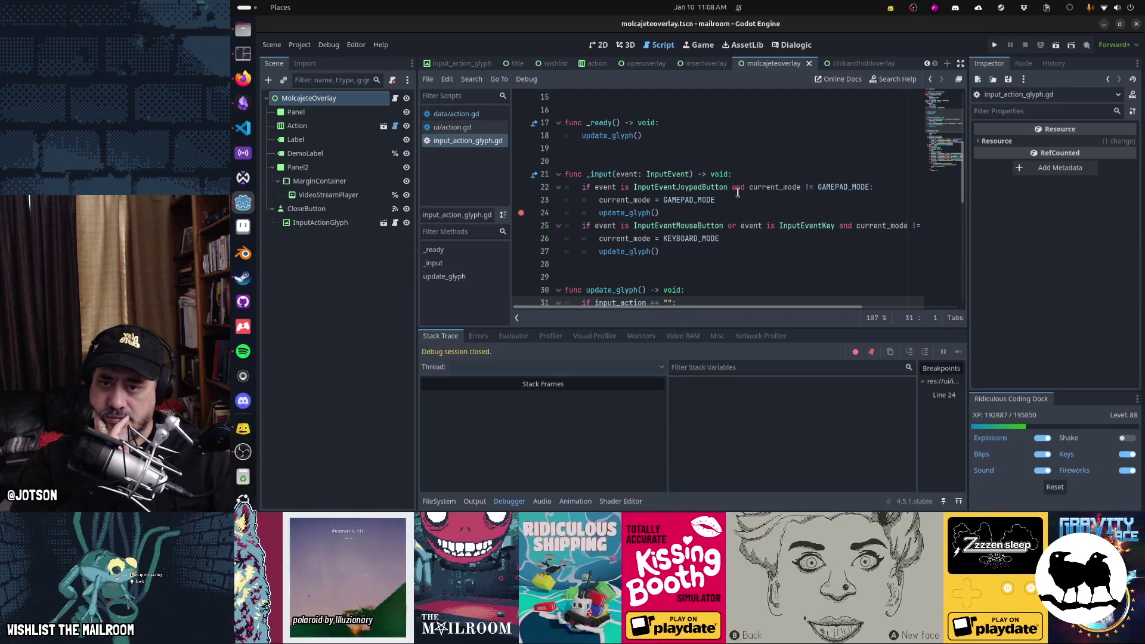
{"action": "scroll", "coordinate": [738, 193], "scroll_direction": "up", "scroll_amount": 4}
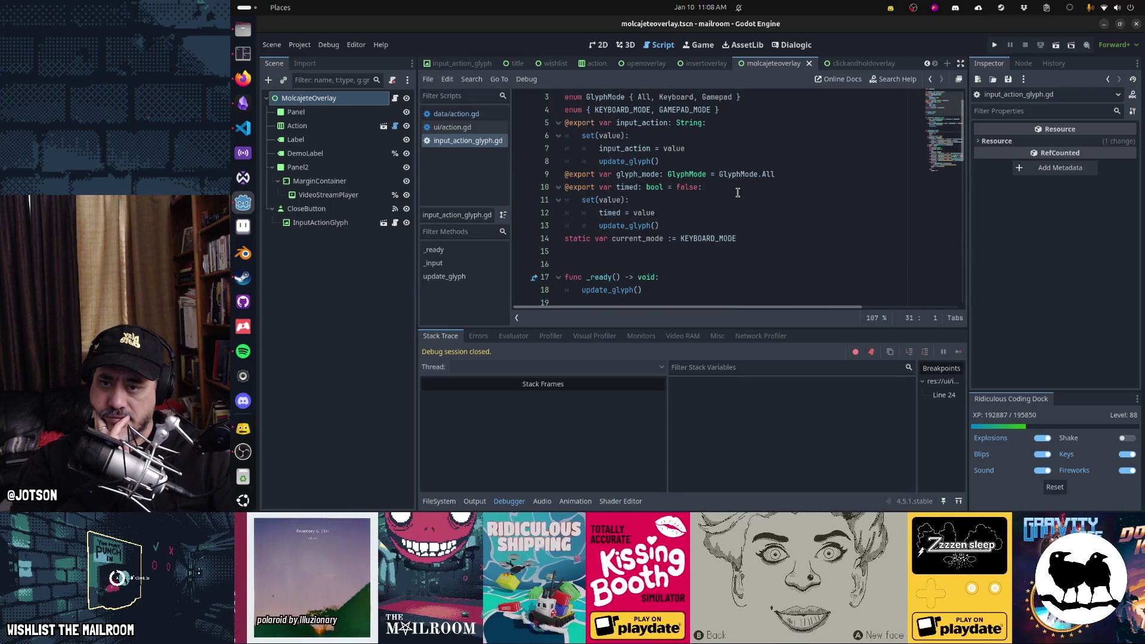
{"action": "scroll", "coordinate": [738, 193], "scroll_direction": "up", "scroll_amount": 1}
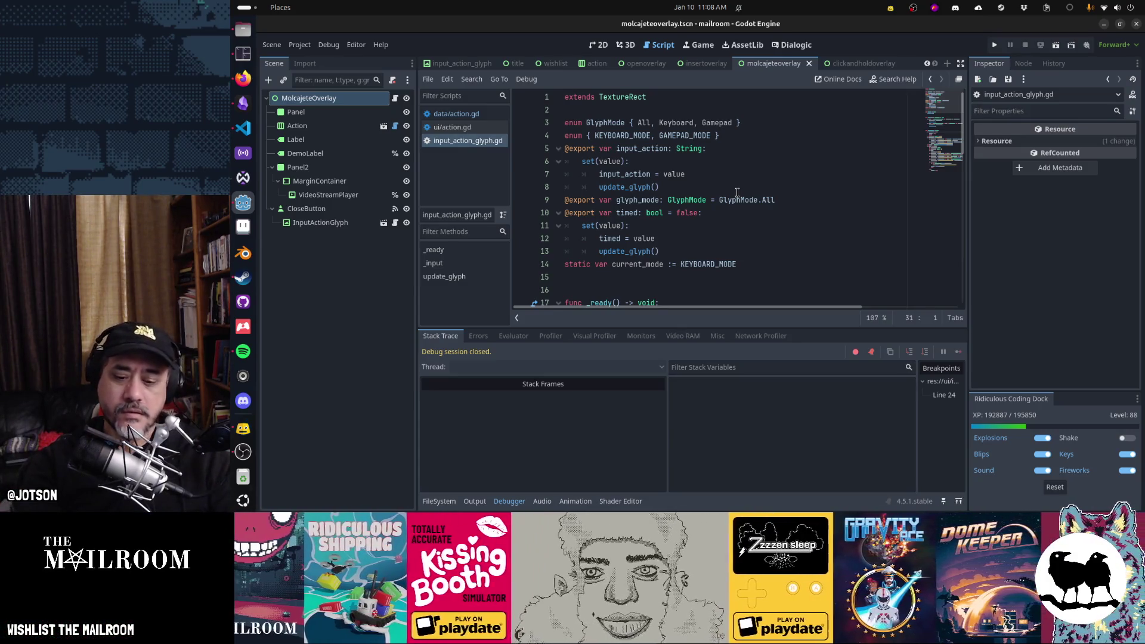
{"action": "key", "text": "F5"}
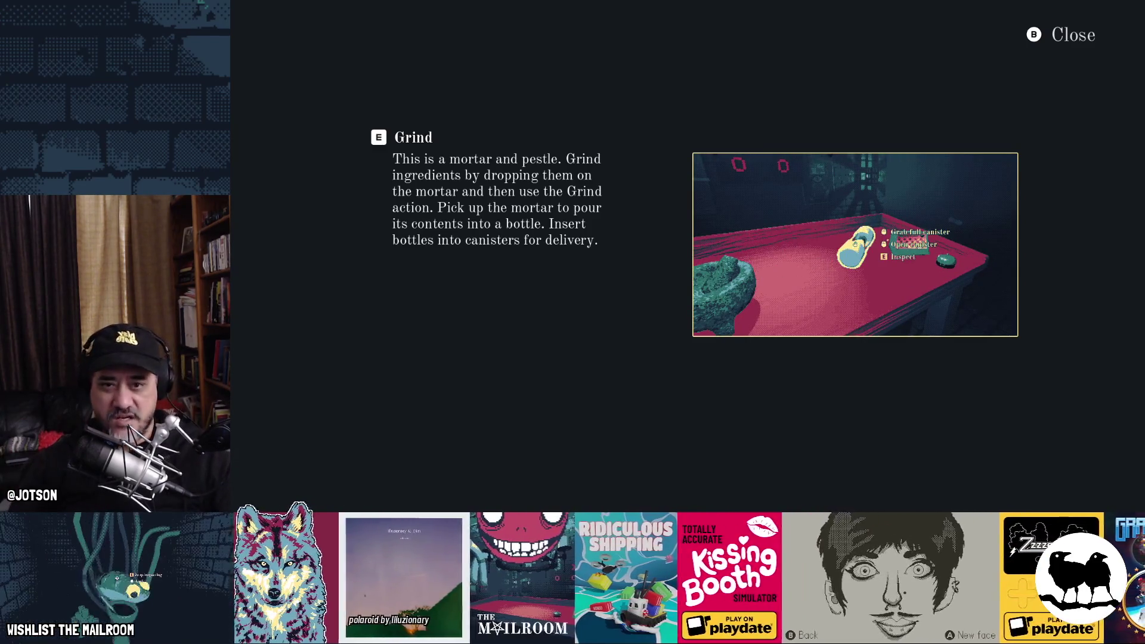
Return from the running game to the script, with the caret before the handler name on line 21.
{"action": "key", "text": "alt+Tab"}
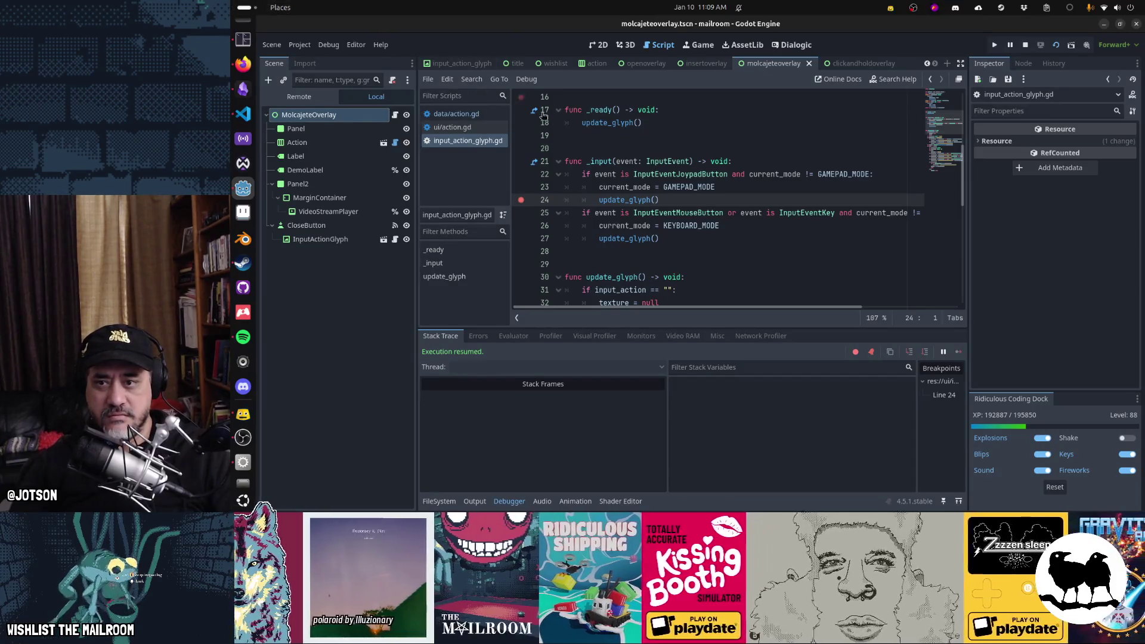
{"action": "left_click", "coordinate": [592, 161]}
Rename _input to _unhandled_input, run past the line-24 breakpoint, and close the Grind tutorial.
{"action": "type", "text": "unhandled_"}
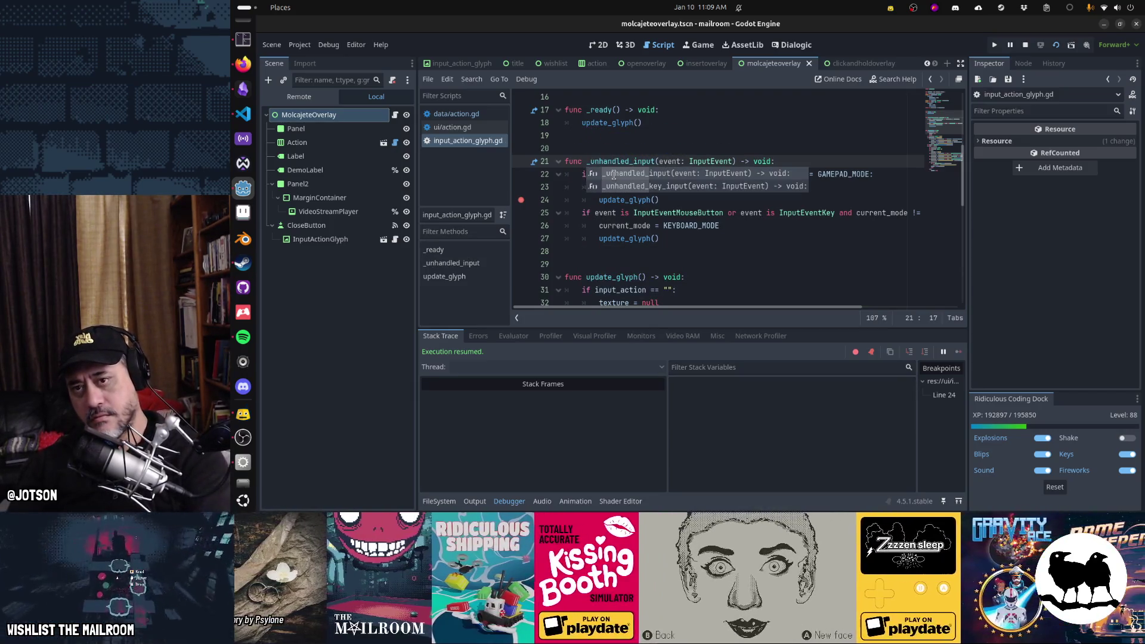
{"action": "key", "text": "F5"}
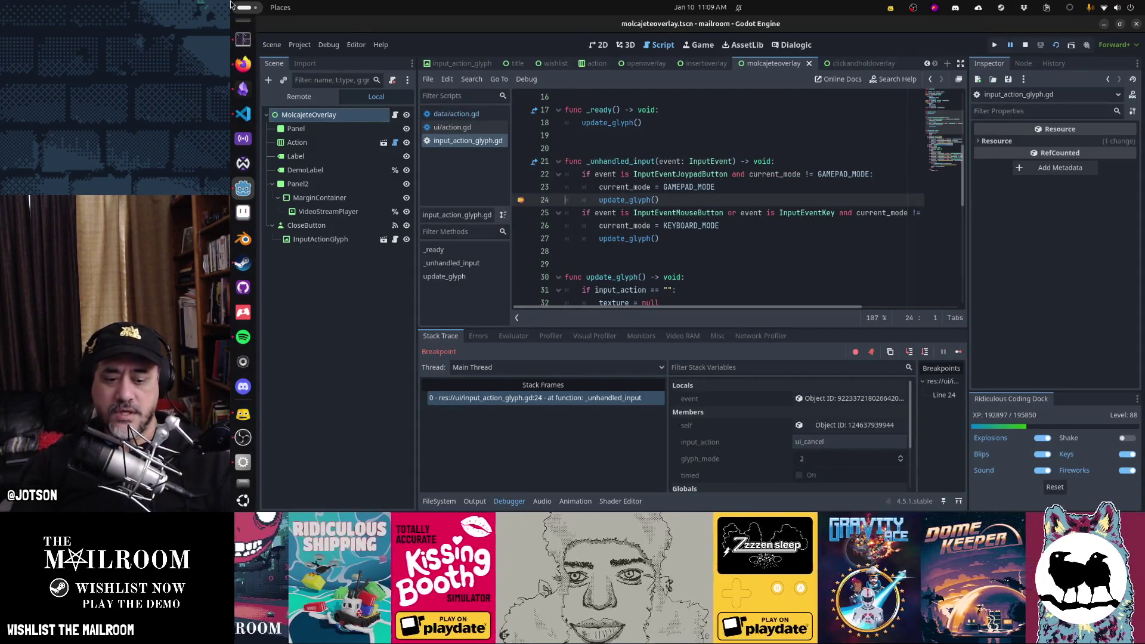
{"action": "key", "text": "F12"}
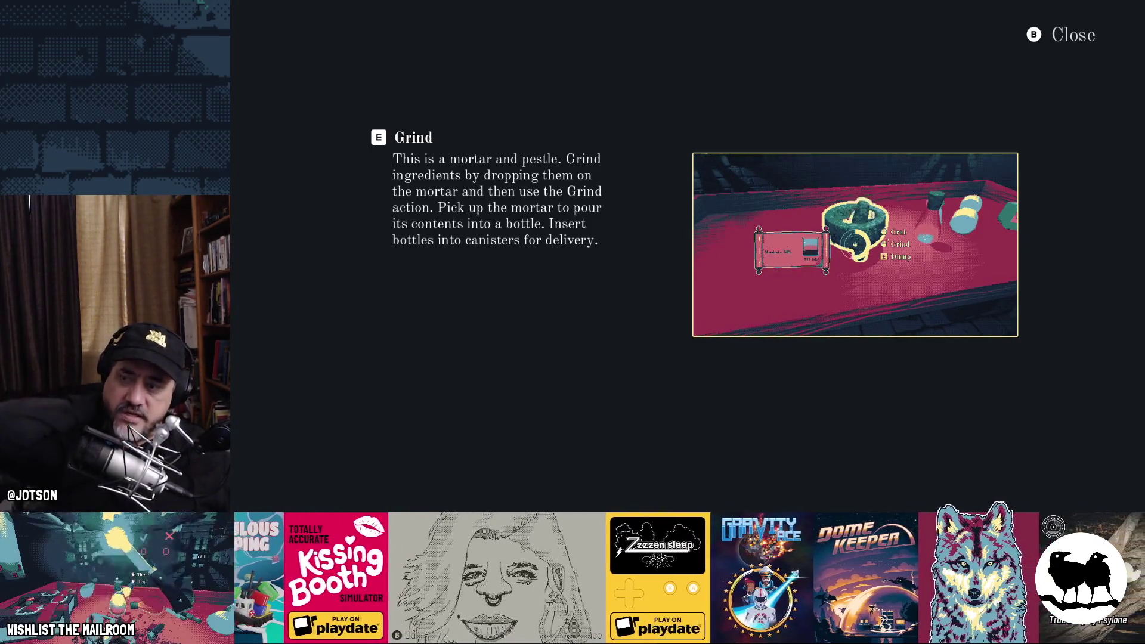
{"action": "key", "text": "Escape"}
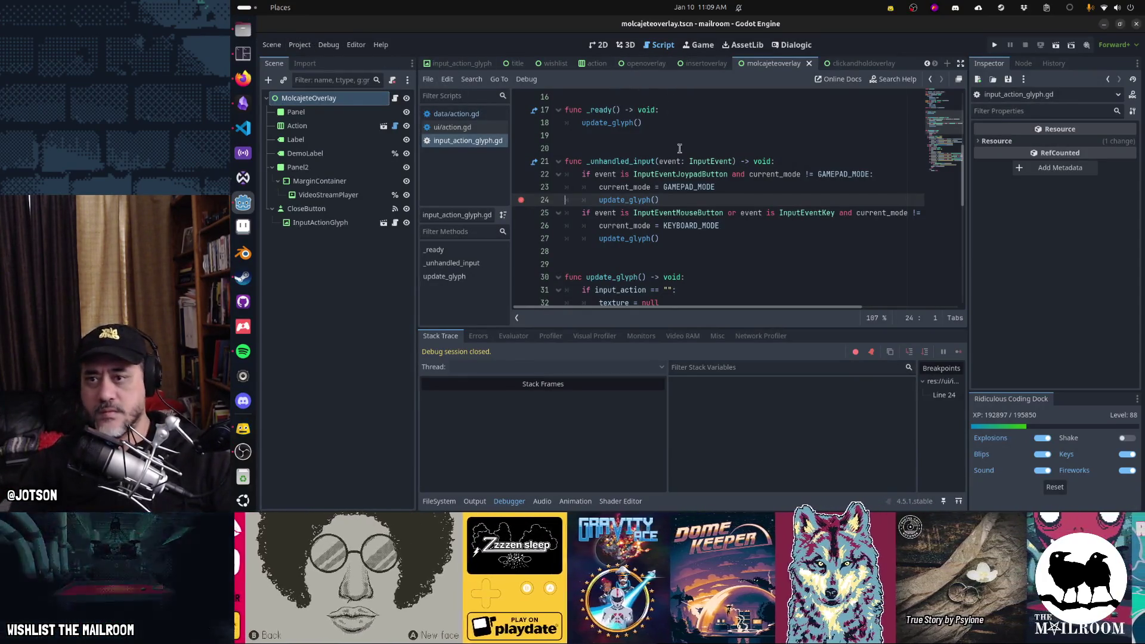
Undo the rename back to _input, view the overlay scene in 2D, then return to the glyph script.
{"action": "key", "text": "ctrl+z"}
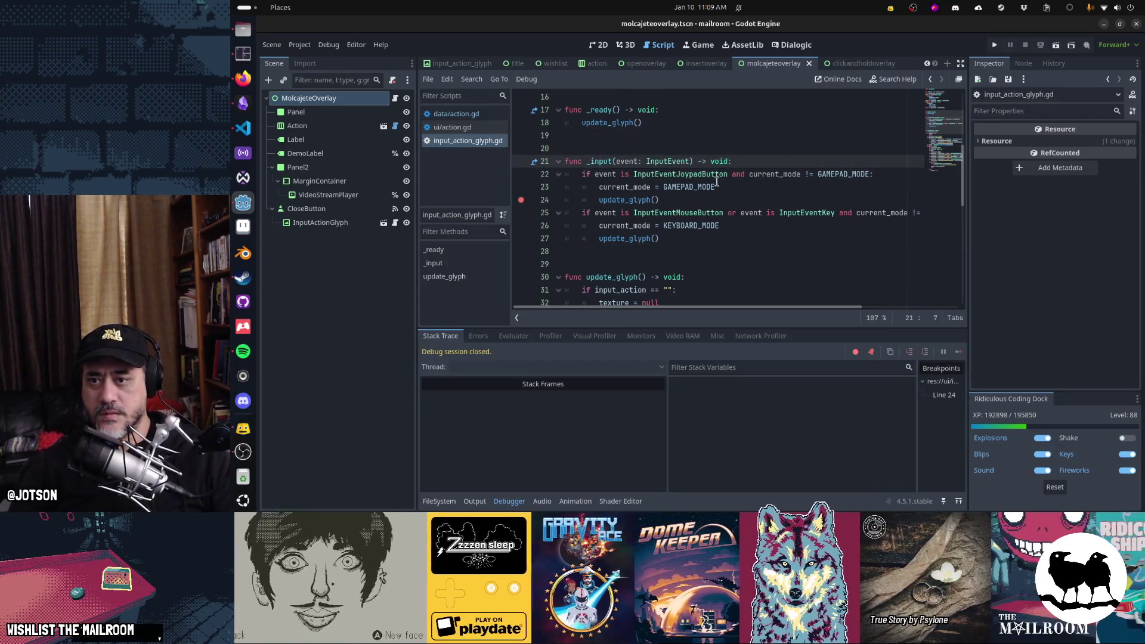
{"action": "key", "text": "ctrl+F1"}
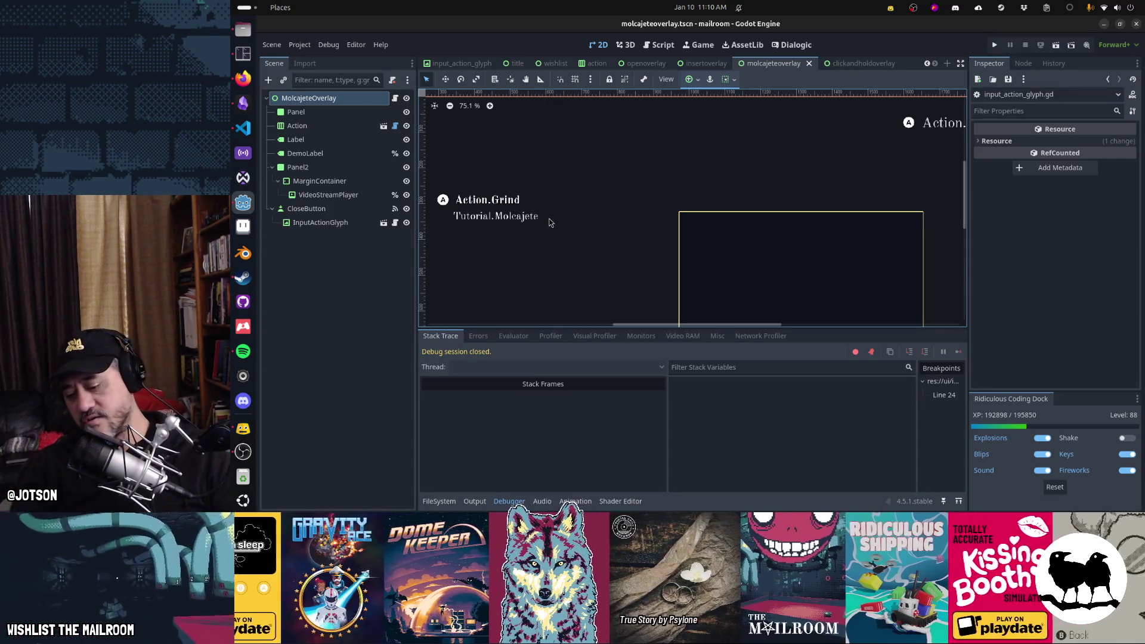
{"action": "key", "text": "ctrl+F3"}
Clear the line-24 breakpoint, delete the GAMEPAD_MODE and KEYBOARD_MODE conditions on lines 22 and 25, and run.
{"action": "left_click", "coordinate": [521, 200]}
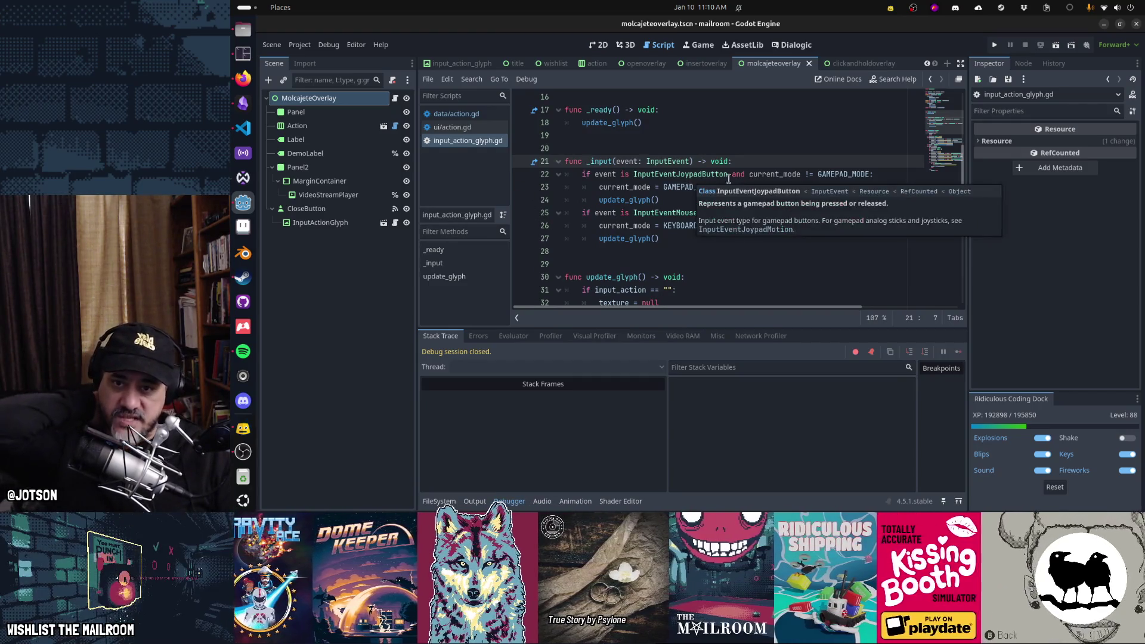
{"action": "left_click_drag", "start_coordinate": [729, 174], "coordinate": [870, 174]}
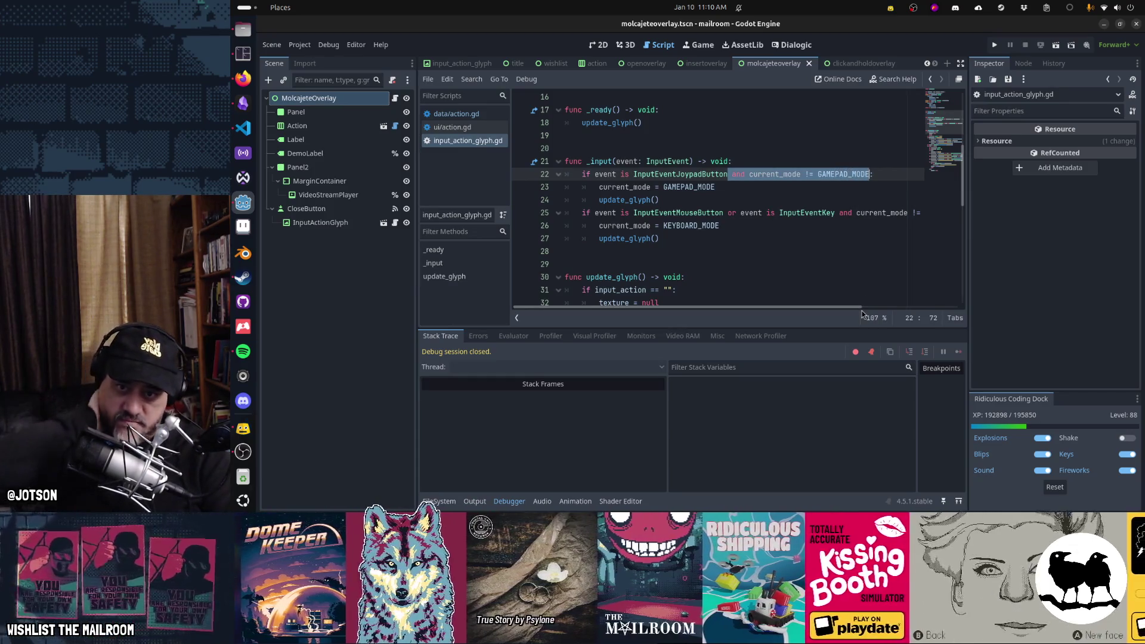
{"action": "key", "text": "Delete"}
{"action": "key", "text": "Down"}
{"action": "key", "text": "Down"}
{"action": "key", "text": "Down"}
{"action": "key", "text": "End"}
{"action": "key", "text": "Left"}
{"action": "key", "text": "ctrl+shift+Left"}
{"action": "key", "text": "ctrl+shift+Left"}
{"action": "key", "text": "ctrl+shift+Left"}
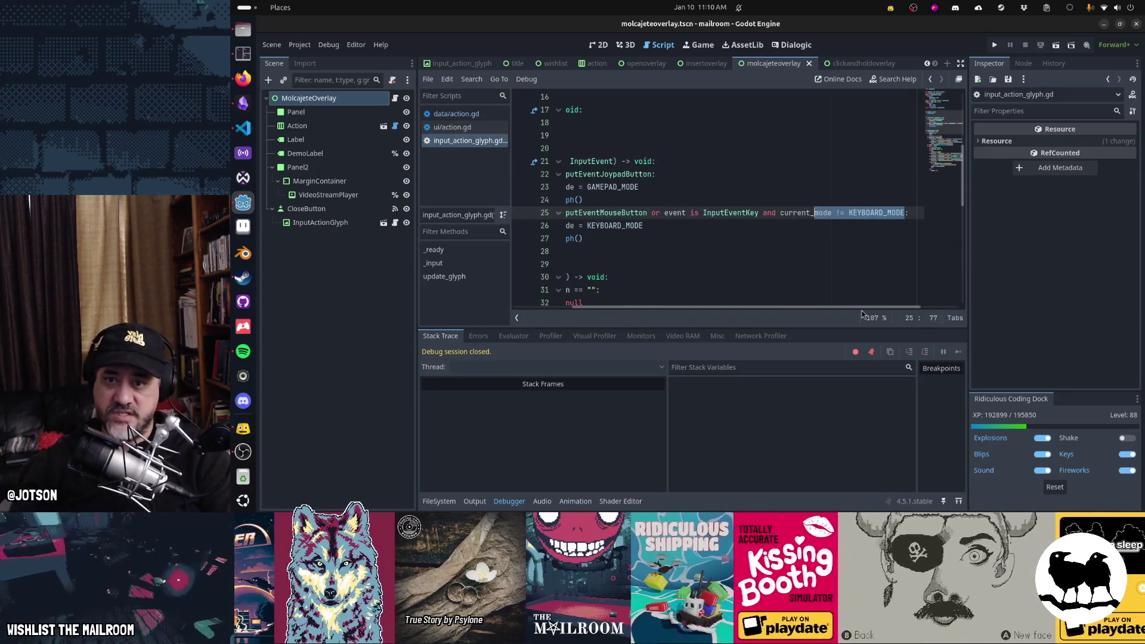
{"action": "key", "text": "Delete"}
{"action": "key", "text": "Home"}
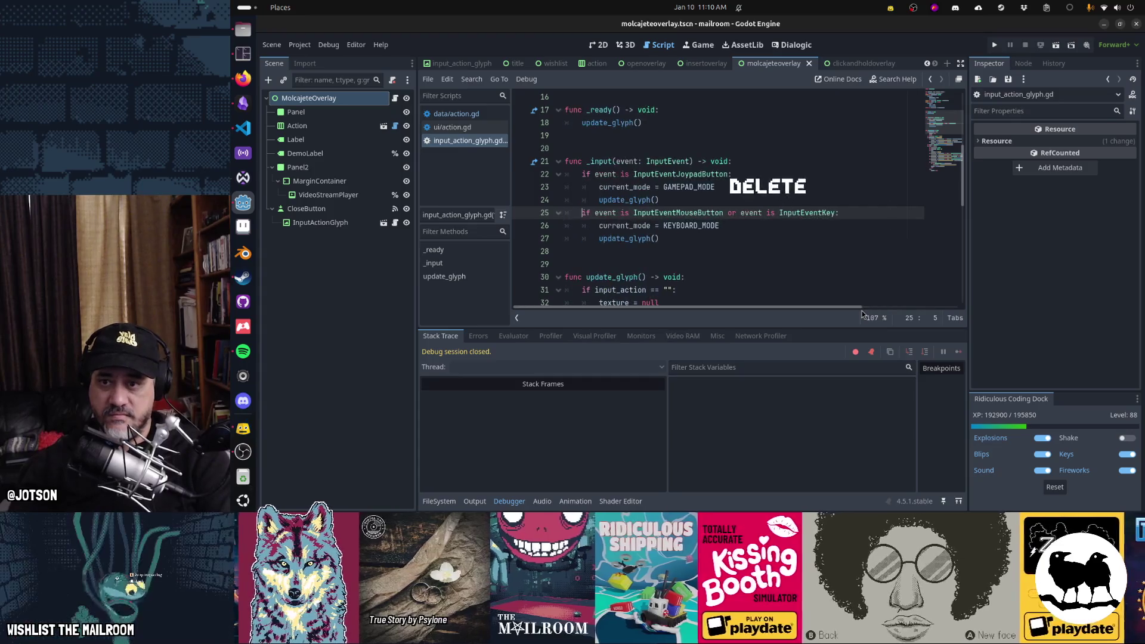
{"action": "key", "text": "Down"}
{"action": "key", "text": "Down"}
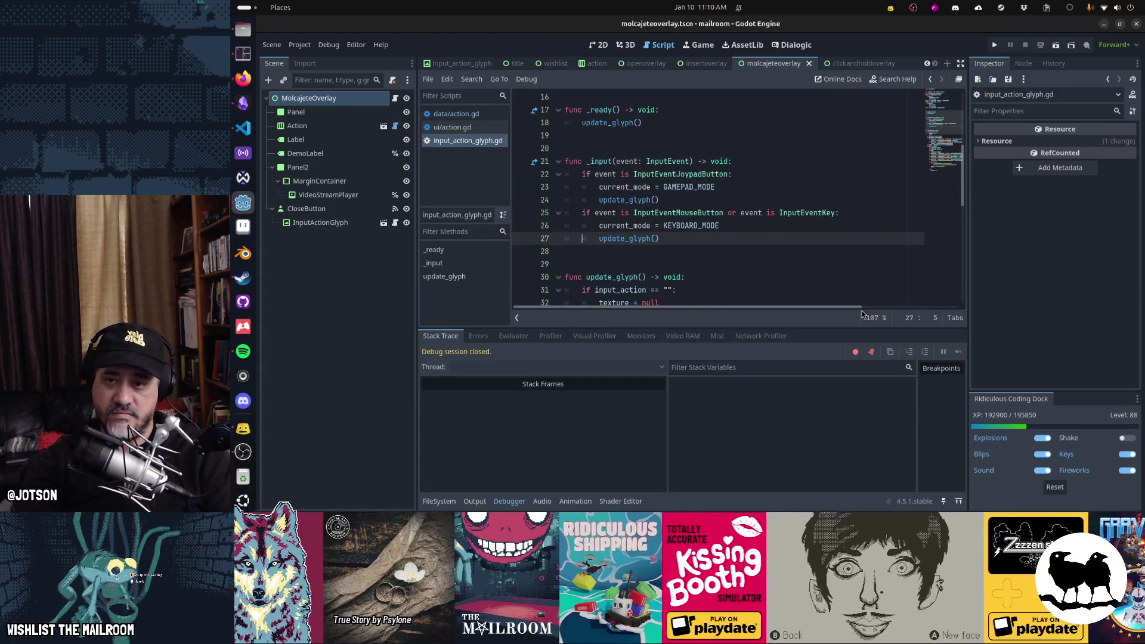
{"action": "key", "text": "F5"}
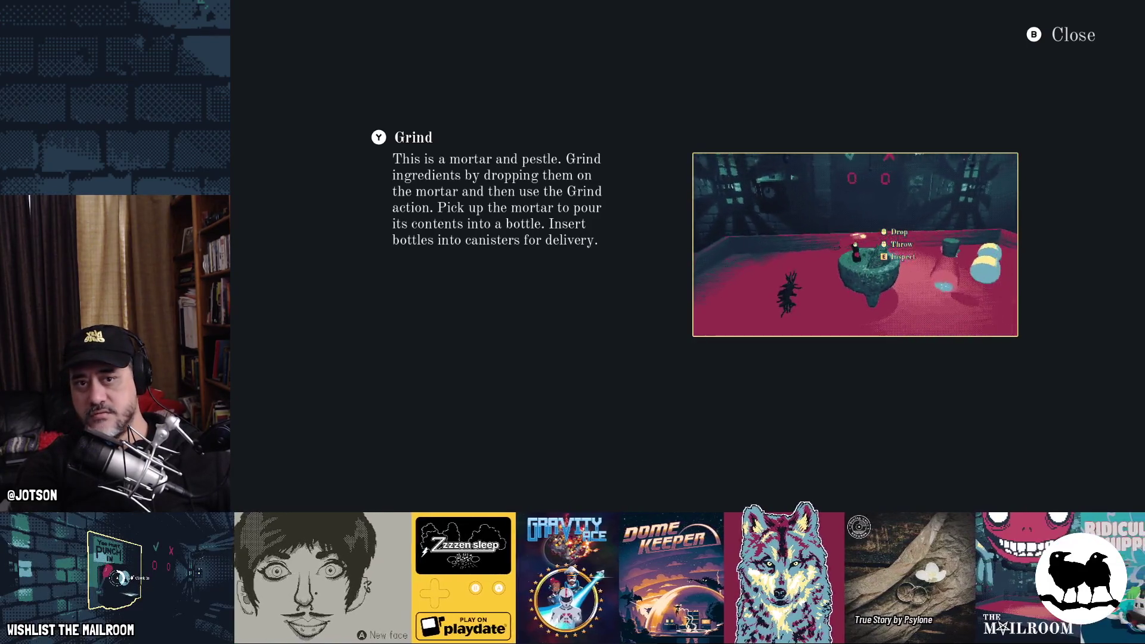
{"action": "key", "text": "F8"}
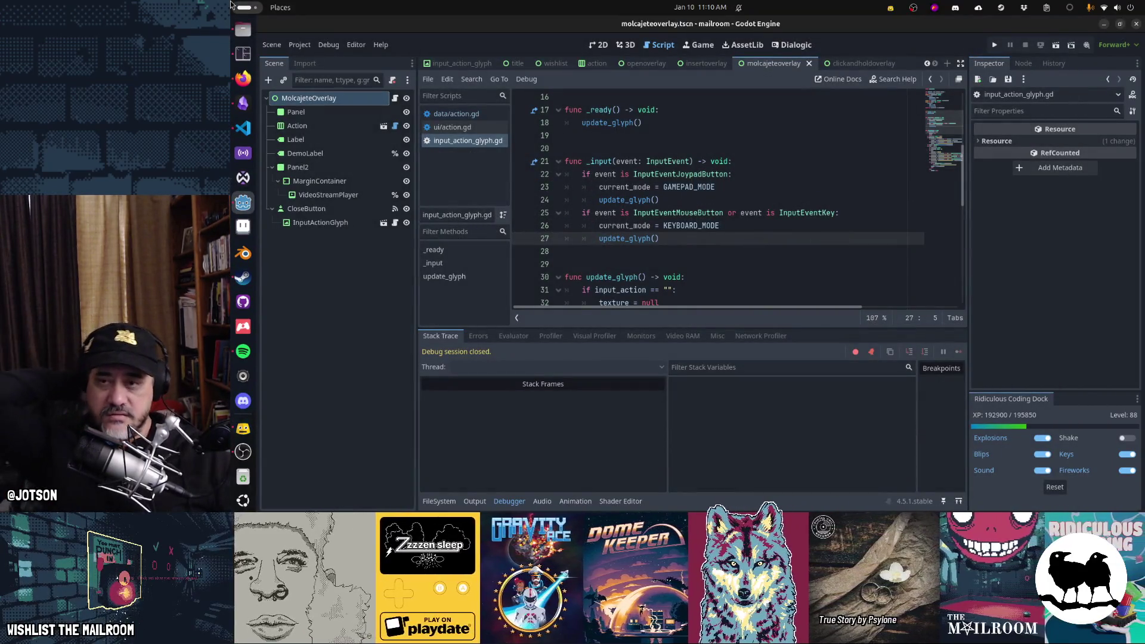
{"action": "scroll", "coordinate": [686, 238], "scroll_direction": "up", "scroll_amount": 5}
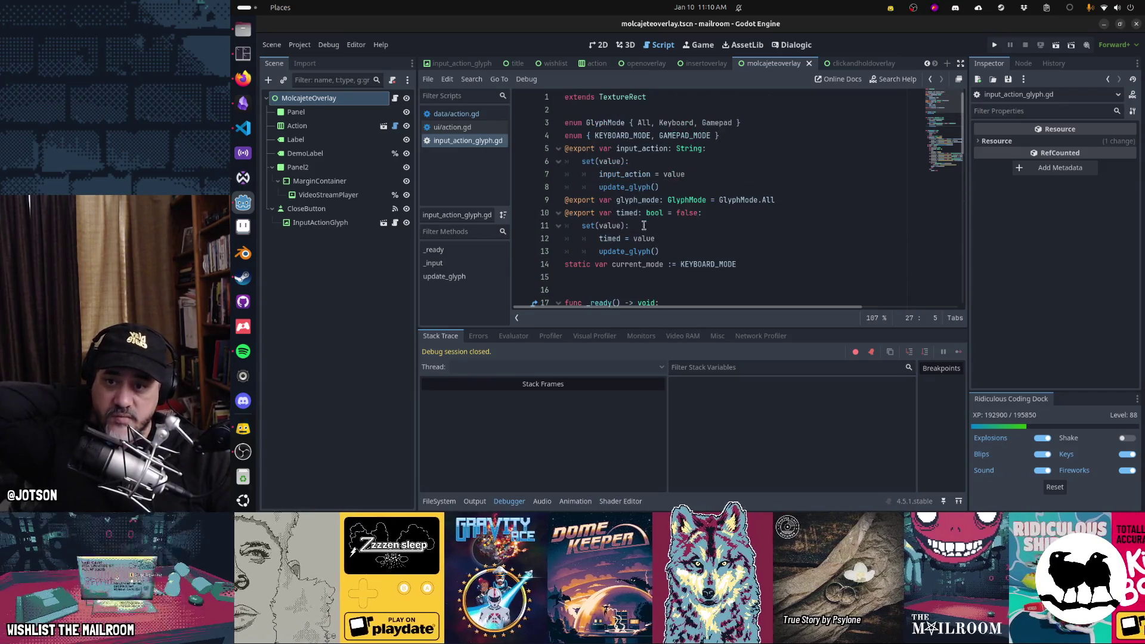
{"action": "left_click", "coordinate": [642, 266]}
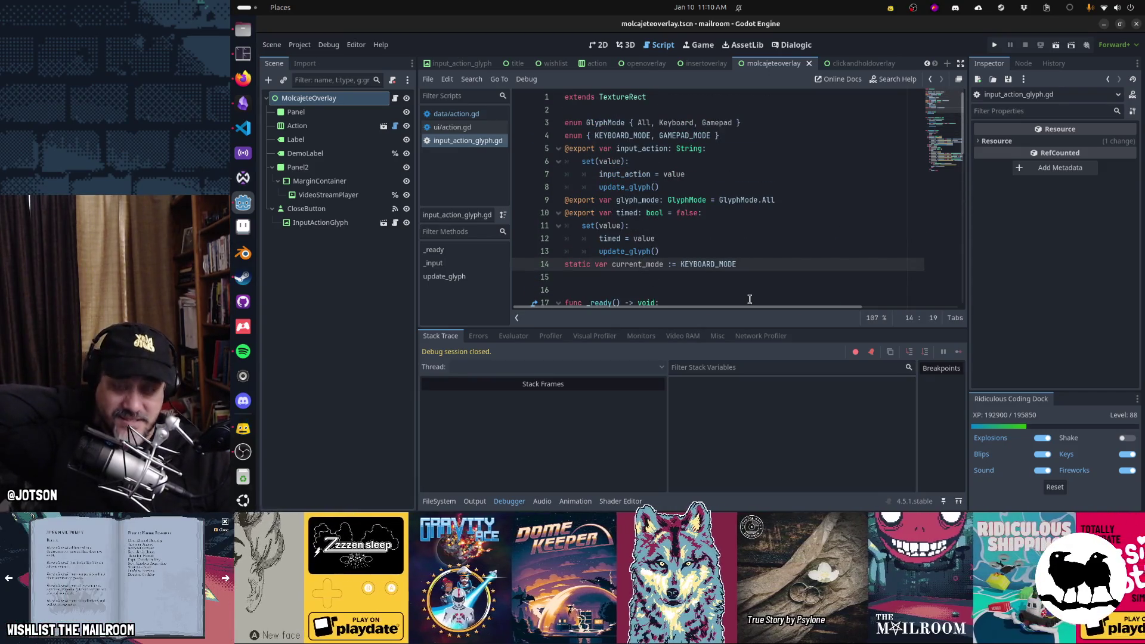
{"action": "left_click", "coordinate": [629, 266]}
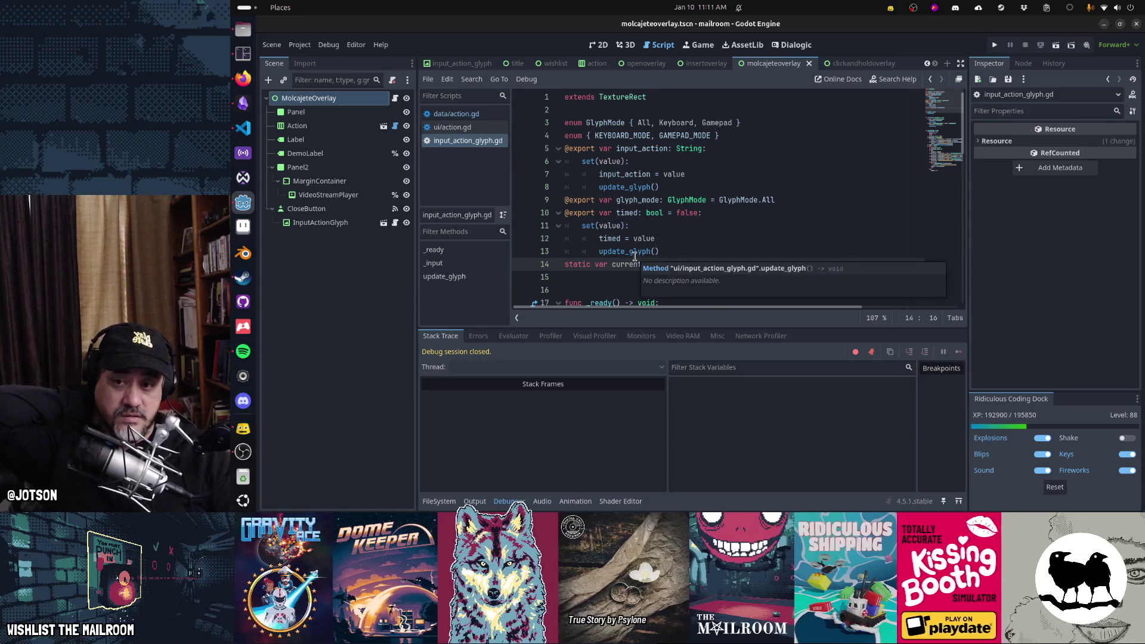
{"action": "scroll", "coordinate": [634, 257], "scroll_direction": "down", "scroll_amount": 12}
{"action": "scroll", "coordinate": [635, 258], "scroll_direction": "up", "scroll_amount": 5}
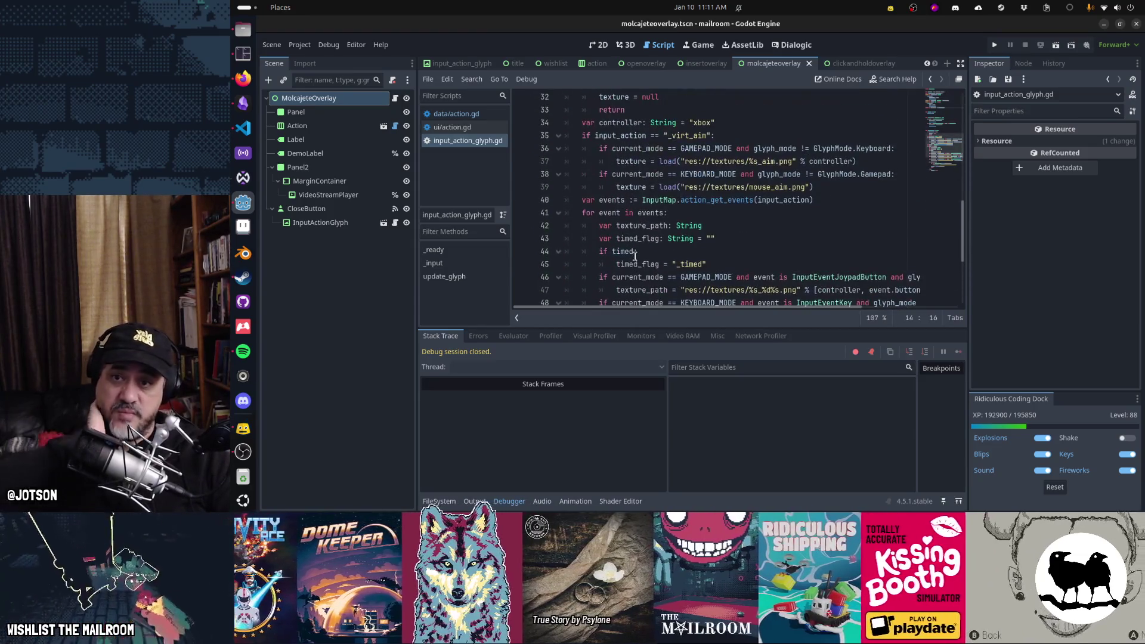
{"action": "scroll", "coordinate": [636, 252], "scroll_direction": "down", "scroll_amount": 4}
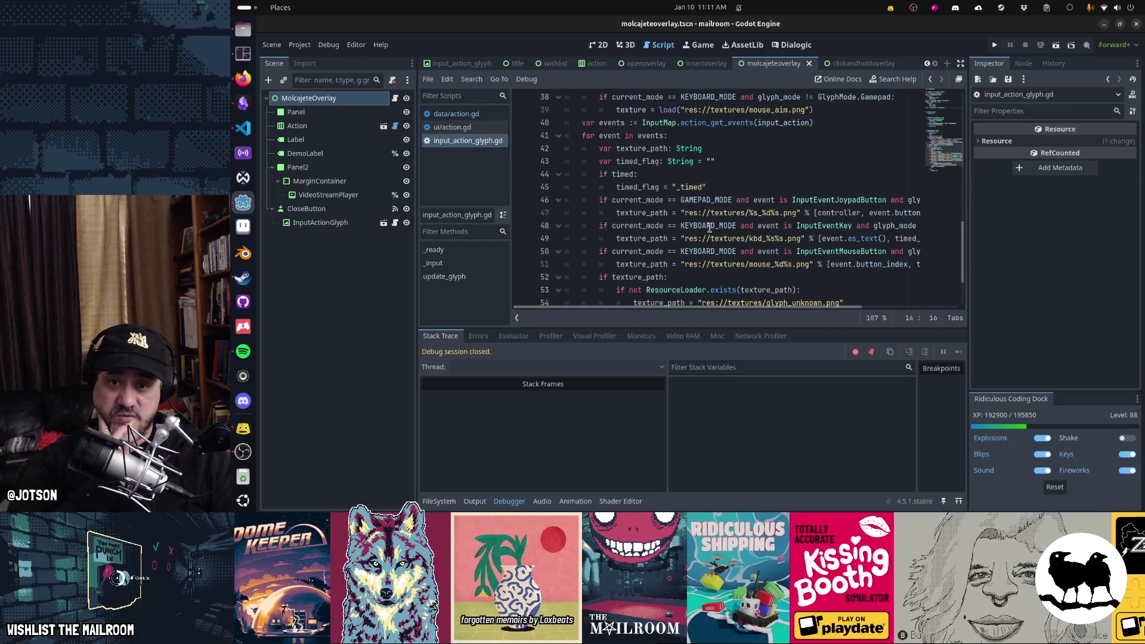
{"action": "scroll", "coordinate": [710, 229], "scroll_direction": "down", "scroll_amount": 2}
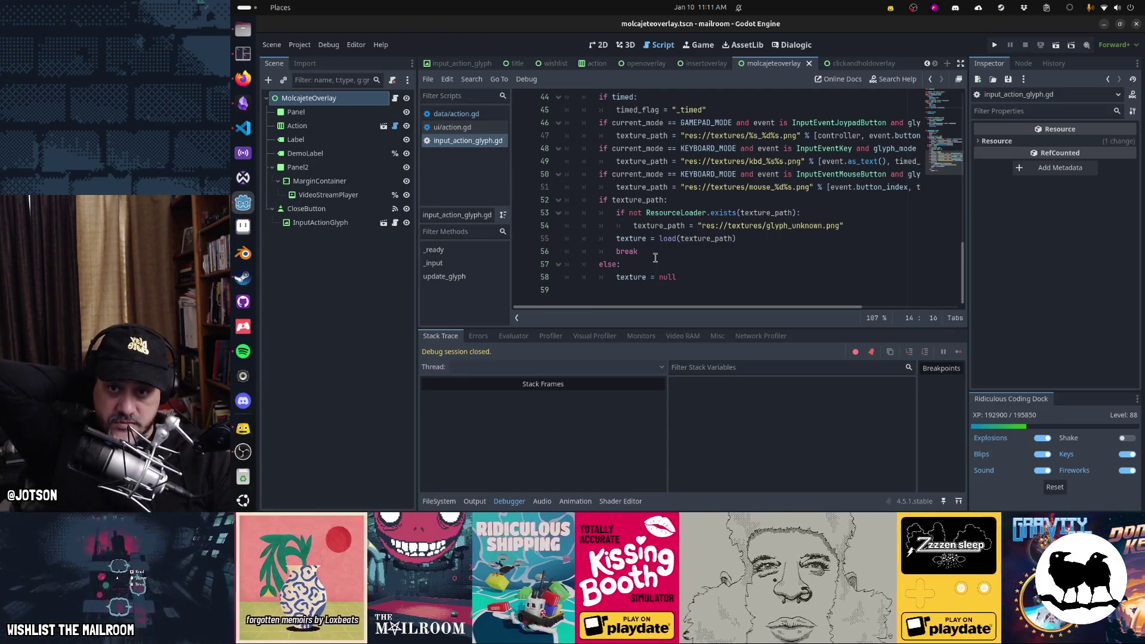
{"action": "scroll", "coordinate": [655, 257], "scroll_direction": "up", "scroll_amount": 1}
{"action": "scroll", "coordinate": [655, 258], "scroll_direction": "up", "scroll_amount": 5}
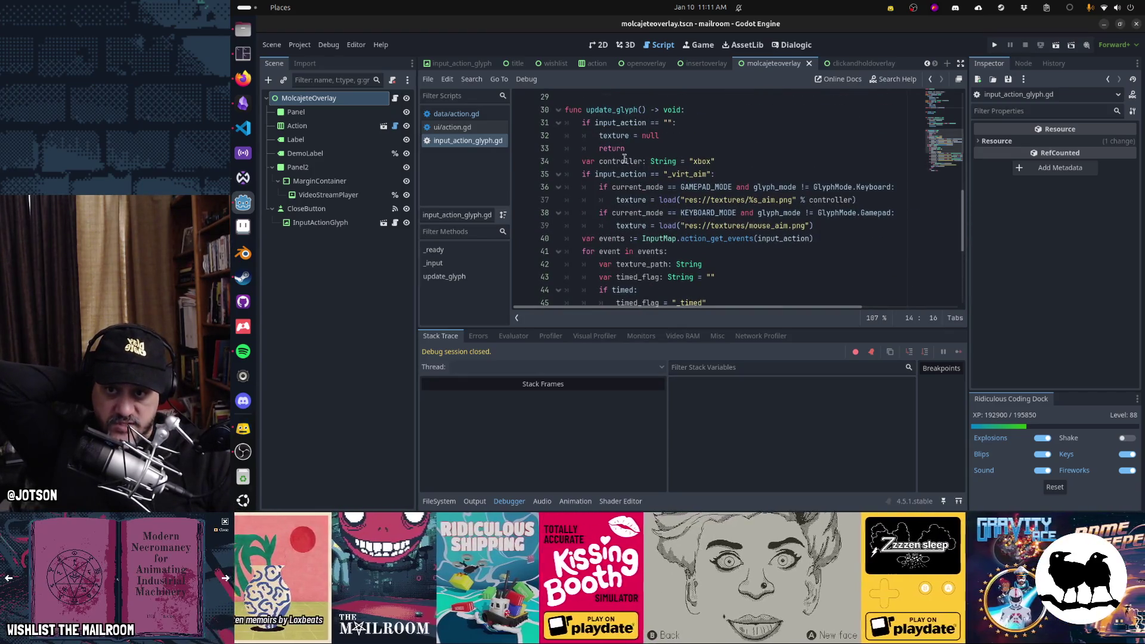
{"action": "scroll", "coordinate": [686, 244], "scroll_direction": "down", "scroll_amount": 6}
{"action": "scroll", "coordinate": [706, 264], "scroll_direction": "up", "scroll_amount": 4}
{"action": "scroll", "coordinate": [706, 264], "scroll_direction": "up", "scroll_amount": 8}
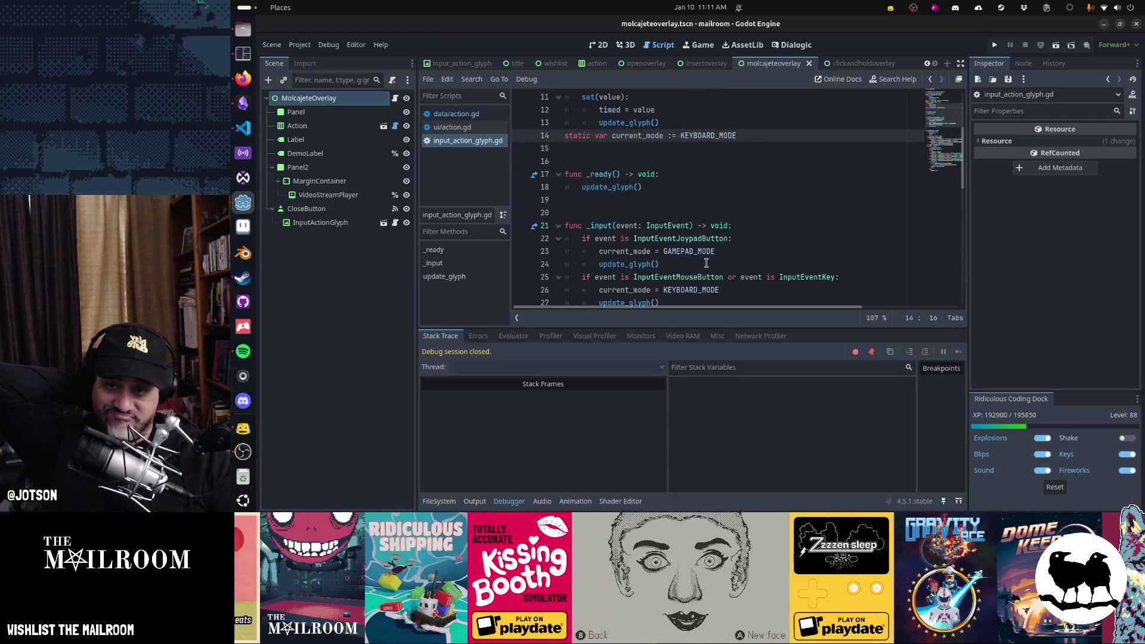
{"action": "scroll", "coordinate": [706, 263], "scroll_direction": "down", "scroll_amount": 7}
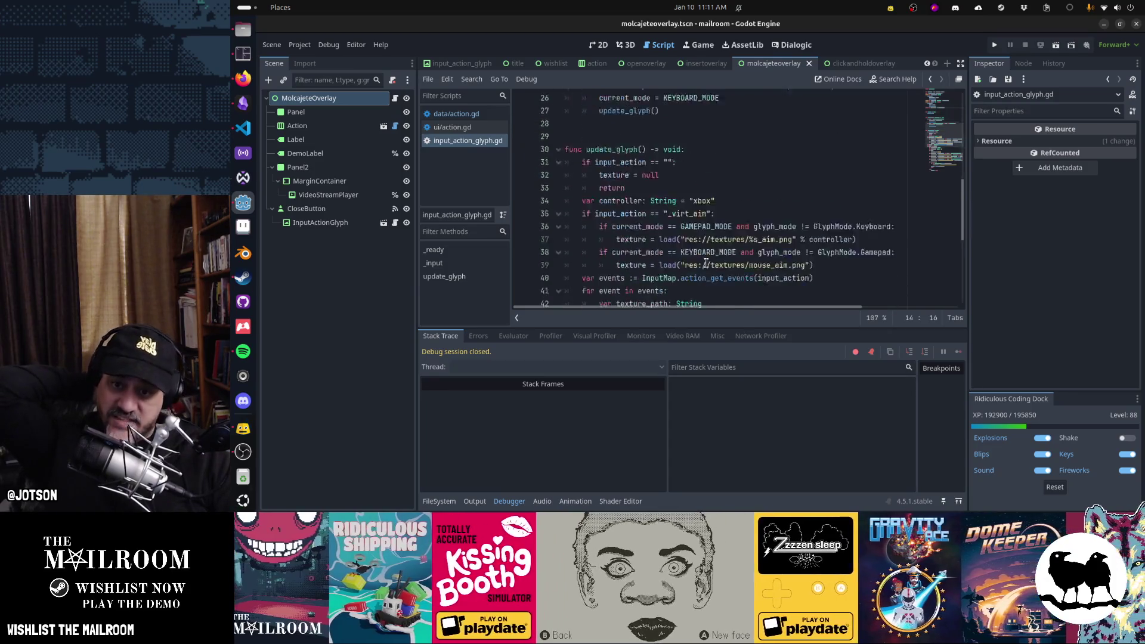
{"action": "scroll", "coordinate": [706, 263], "scroll_direction": "down", "scroll_amount": 1}
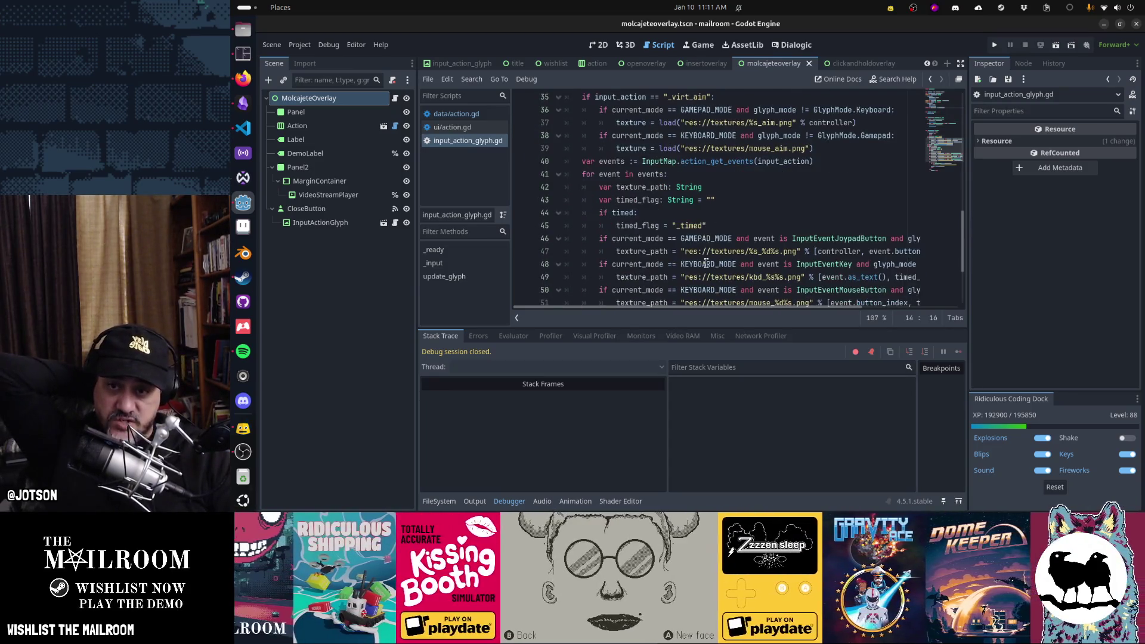
{"action": "left_click", "coordinate": [622, 123]}
{"action": "double_click", "coordinate": [634, 124]}
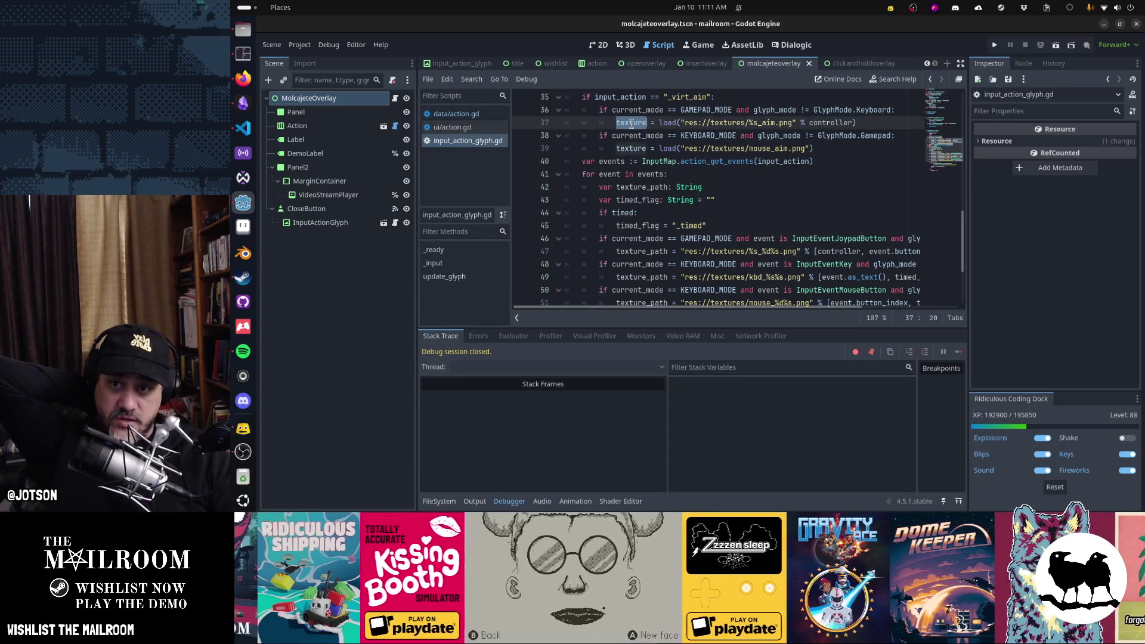
{"action": "left_click_drag", "start_coordinate": [680, 122], "coordinate": [847, 123]}
{"action": "mouse_move", "coordinate": [652, 122]}
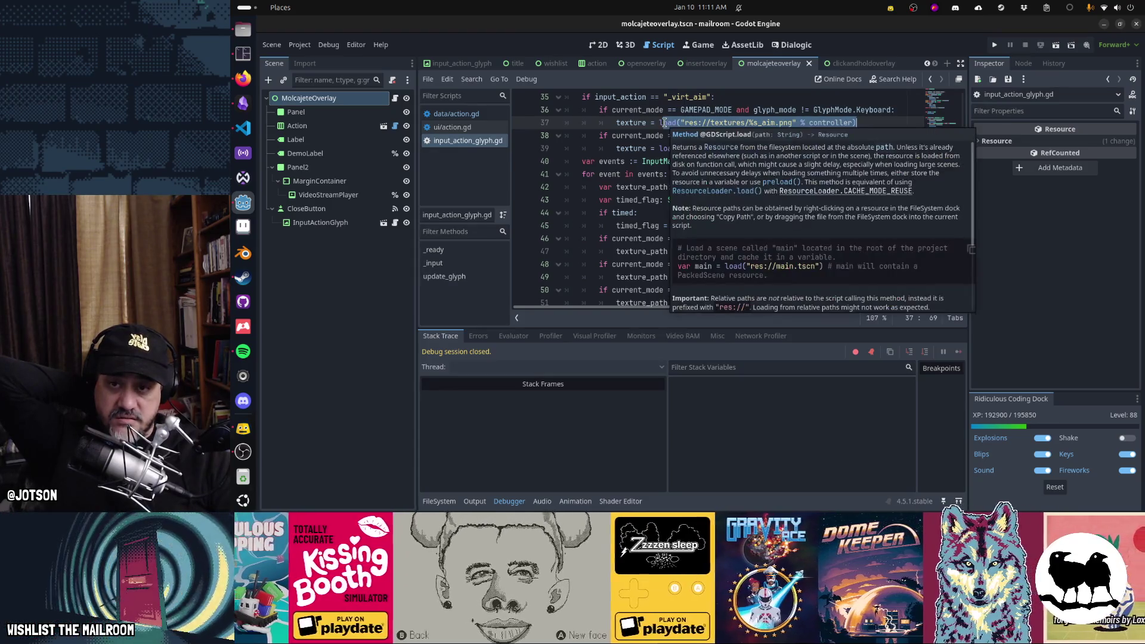
{"action": "double_click", "coordinate": [637, 122]}
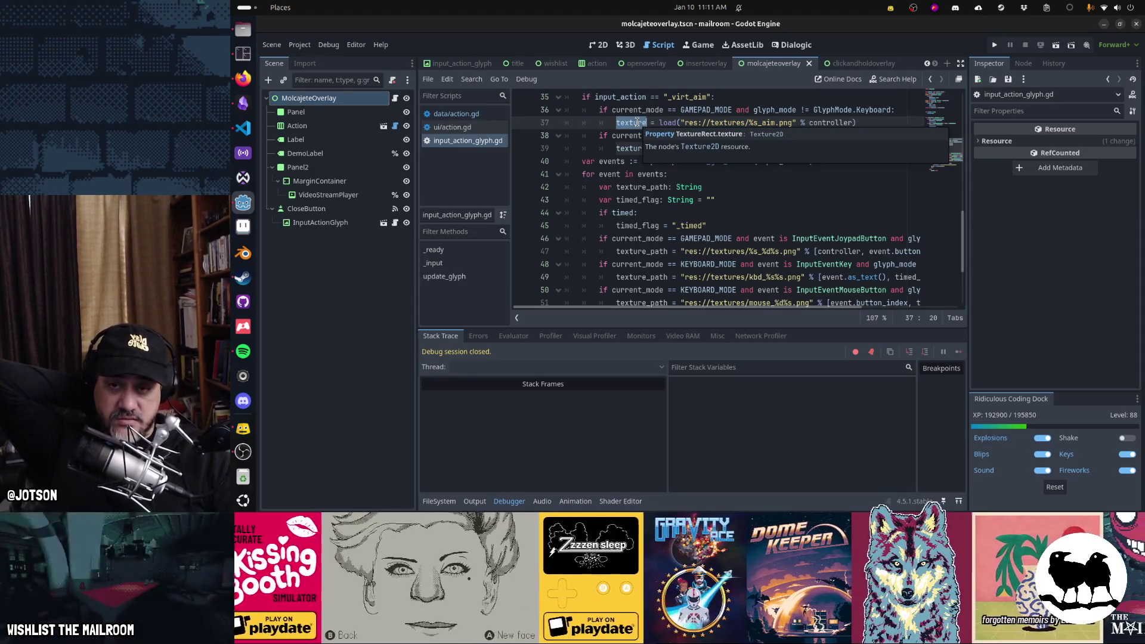
{"action": "left_click", "coordinate": [661, 122]}
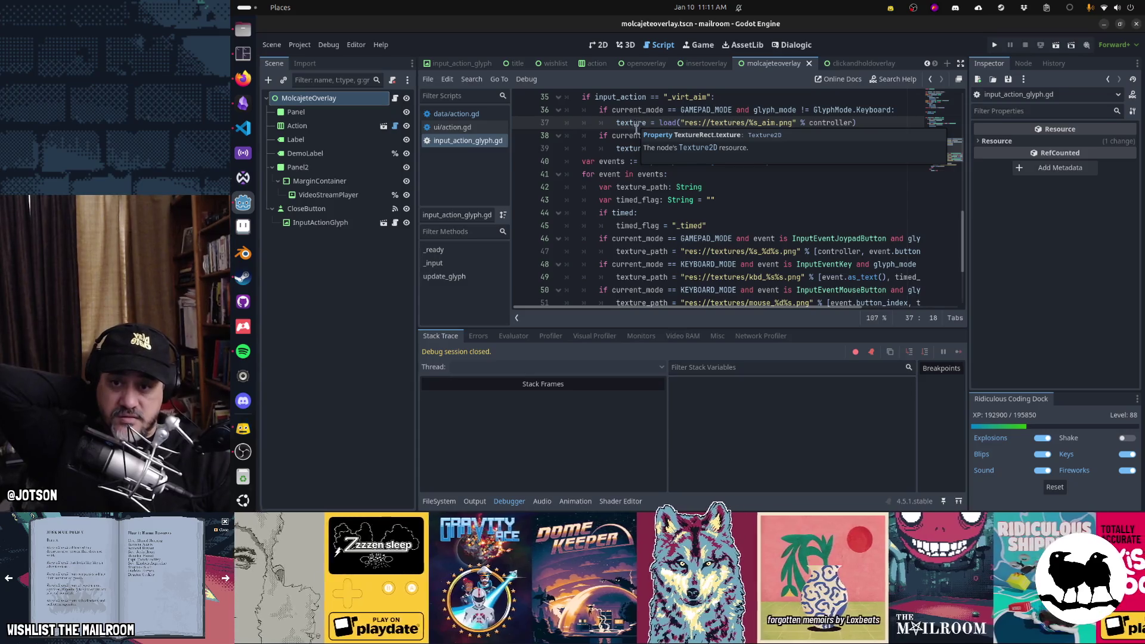
{"action": "scroll", "coordinate": [626, 120], "scroll_direction": "down", "scroll_amount": 1}
{"action": "left_click", "coordinate": [774, 109]}
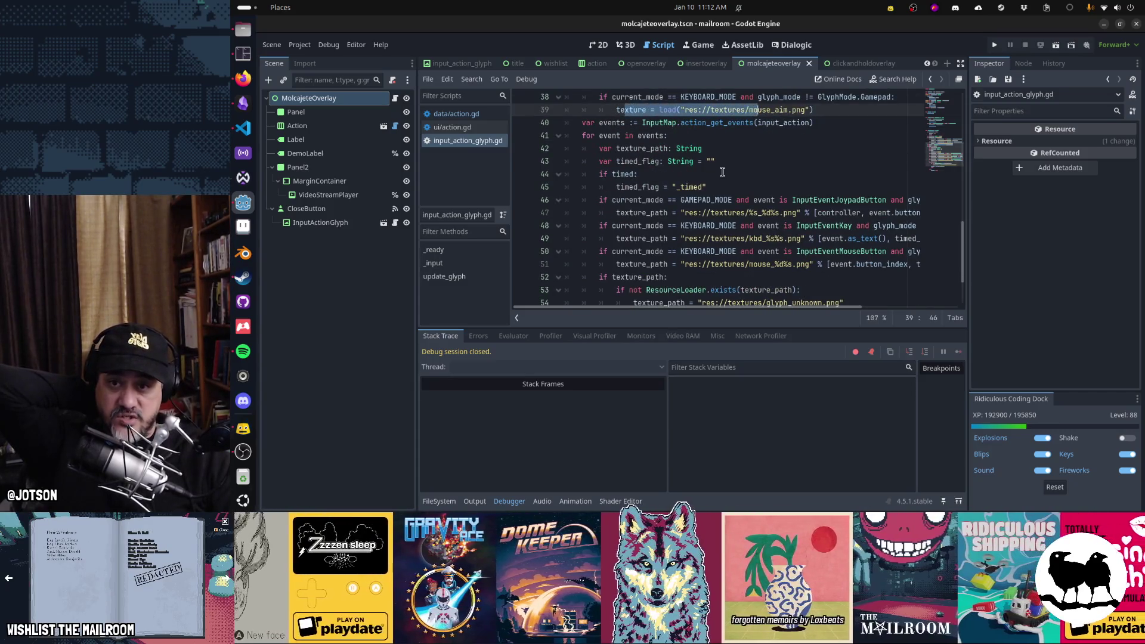
{"action": "scroll", "coordinate": [721, 182], "scroll_direction": "down", "scroll_amount": 2}
{"action": "left_click_drag", "start_coordinate": [621, 238], "coordinate": [785, 238]}
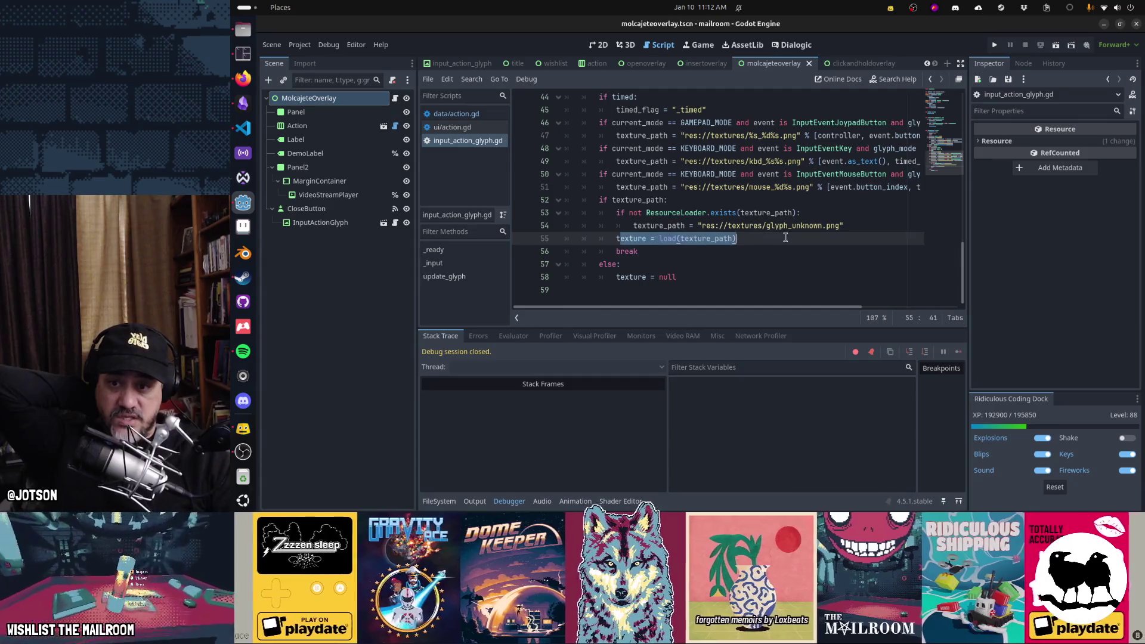
{"action": "scroll", "coordinate": [667, 268], "scroll_direction": "up", "scroll_amount": 6}
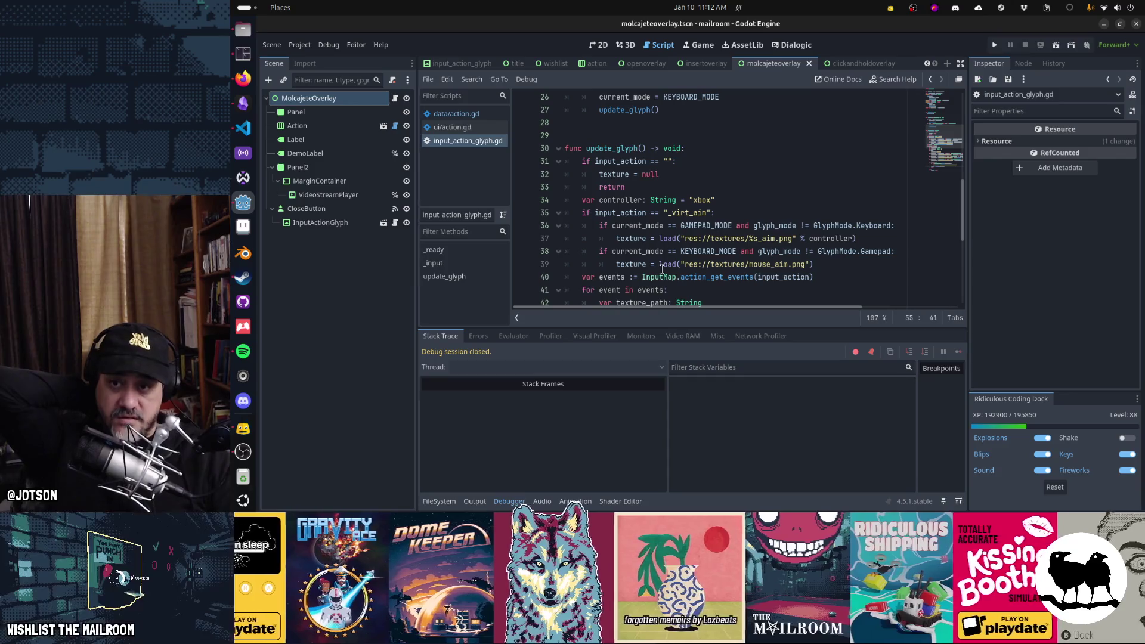
{"action": "scroll", "coordinate": [665, 269], "scroll_direction": "up", "scroll_amount": 6}
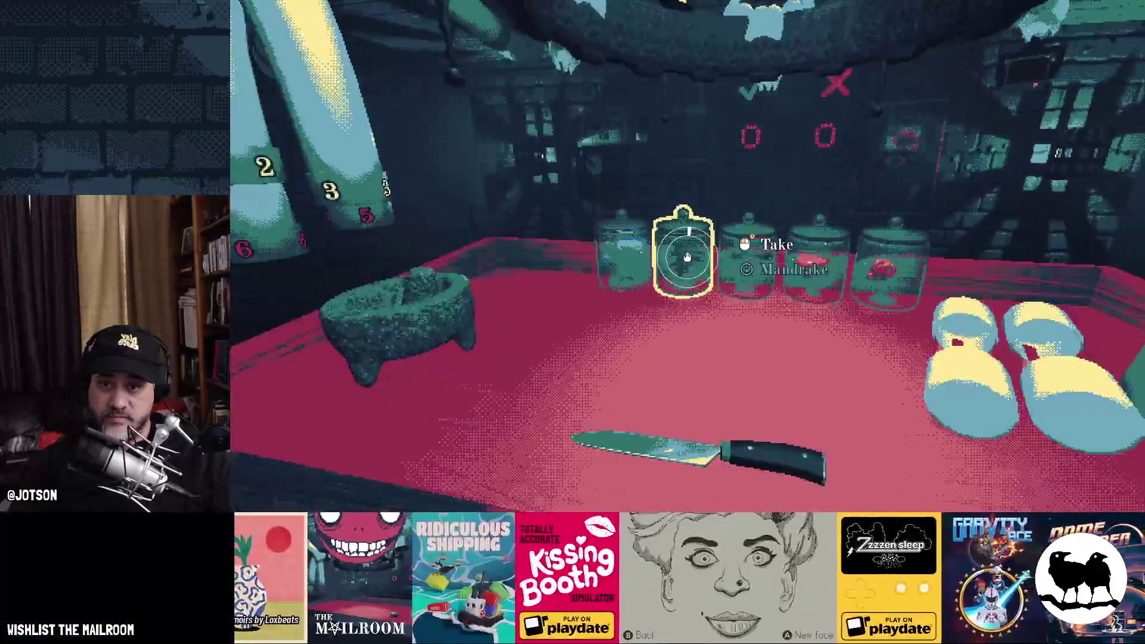
Take the Mandrake from its jar, inspect it with E and Y, drop it, and face the mortar.
{"action": "left_click", "coordinate": [687, 257]}
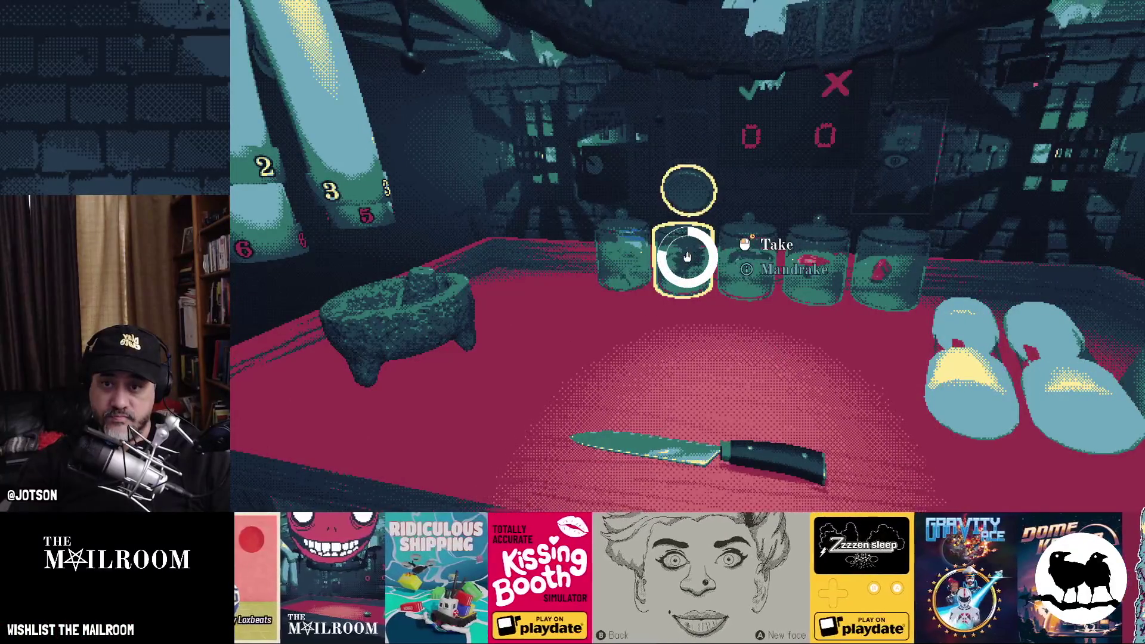
{"action": "key", "text": "e"}
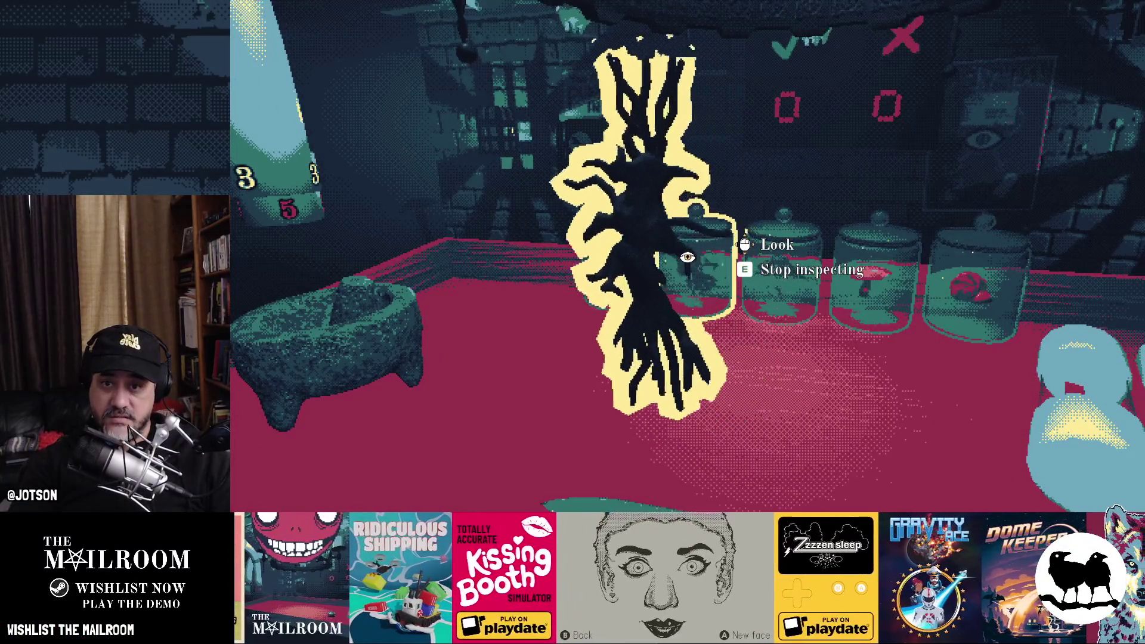
{"action": "key", "text": "e"}
{"action": "right_click", "coordinate": [687, 257]}
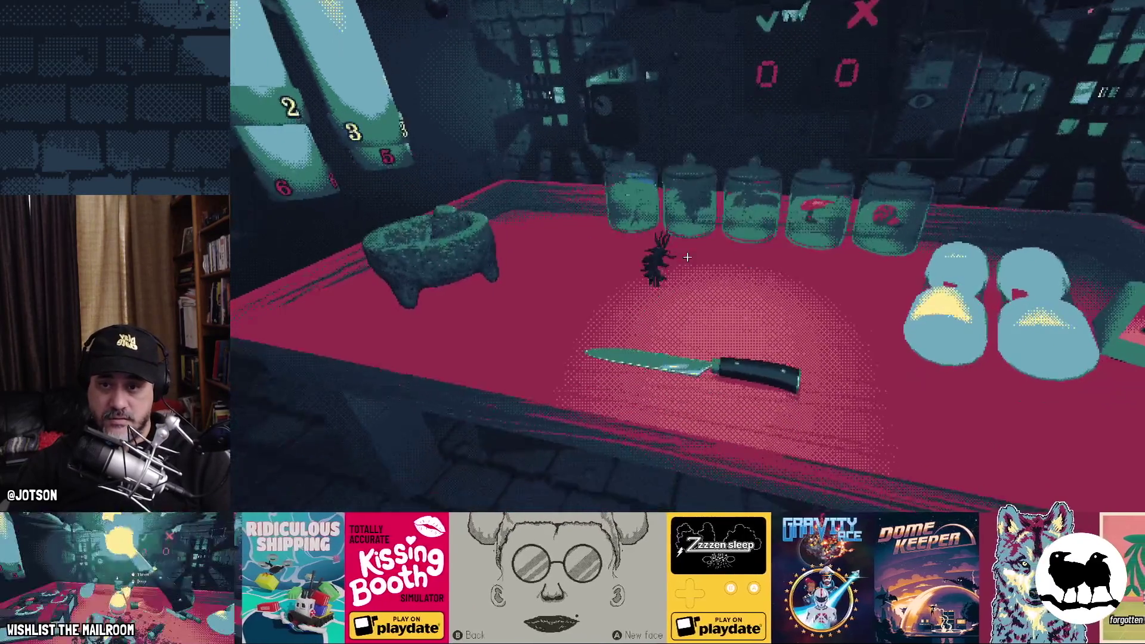
{"action": "key", "text": "y"}
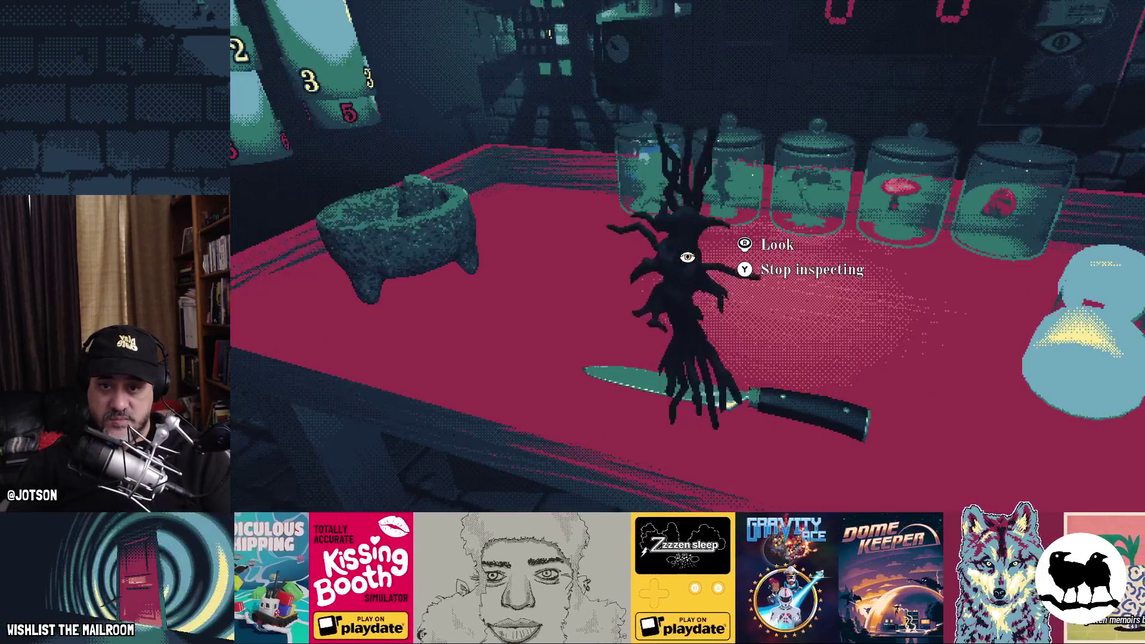
{"action": "key", "text": "y"}
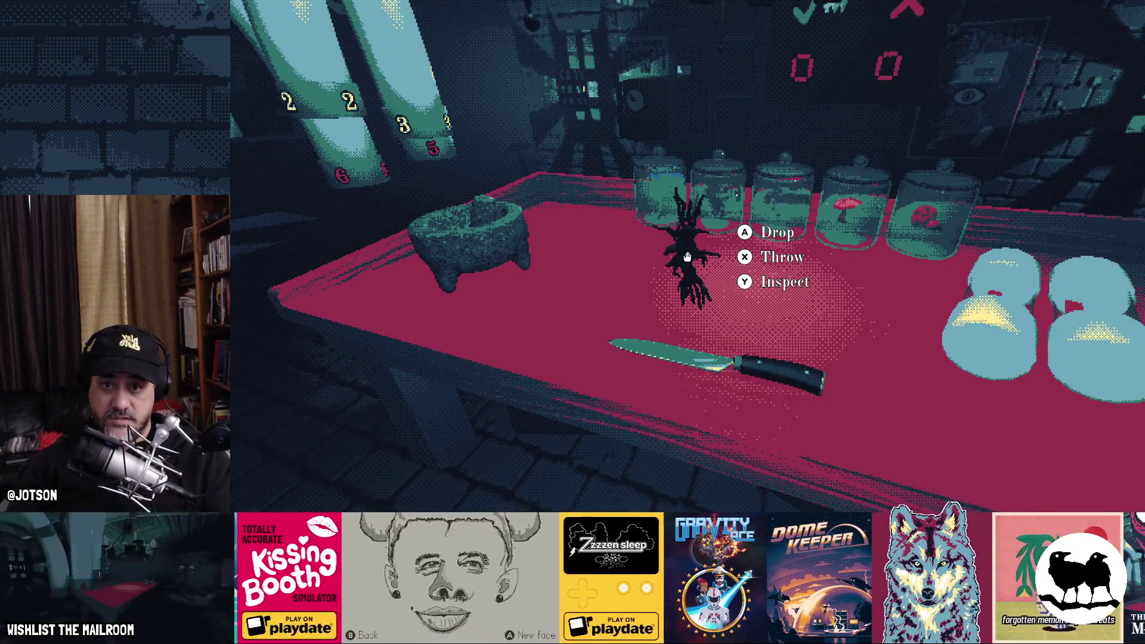
{"action": "key", "text": "a"}
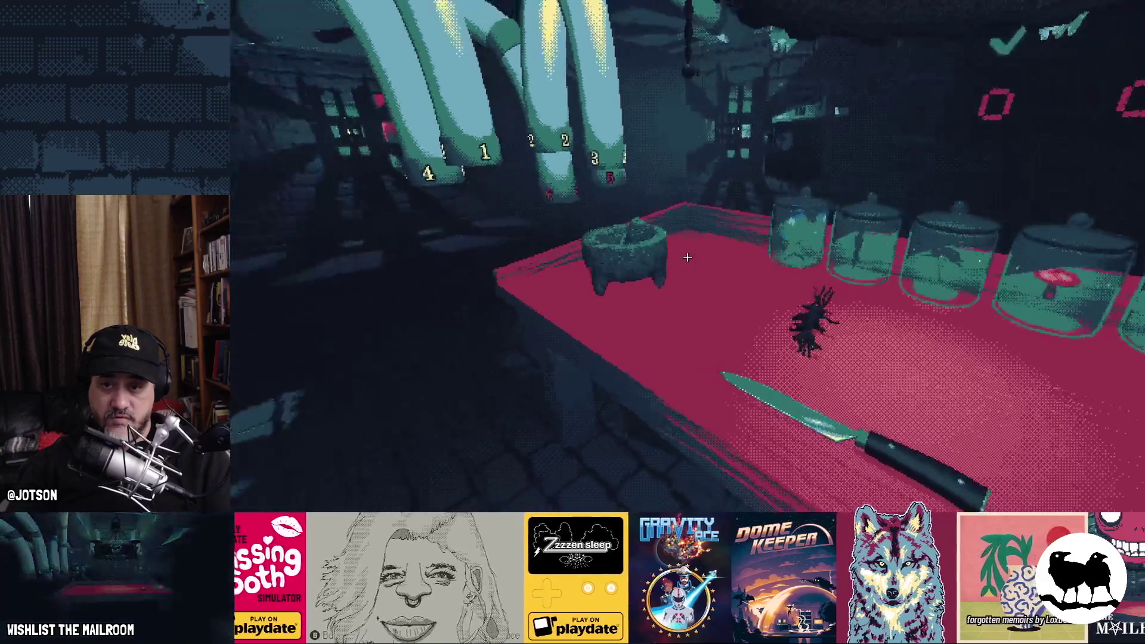
{"action": "mouse_move", "coordinate": [656, 263]}
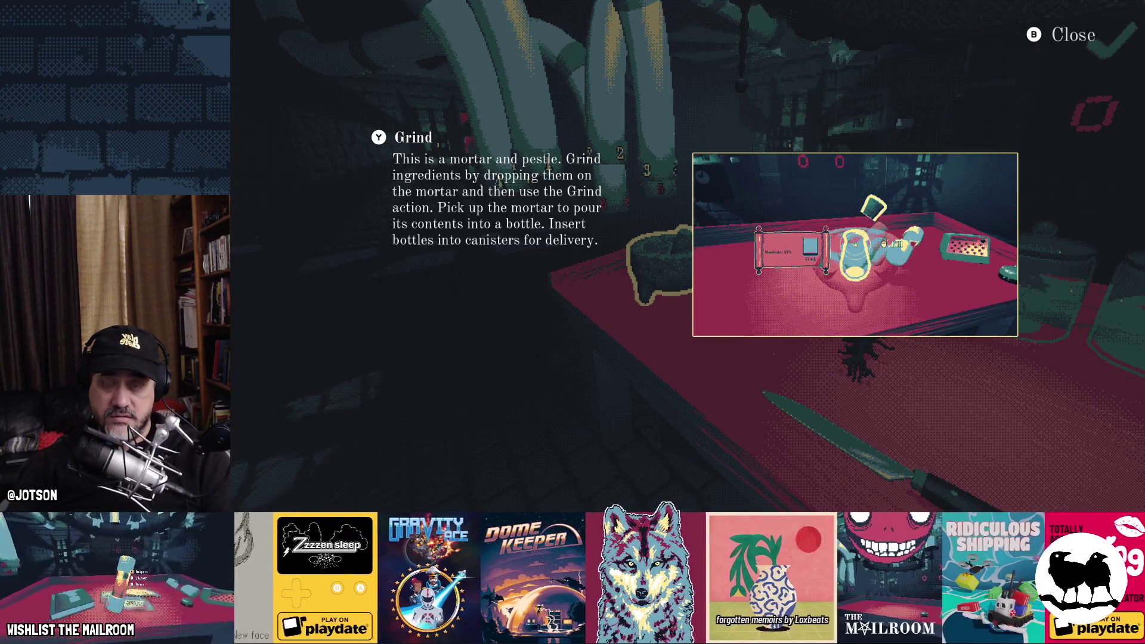
Close the Grind tutorial, walk down the corridor to the time clock, and switch back to Godot.
{"action": "key", "text": "Escape"}
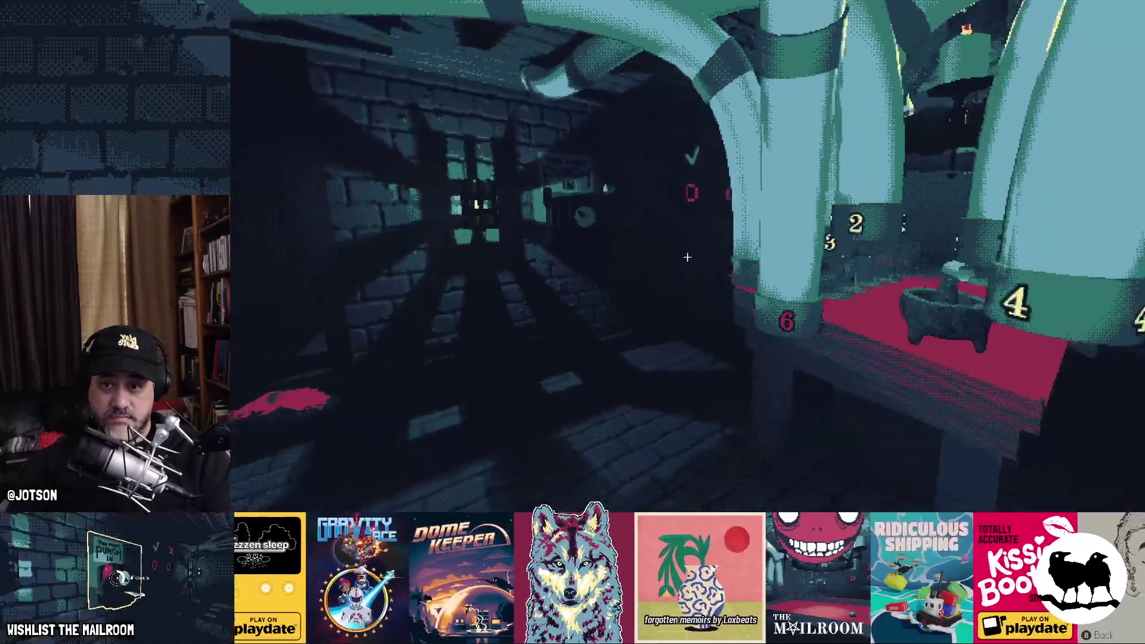
{"action": "key", "text": "w"}
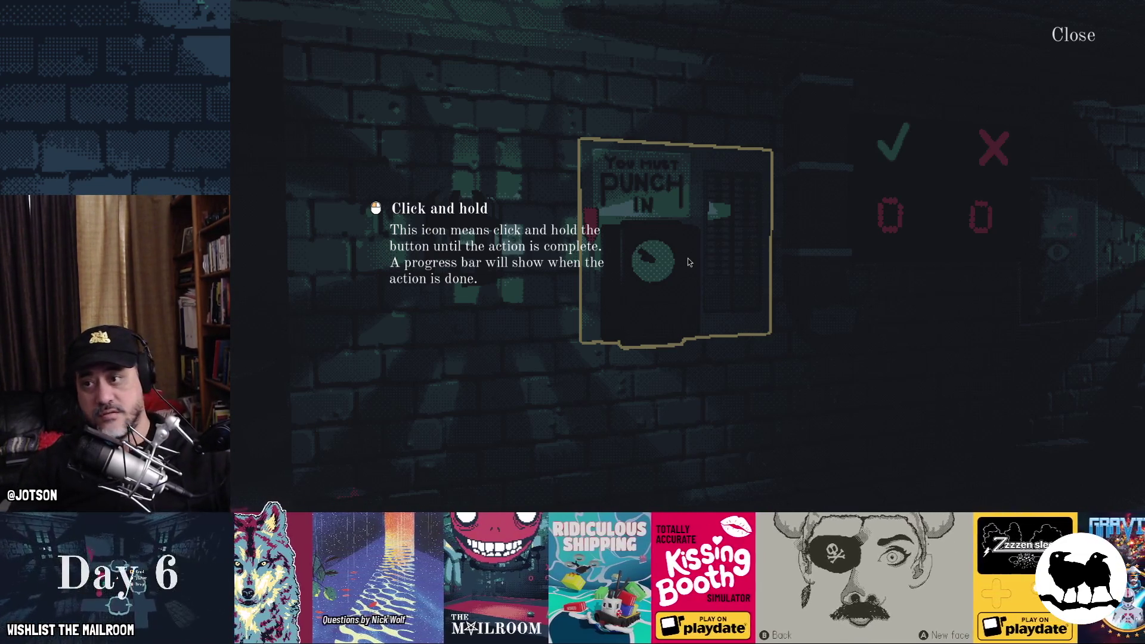
{"action": "key", "text": "alt+Tab"}
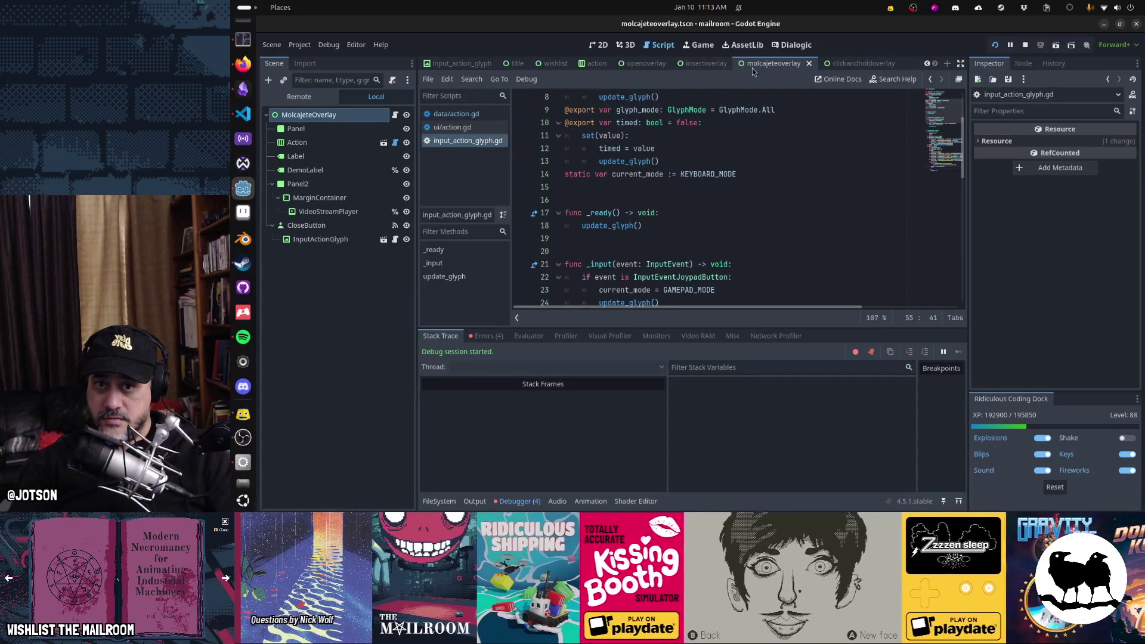
In the clickandholdoverlay scene, select the Action node and open its data/action.gd script.
{"action": "left_click", "coordinate": [852, 66]}
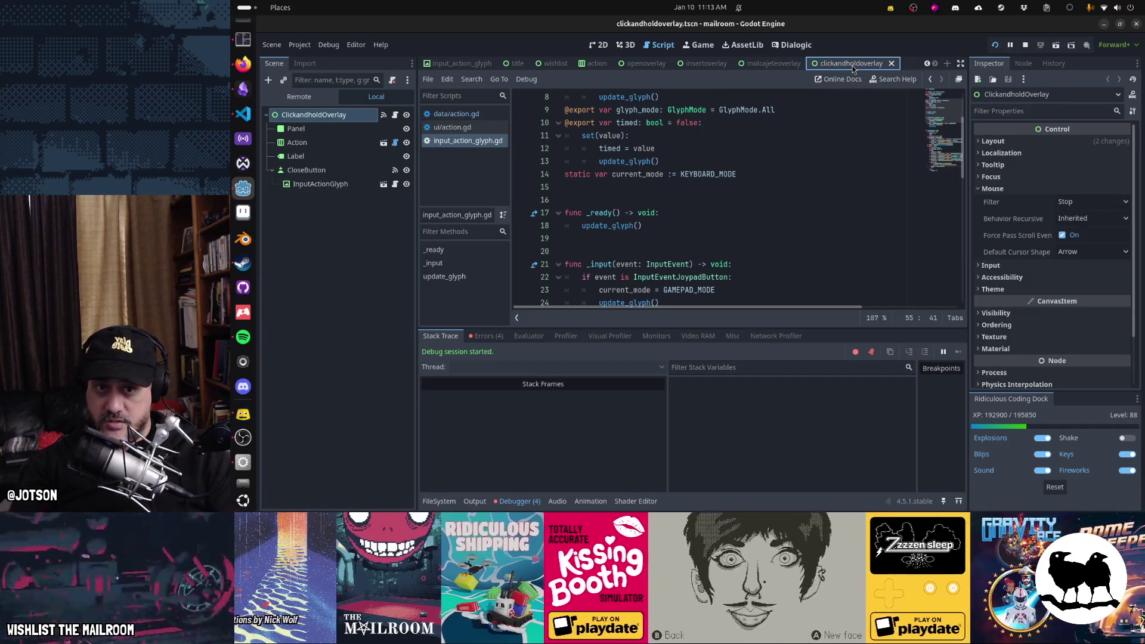
{"action": "left_click", "coordinate": [299, 142]}
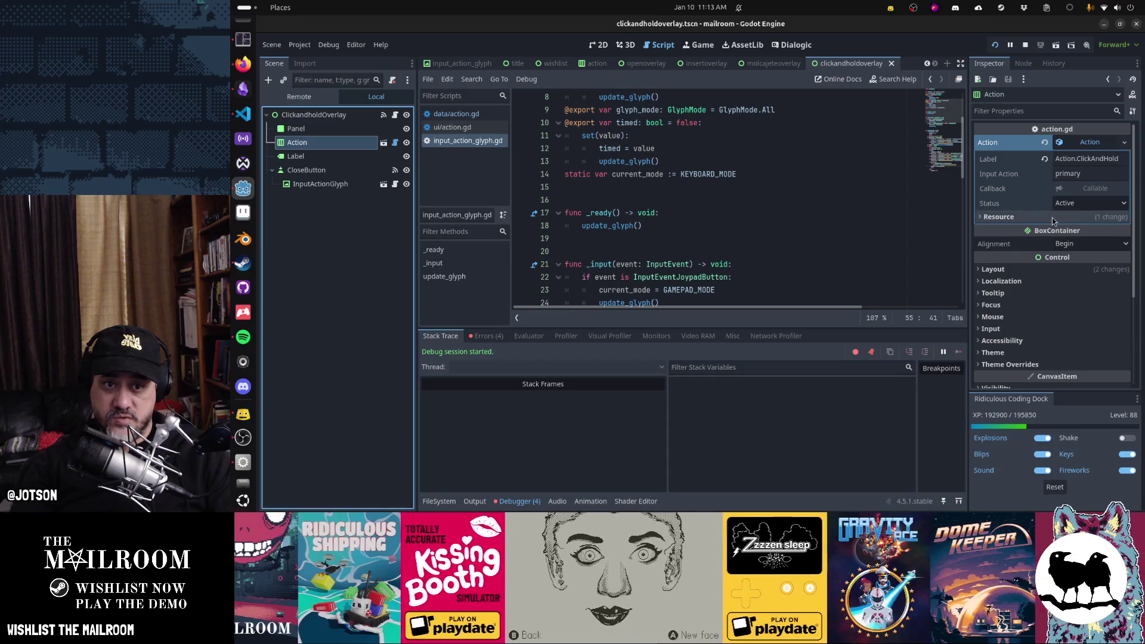
{"action": "left_click", "coordinate": [471, 114]}
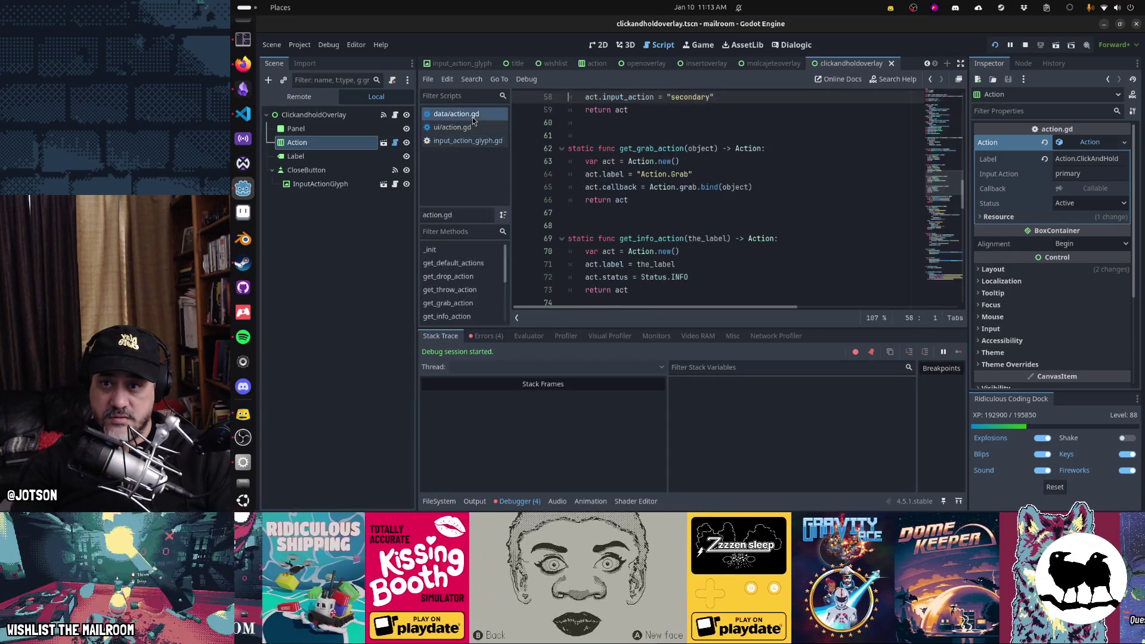
{"action": "scroll", "coordinate": [708, 176], "scroll_direction": "up", "scroll_amount": 1}
{"action": "scroll", "coordinate": [708, 176], "scroll_direction": "up", "scroll_amount": 15}
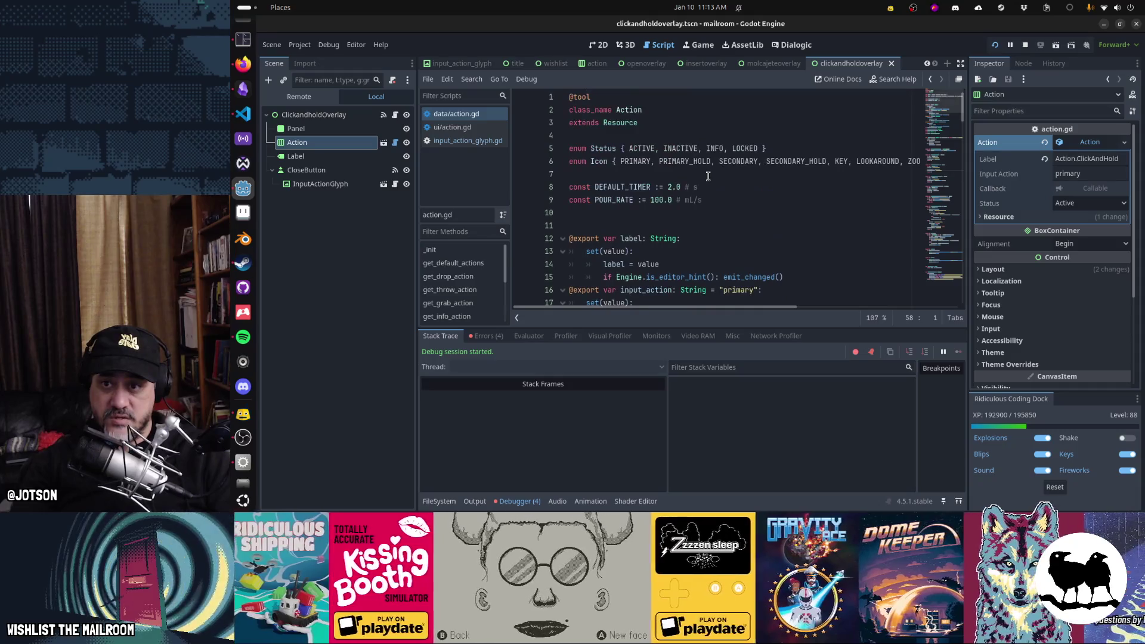
{"action": "left_click", "coordinate": [448, 130]}
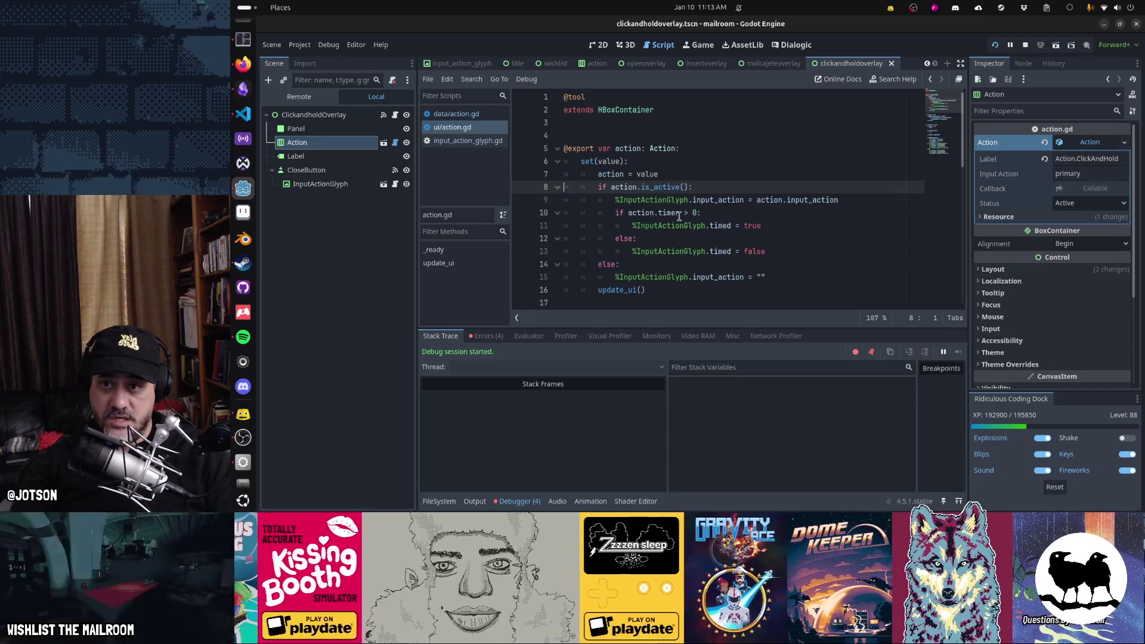
{"action": "left_click", "coordinate": [454, 117]}
{"action": "scroll", "coordinate": [694, 214], "scroll_direction": "down", "scroll_amount": 5}
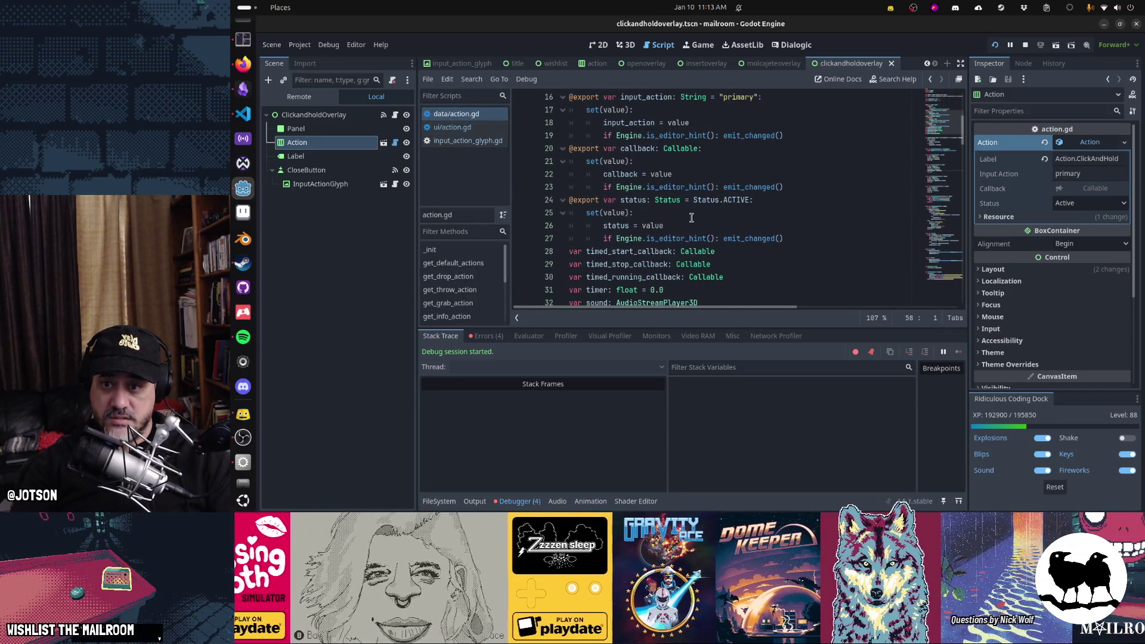
{"action": "scroll", "coordinate": [691, 218], "scroll_direction": "down", "scroll_amount": 1}
{"action": "left_click", "coordinate": [726, 263]}
{"action": "key", "text": "Up"}
{"action": "key", "text": "Home"}
{"action": "type", "text": "@export"}
{"action": "key", "text": "Home"}
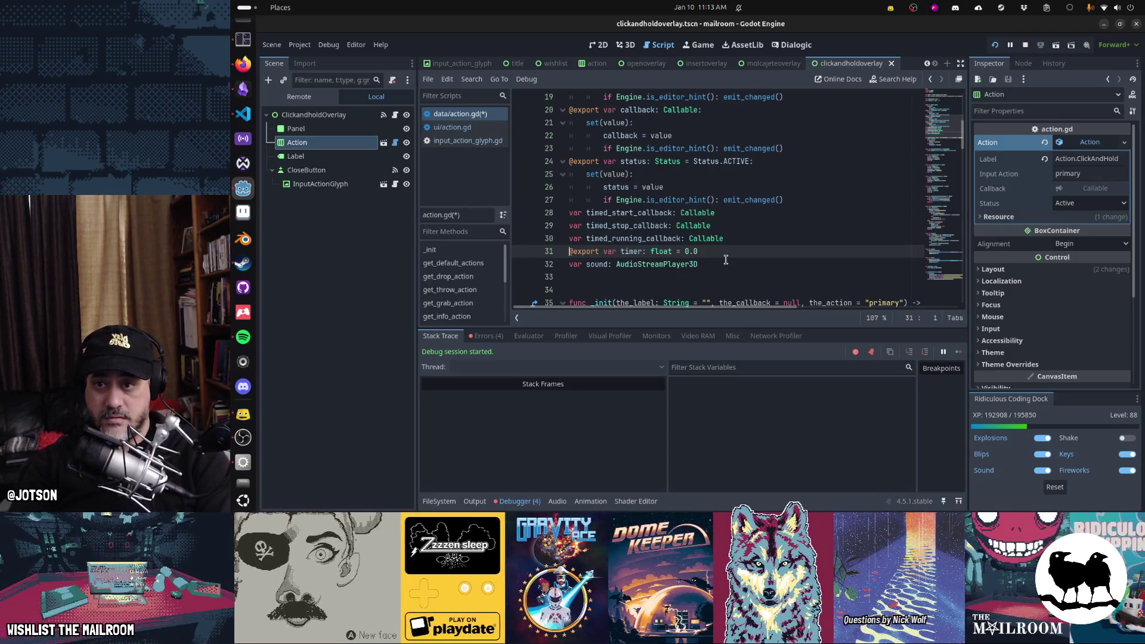
{"action": "key", "text": "ctrl+x"}
{"action": "key", "text": "Up"}
{"action": "key", "text": "Up"}
{"action": "key", "text": "Up"}
{"action": "key", "text": "ctrl+v"}
Save the action script and set the overlay Action's Timer property to 2.0.
{"action": "key", "text": "ctrl+s"}
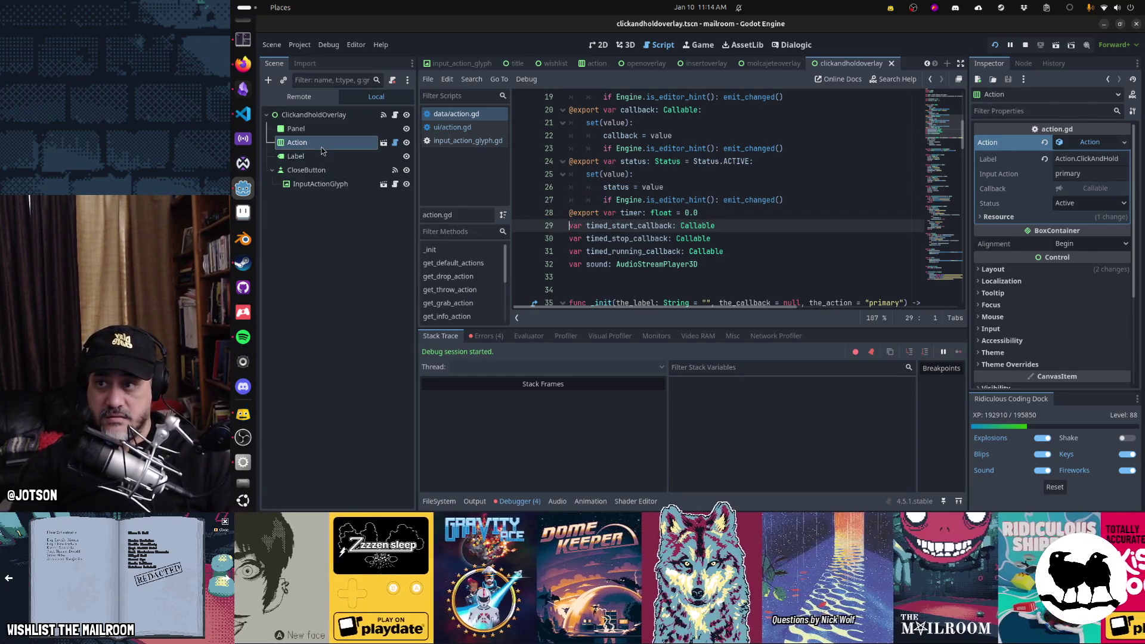
{"action": "left_click", "coordinate": [321, 149]}
{"action": "left_click", "coordinate": [316, 128]}
{"action": "left_click", "coordinate": [315, 142]}
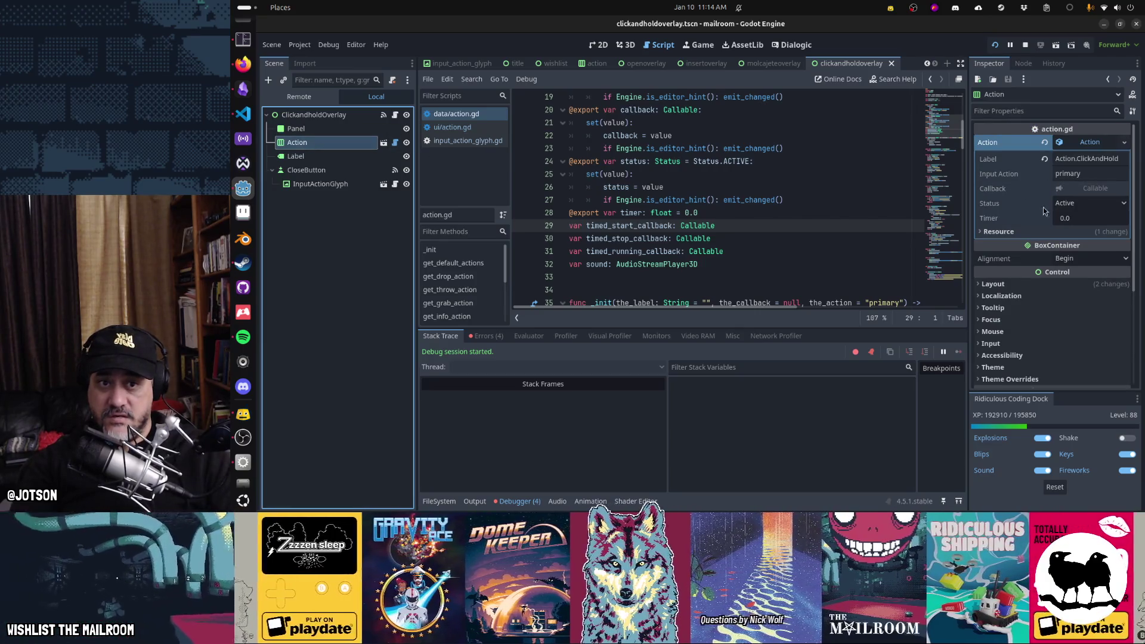
{"action": "left_click", "coordinate": [1074, 218]}
{"action": "type", "text": "2"}
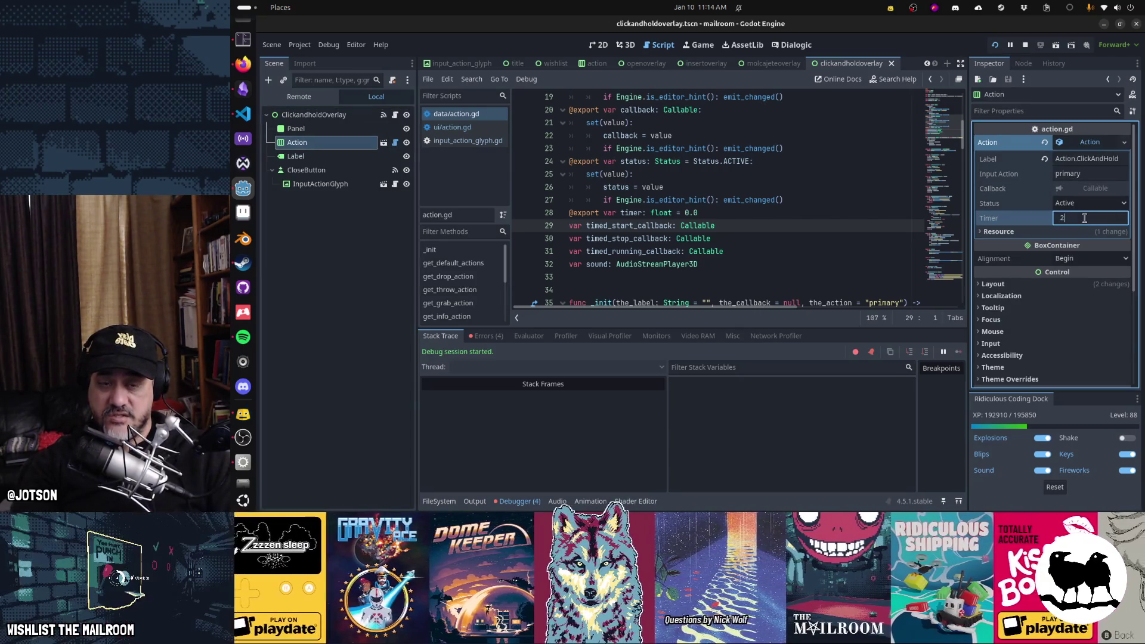
{"action": "key", "text": "Return"}
Save the clickandholdoverlay scene, then stop and relaunch the game.
{"action": "left_click", "coordinate": [720, 214]}
{"action": "key", "text": "ctrl+s"}
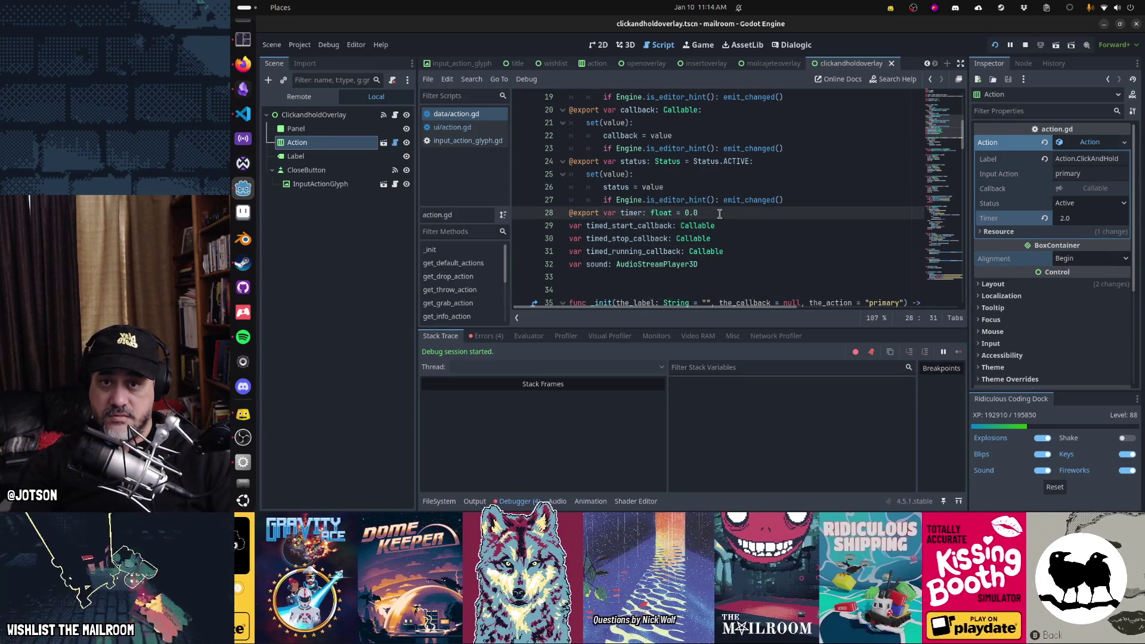
{"action": "key", "text": "F8"}
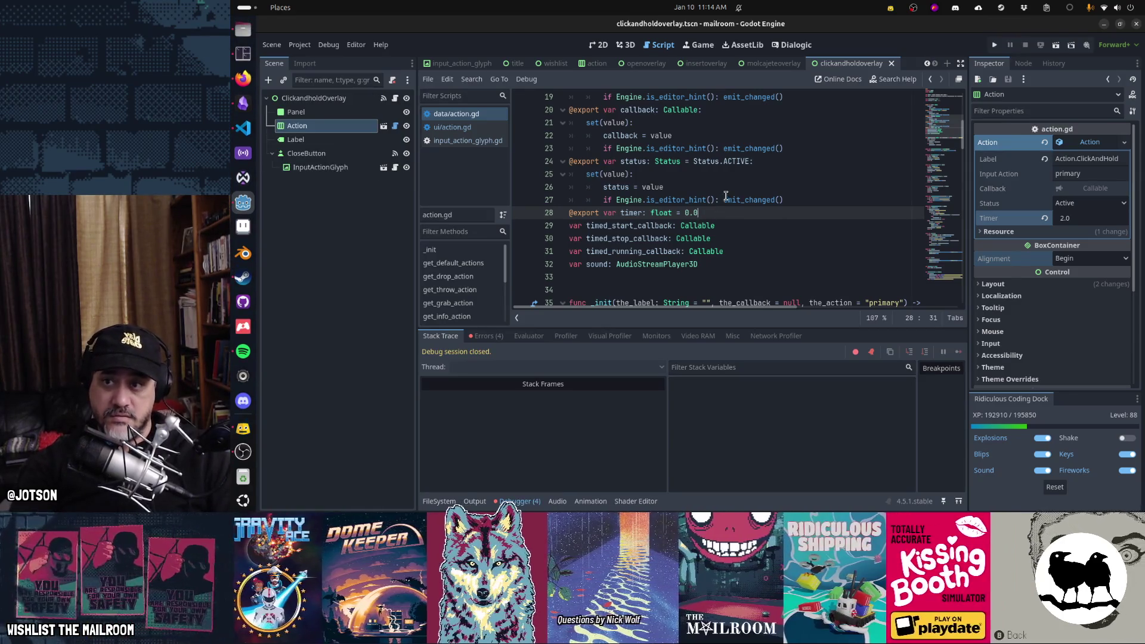
{"action": "left_click", "coordinate": [726, 196]}
{"action": "key", "text": "F5"}
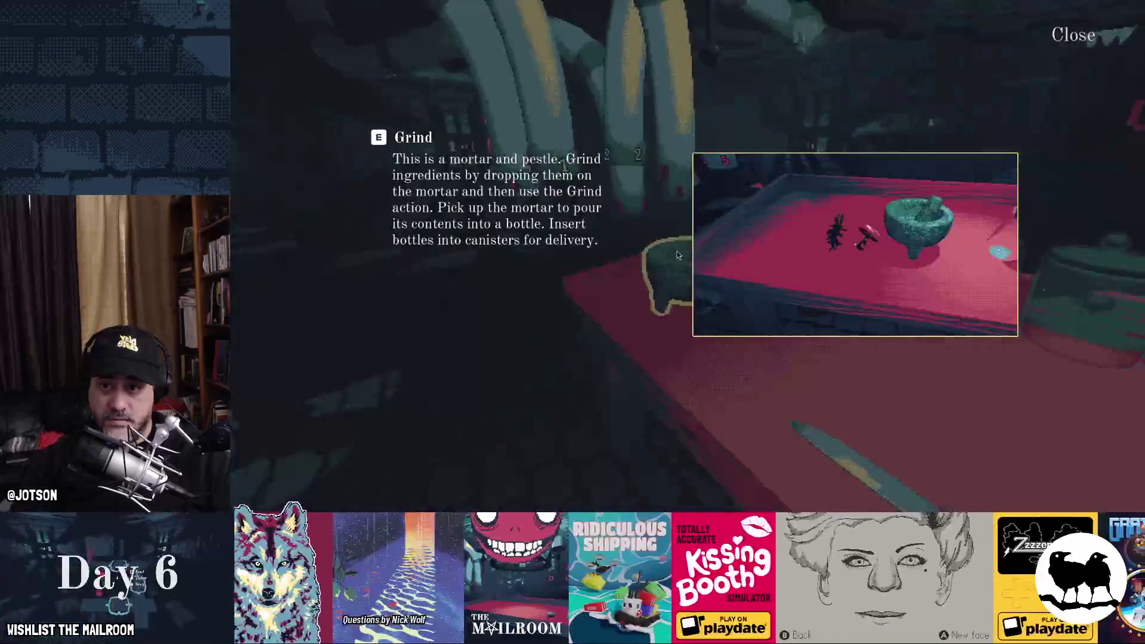
Dismiss the Grind popup, view and close the Click and hold tutorial, and pick up the red ball.
{"action": "left_click", "coordinate": [683, 255]}
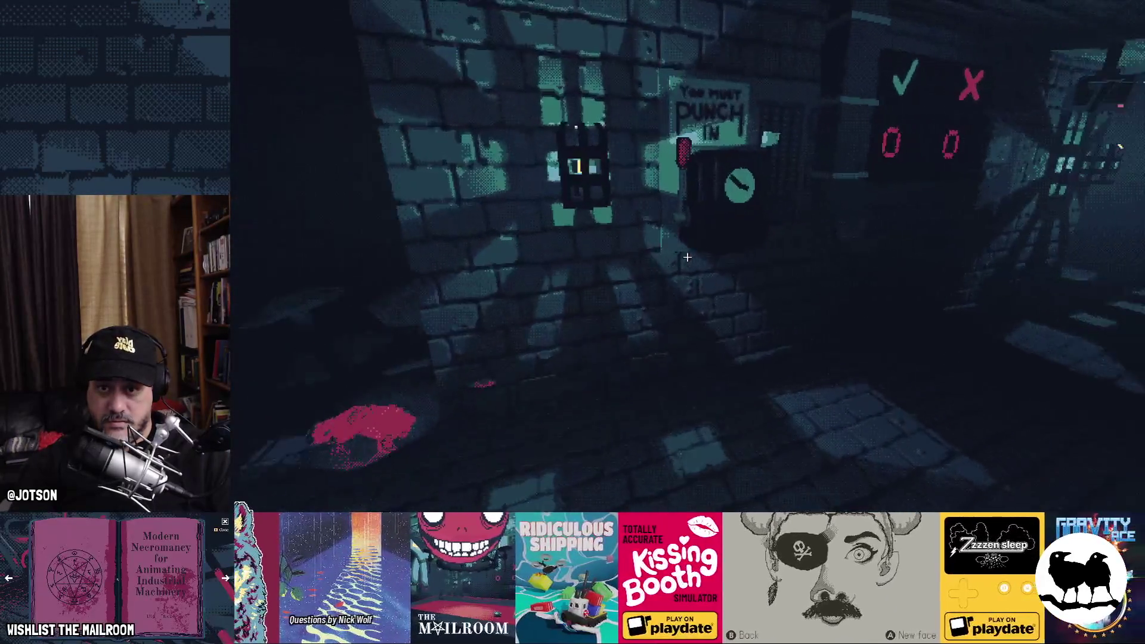
{"action": "mouse_move", "coordinate": [712, 243]}
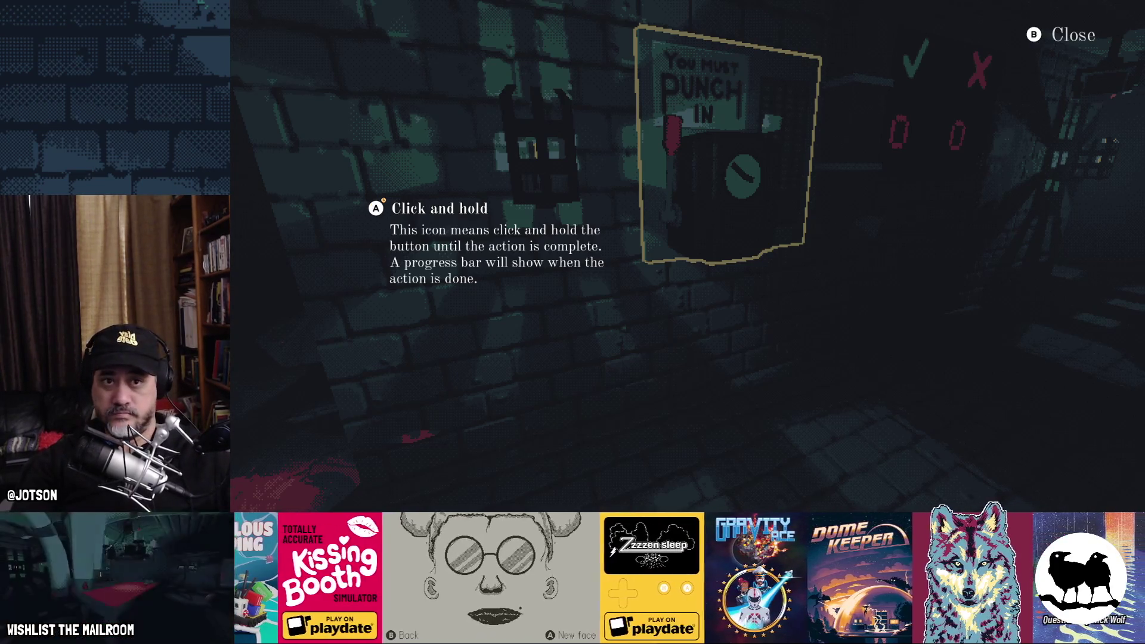
{"action": "key", "text": "Escape"}
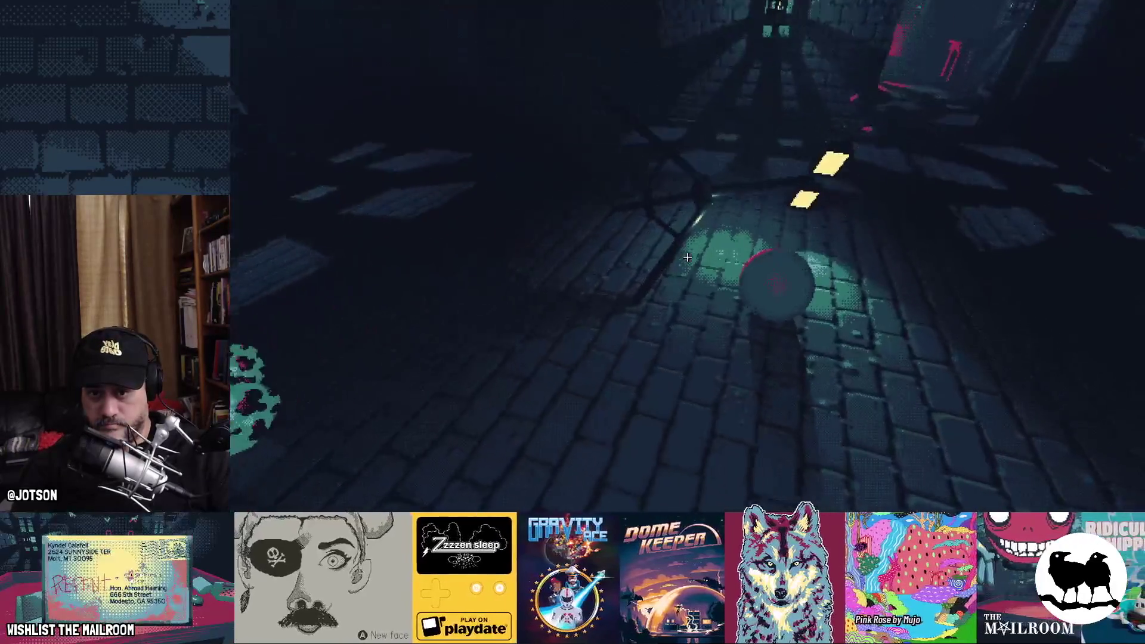
{"action": "left_click", "coordinate": [687, 256]}
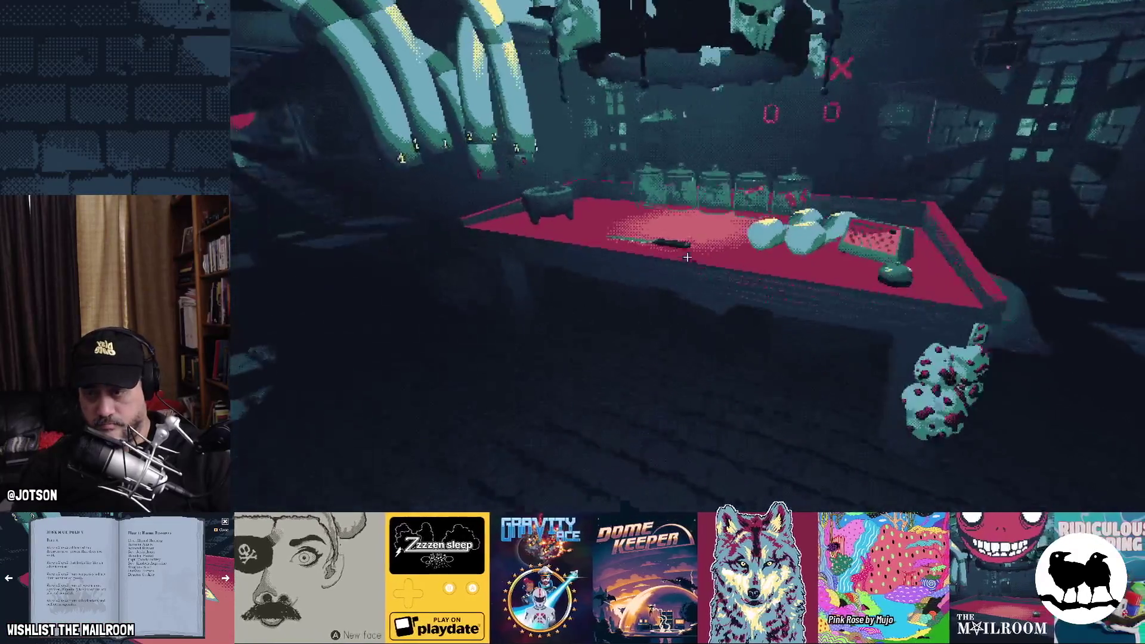
Pause the game and leave it for the Gamedev TODO board.
{"action": "key", "text": "Escape"}
{"action": "key", "text": "alt+Tab"}
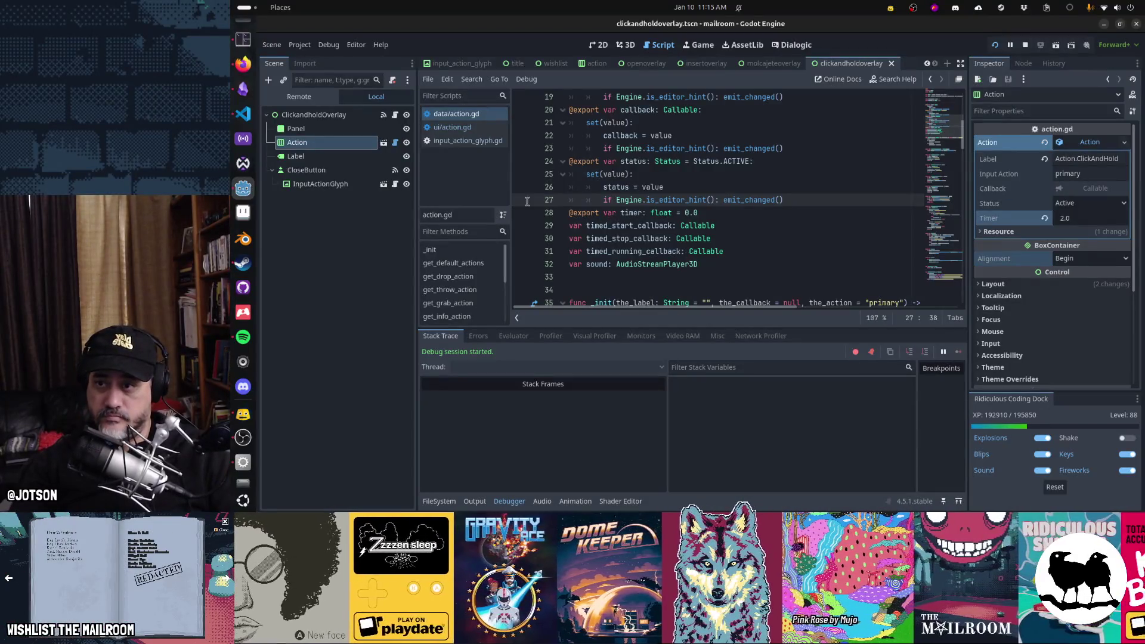
{"action": "left_click", "coordinate": [243, 91]}
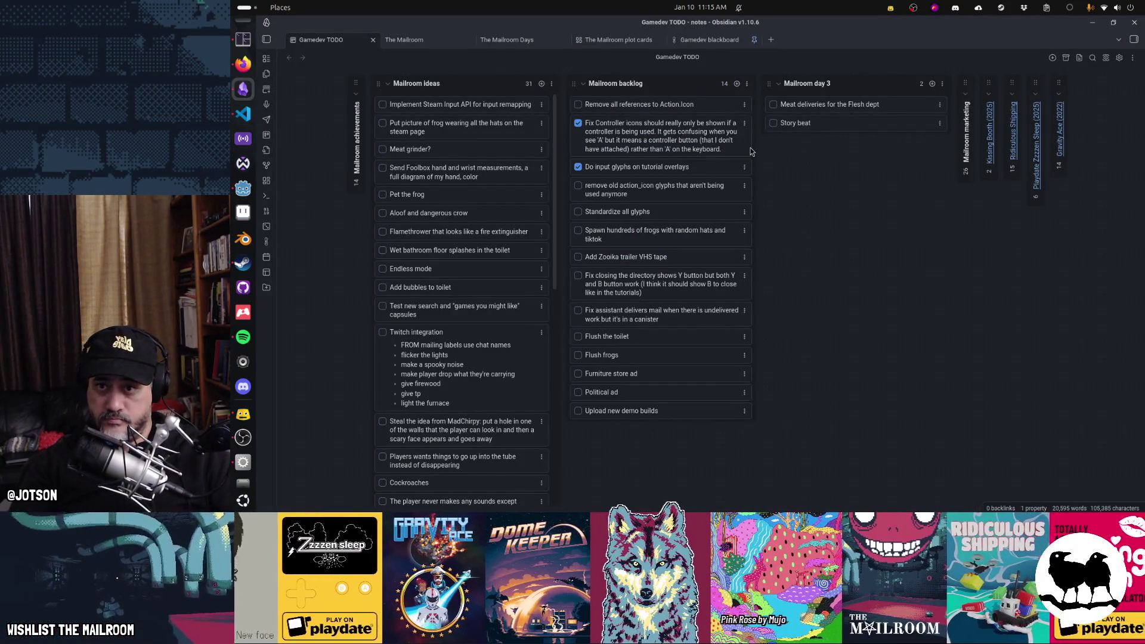
Tick 'Remove all references to Action.Icon' and the old action_icon glyphs card, moving the former below the completed cards.
{"action": "left_click", "coordinate": [578, 105]}
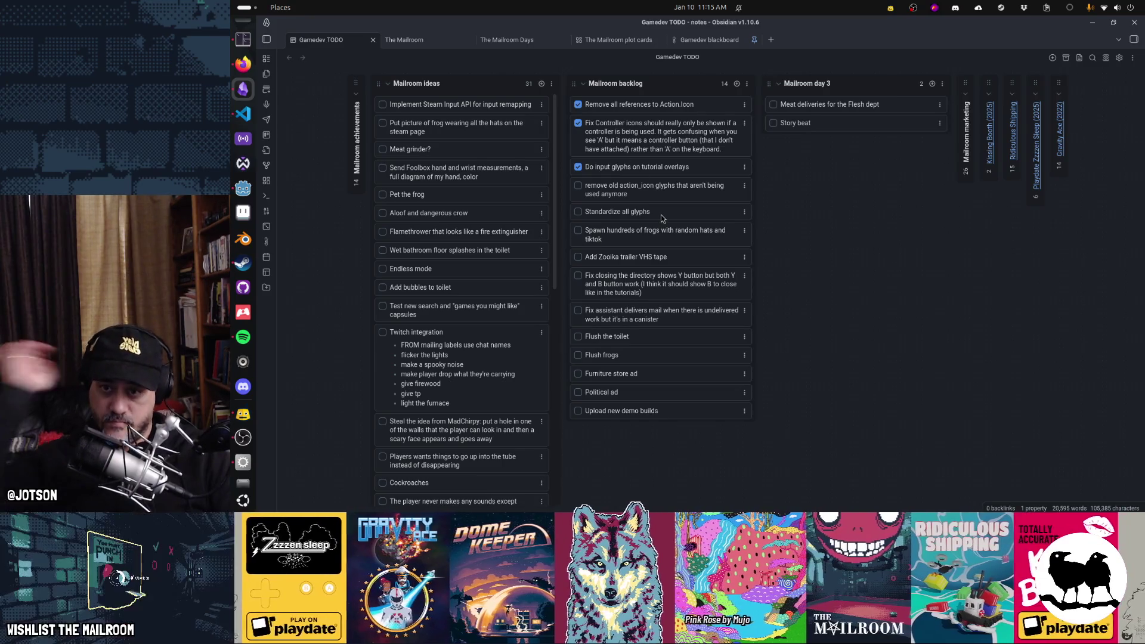
{"action": "left_click", "coordinate": [578, 186]}
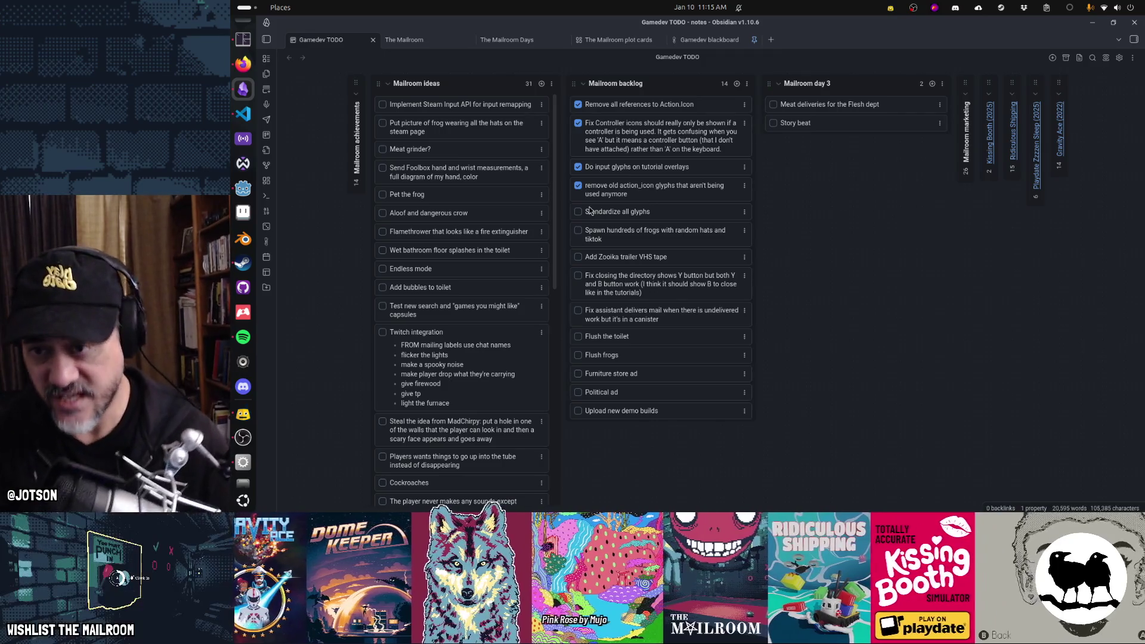
{"action": "left_click_drag", "start_coordinate": [600, 111], "coordinate": [579, 205]}
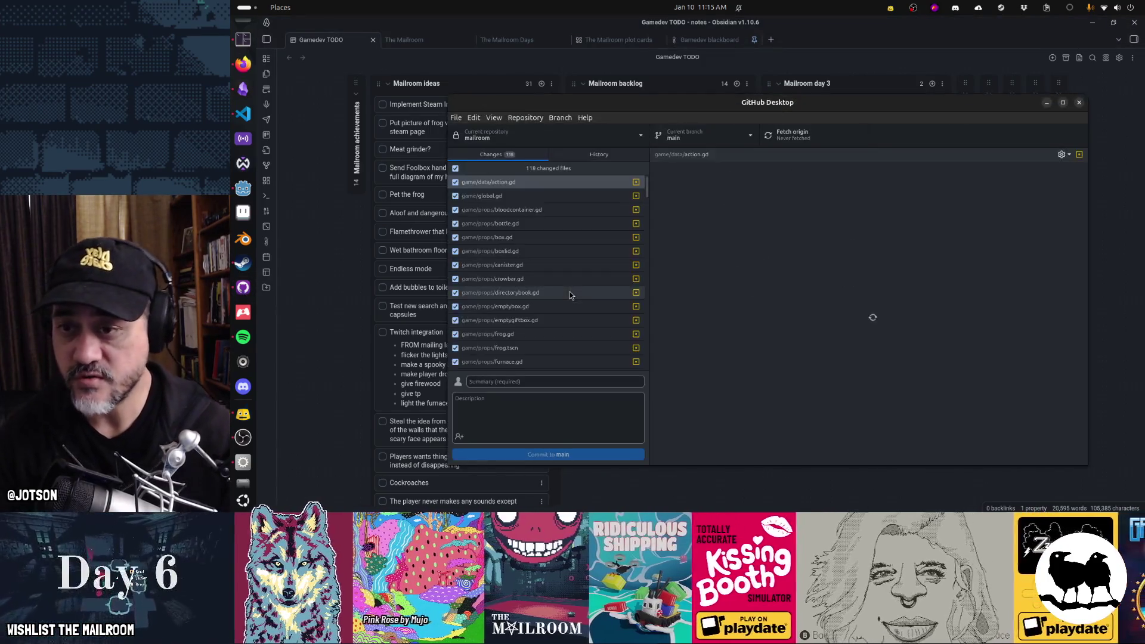
Inspect the input_action_glyph.gd, directoryui.tscn, action.tscn and game/ui/action.gd diffs.
{"action": "scroll", "coordinate": [571, 292], "scroll_direction": "down", "scroll_amount": 20}
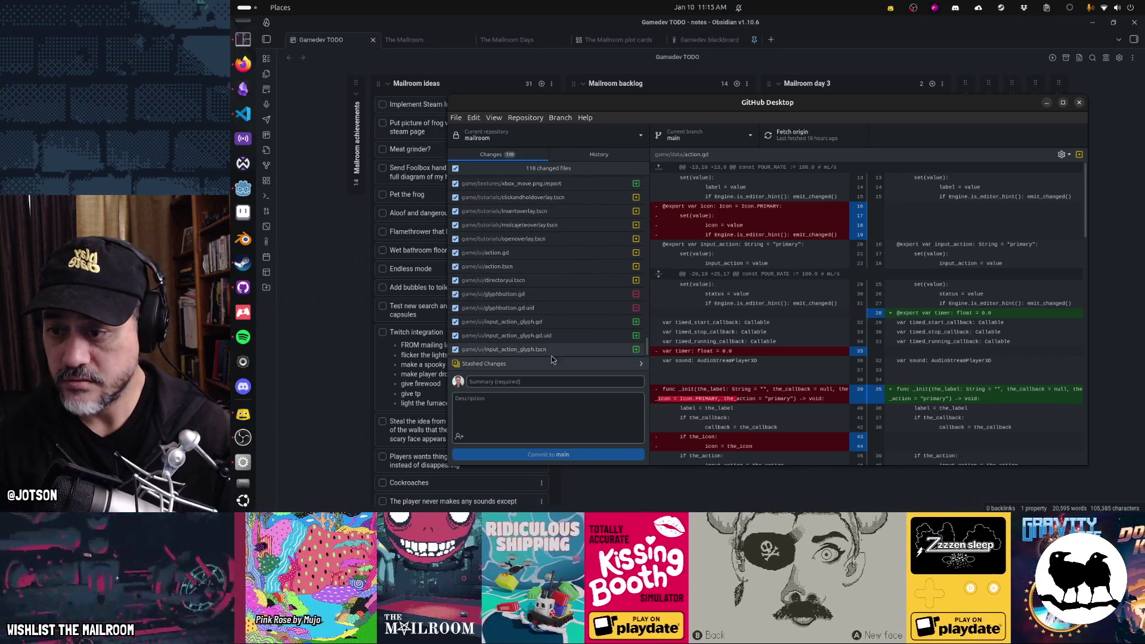
{"action": "left_click", "coordinate": [565, 381]}
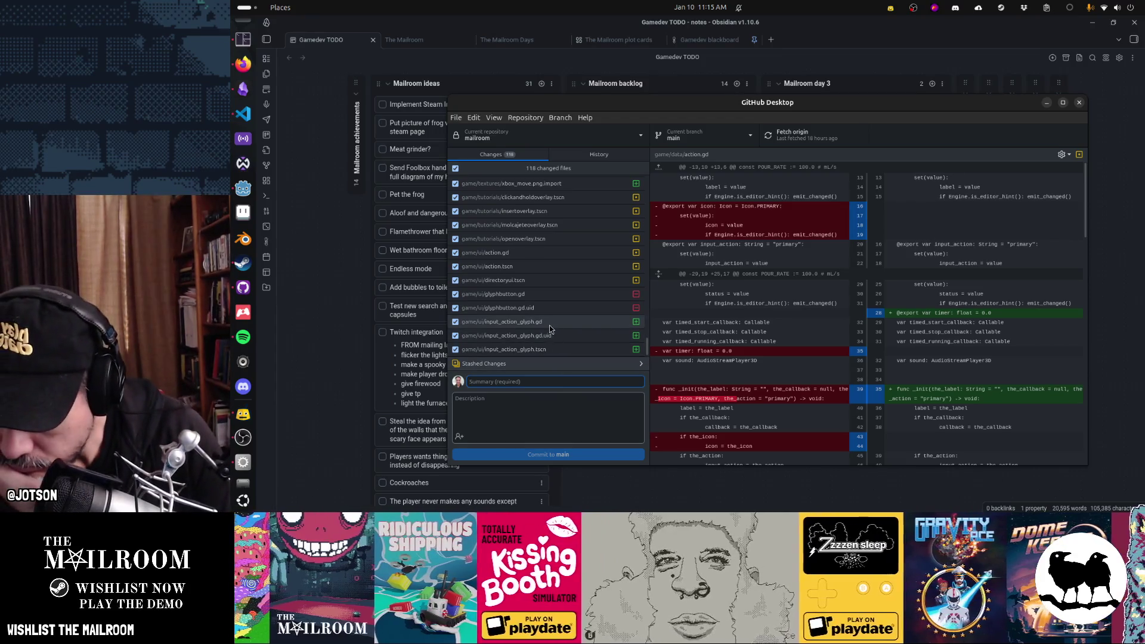
{"action": "left_click", "coordinate": [550, 323]}
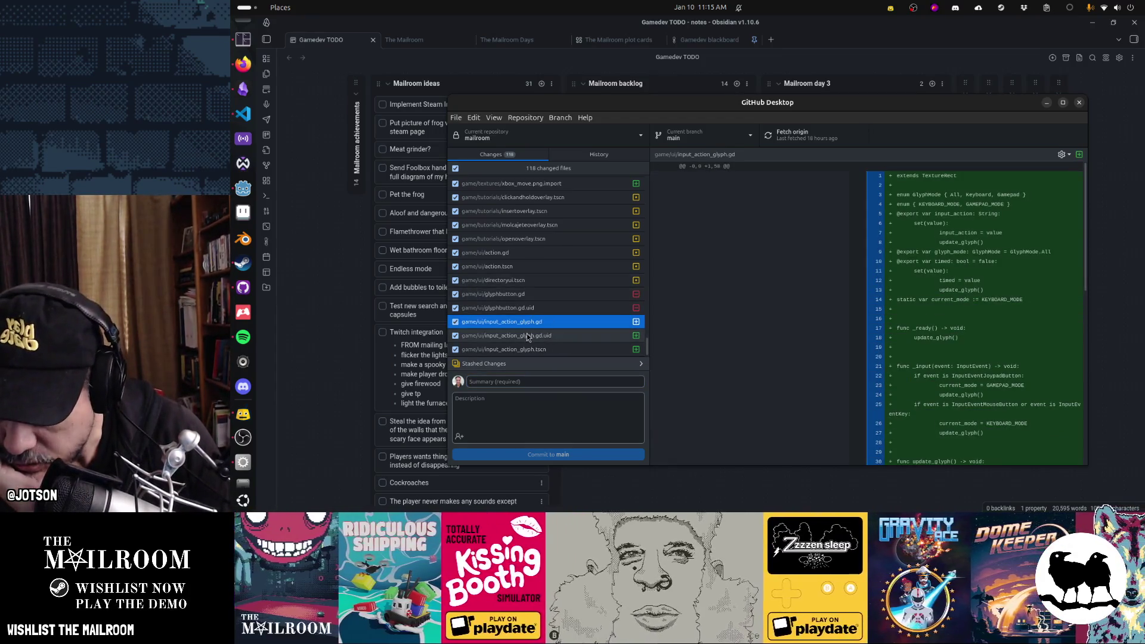
{"action": "left_click", "coordinate": [512, 280]}
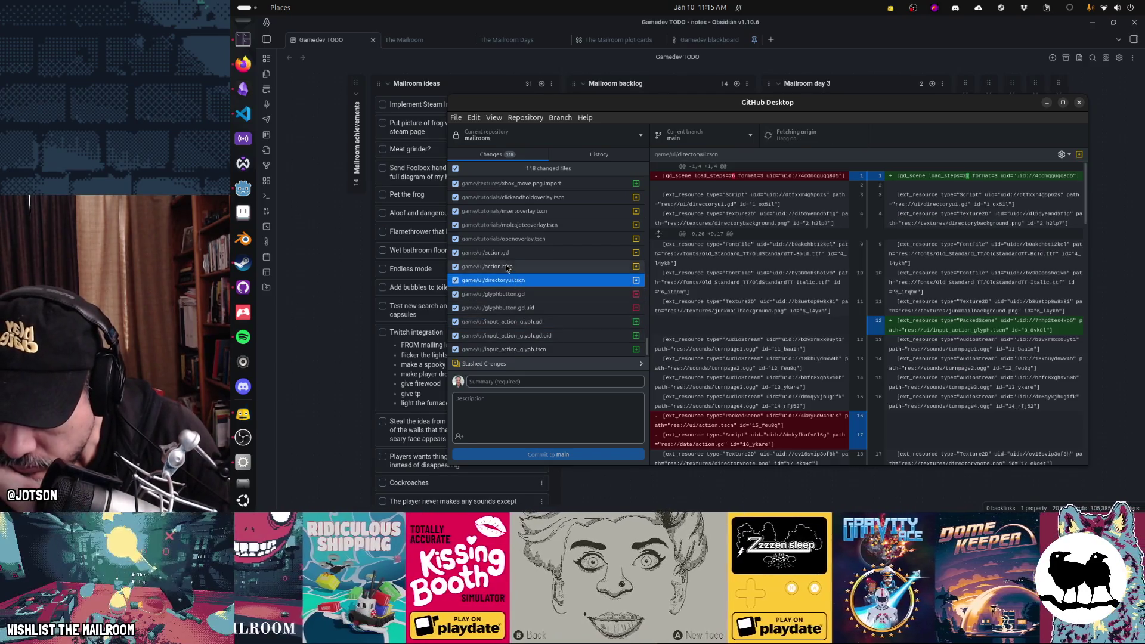
{"action": "left_click", "coordinate": [505, 263]}
{"action": "left_click", "coordinate": [503, 252]}
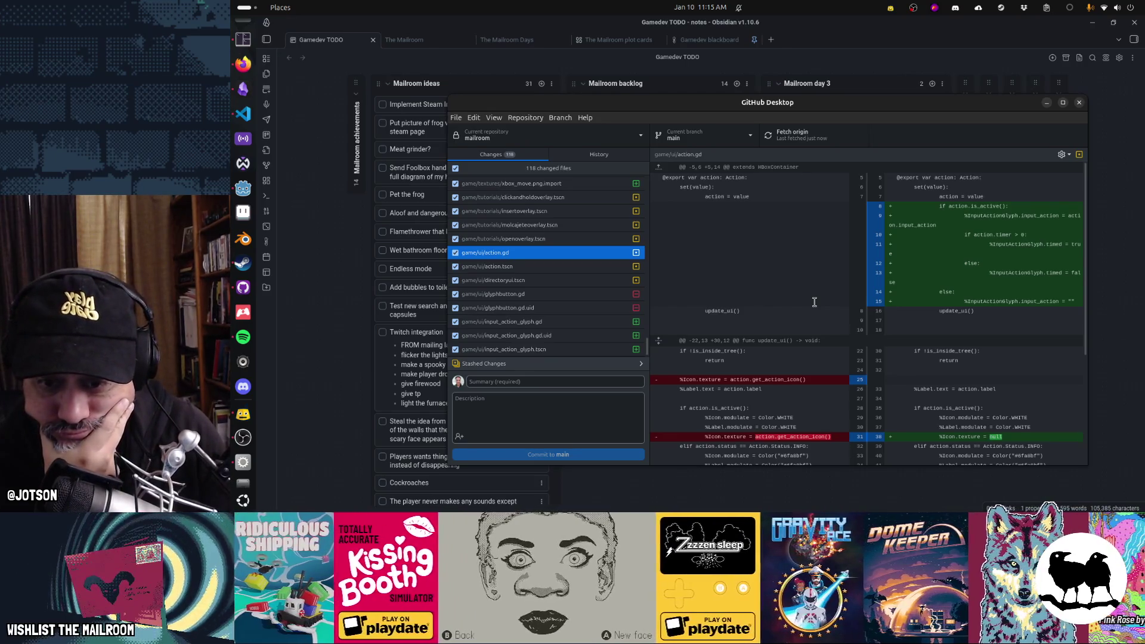
{"action": "scroll", "coordinate": [814, 302], "scroll_direction": "down", "scroll_amount": 5}
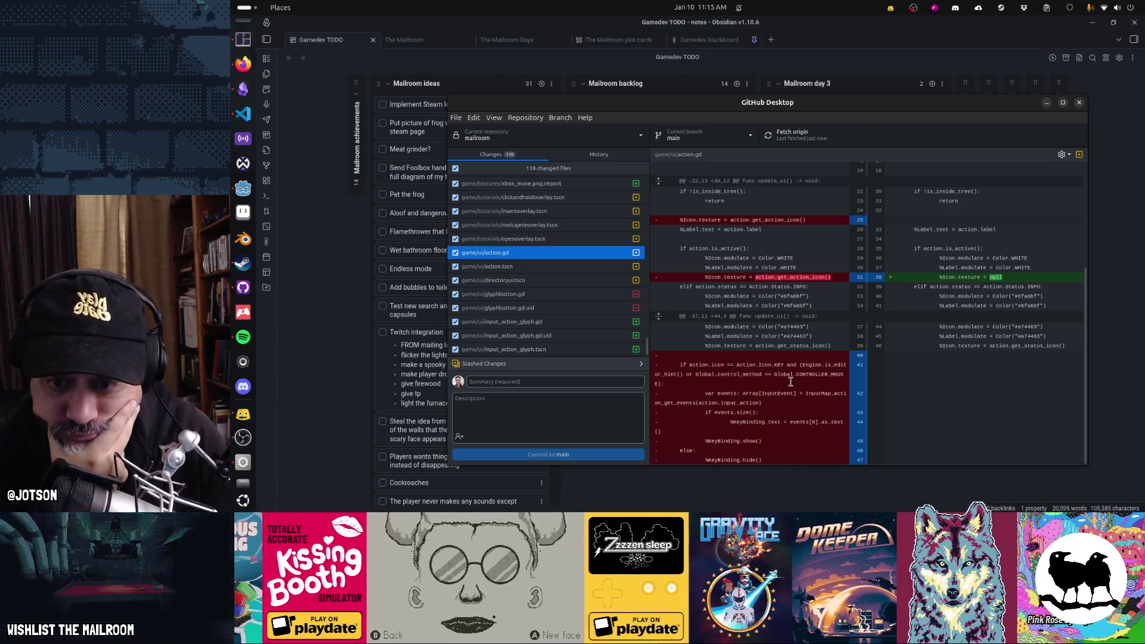
{"action": "scroll", "coordinate": [759, 416], "scroll_direction": "up", "scroll_amount": 5}
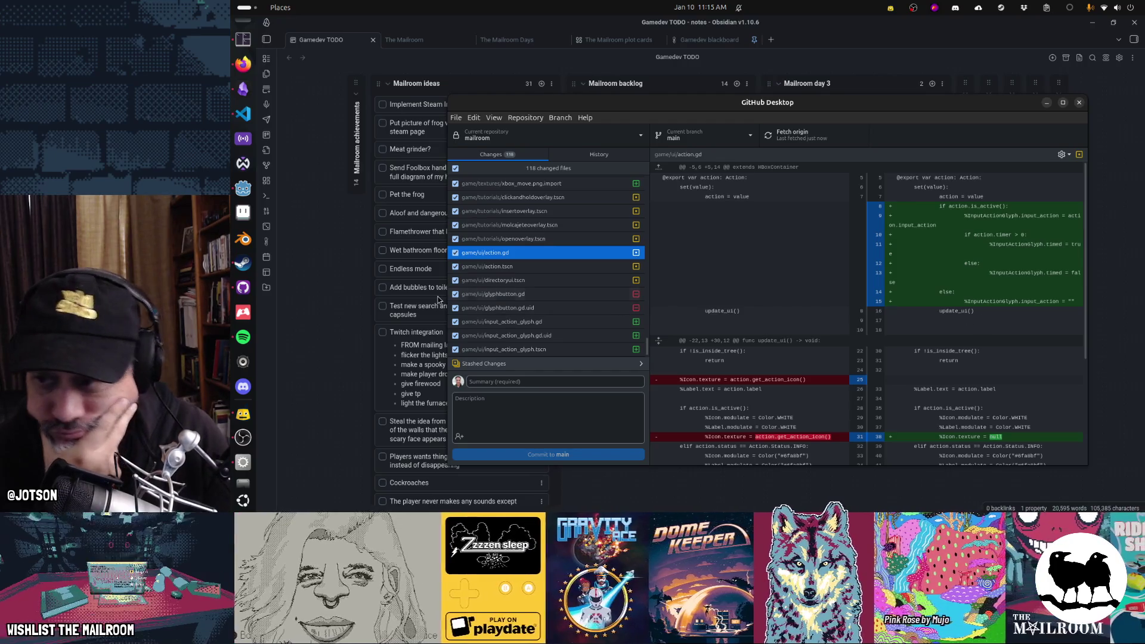
Inspect the openoverlay.tscn, wood.gd and tv.gd diffs.
{"action": "left_click", "coordinate": [486, 239]}
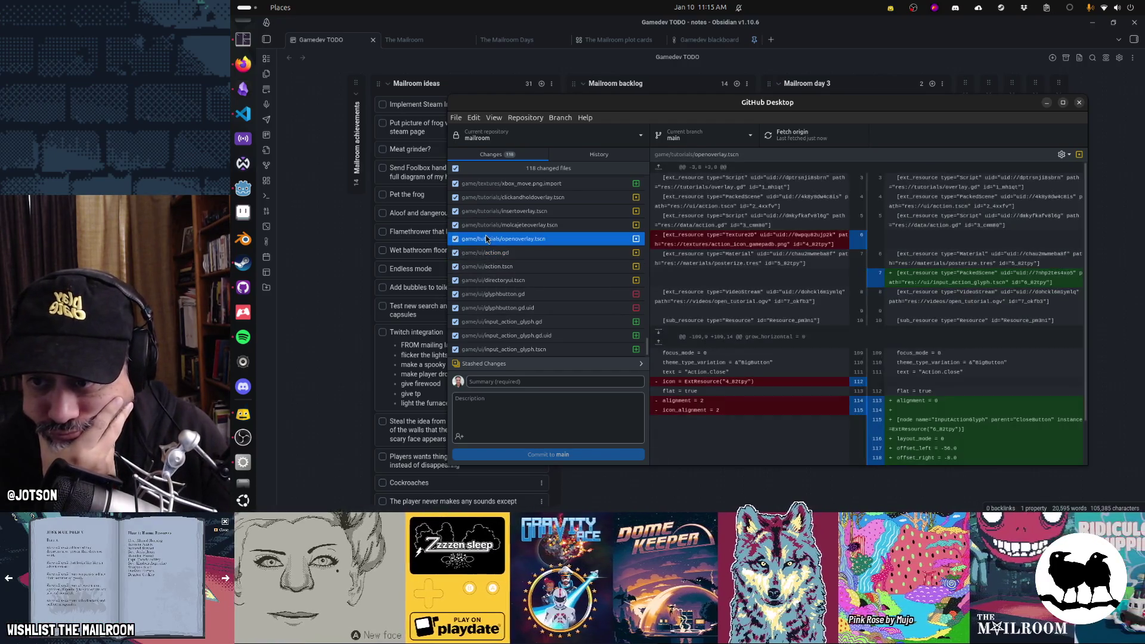
{"action": "scroll", "coordinate": [492, 281], "scroll_direction": "up", "scroll_amount": 3}
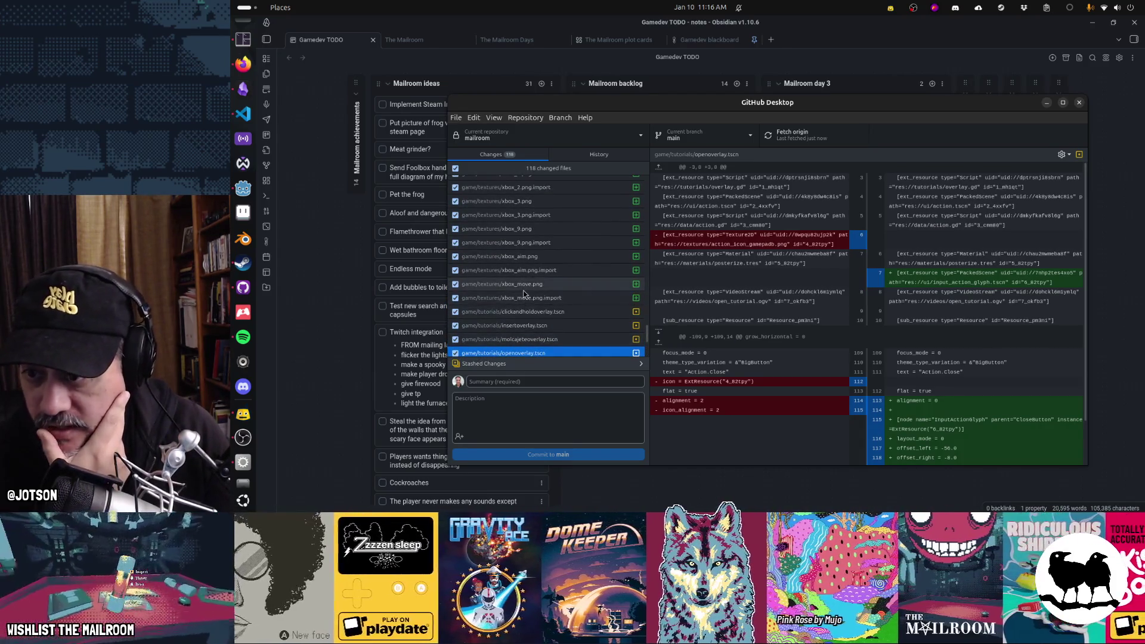
{"action": "scroll", "coordinate": [522, 310], "scroll_direction": "up", "scroll_amount": 5}
{"action": "scroll", "coordinate": [524, 294], "scroll_direction": "up", "scroll_amount": 5}
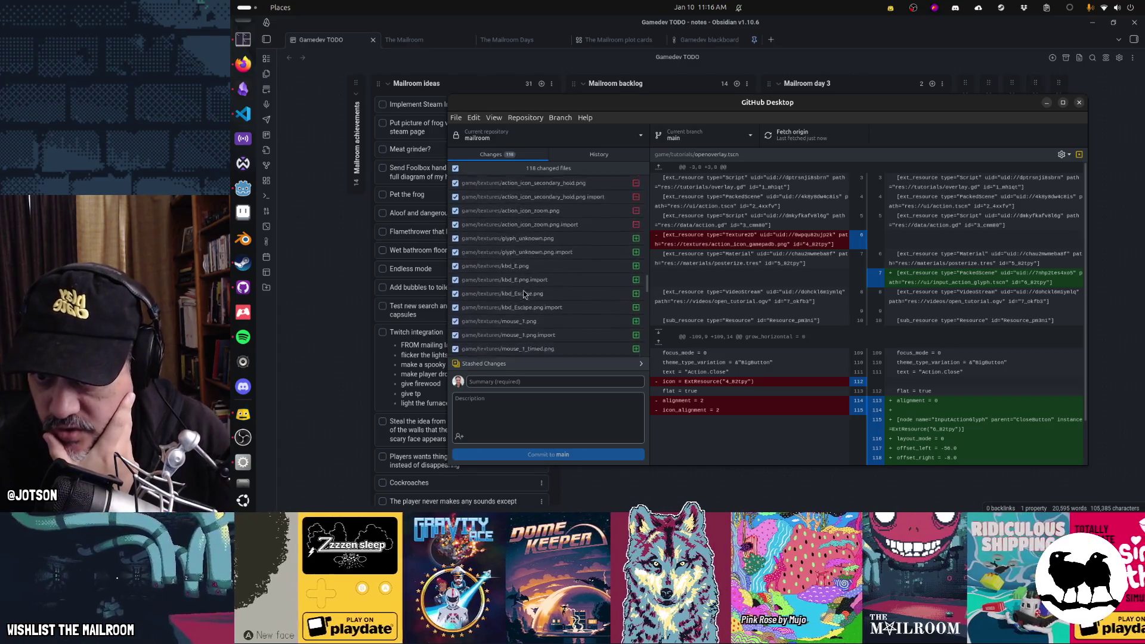
{"action": "scroll", "coordinate": [524, 294], "scroll_direction": "up", "scroll_amount": 10}
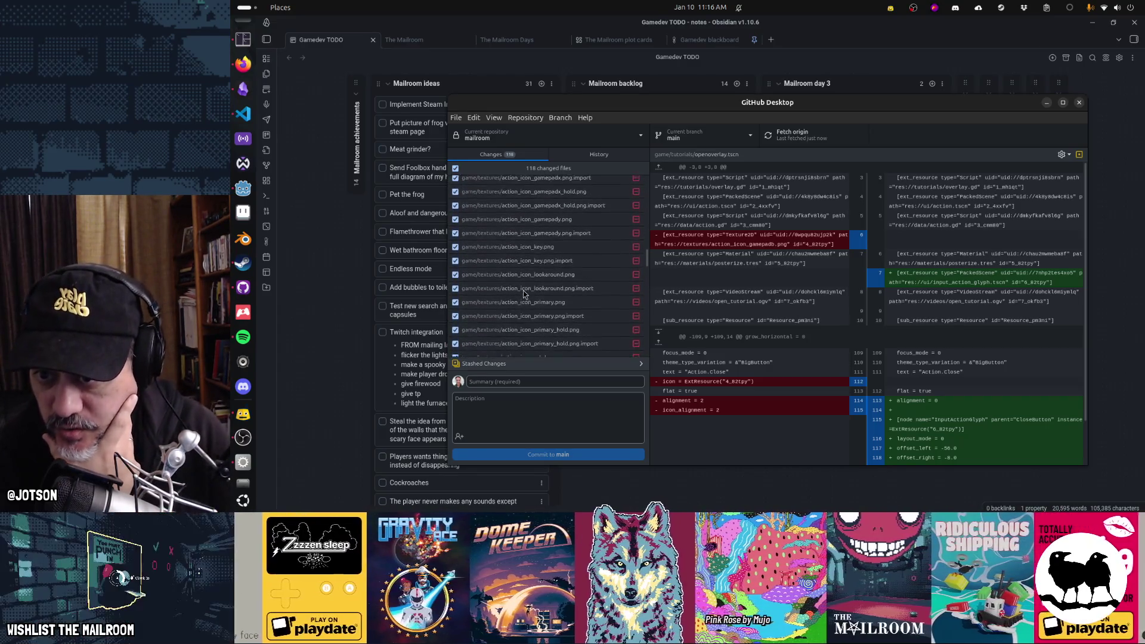
{"action": "scroll", "coordinate": [524, 286], "scroll_direction": "down", "scroll_amount": 3}
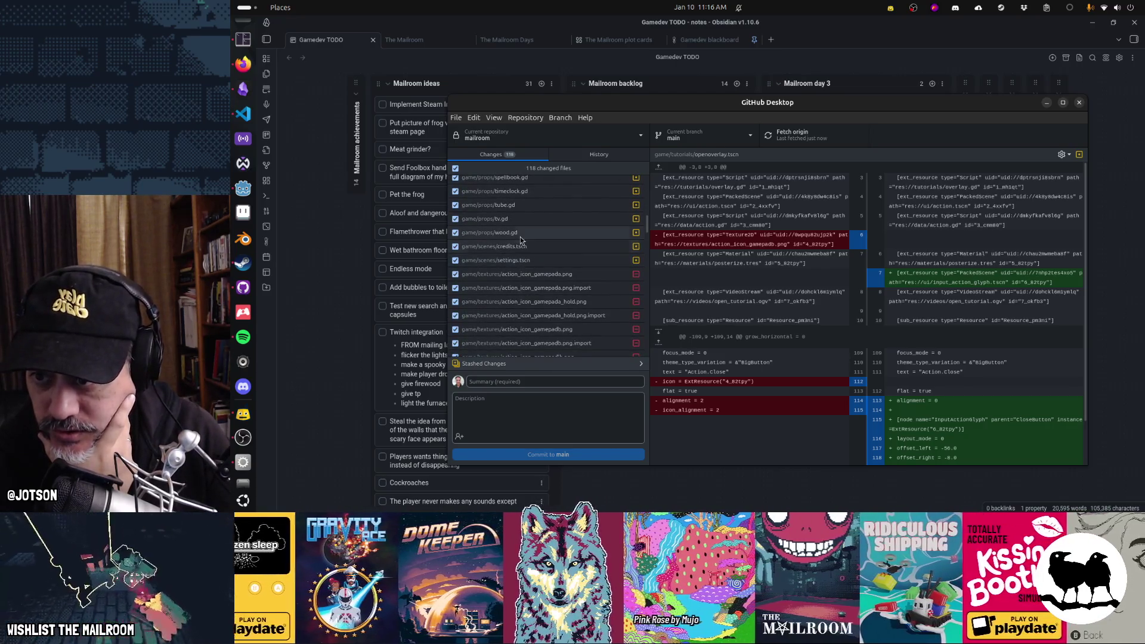
{"action": "left_click", "coordinate": [519, 234]}
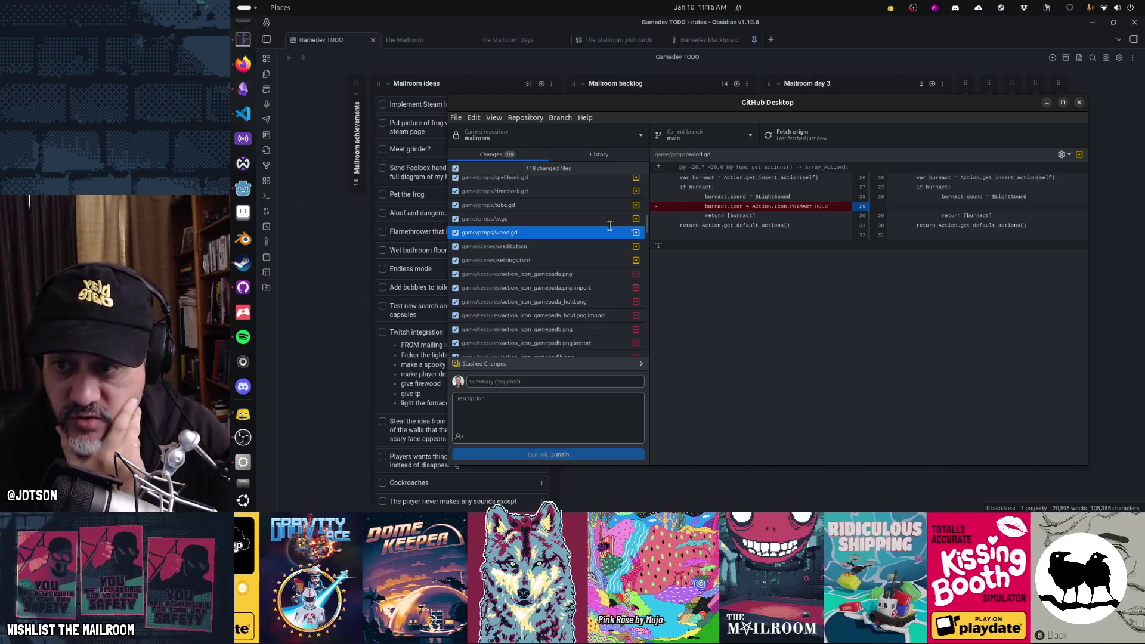
{"action": "left_click", "coordinate": [564, 220]}
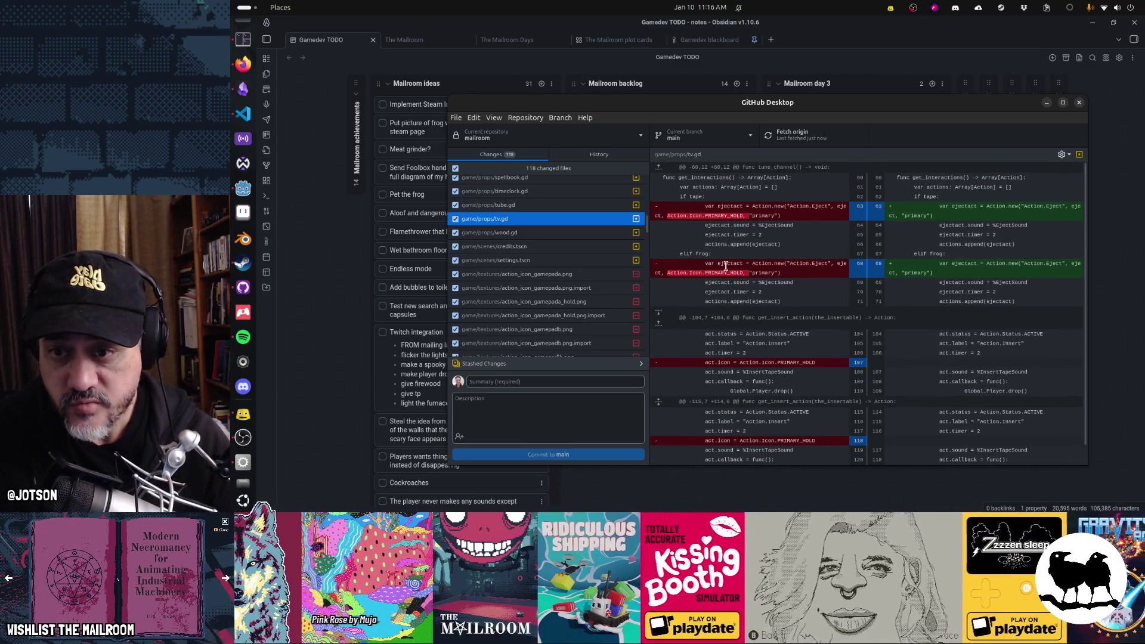
Review the tube.gd, timeclock.gd, spellbook.gd, specimenjar.gd, securitydoor_door.gd and note.gd diffs.
{"action": "left_click", "coordinate": [520, 205]}
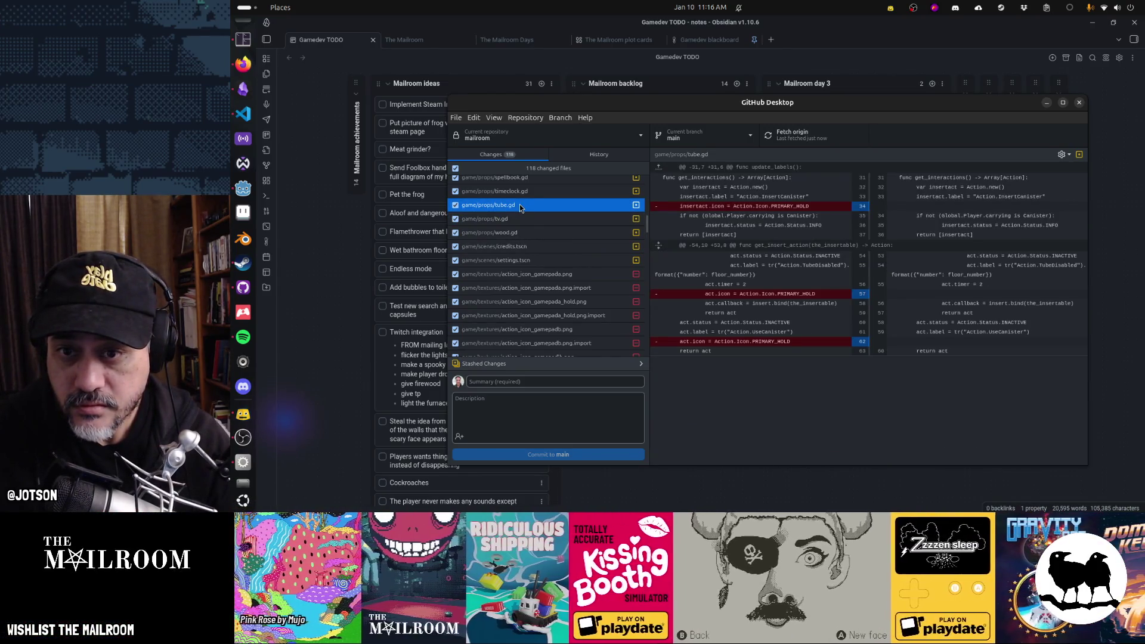
{"action": "left_click", "coordinate": [541, 190]}
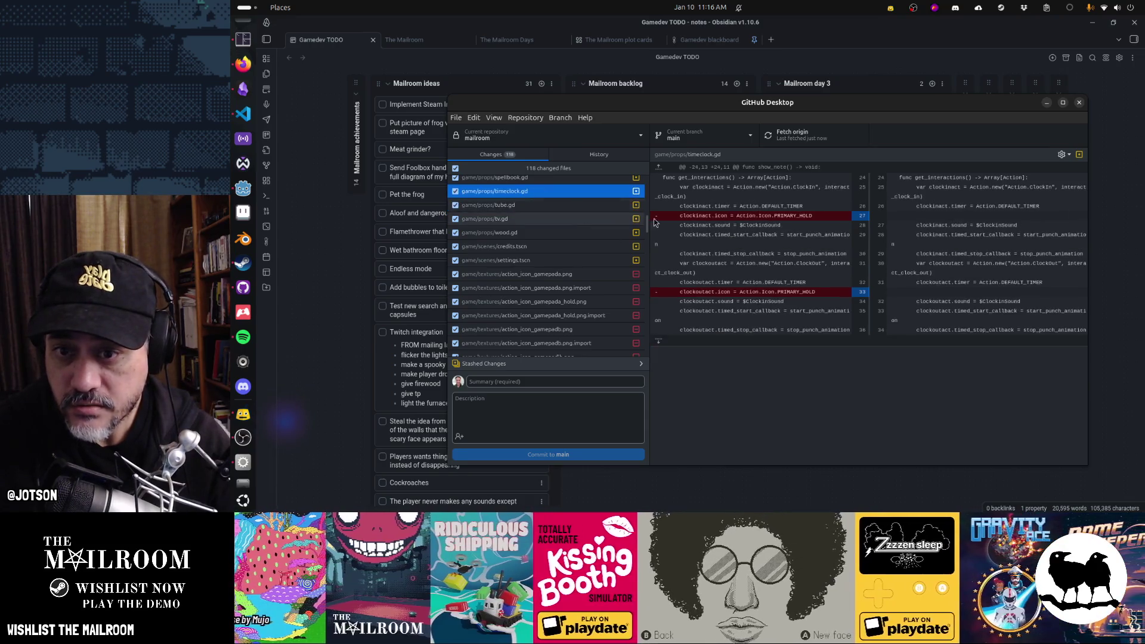
{"action": "scroll", "coordinate": [545, 270], "scroll_direction": "up", "scroll_amount": 5}
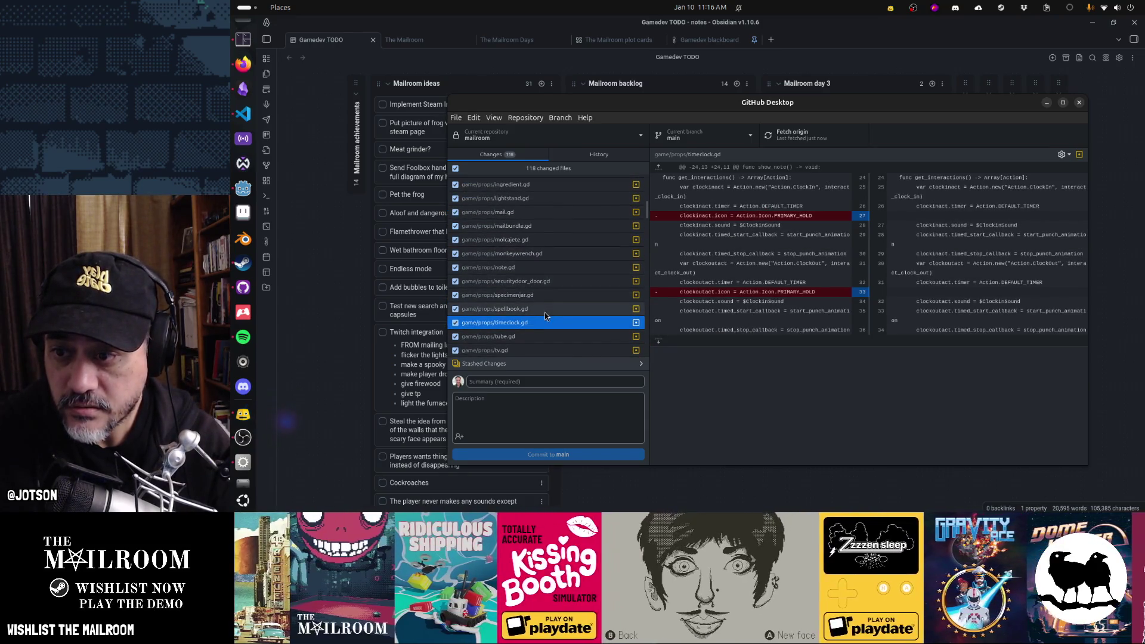
{"action": "left_click", "coordinate": [544, 309]}
{"action": "key", "text": "Up"}
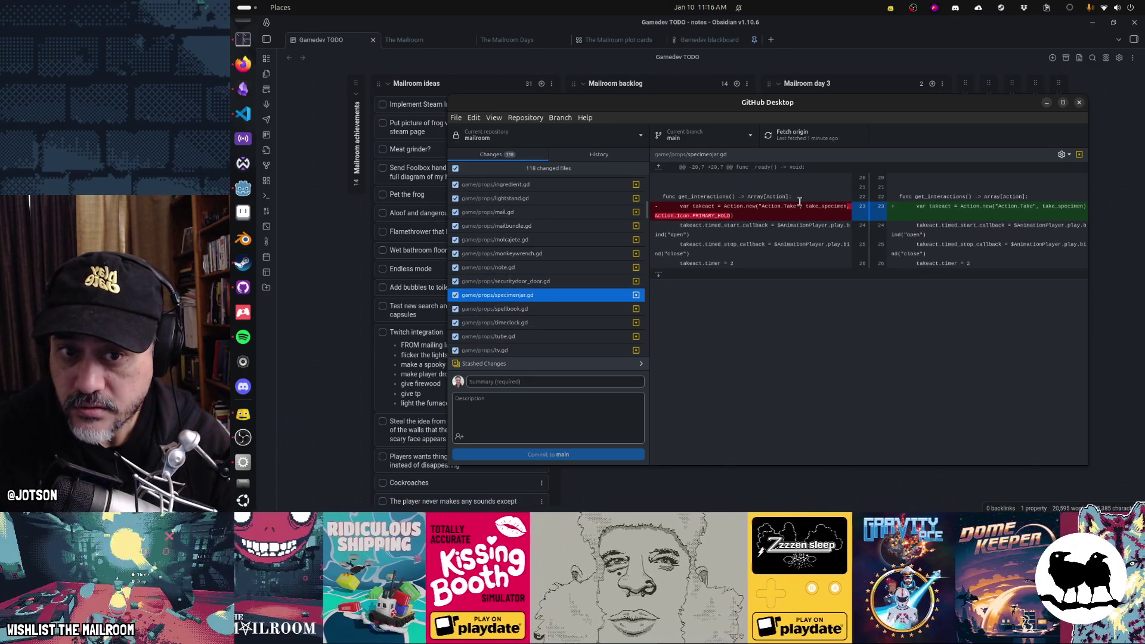
{"action": "left_click", "coordinate": [559, 286]}
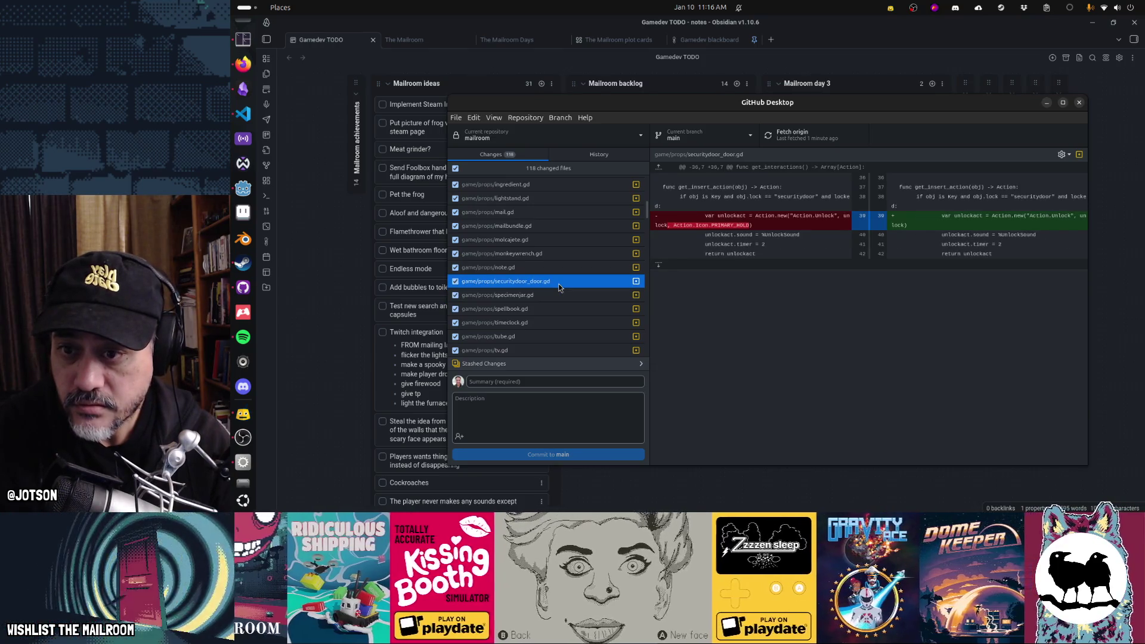
{"action": "left_click", "coordinate": [543, 271]}
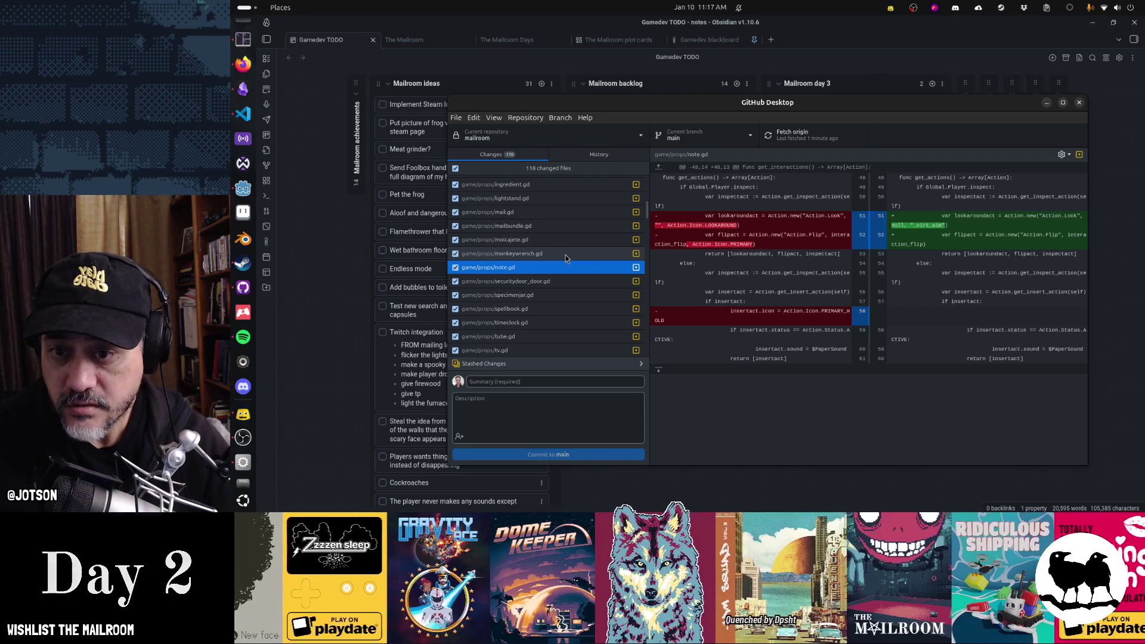
Review the monkeywrench, molcajete, mailbundle, mail, lightstand, ingredient and harvestableplant script diffs.
{"action": "left_click", "coordinate": [565, 255]}
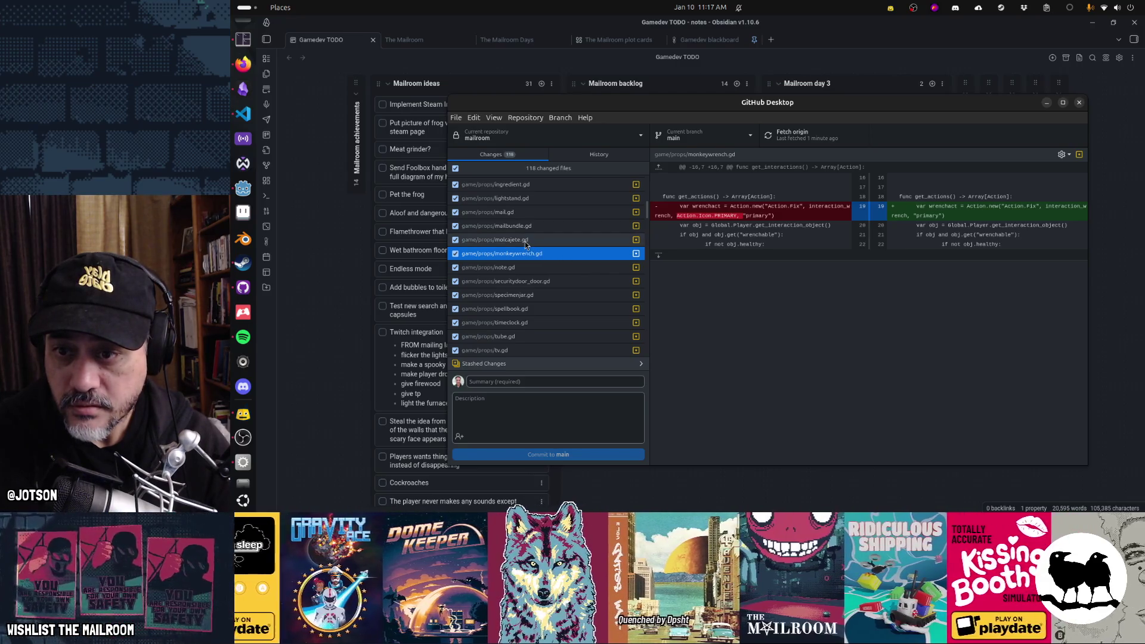
{"action": "left_click", "coordinate": [525, 242]}
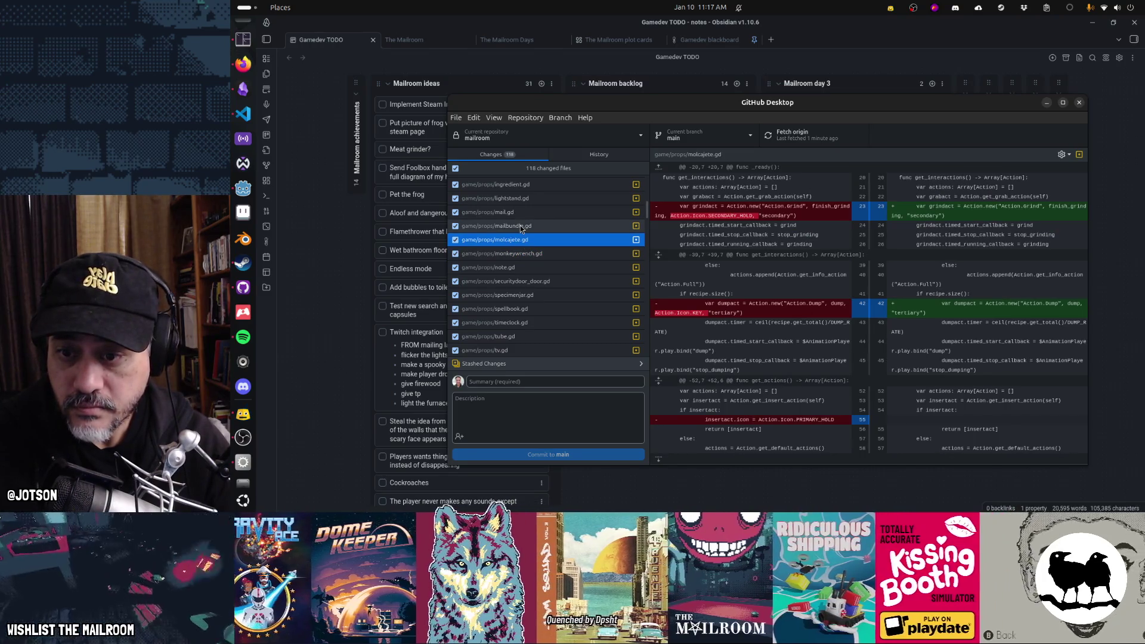
{"action": "left_click", "coordinate": [520, 225]}
{"action": "scroll", "coordinate": [495, 302], "scroll_direction": "up", "scroll_amount": 3}
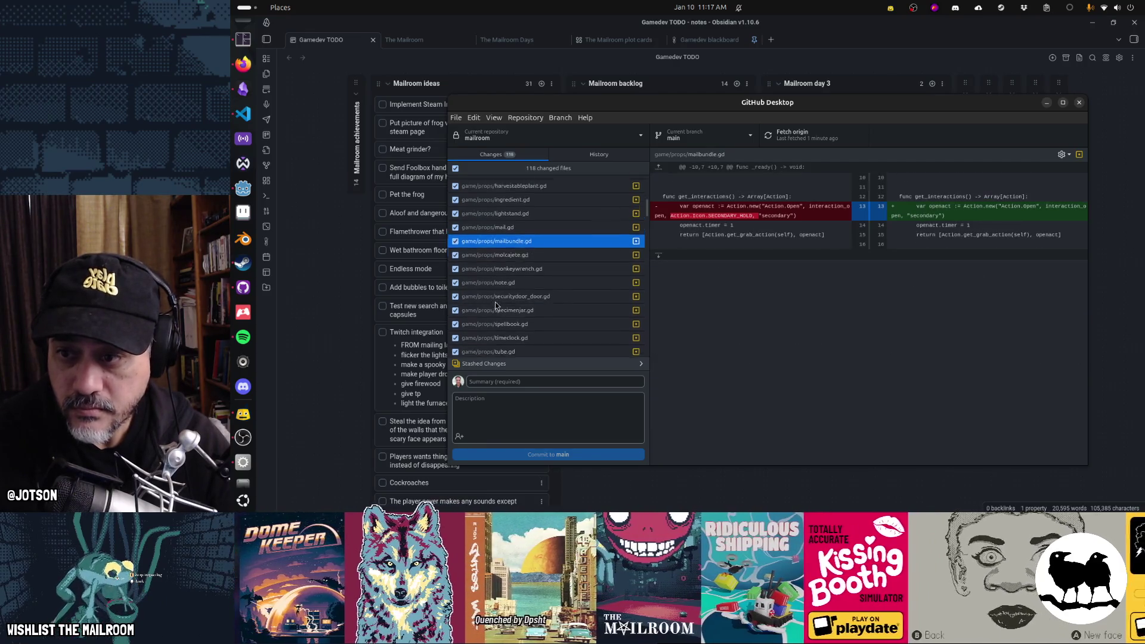
{"action": "left_click", "coordinate": [502, 327]}
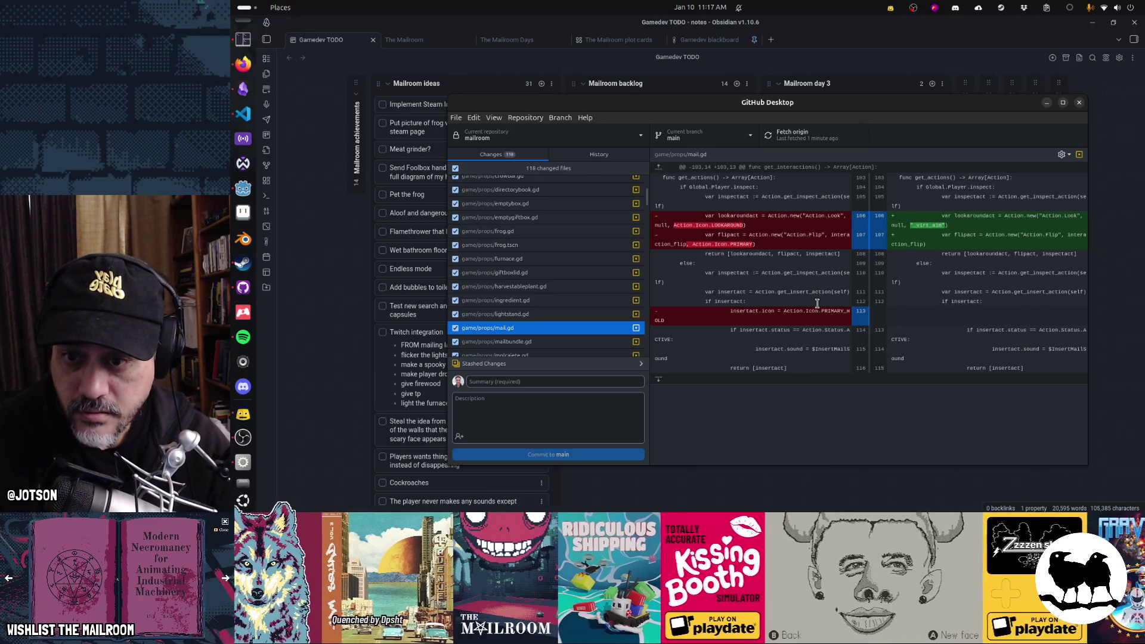
{"action": "left_click", "coordinate": [553, 315]}
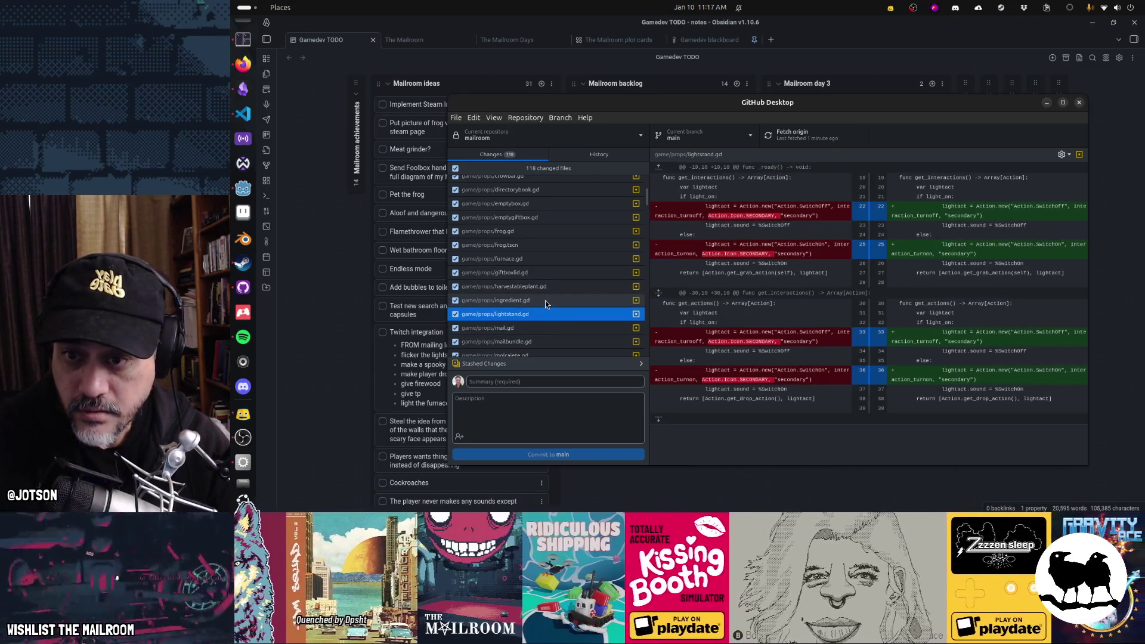
{"action": "left_click", "coordinate": [528, 301]}
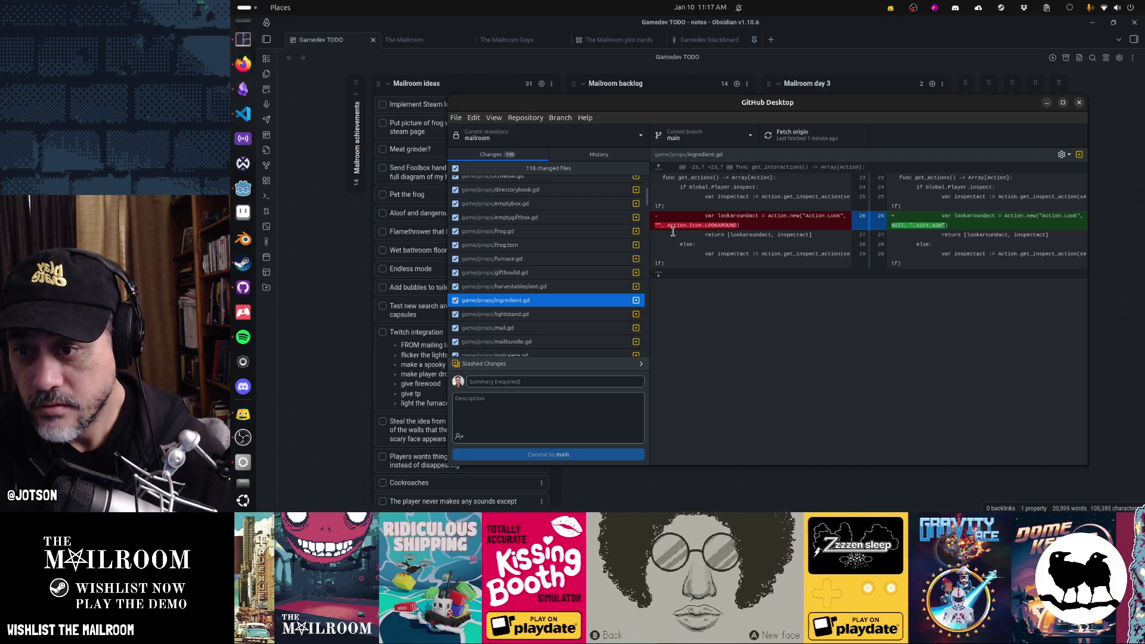
{"action": "left_click", "coordinate": [586, 292]}
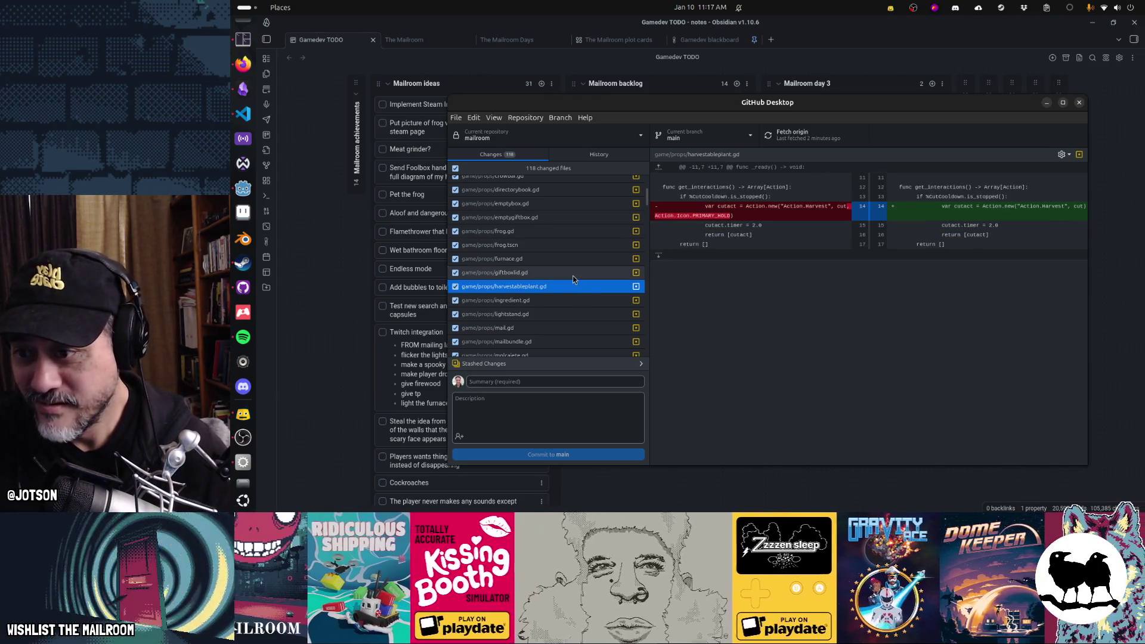
Review the giftboxlid.gd, frog.tscn, frog.gd, emptygiftbox.gd, emptybox.gd and directorybook.gd diffs.
{"action": "left_click", "coordinate": [566, 270]}
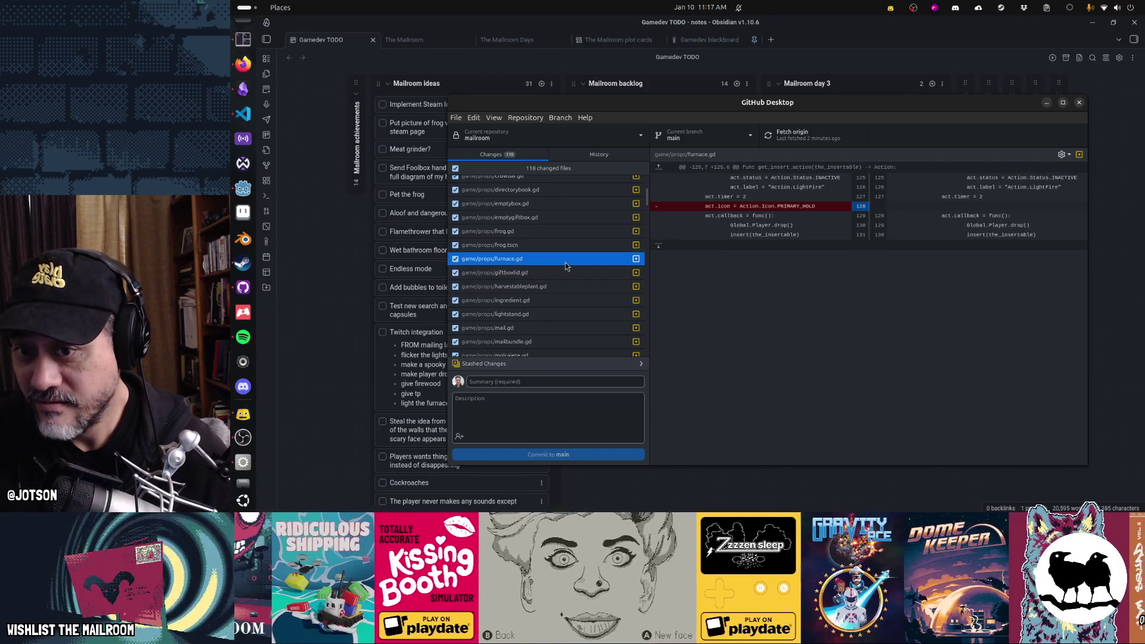
{"action": "left_click", "coordinate": [559, 249]}
{"action": "left_click", "coordinate": [549, 232]}
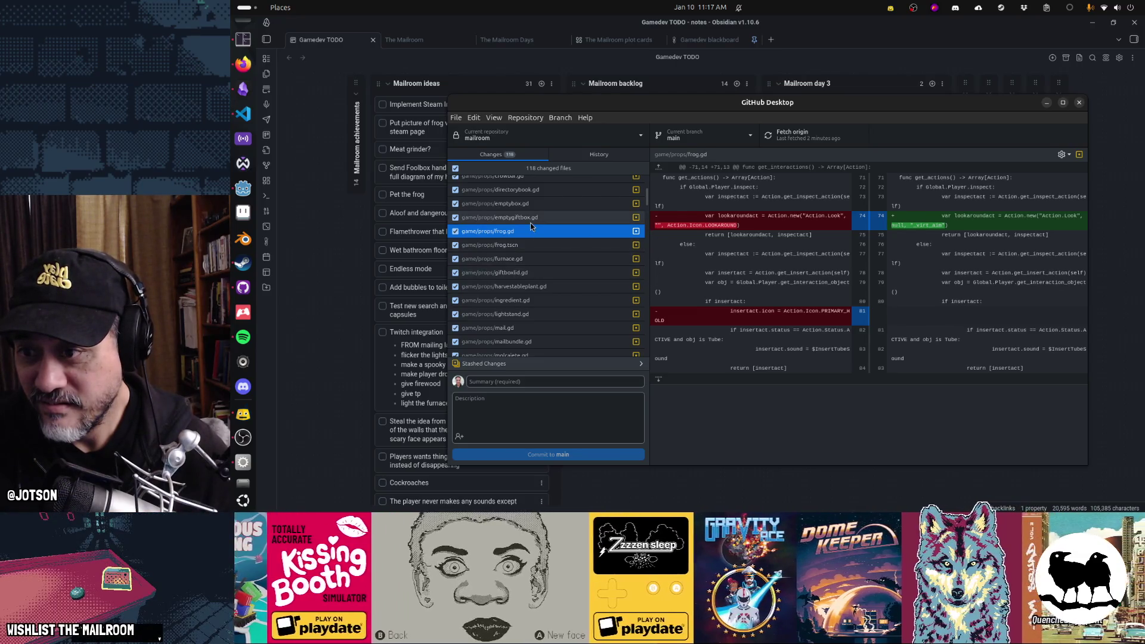
{"action": "left_click", "coordinate": [531, 219]}
{"action": "left_click", "coordinate": [529, 204]}
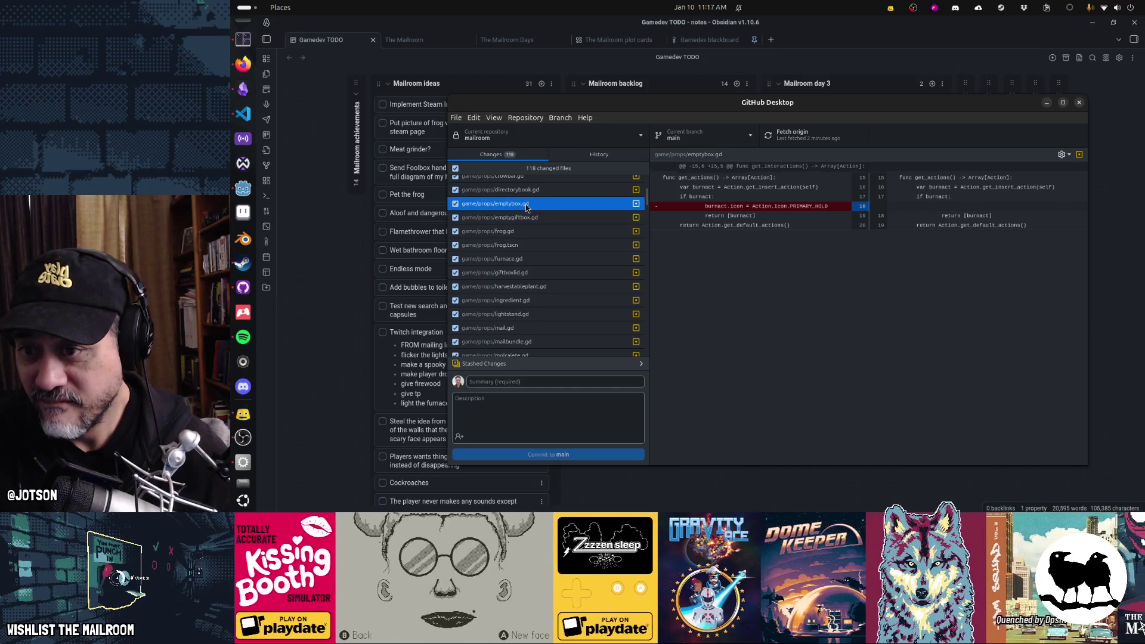
{"action": "left_click", "coordinate": [528, 195]}
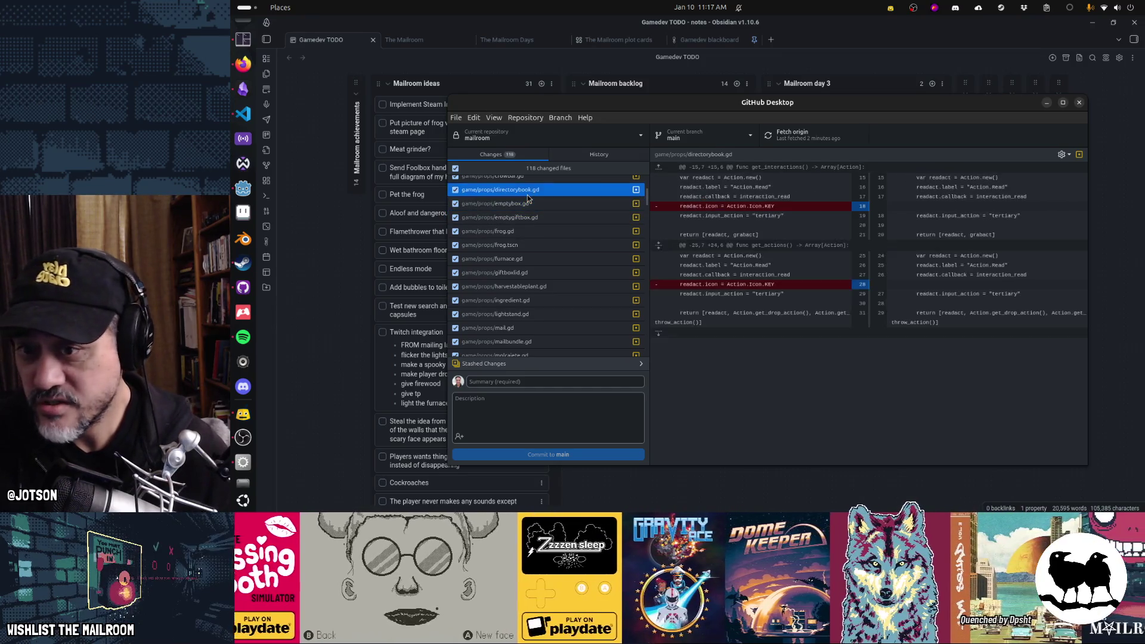
Review the crowbar, canister, boxlid, box, bottle, bloodcontainer, global.gd and game/data/action.gd diffs.
{"action": "scroll", "coordinate": [531, 239], "scroll_direction": "up", "scroll_amount": 3}
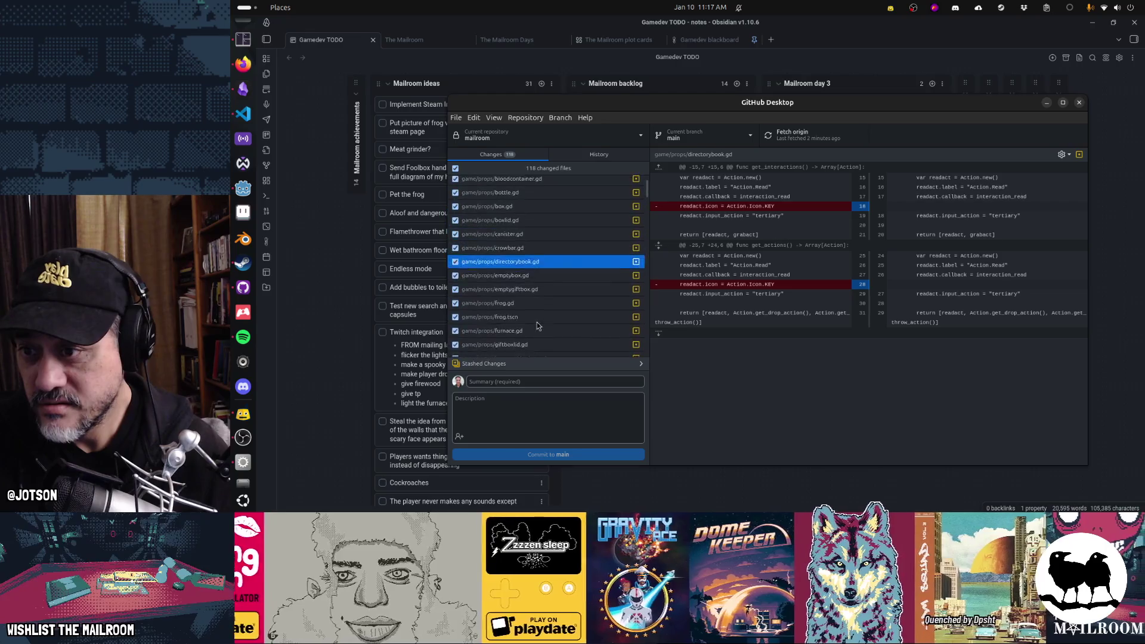
{"action": "left_click", "coordinate": [539, 278]}
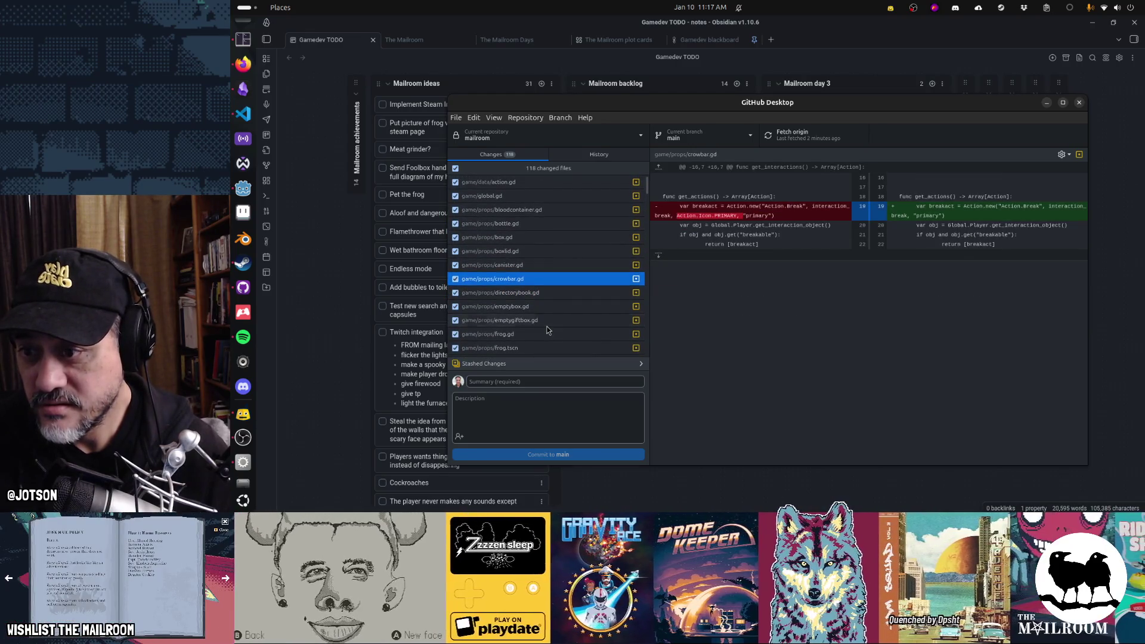
{"action": "left_click", "coordinate": [522, 267]}
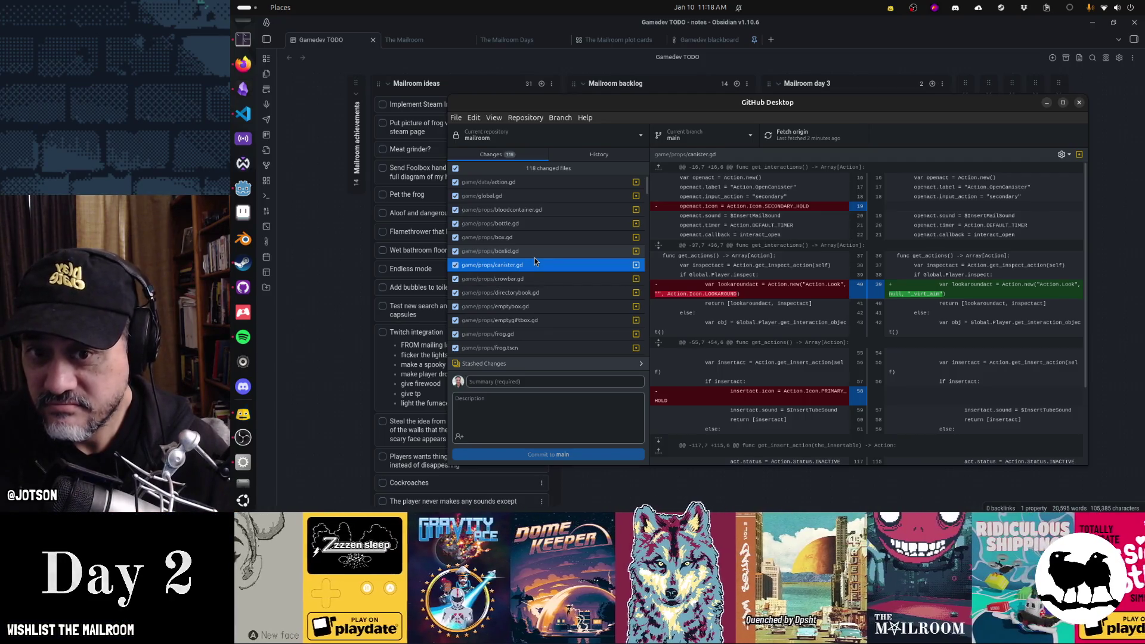
{"action": "left_click", "coordinate": [539, 254]}
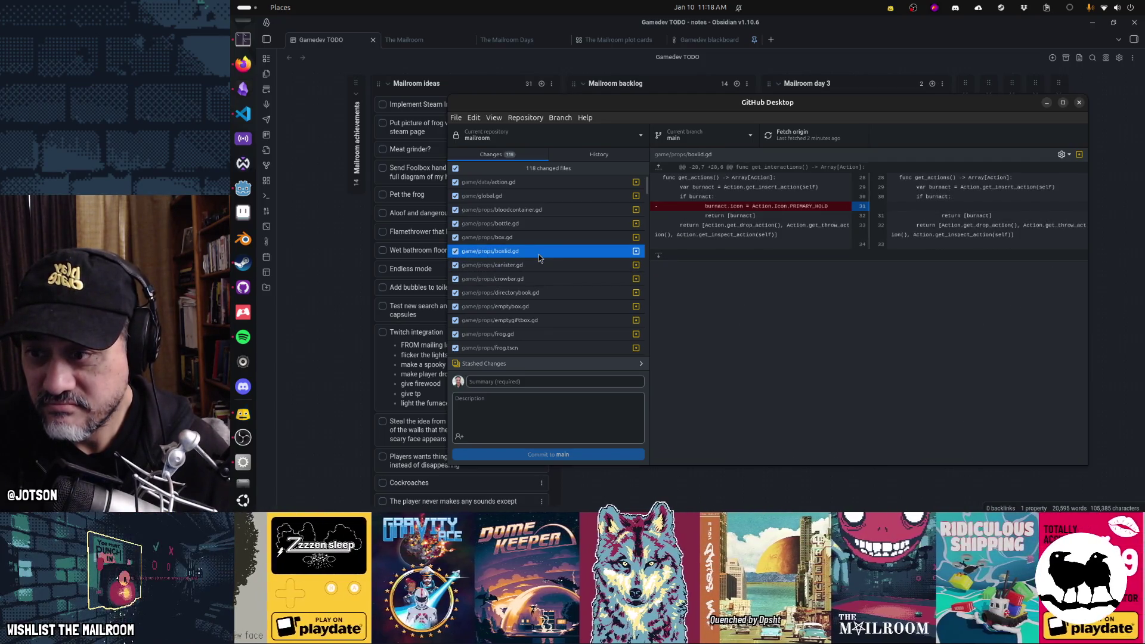
{"action": "left_click", "coordinate": [521, 241]}
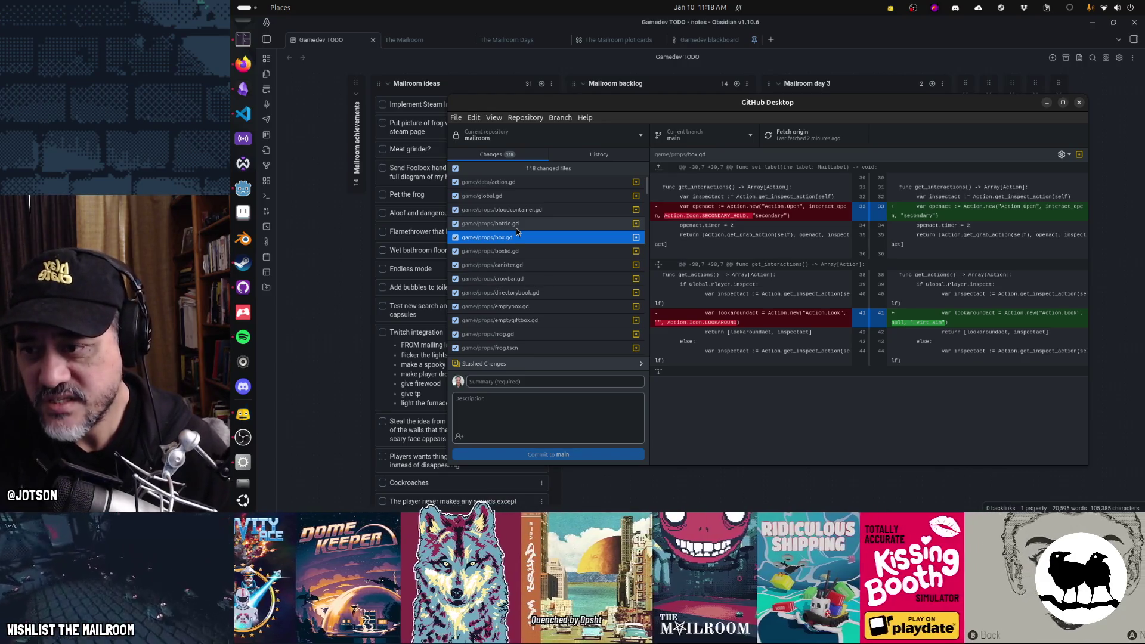
{"action": "left_click", "coordinate": [516, 227]}
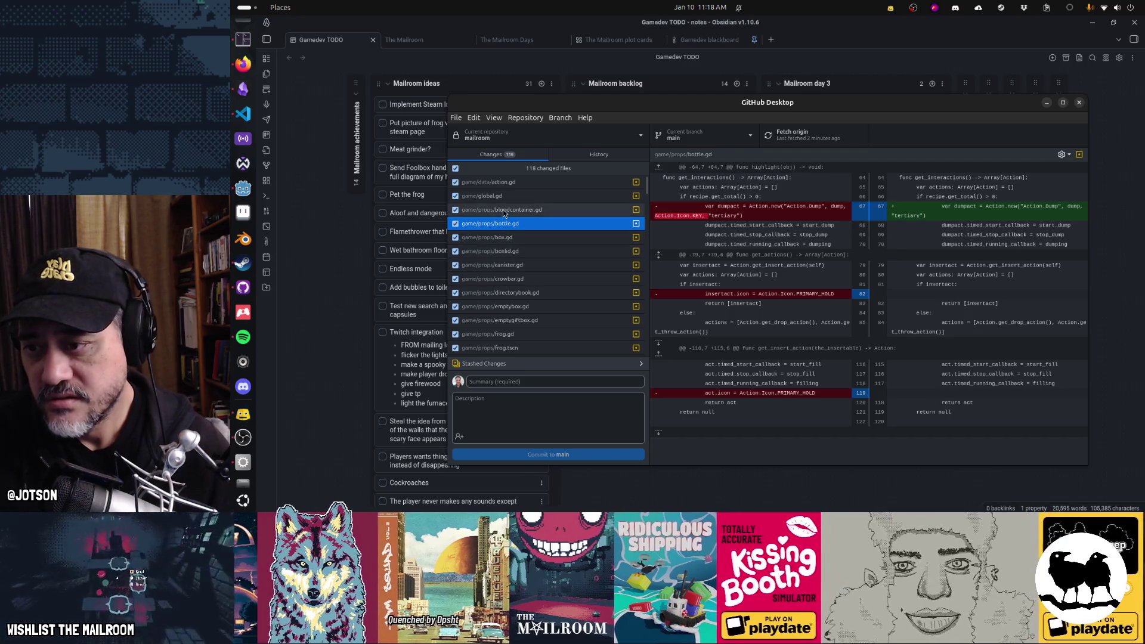
{"action": "left_click", "coordinate": [504, 210]}
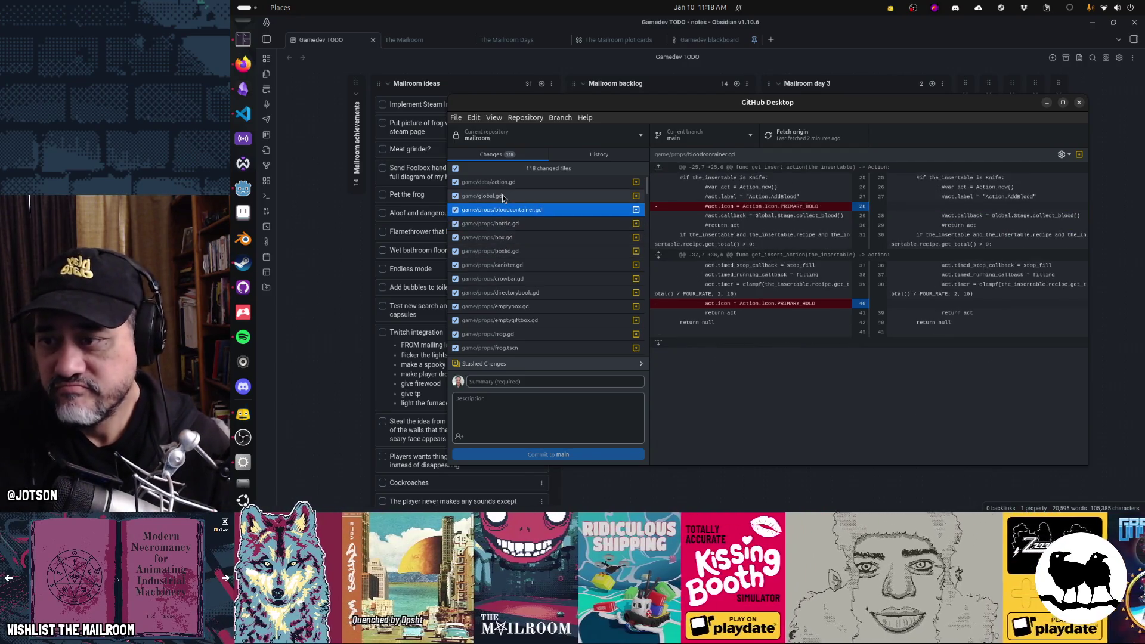
{"action": "left_click", "coordinate": [502, 196]}
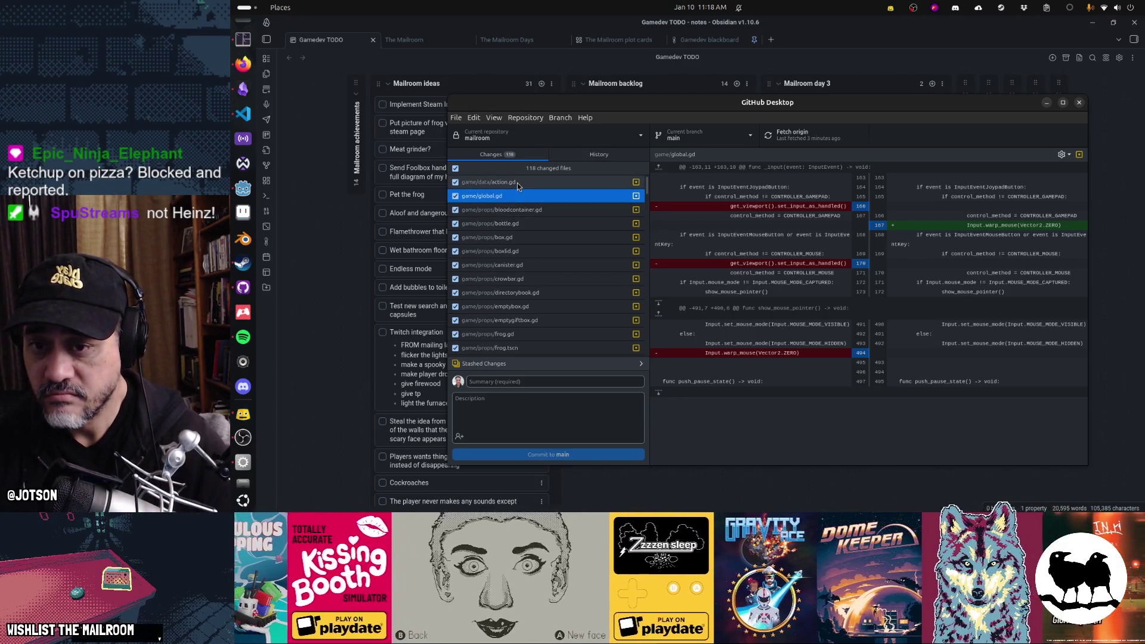
{"action": "left_click", "coordinate": [517, 183]}
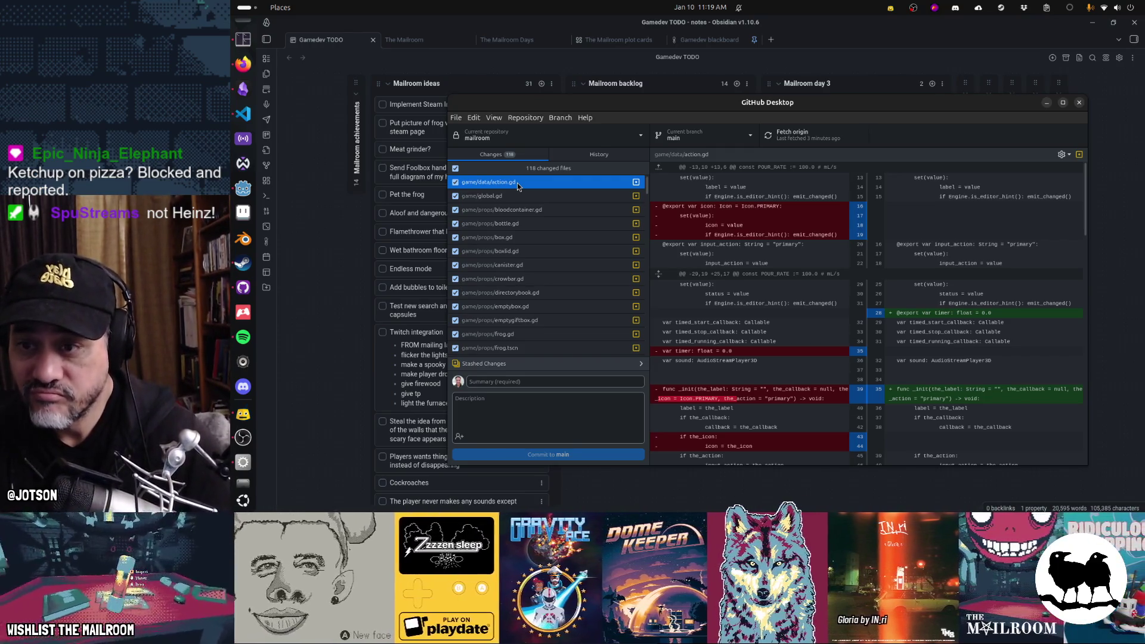
{"action": "scroll", "coordinate": [732, 229], "scroll_direction": "down", "scroll_amount": 3}
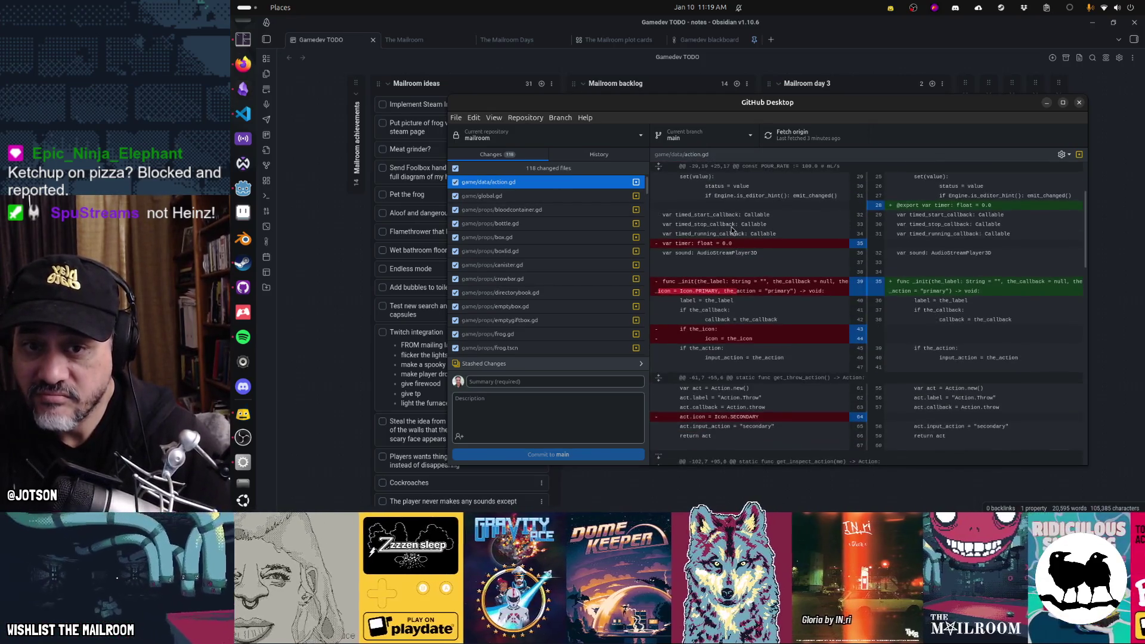
{"action": "scroll", "coordinate": [732, 226], "scroll_direction": "down", "scroll_amount": 1}
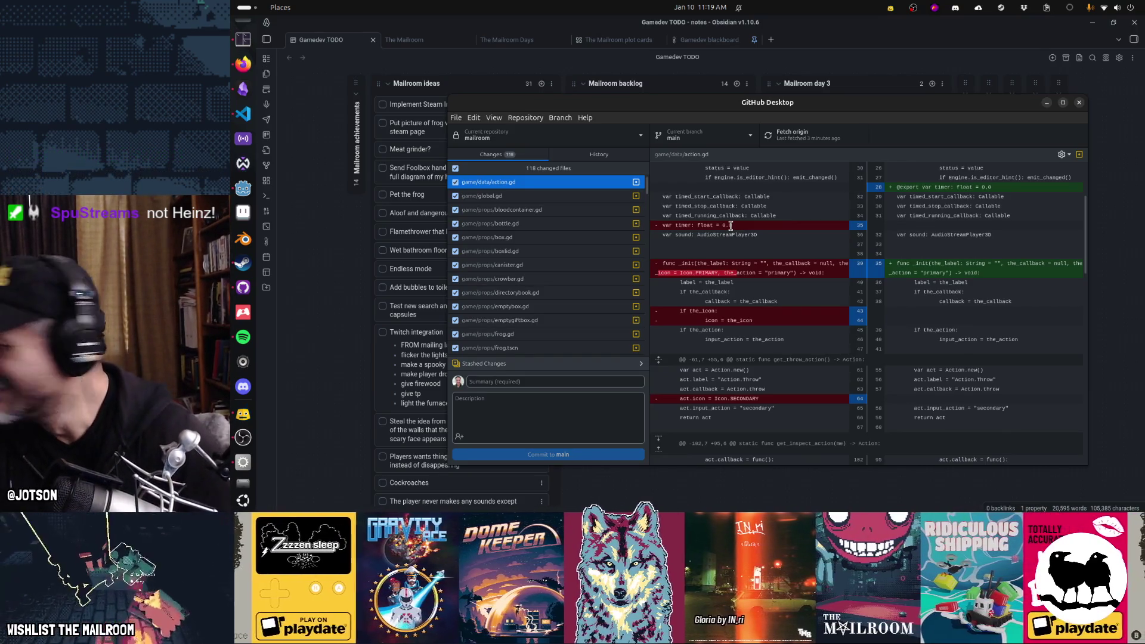
{"action": "scroll", "coordinate": [731, 227], "scroll_direction": "down", "scroll_amount": 3}
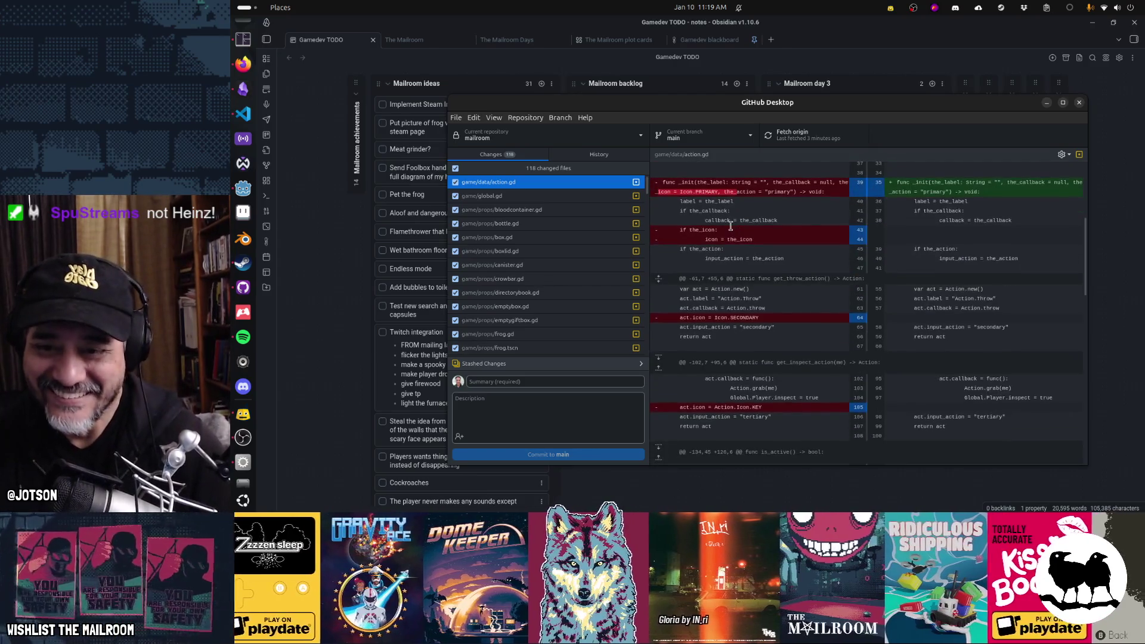
{"action": "scroll", "coordinate": [734, 284], "scroll_direction": "down", "scroll_amount": 10}
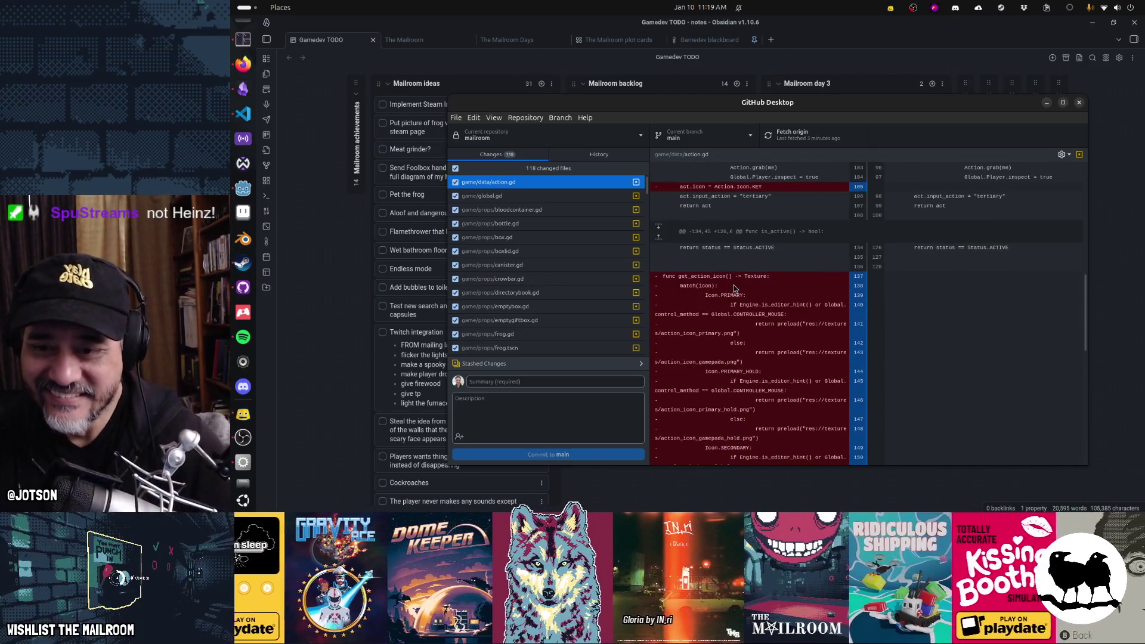
{"action": "scroll", "coordinate": [735, 288], "scroll_direction": "down", "scroll_amount": 12}
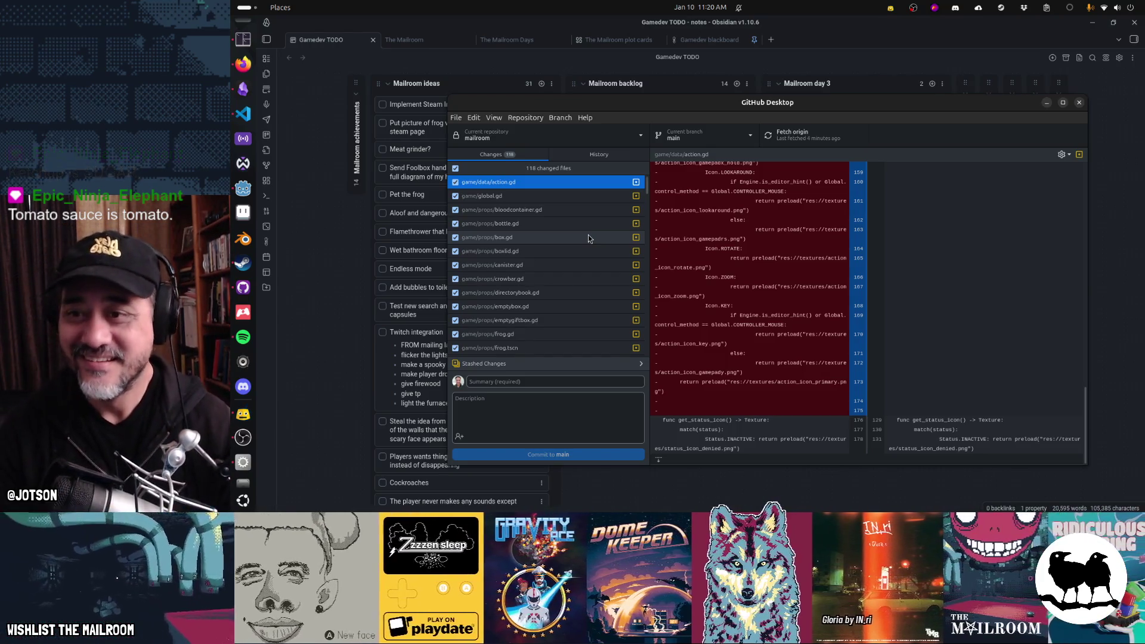
Commit the 118 changes to main with summary 'Input glyph refactor' and return to Godot.
{"action": "left_click", "coordinate": [564, 382]}
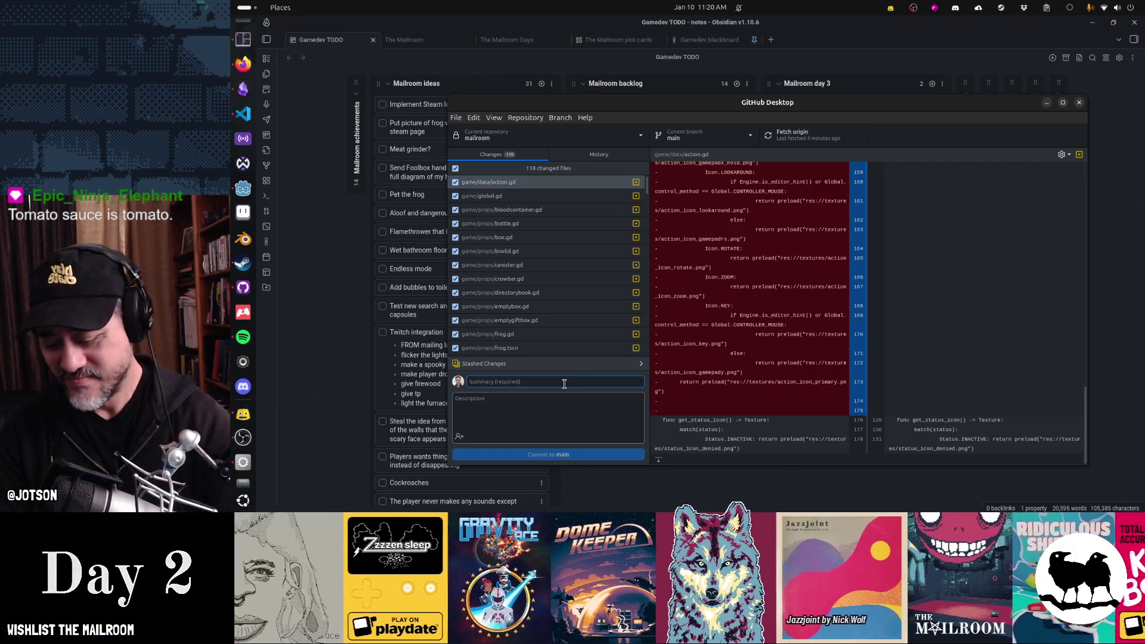
{"action": "type", "text": "Input"}
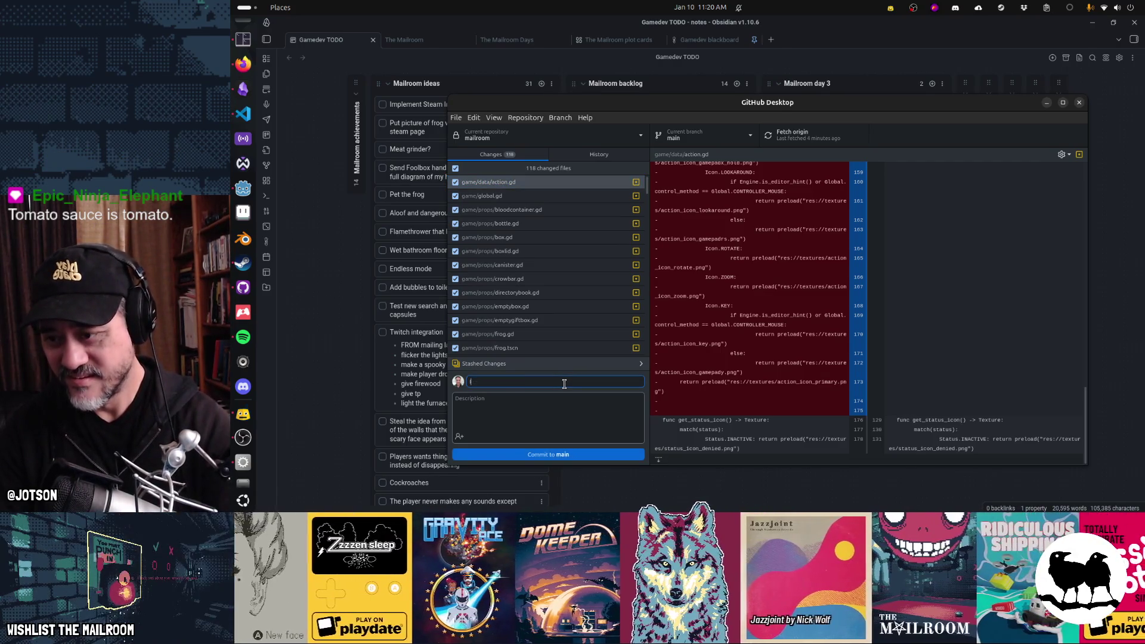
{"action": "type", "text": " glyph refactor"}
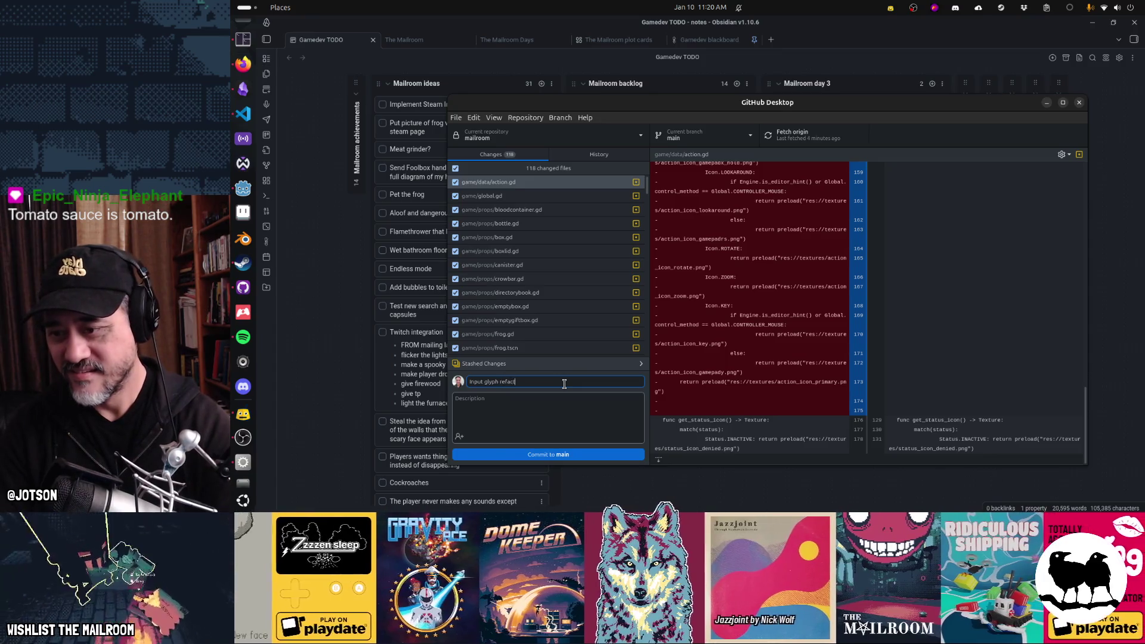
{"action": "left_click", "coordinate": [552, 455]}
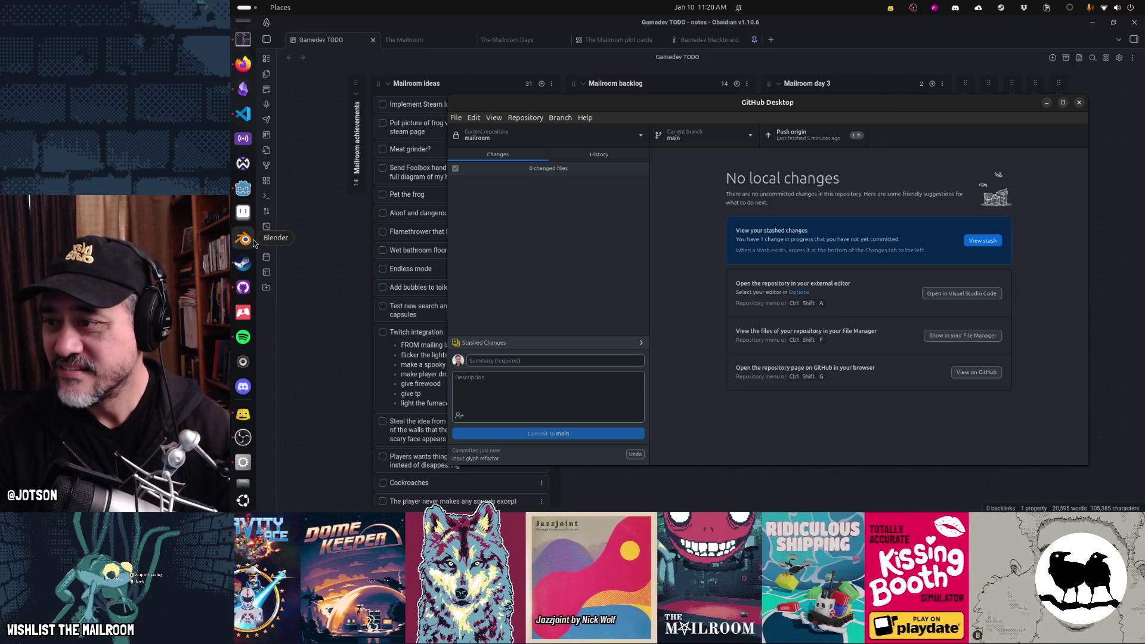
{"action": "left_click", "coordinate": [243, 189]}
{"action": "left_click", "coordinate": [439, 501]}
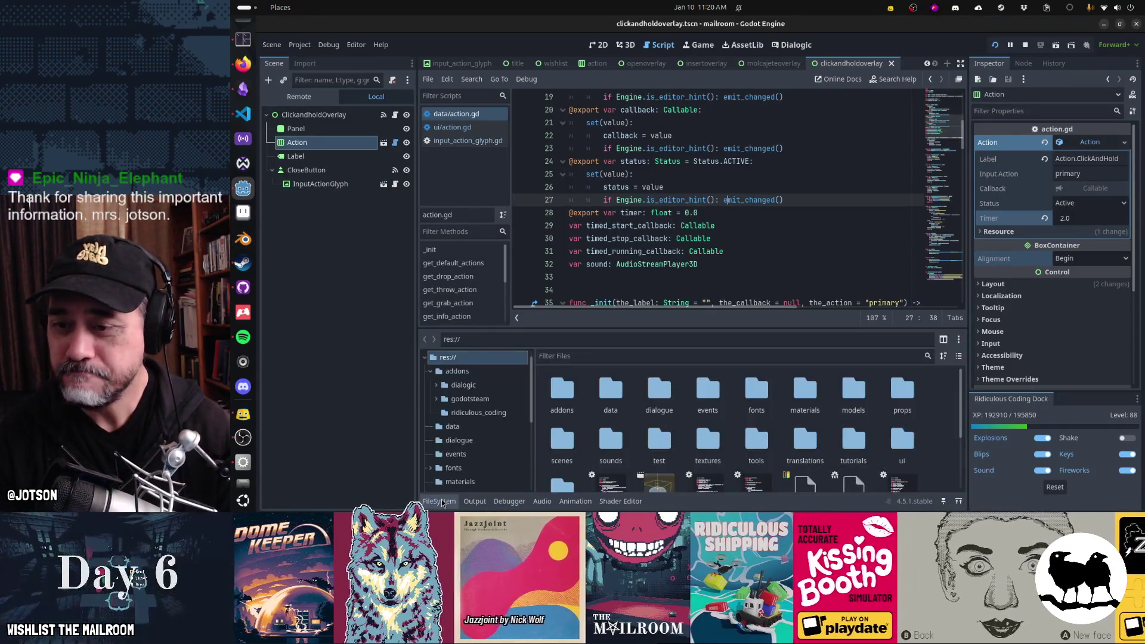
Filter the FileSystem by xbox, mous, kbd, mouse and status to browse glyph images, then go to Obsidian.
{"action": "left_click", "coordinate": [575, 361]}
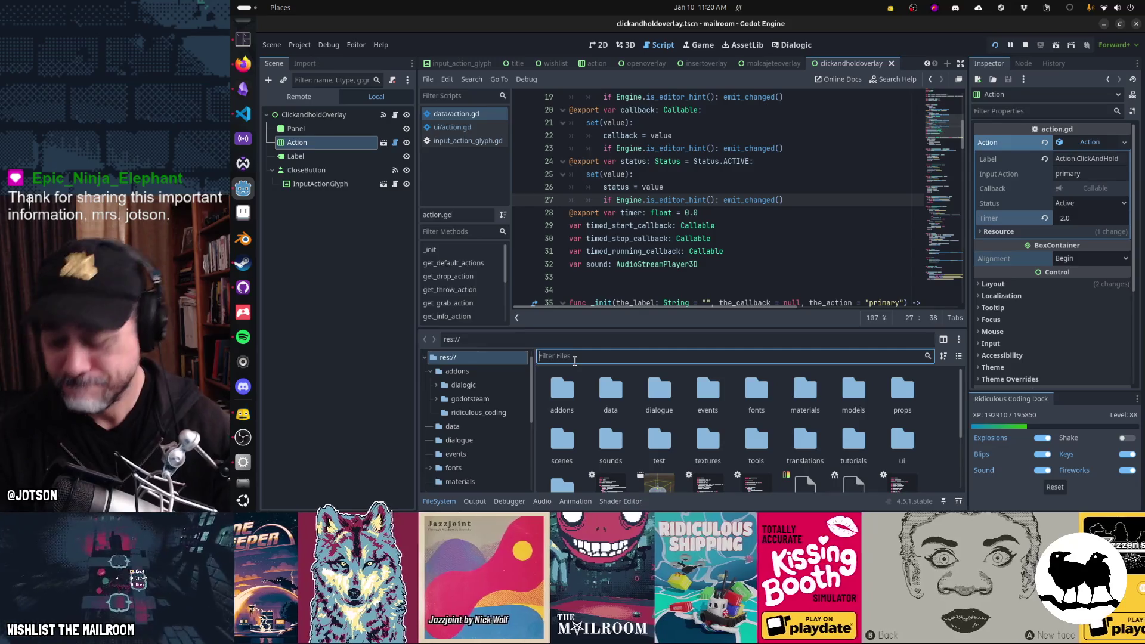
{"action": "type", "text": "xbox"}
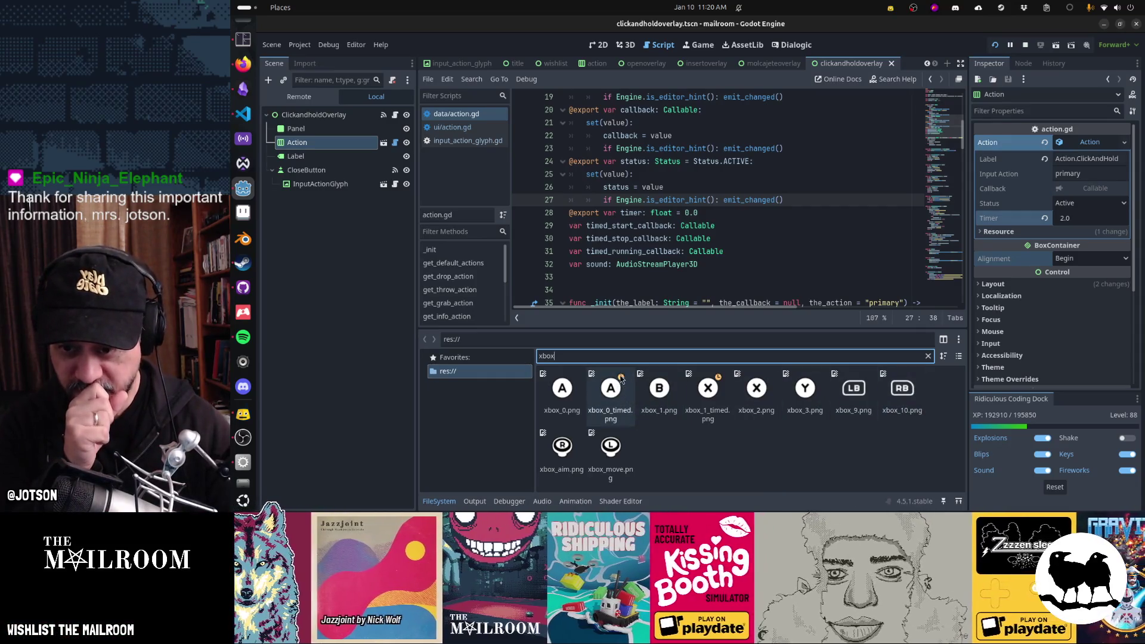
{"action": "mouse_move", "coordinate": [621, 381]}
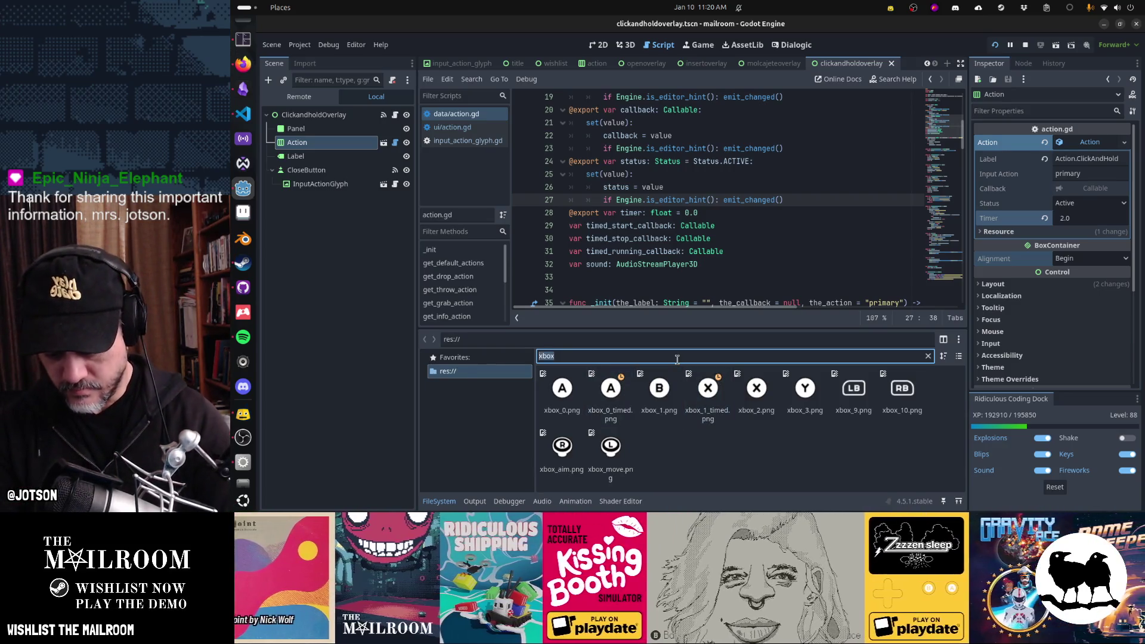
{"action": "type", "text": "mouse"}
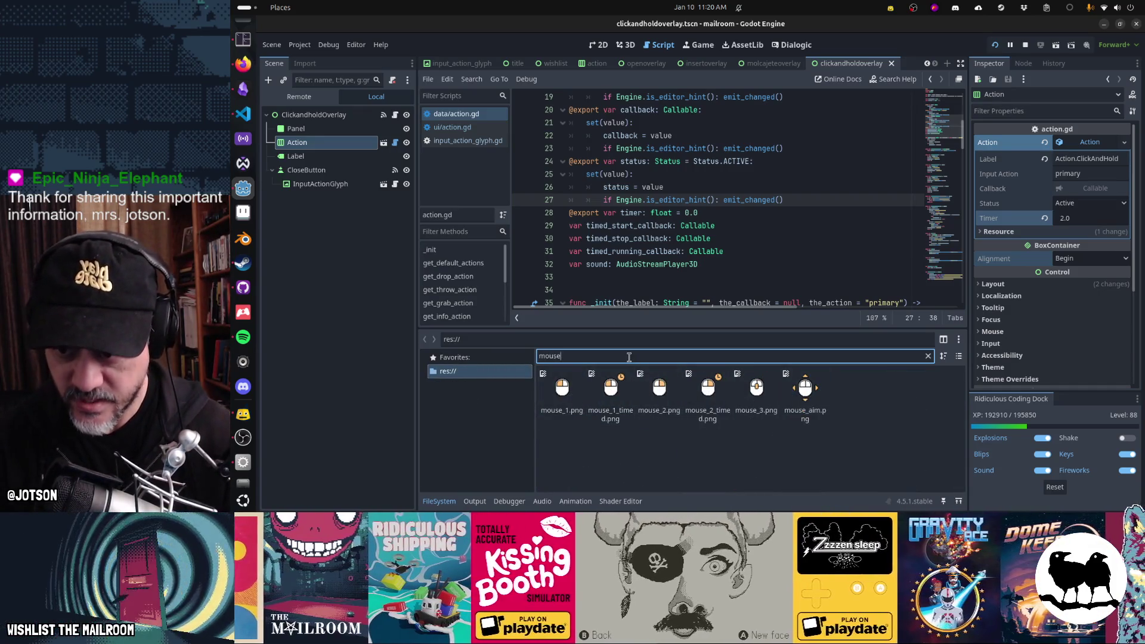
{"action": "left_click", "coordinate": [630, 356]}
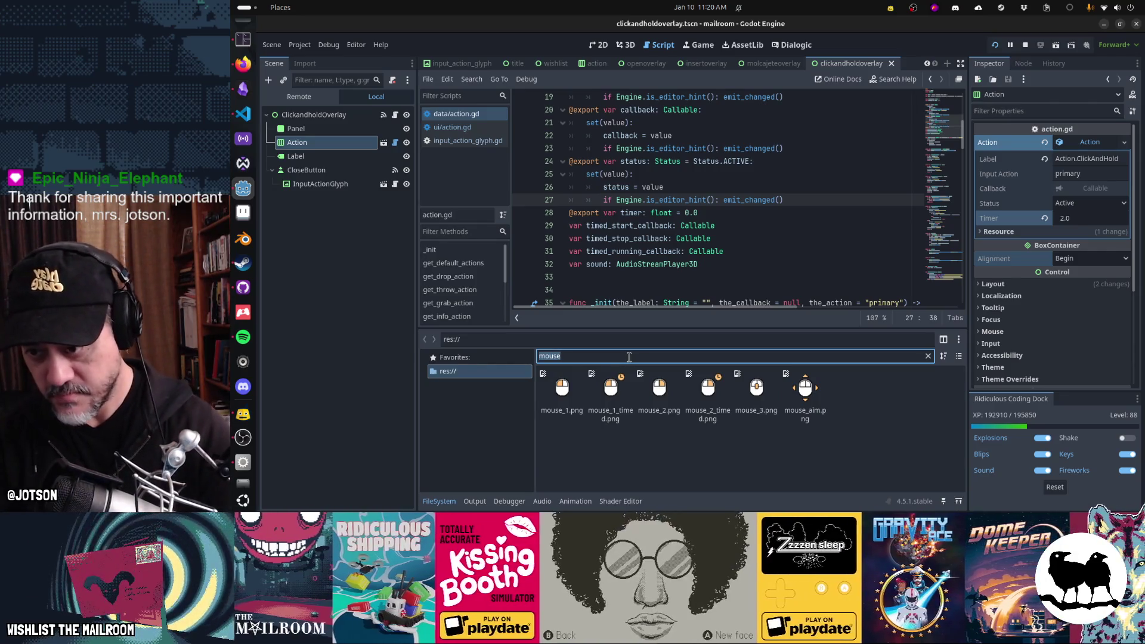
{"action": "type", "text": "kbd"}
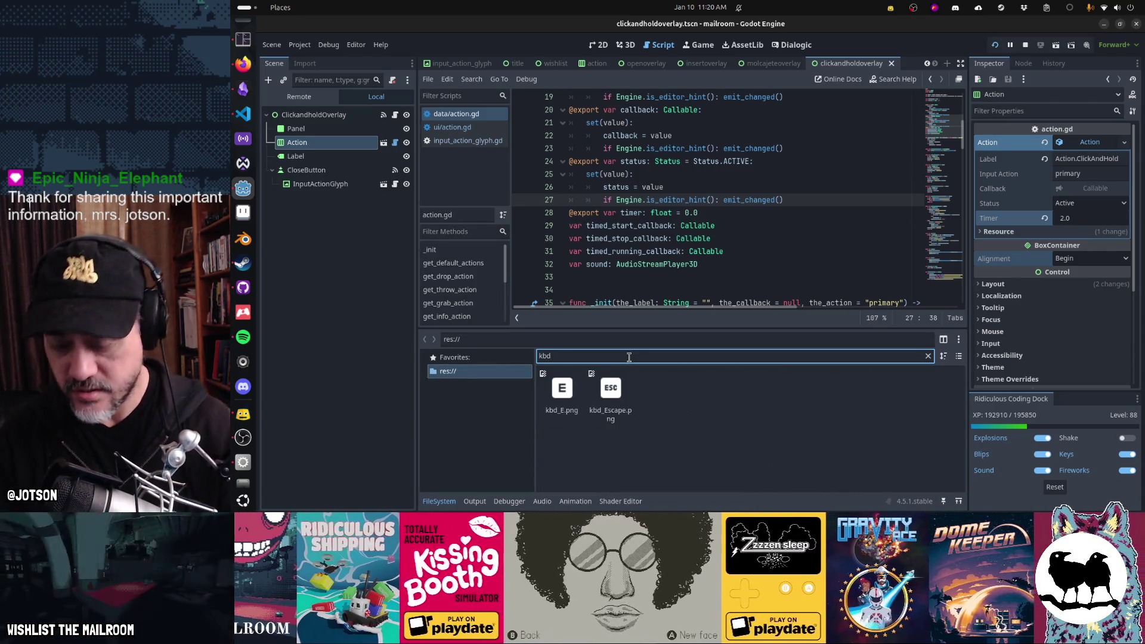
{"action": "key", "text": "BackSpace"}
{"action": "key", "text": "BackSpace"}
{"action": "key", "text": "BackSpace"}
{"action": "type", "text": "mouse"}
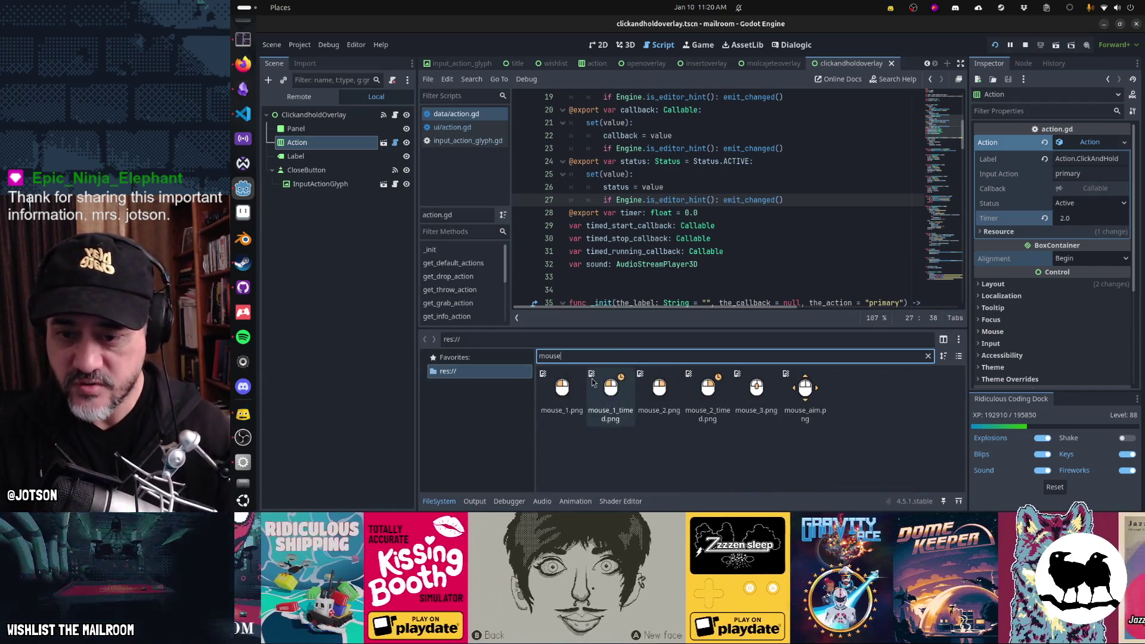
{"action": "mouse_move", "coordinate": [809, 388]}
{"action": "key", "text": "ctrl+a"}
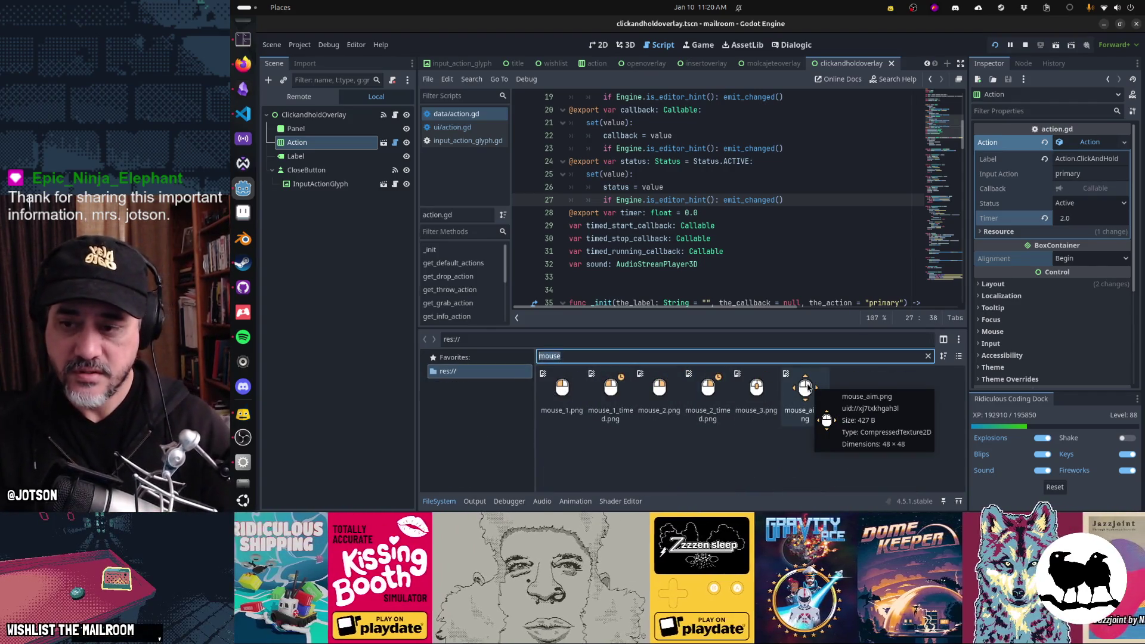
{"action": "type", "text": "status"}
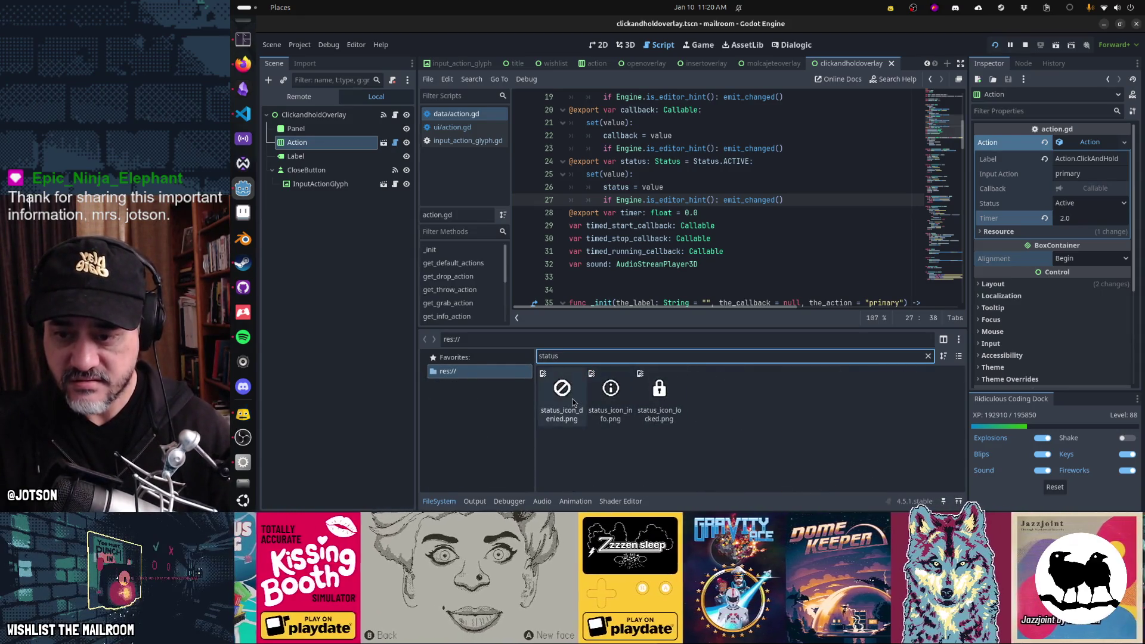
{"action": "key", "text": "alt+Tab"}
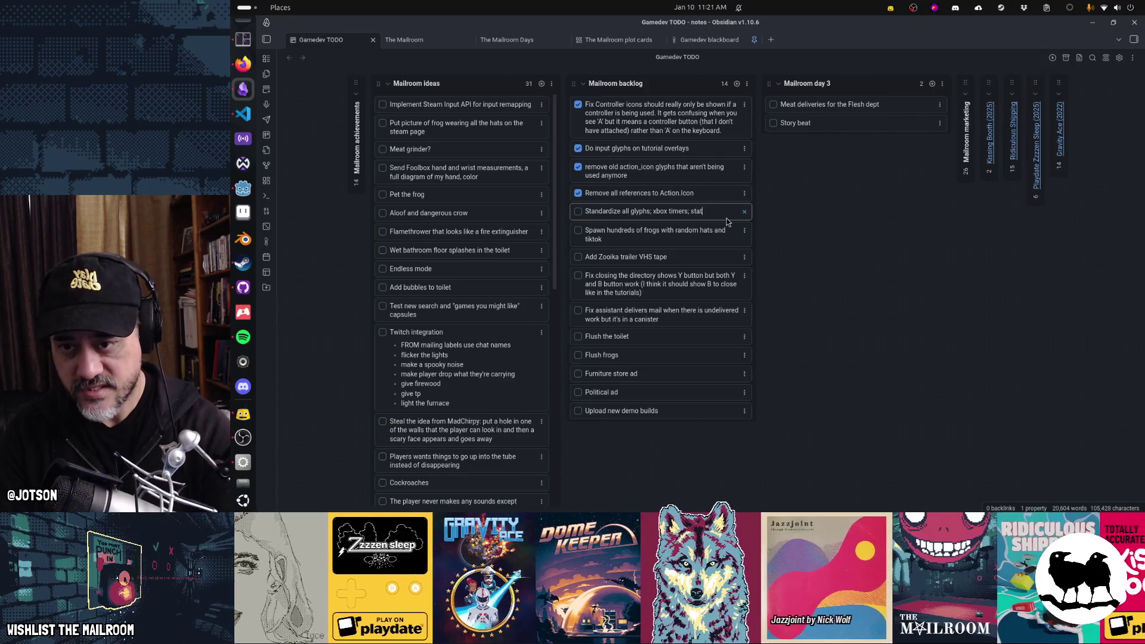
Finish the card with 'mouse glyphs' and save it.
{"action": "type", "text": "mouse glyphs"}
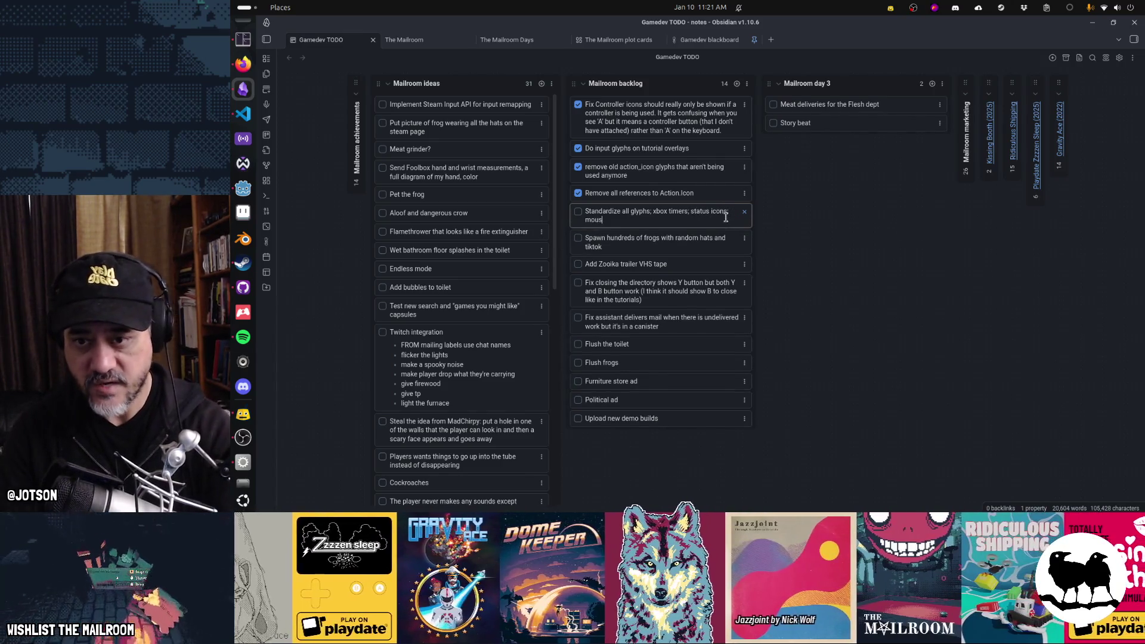
{"action": "key", "text": "Return"}
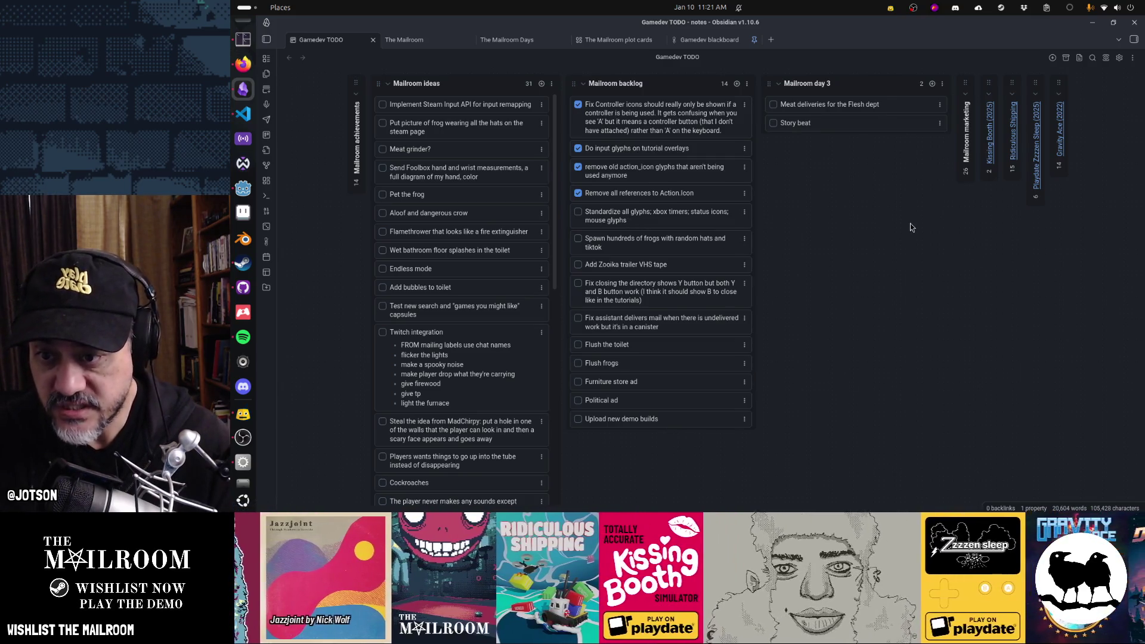
Move the Zooika trailer, assistant mail fix and directory-closing fix cards up, then archive completed cards.
{"action": "left_click_drag", "start_coordinate": [684, 268], "coordinate": [677, 242]}
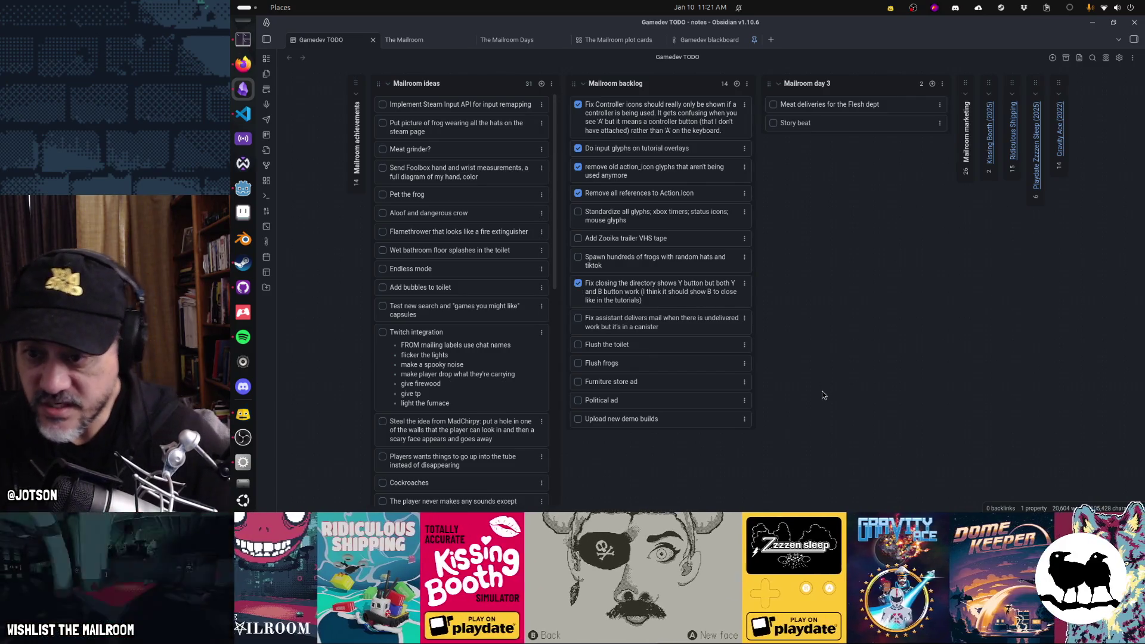
{"action": "left_click_drag", "start_coordinate": [641, 327], "coordinate": [641, 260]}
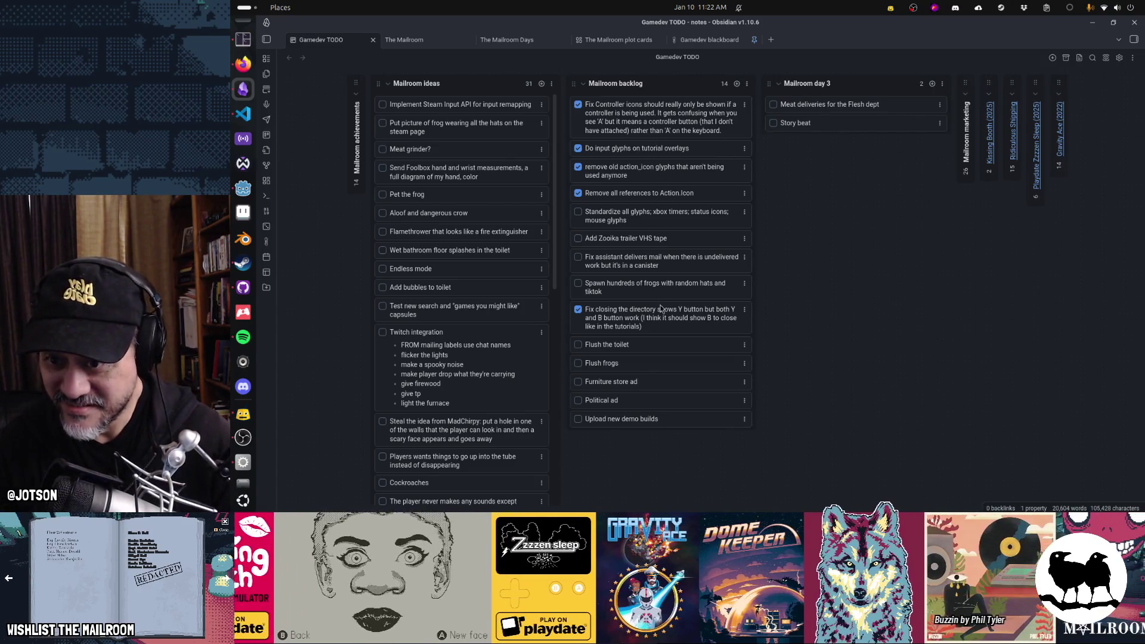
{"action": "left_click_drag", "start_coordinate": [661, 309], "coordinate": [633, 222]}
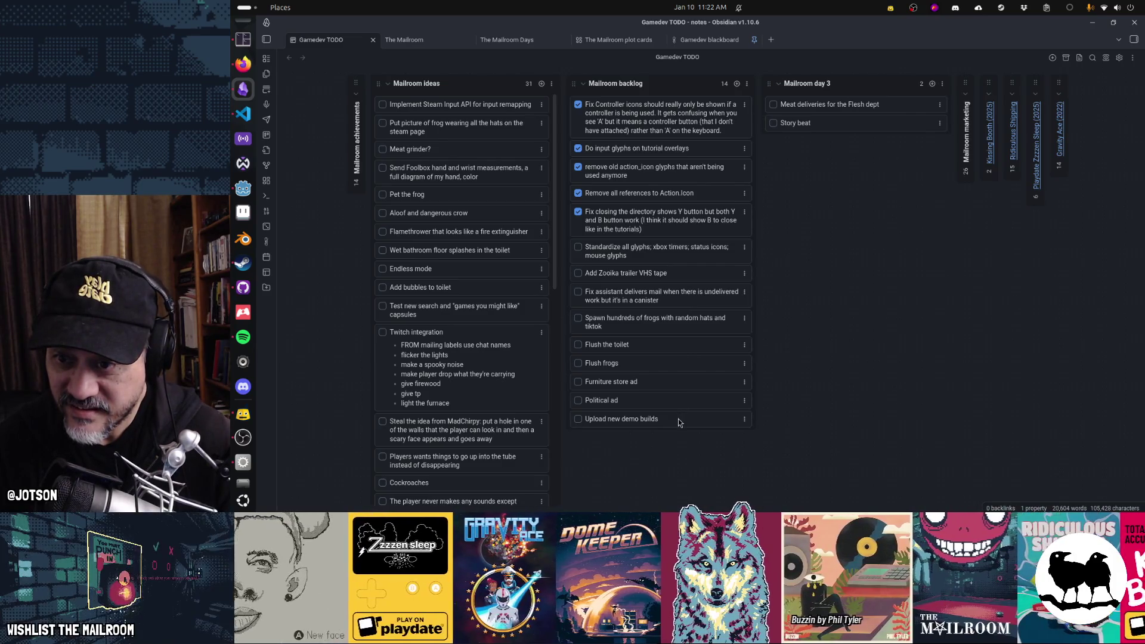
{"action": "left_click", "coordinate": [1133, 57]}
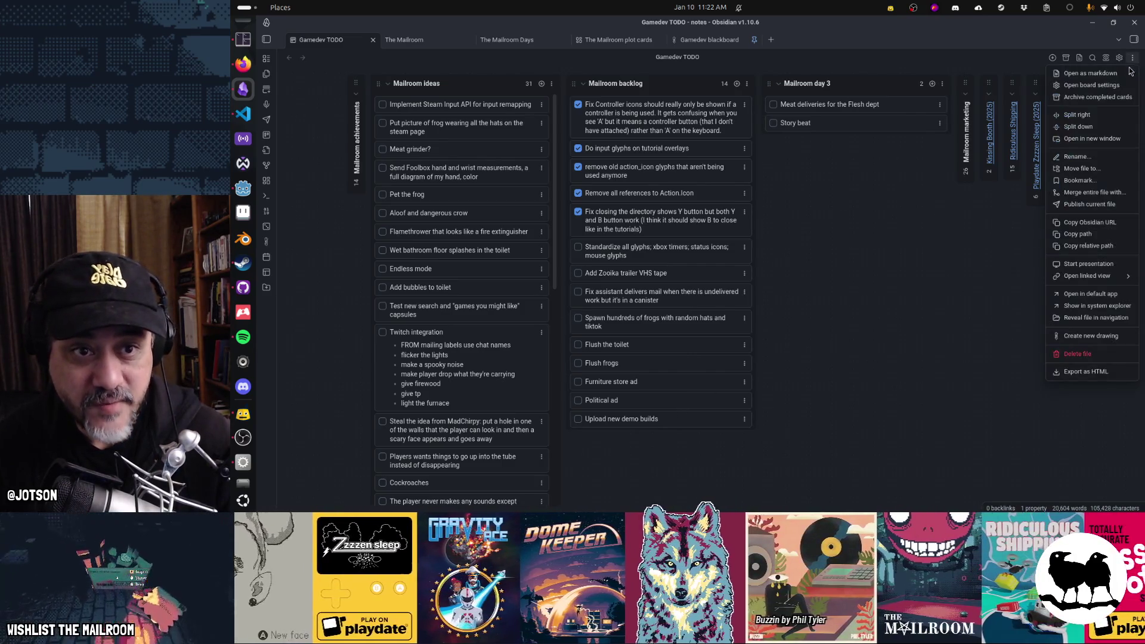
{"action": "left_click", "coordinate": [1092, 97]}
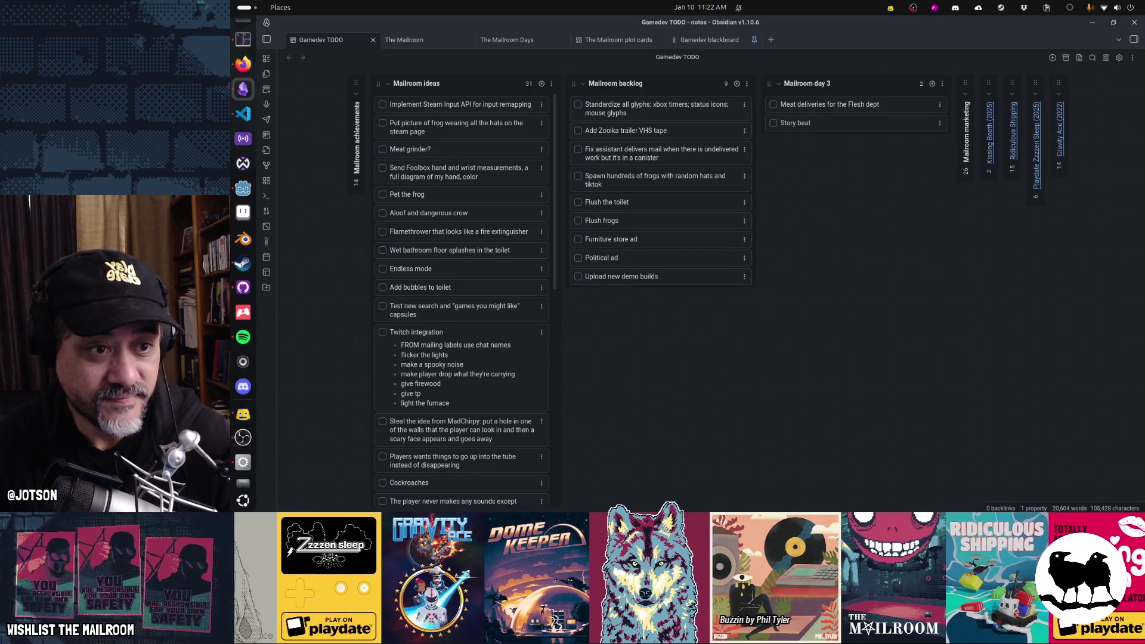
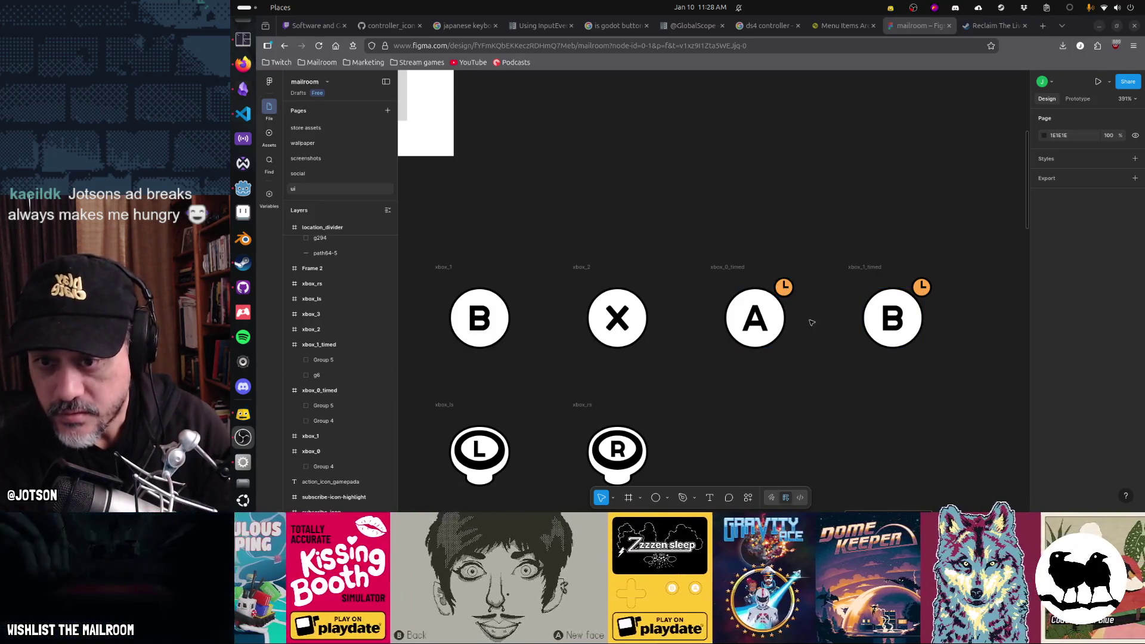
Export the timed A glyph frame xbox_0_timed as a PNG.
{"action": "scroll", "coordinate": [828, 380], "scroll_direction": "down", "scroll_amount": 3}
{"action": "scroll", "coordinate": [828, 379], "scroll_direction": "left", "scroll_amount": 3}
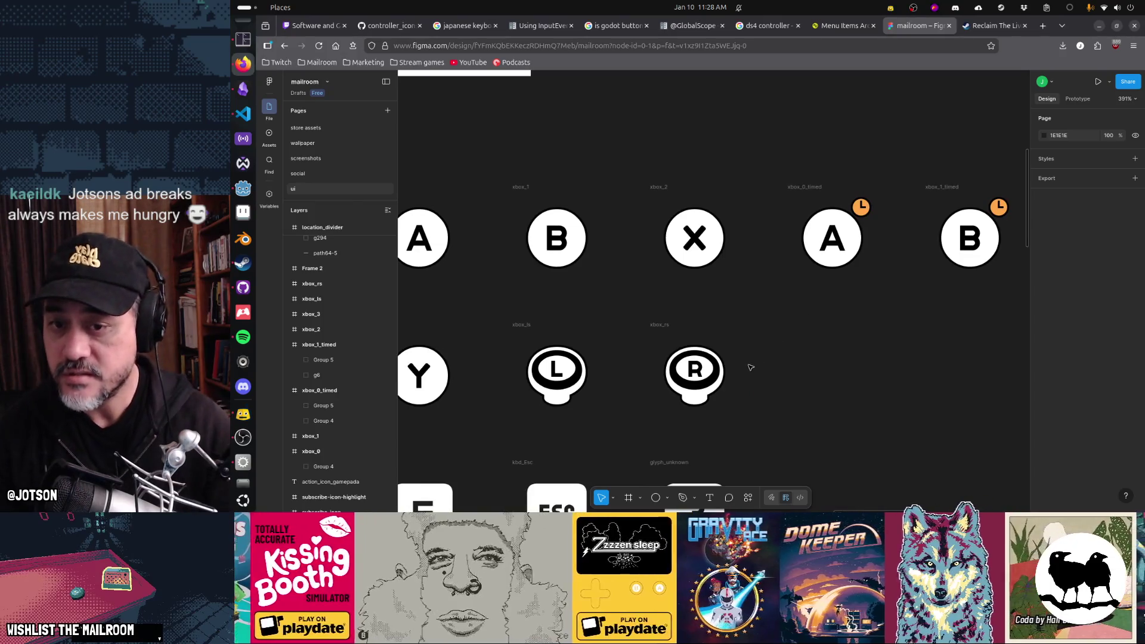
{"action": "scroll", "coordinate": [807, 358], "scroll_direction": "right", "scroll_amount": 2}
{"action": "scroll", "coordinate": [806, 358], "scroll_direction": "down", "scroll_amount": 1}
{"action": "left_click", "coordinate": [743, 169]}
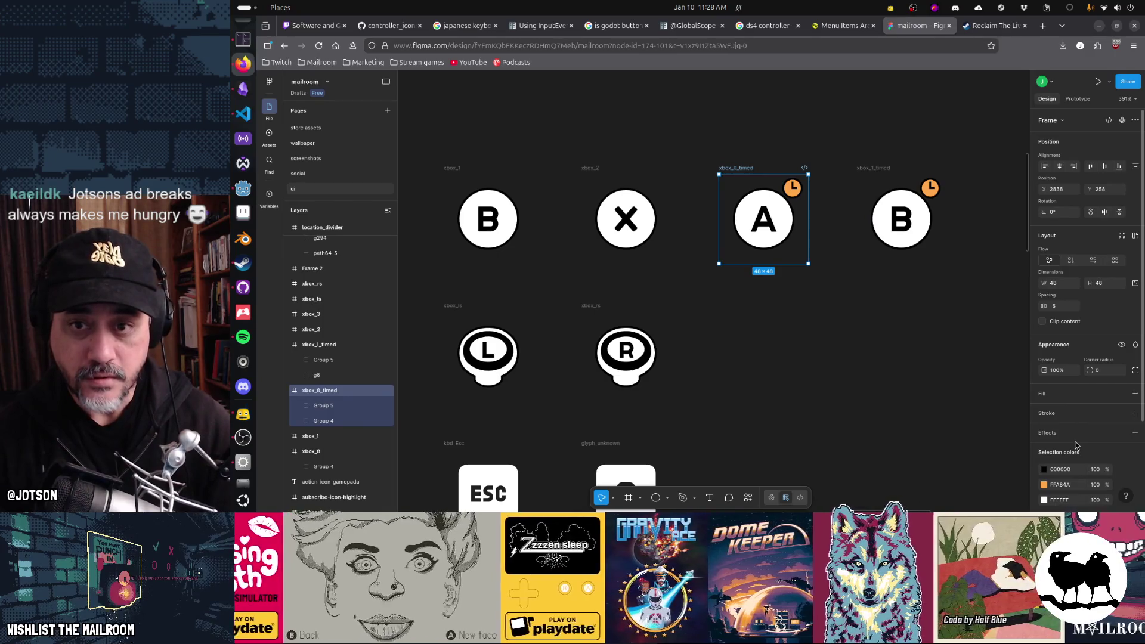
{"action": "key", "text": "alt+Tab"}
{"action": "key", "text": "alt+Tab"}
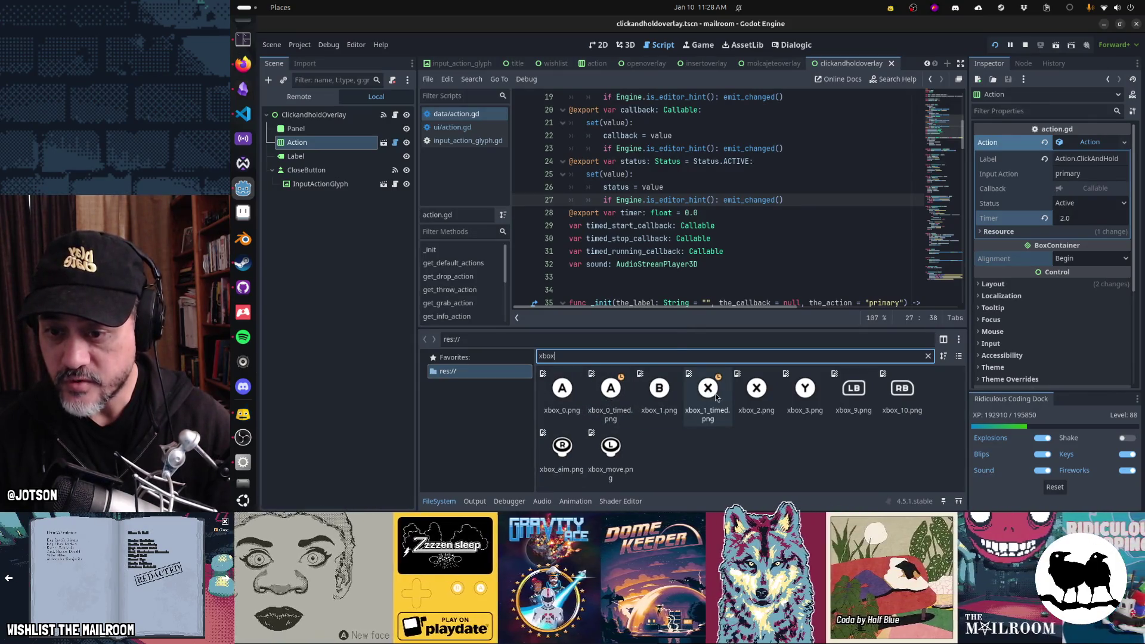
{"action": "key", "text": "alt+Tab"}
{"action": "scroll", "coordinate": [1044, 444], "scroll_direction": "down", "scroll_amount": 2}
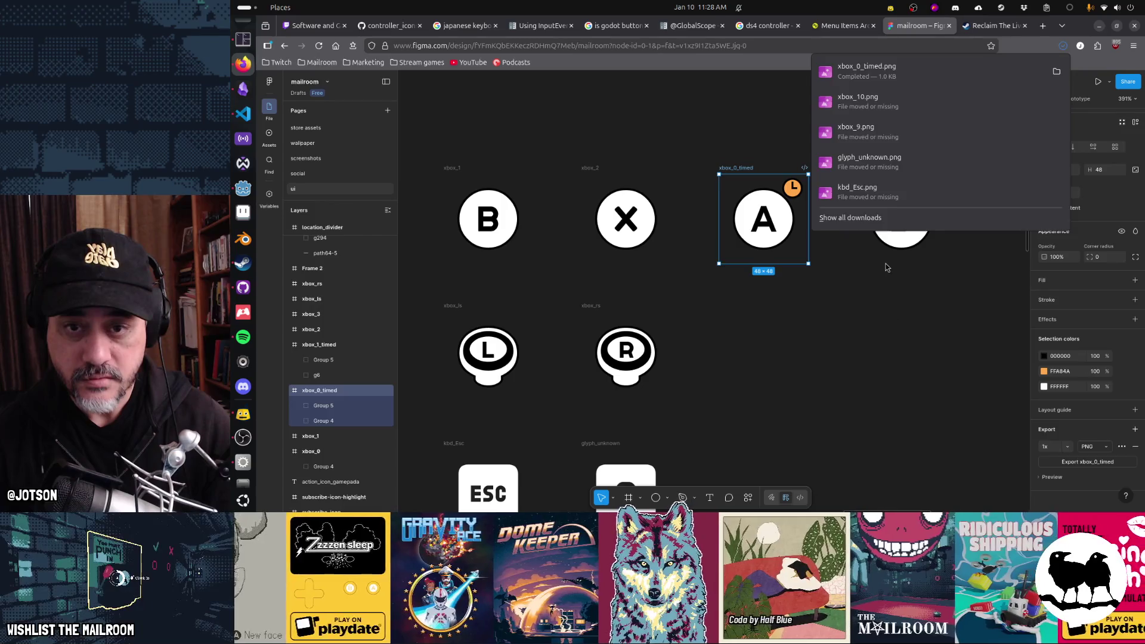
{"action": "left_click", "coordinate": [880, 287]}
Export the timed B glyph frame xbox_1_timed as a PNG.
{"action": "left_click", "coordinate": [871, 169]}
{"action": "scroll", "coordinate": [1056, 463], "scroll_direction": "down", "scroll_amount": 3}
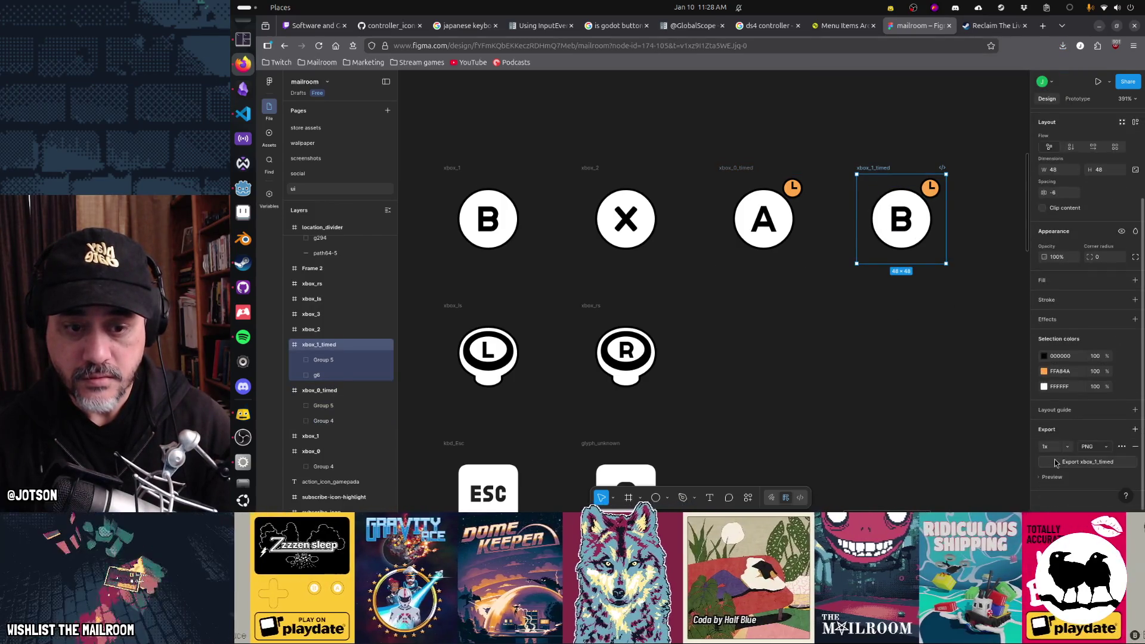
{"action": "left_click", "coordinate": [1065, 463]}
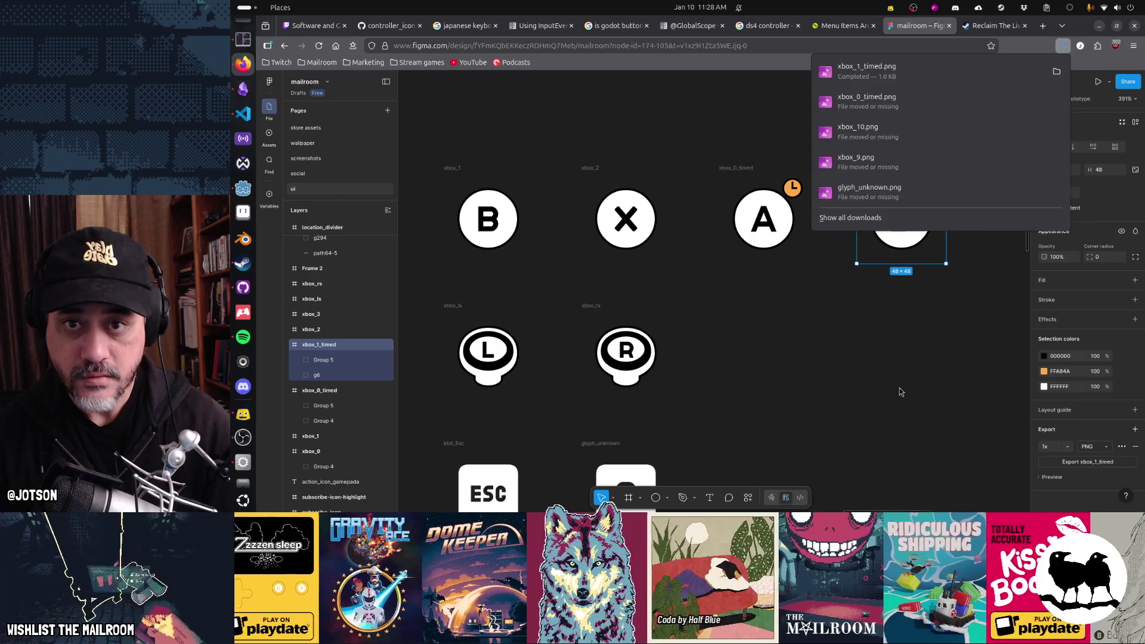
{"action": "left_click", "coordinate": [901, 392]}
Preview the updated xbox_0_timed.png and xbox_1_timed.png textures in Godot.
{"action": "key", "text": "alt+Tab"}
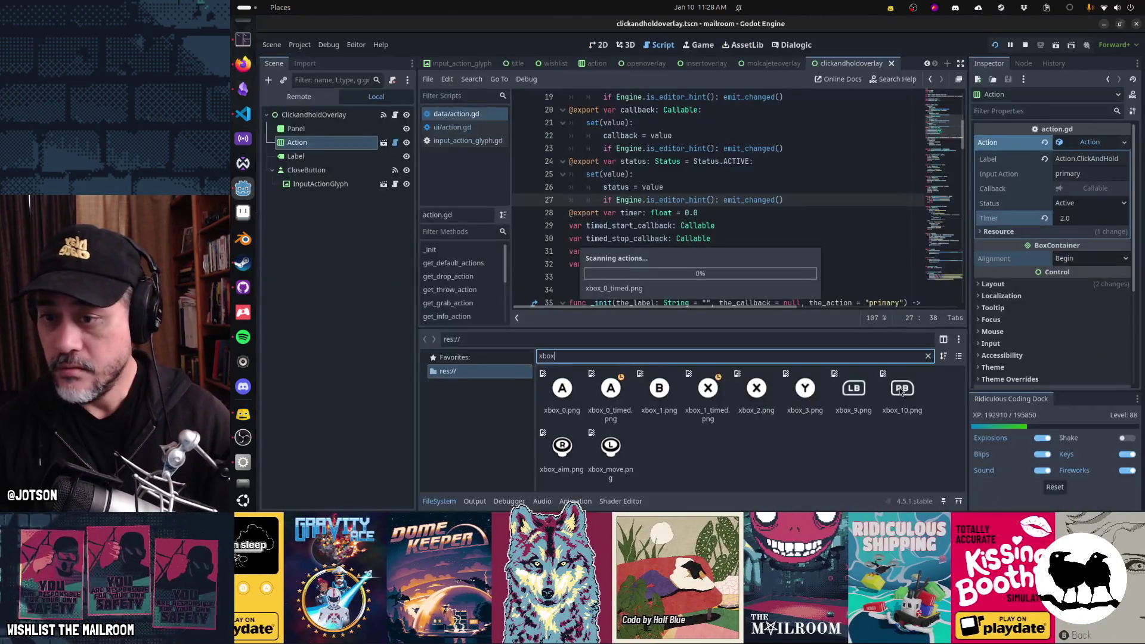
{"action": "left_click", "coordinate": [617, 389]}
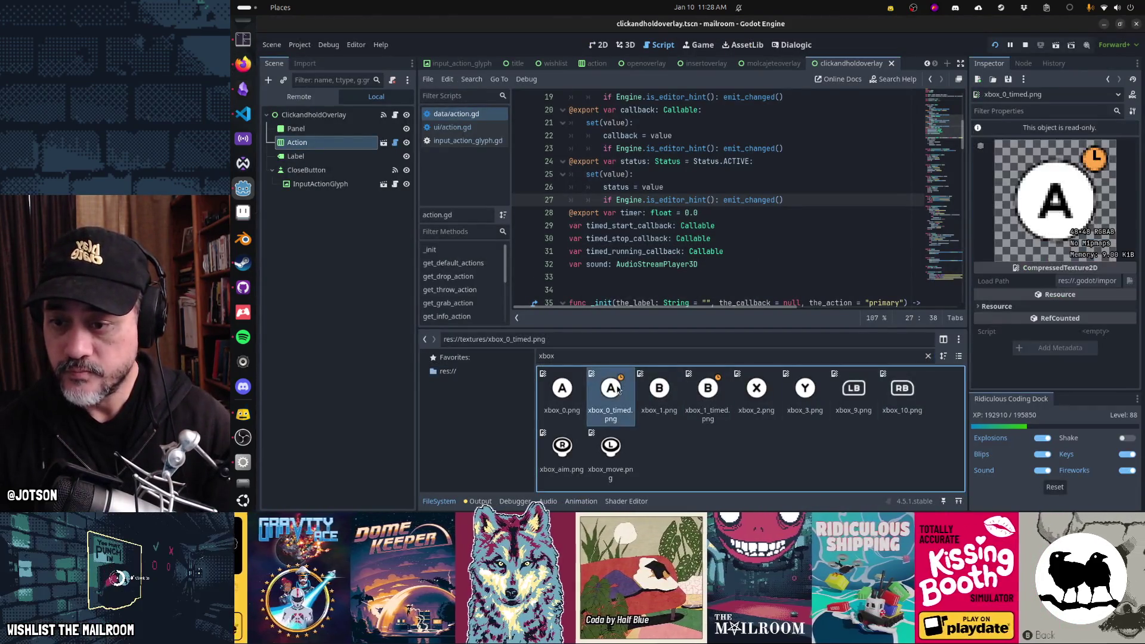
{"action": "left_click", "coordinate": [708, 388]}
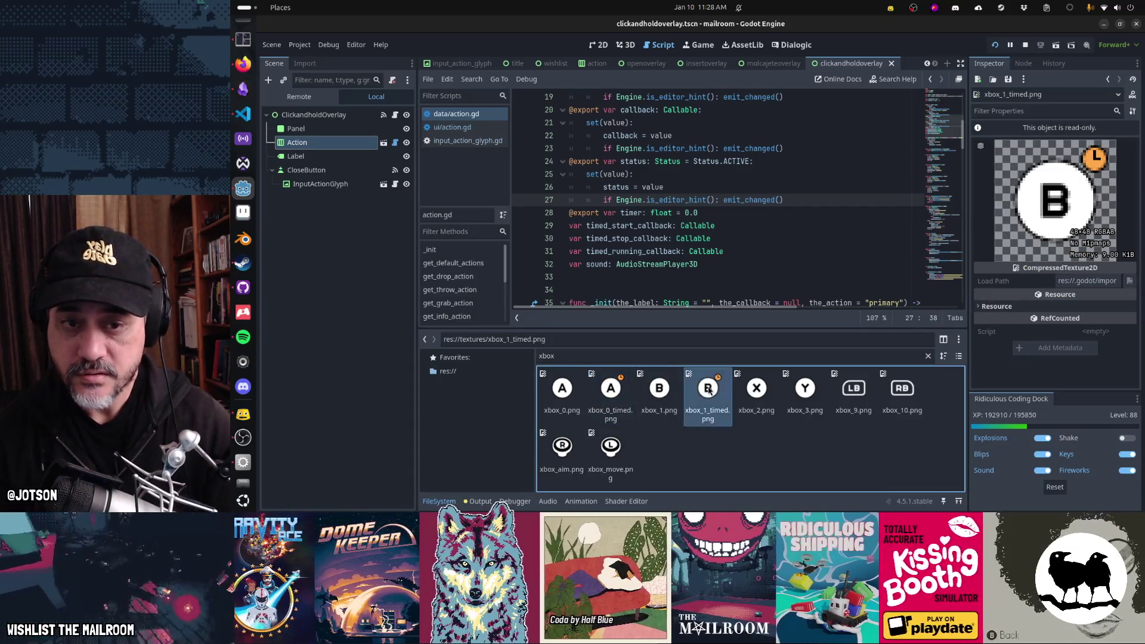
Browse the Figma glyph set, then filter Godot's files by 'mousekbd'.
{"action": "key", "text": "alt+Tab"}
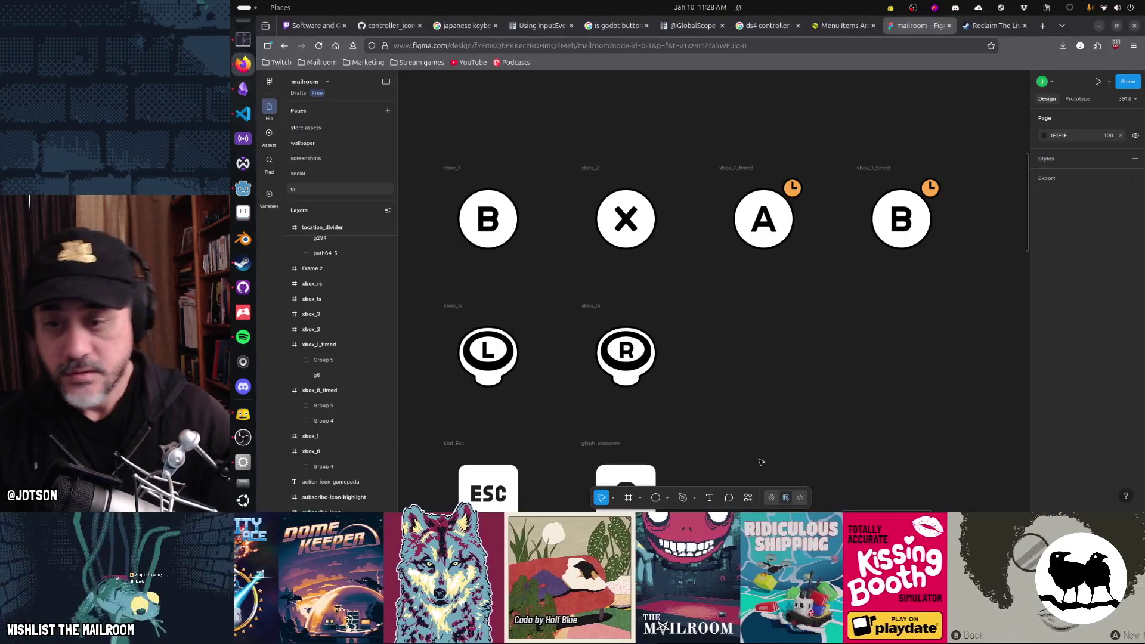
{"action": "scroll", "coordinate": [606, 345], "scroll_direction": "left", "scroll_amount": 3}
{"action": "scroll", "coordinate": [687, 272], "scroll_direction": "down", "scroll_amount": 3}
{"action": "scroll", "coordinate": [741, 296], "scroll_direction": "down", "scroll_amount": 3, "text": "ctrl"}
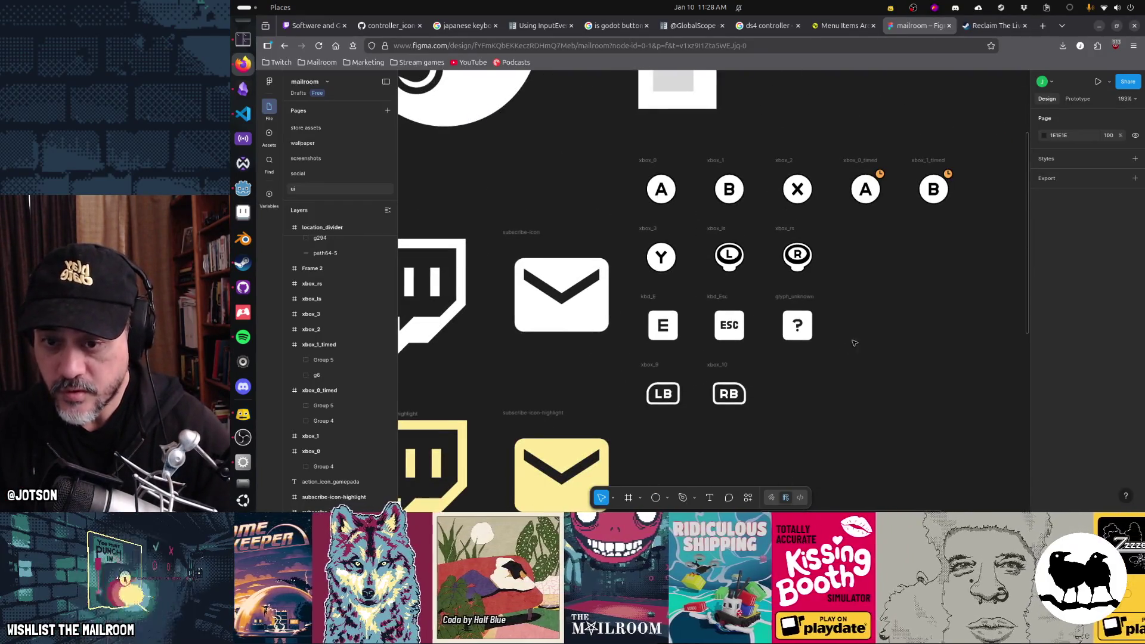
{"action": "scroll", "coordinate": [774, 374], "scroll_direction": "right", "scroll_amount": 2}
{"action": "key", "text": "alt+Tab"}
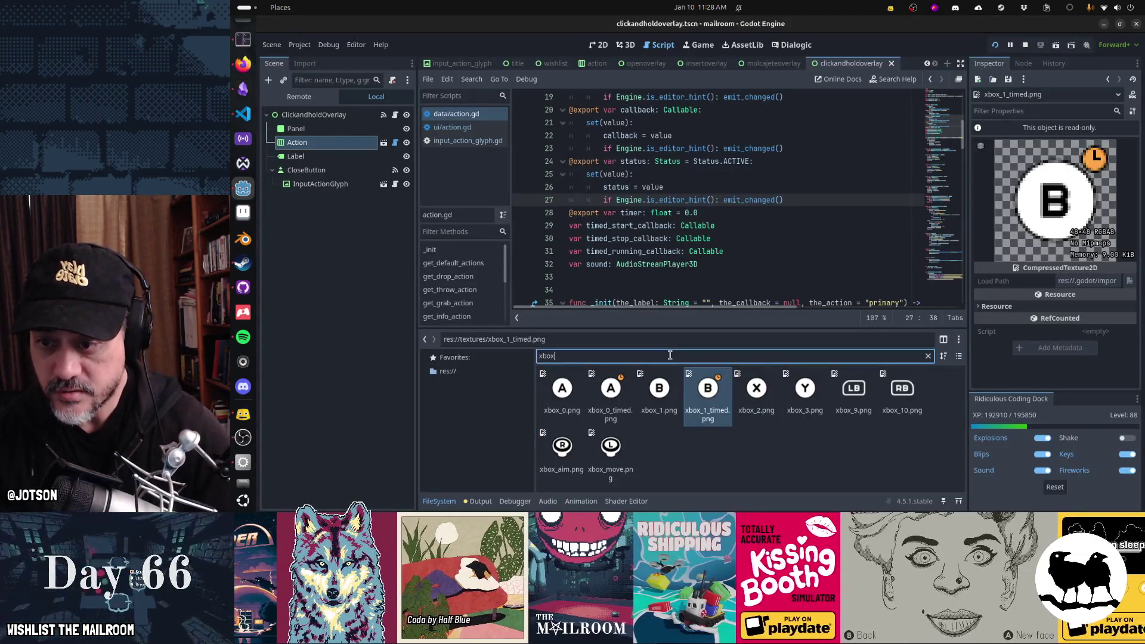
{"action": "type", "text": "mou"}
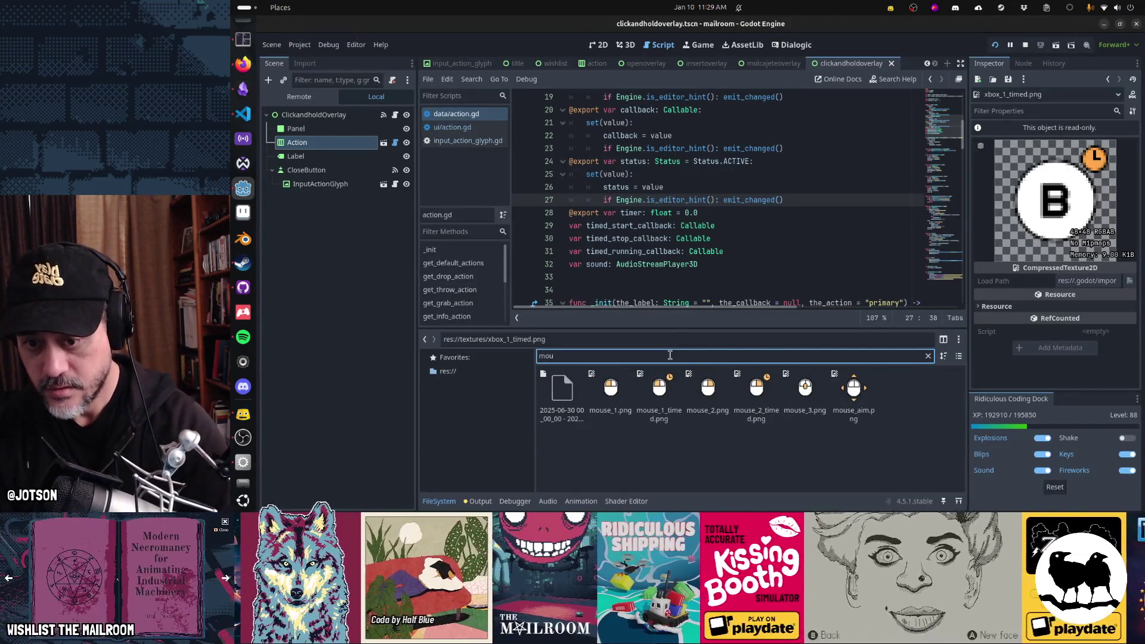
{"action": "type", "text": "se"}
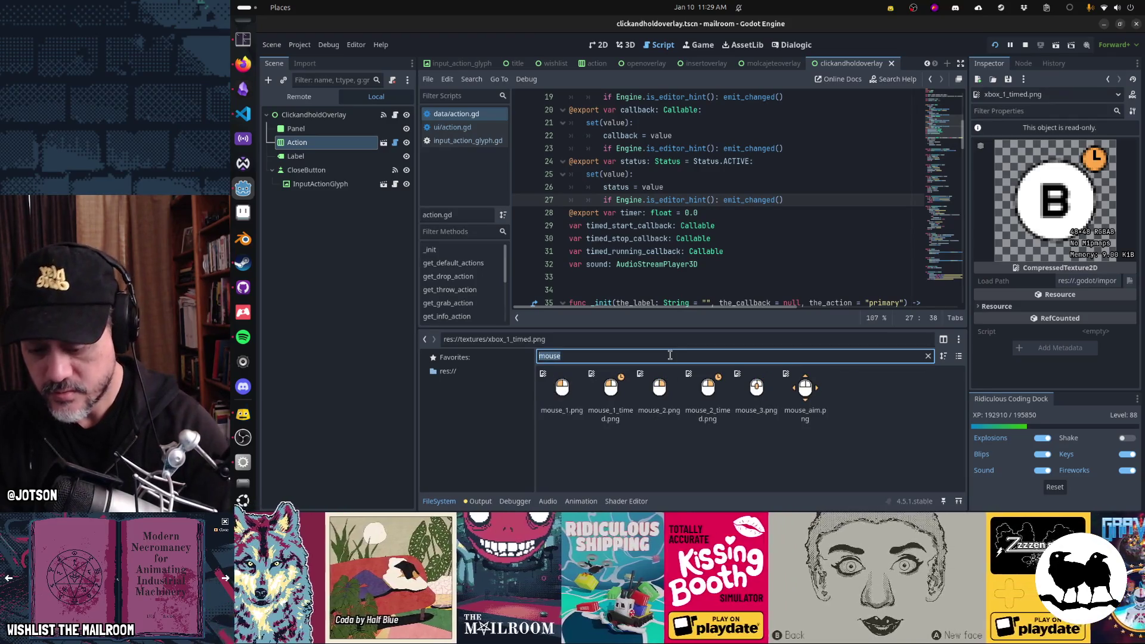
{"action": "type", "text": "kbd"}
{"action": "key", "text": "alt+Tab"}
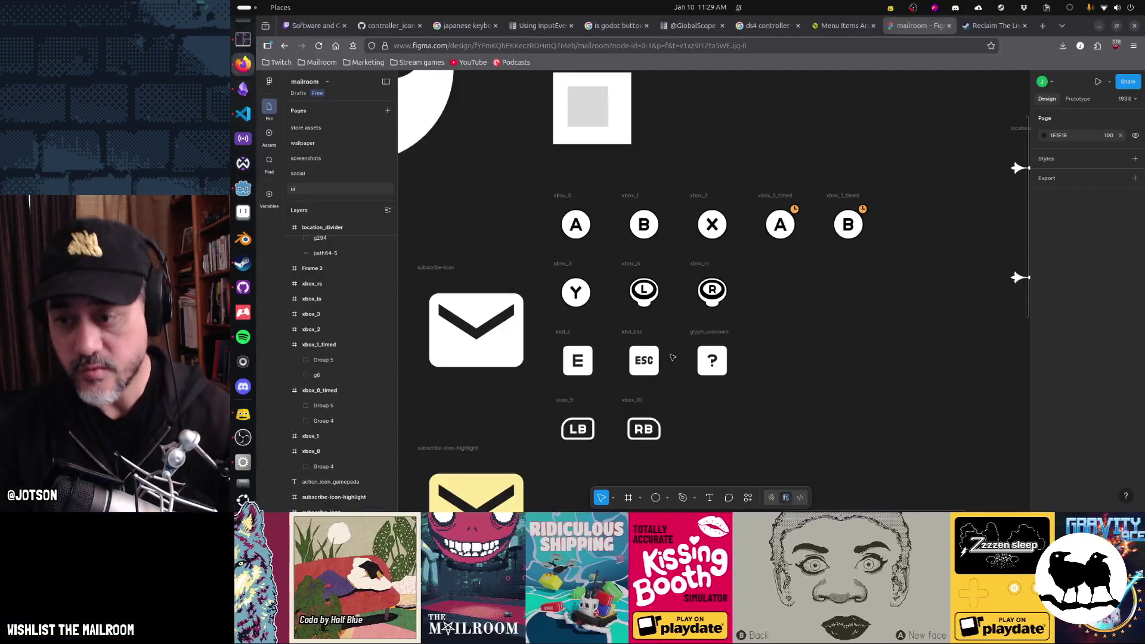
Draw a black-filled rectangle behind the E key lettering.
{"action": "scroll", "coordinate": [643, 362], "scroll_direction": "up", "scroll_amount": 10}
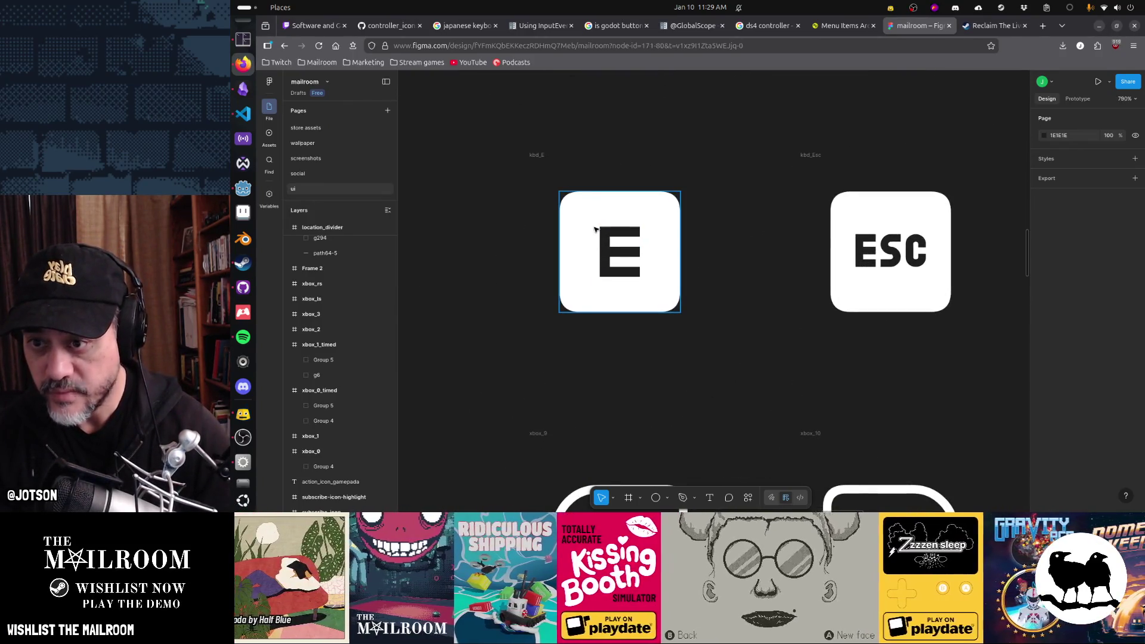
{"action": "left_click", "coordinate": [595, 229]}
{"action": "key", "text": "r"}
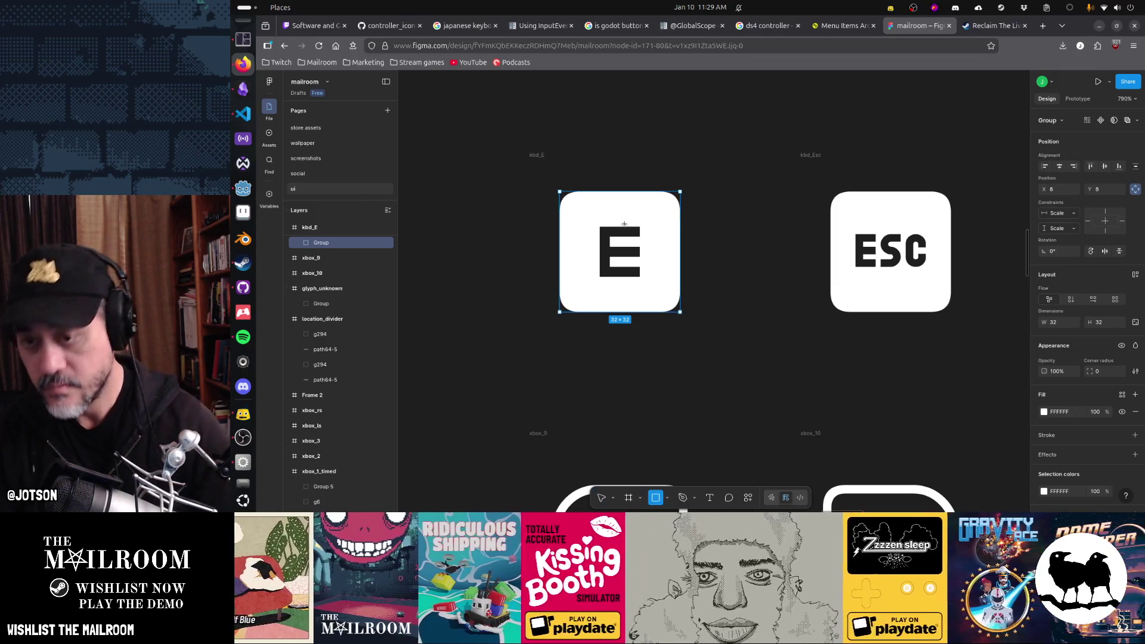
{"action": "left_click_drag", "start_coordinate": [590, 210], "coordinate": [668, 294]}
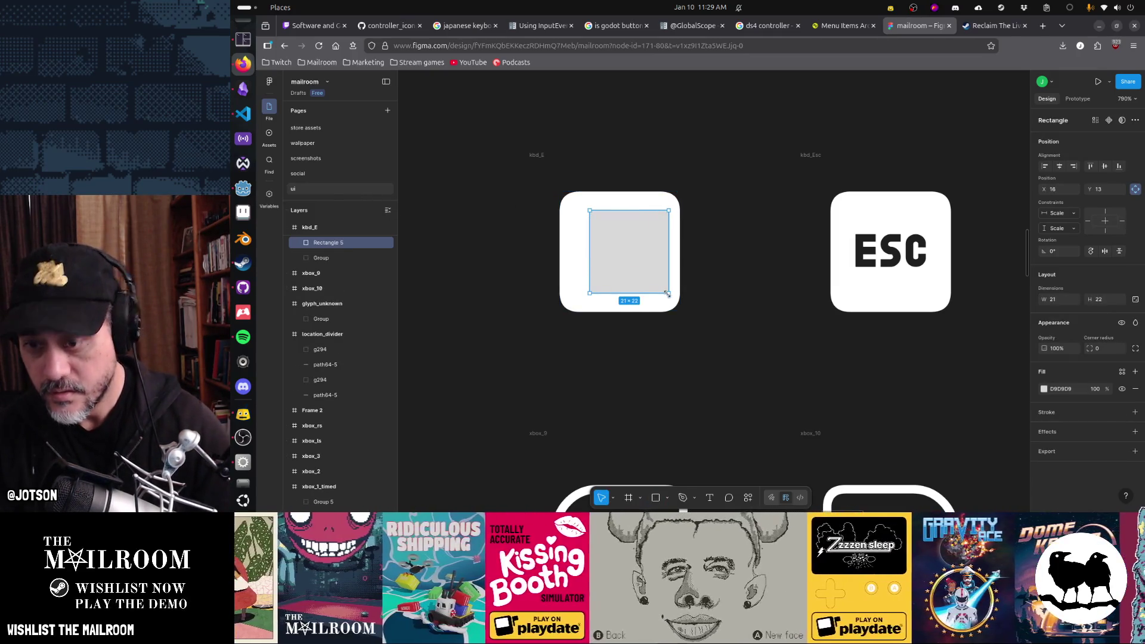
{"action": "key", "text": "ctrl+bracketleft"}
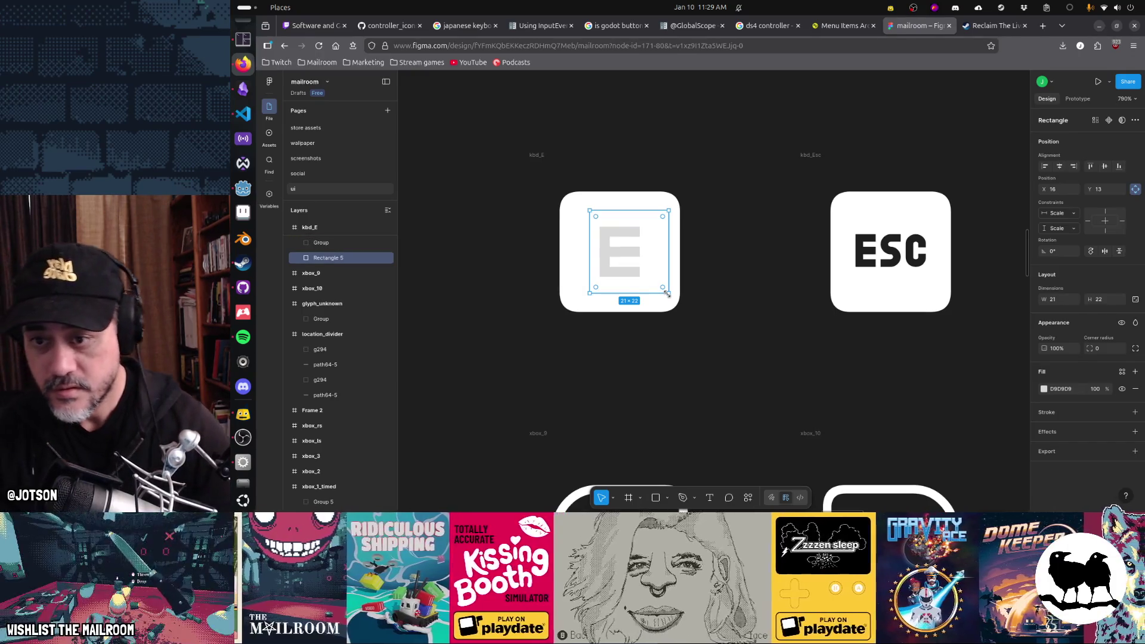
{"action": "left_click_drag", "start_coordinate": [658, 280], "coordinate": [650, 280]}
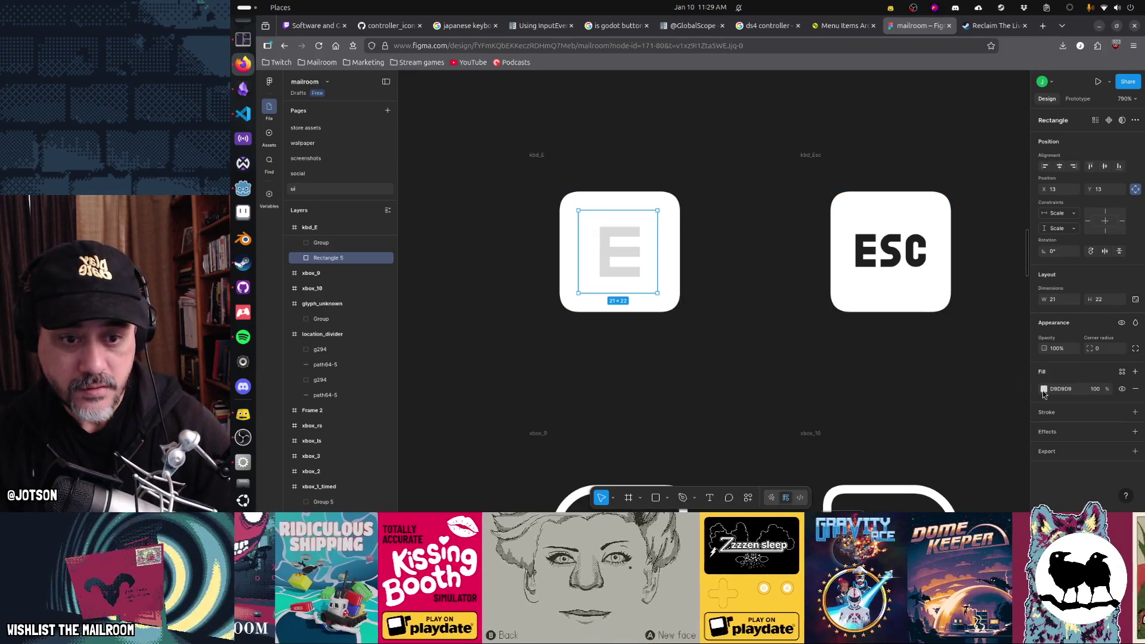
{"action": "left_click", "coordinate": [1043, 389]}
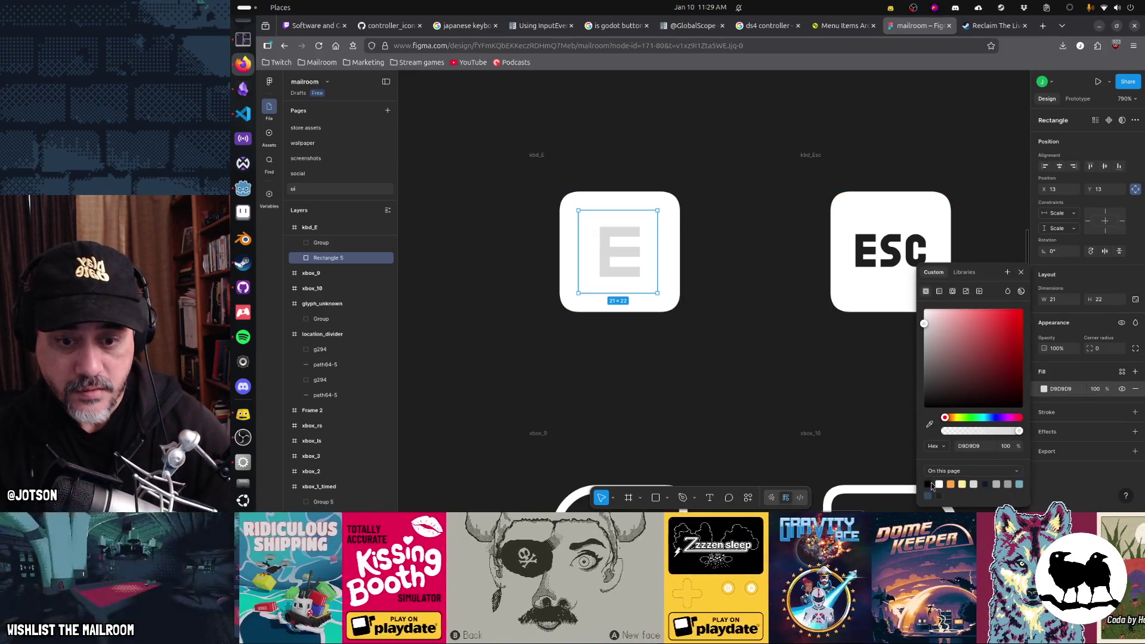
{"action": "left_click", "coordinate": [929, 485]}
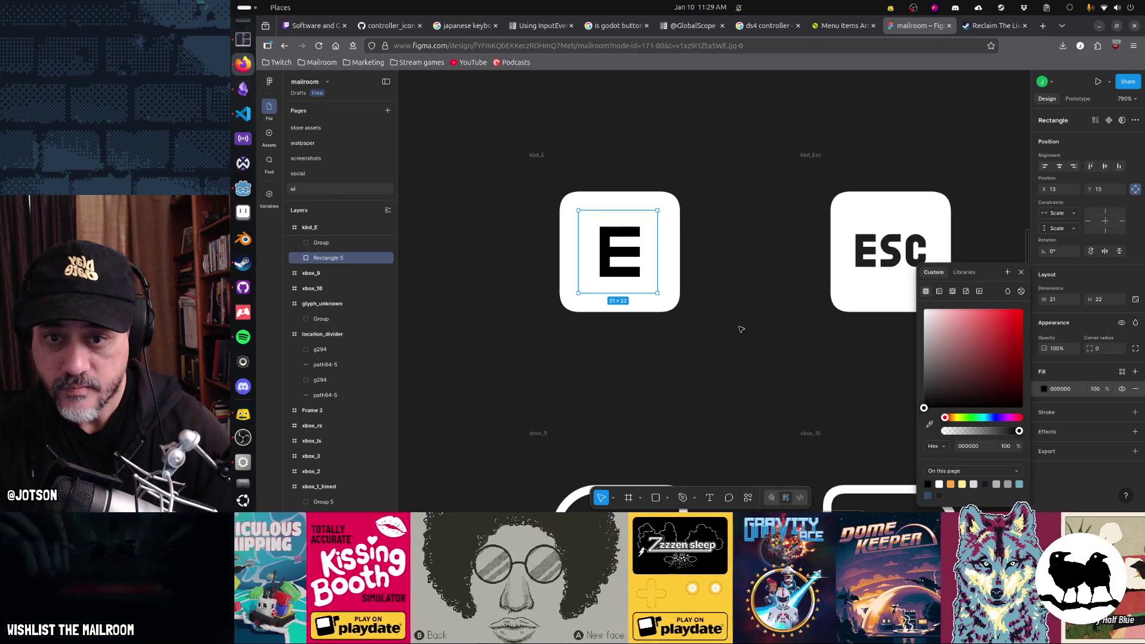
Paste the black rectangle into the ESC key, behind its text.
{"action": "left_click", "coordinate": [913, 276]}
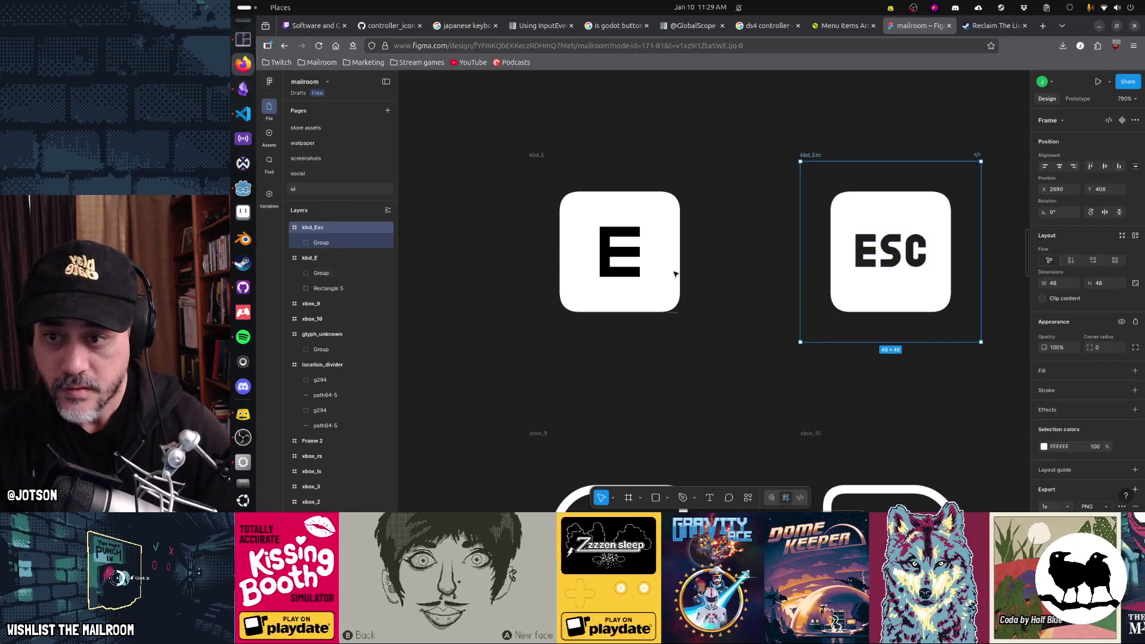
{"action": "left_click", "coordinate": [343, 290]}
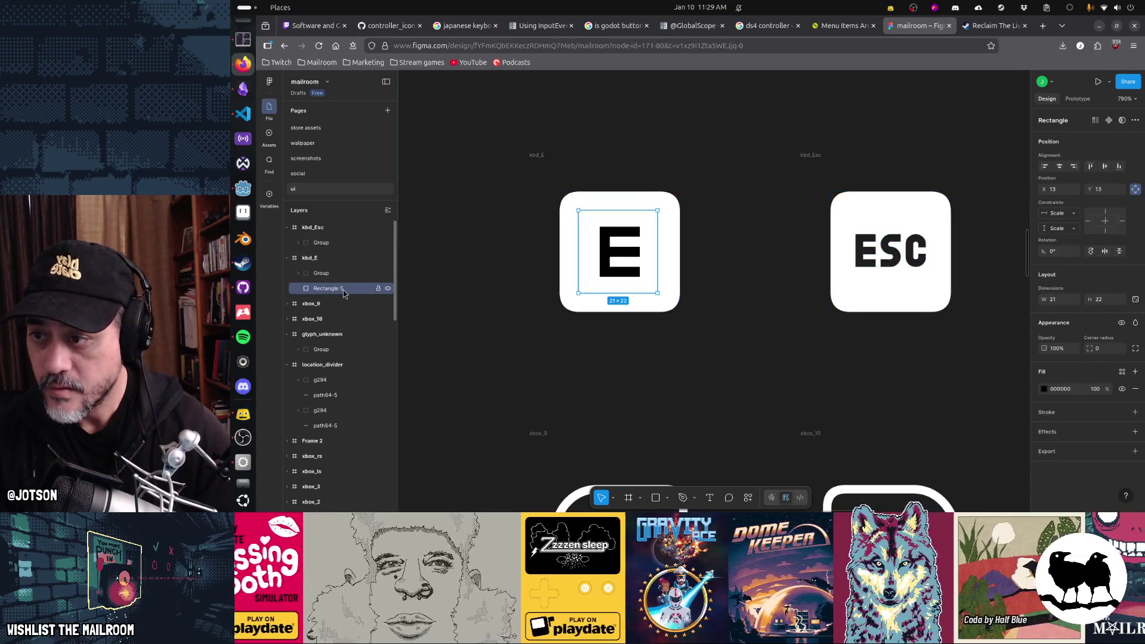
{"action": "left_click", "coordinate": [898, 280]}
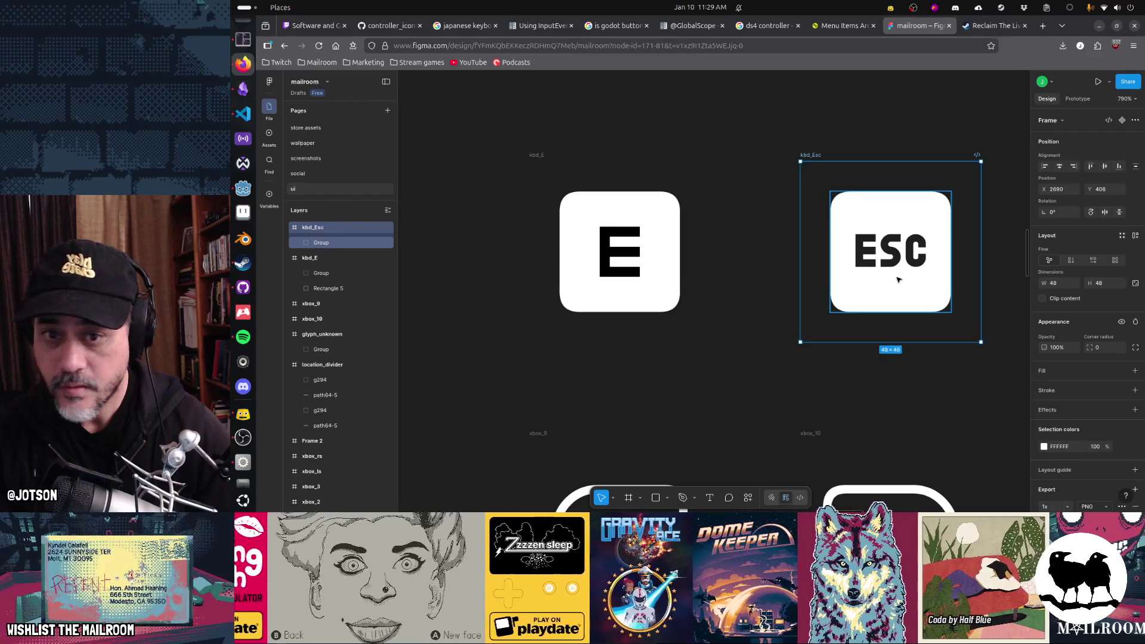
{"action": "key", "text": "ctrl+v"}
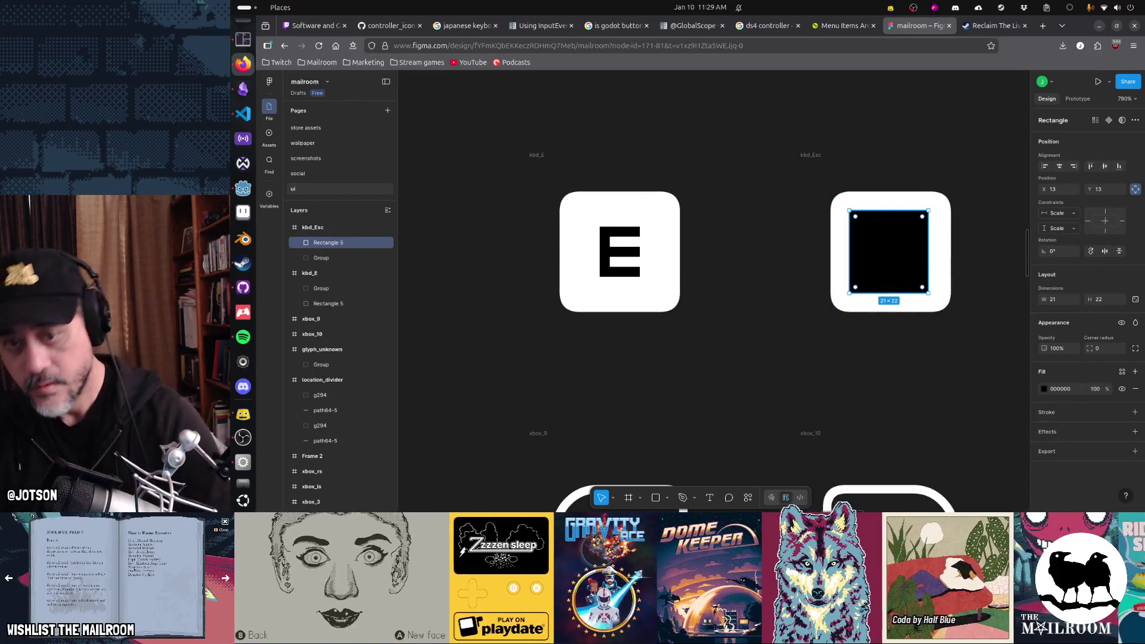
{"action": "key", "text": "ctrl+bracketleft"}
Paste the black rectangle behind the question mark in the unknown glyph.
{"action": "scroll", "coordinate": [764, 172], "scroll_direction": "right", "scroll_amount": 5}
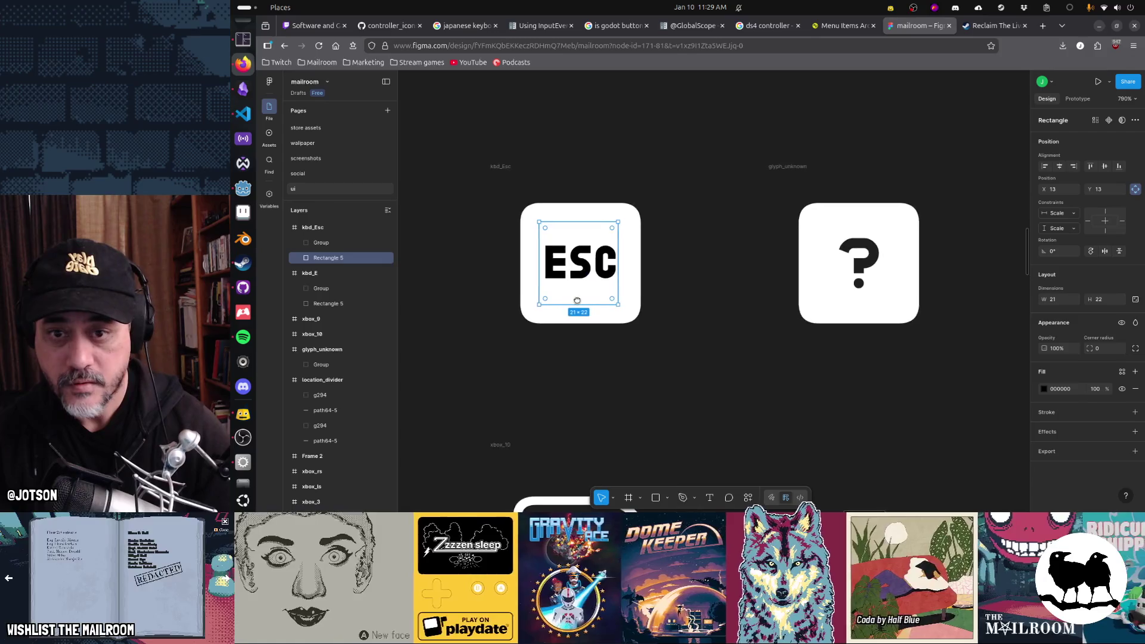
{"action": "left_click", "coordinate": [764, 171]}
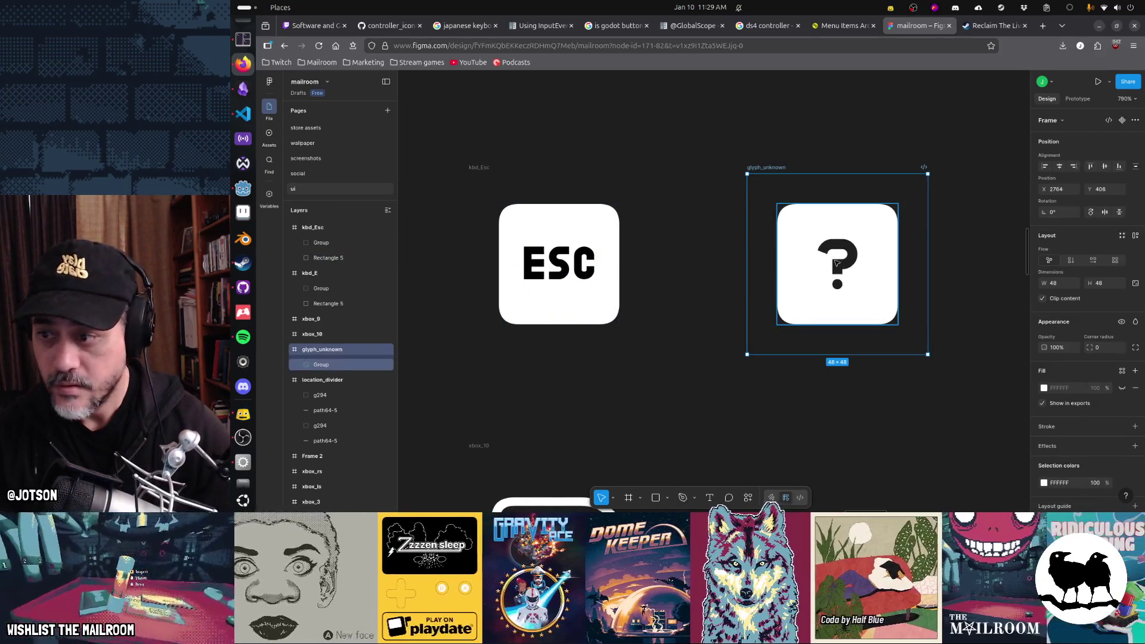
{"action": "key", "text": "ctrl+v"}
{"action": "key", "text": "ctrl+bracketleft"}
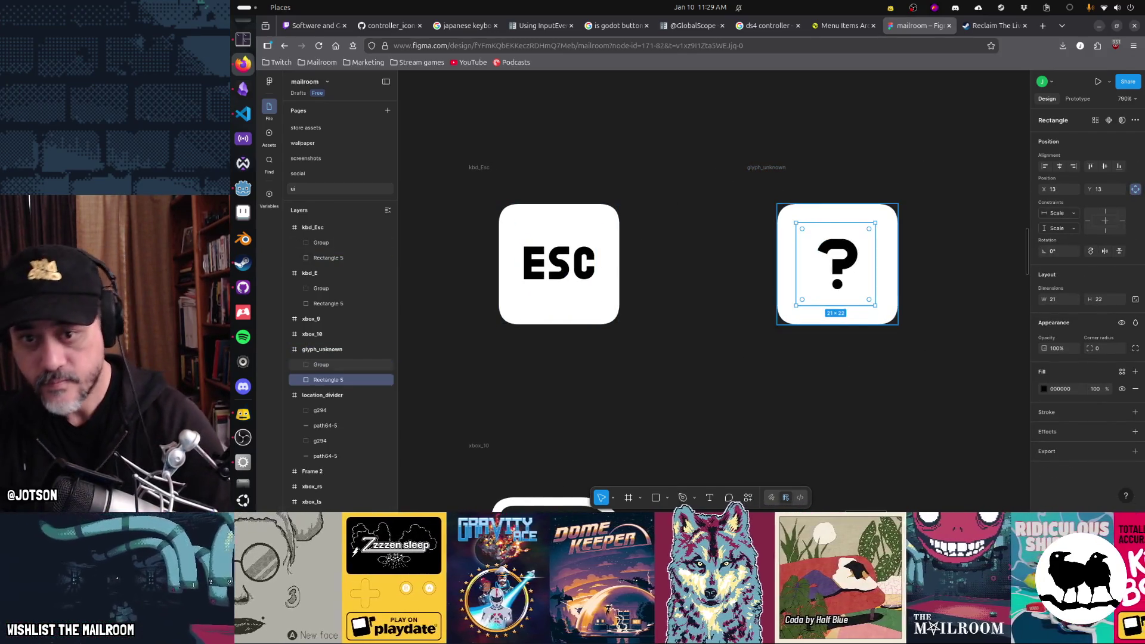
Pan to the E and ESC tiles and select the kbd_Esc frame.
{"action": "left_click_drag", "start_coordinate": [629, 243], "coordinate": [856, 235]}
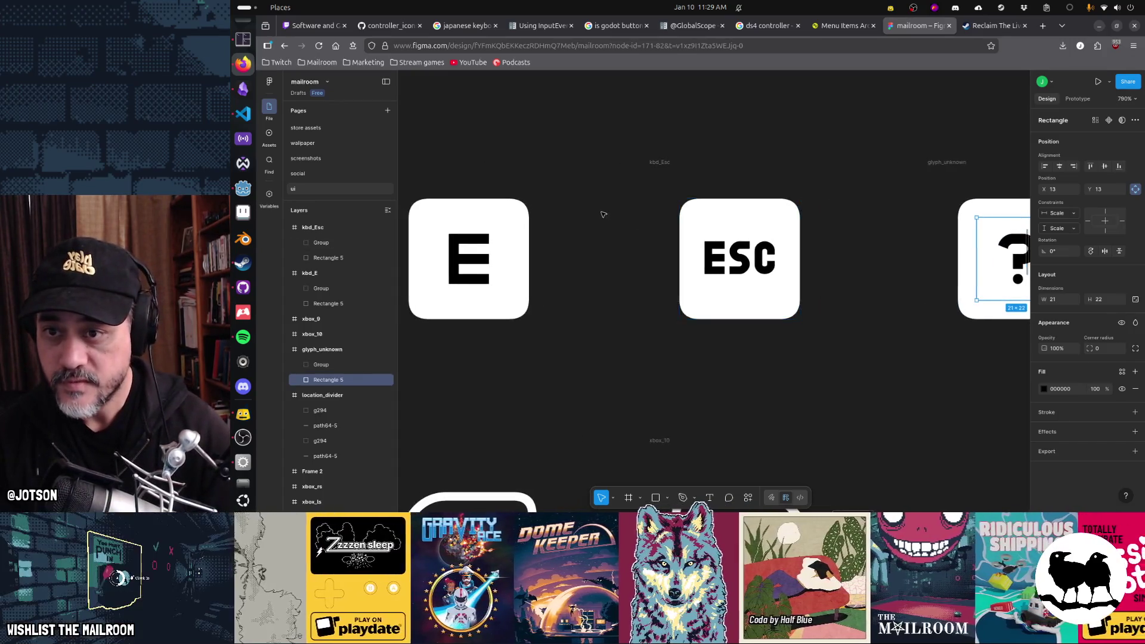
{"action": "left_click_drag", "start_coordinate": [601, 218], "coordinate": [701, 244]}
{"action": "left_click", "coordinate": [759, 195]}
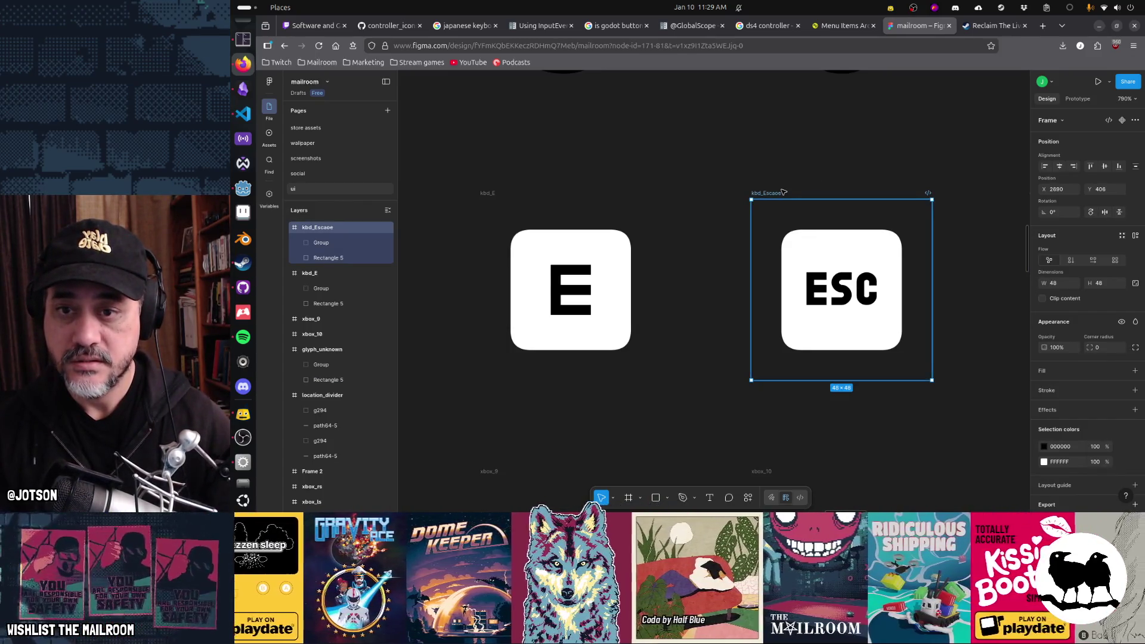
Rename the ESC frame to kbd_Escape and add a PNG export setting.
{"action": "type", "text": "pe"}
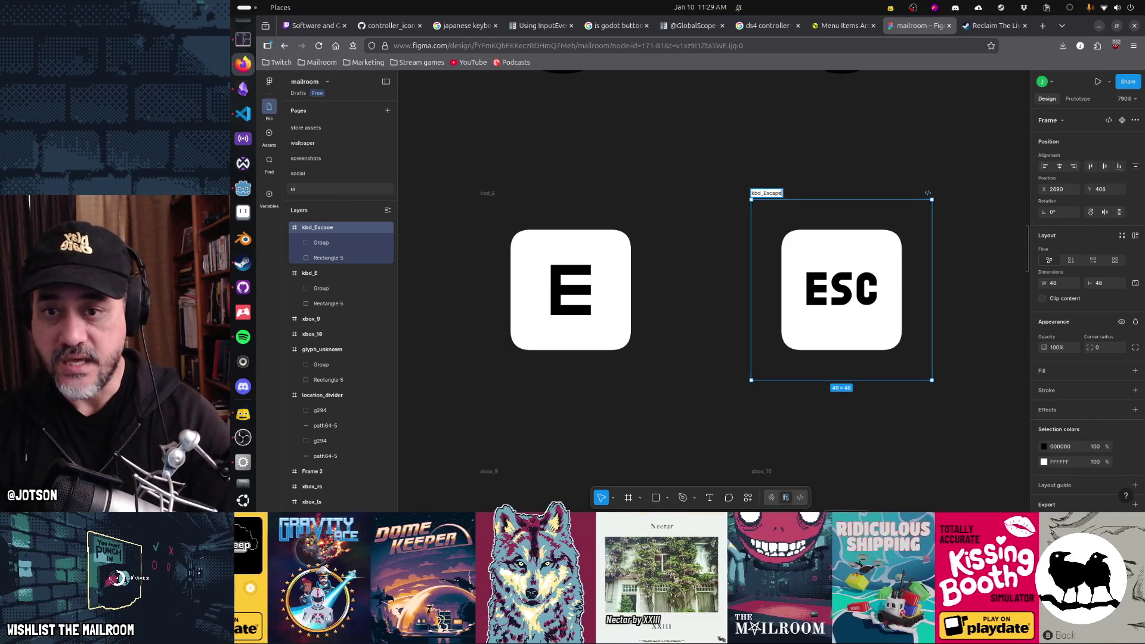
{"action": "left_click", "coordinate": [1135, 504]}
{"action": "scroll", "coordinate": [1086, 417], "scroll_direction": "down", "scroll_amount": 2}
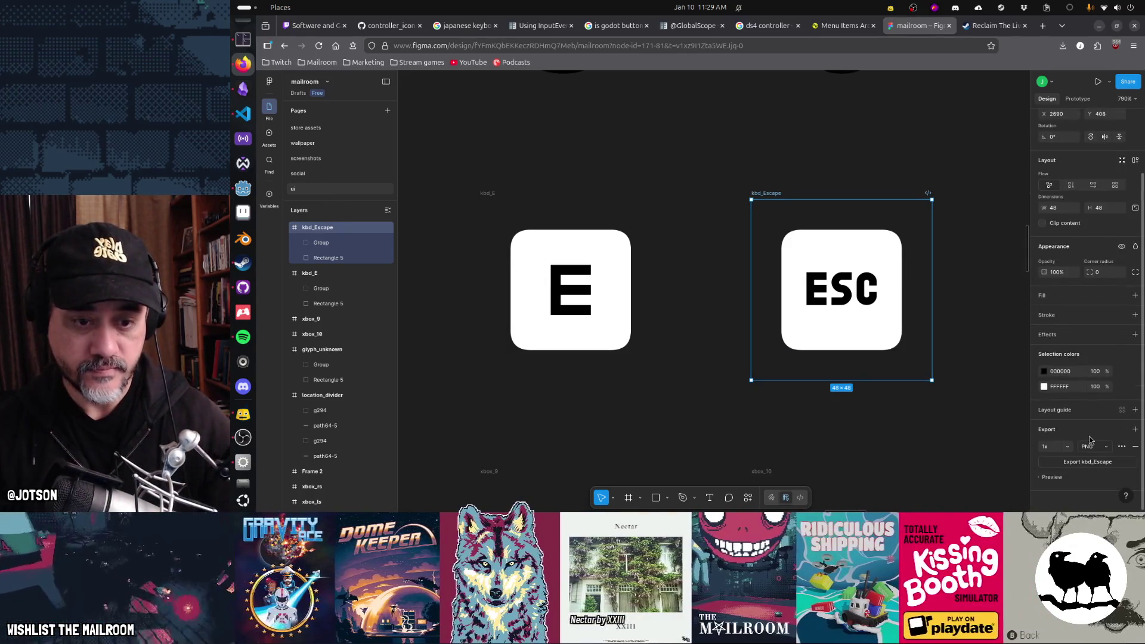
Export kbd_E and glyph_unknown as PNGs and check the reimport in Godot.
{"action": "left_click", "coordinate": [486, 193]}
{"action": "left_click", "coordinate": [1063, 463]}
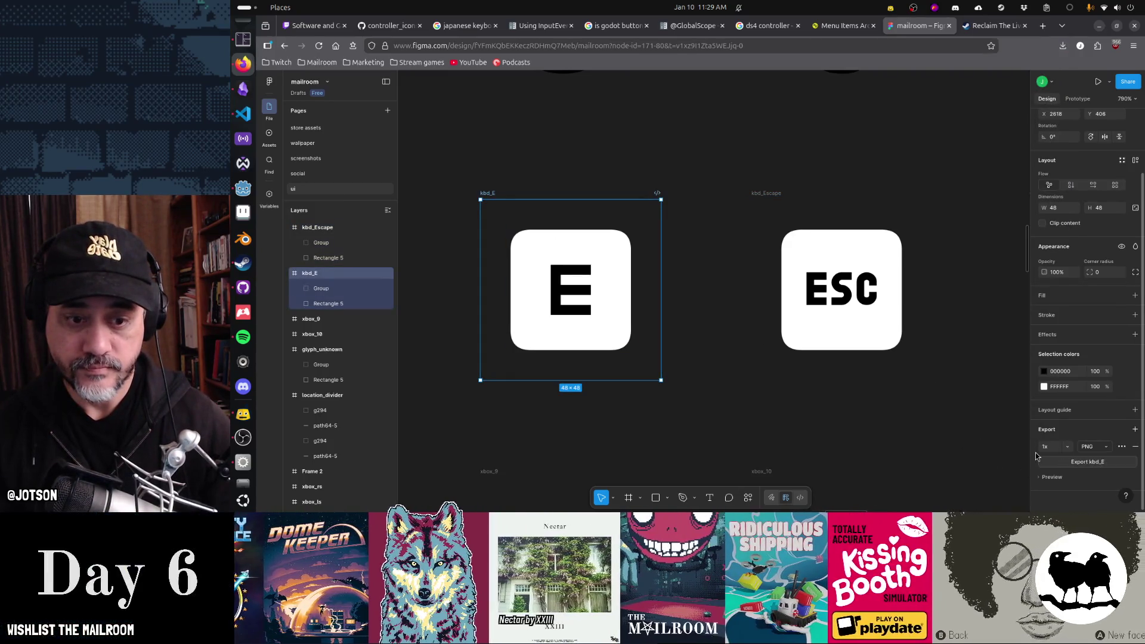
{"action": "scroll", "coordinate": [675, 396], "scroll_direction": "right", "scroll_amount": 5}
{"action": "left_click", "coordinate": [773, 189]}
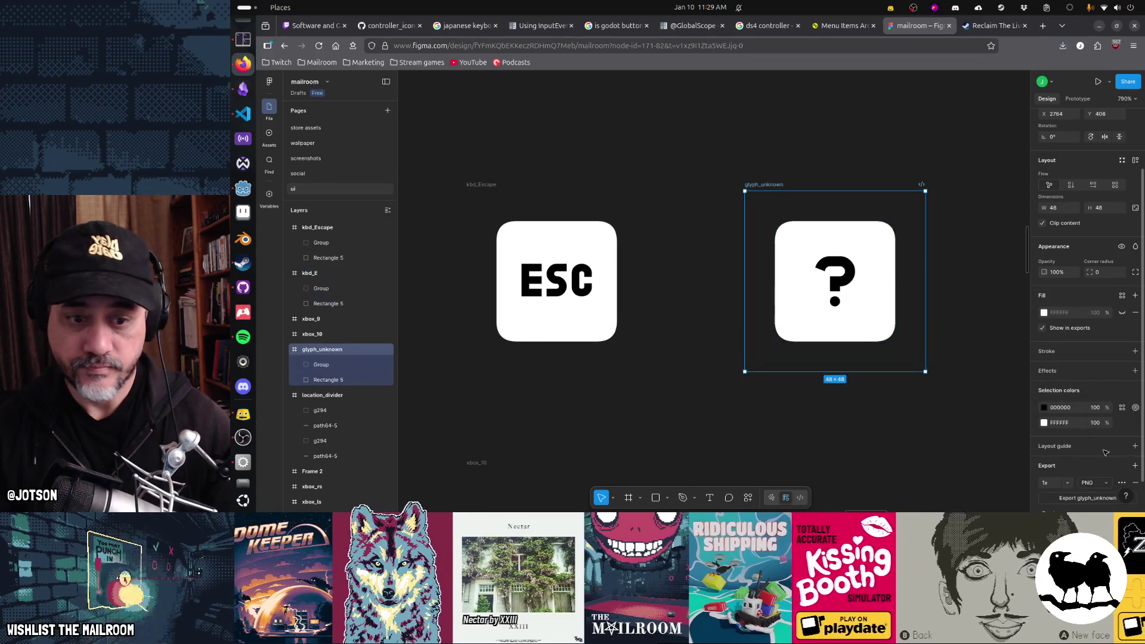
{"action": "scroll", "coordinate": [1095, 418], "scroll_direction": "down", "scroll_amount": 1}
{"action": "left_click", "coordinate": [1093, 462]}
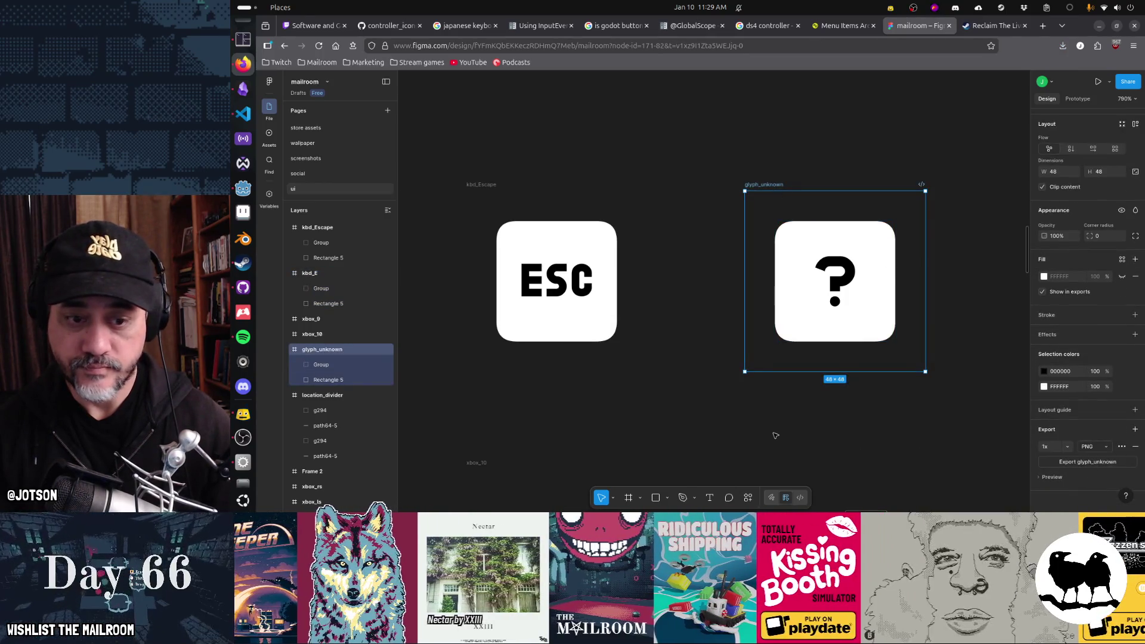
{"action": "key", "text": "alt+Tab"}
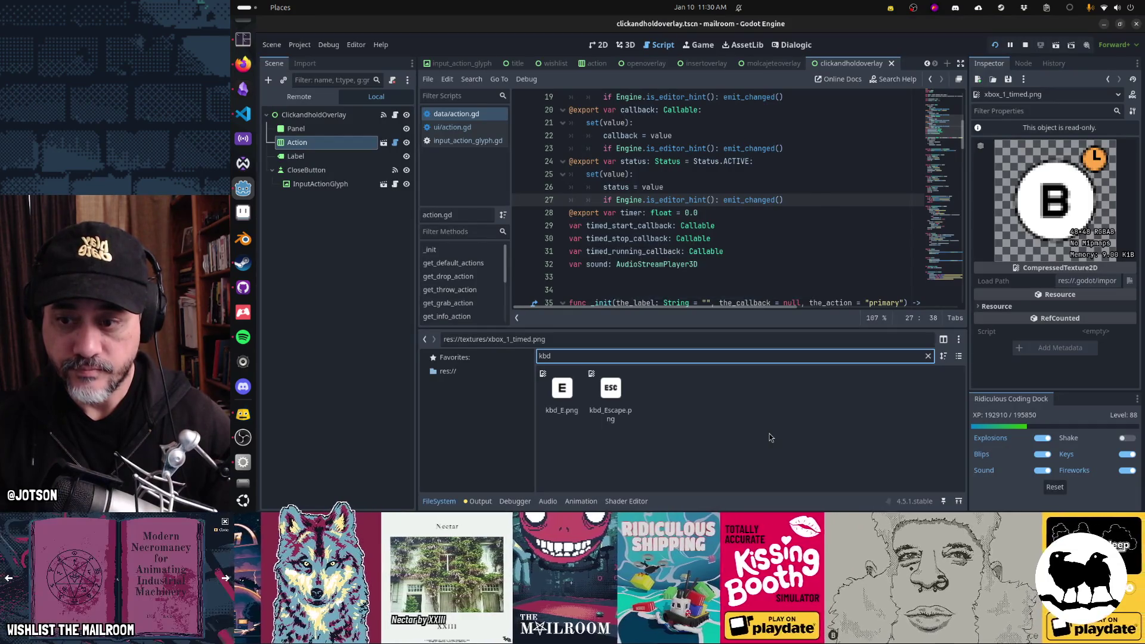
{"action": "key", "text": "alt+Tab"}
{"action": "scroll", "coordinate": [765, 306], "scroll_direction": "left", "scroll_amount": 5}
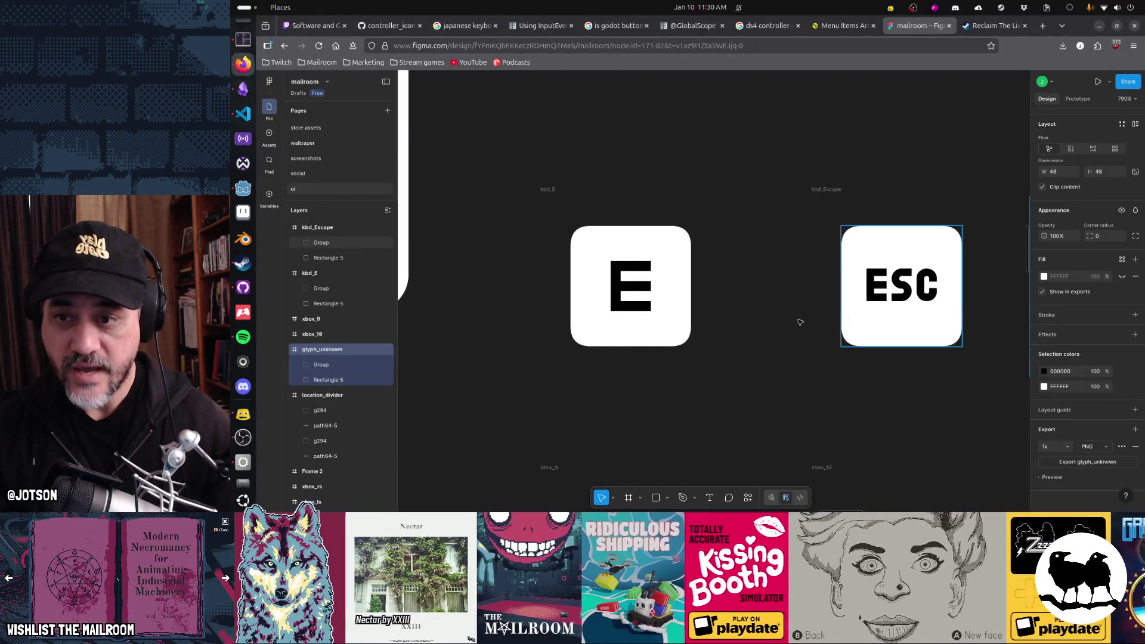
Add a black stroke to the E key's group.
{"action": "left_click", "coordinate": [656, 280]}
{"action": "scroll", "coordinate": [702, 233], "scroll_direction": "up", "scroll_amount": 1}
{"action": "scroll", "coordinate": [702, 232], "scroll_direction": "up", "scroll_amount": 3}
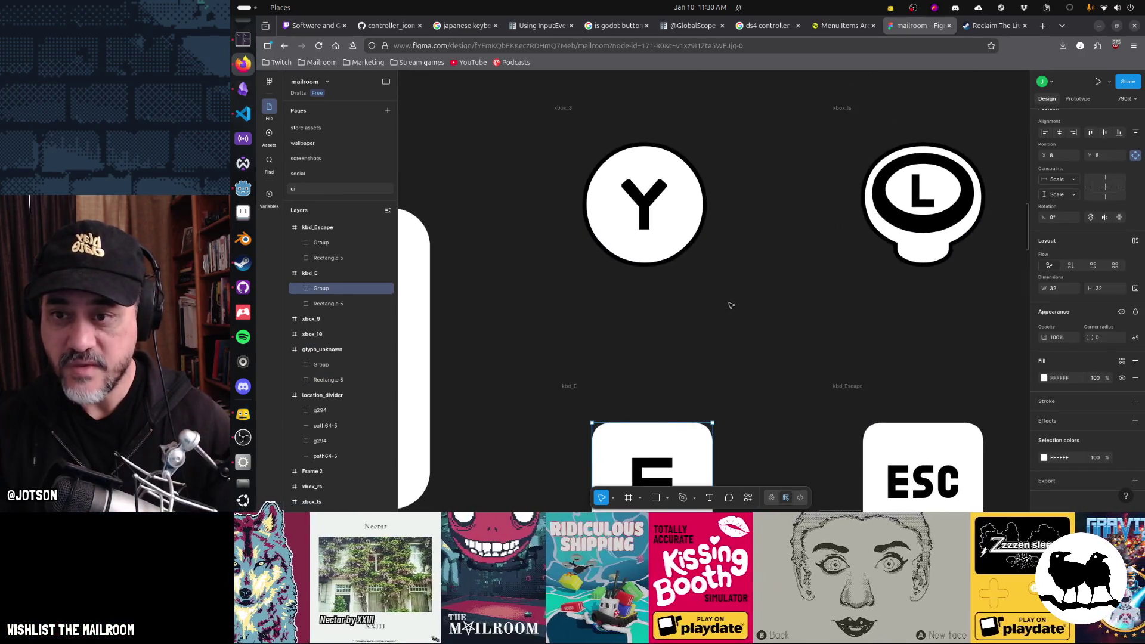
{"action": "scroll", "coordinate": [748, 173], "scroll_direction": "down", "scroll_amount": 4}
{"action": "scroll", "coordinate": [752, 272], "scroll_direction": "down", "scroll_amount": 2}
{"action": "scroll", "coordinate": [751, 272], "scroll_direction": "right", "scroll_amount": 1}
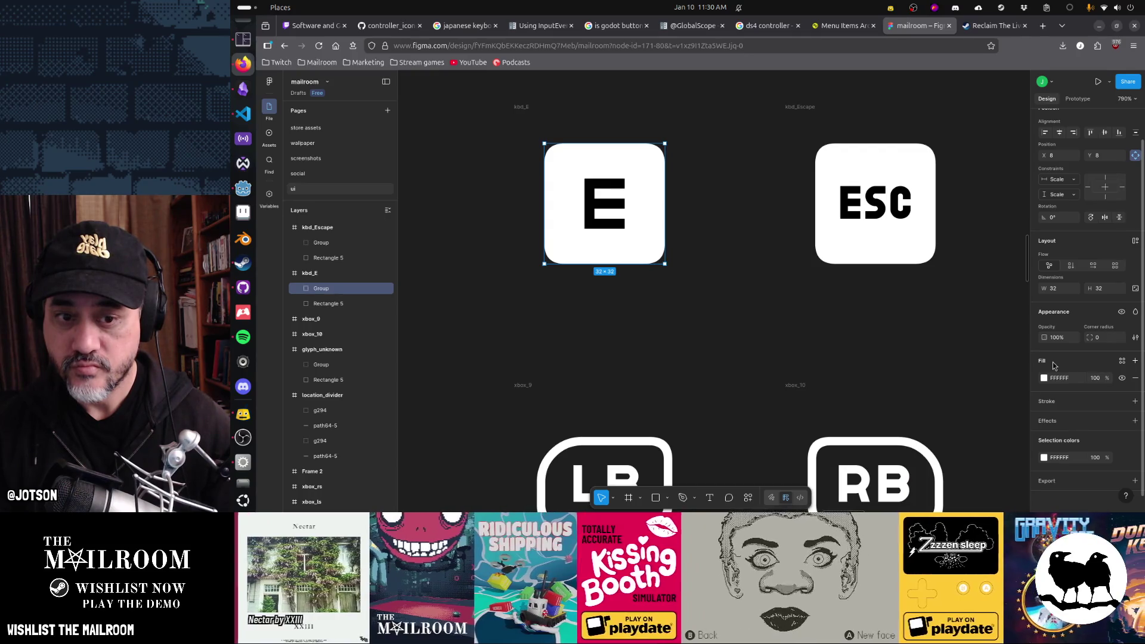
{"action": "left_click", "coordinate": [1044, 407]}
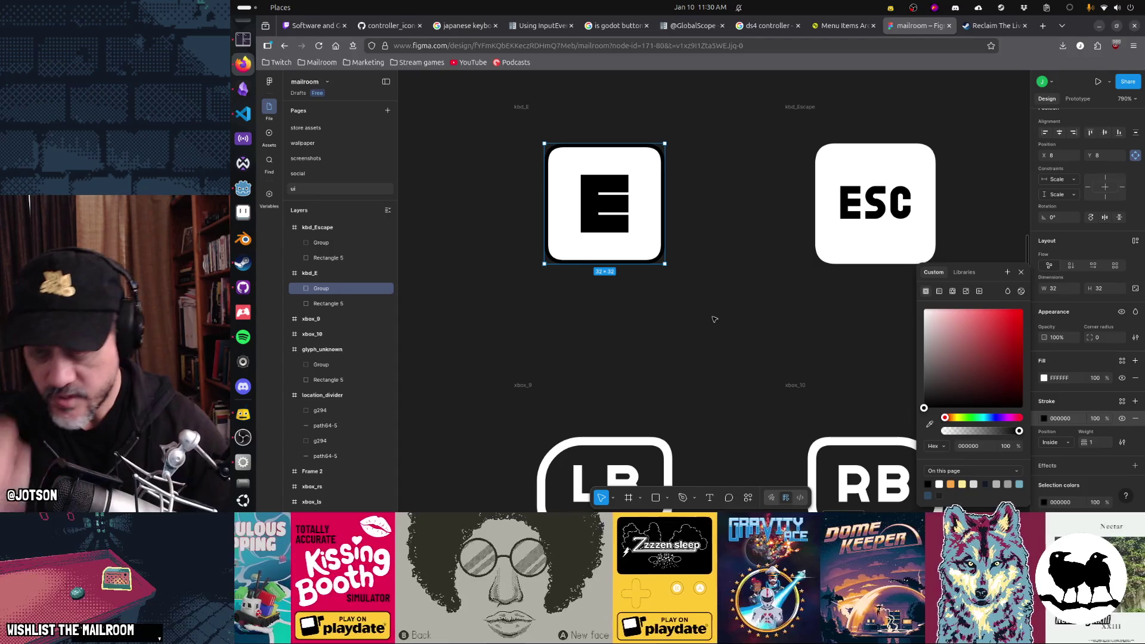
Inspect the stroke on the Y glyph's circle and letter path.
{"action": "double_click", "coordinate": [658, 256]}
{"action": "left_click_drag", "start_coordinate": [754, 172], "coordinate": [850, 445]}
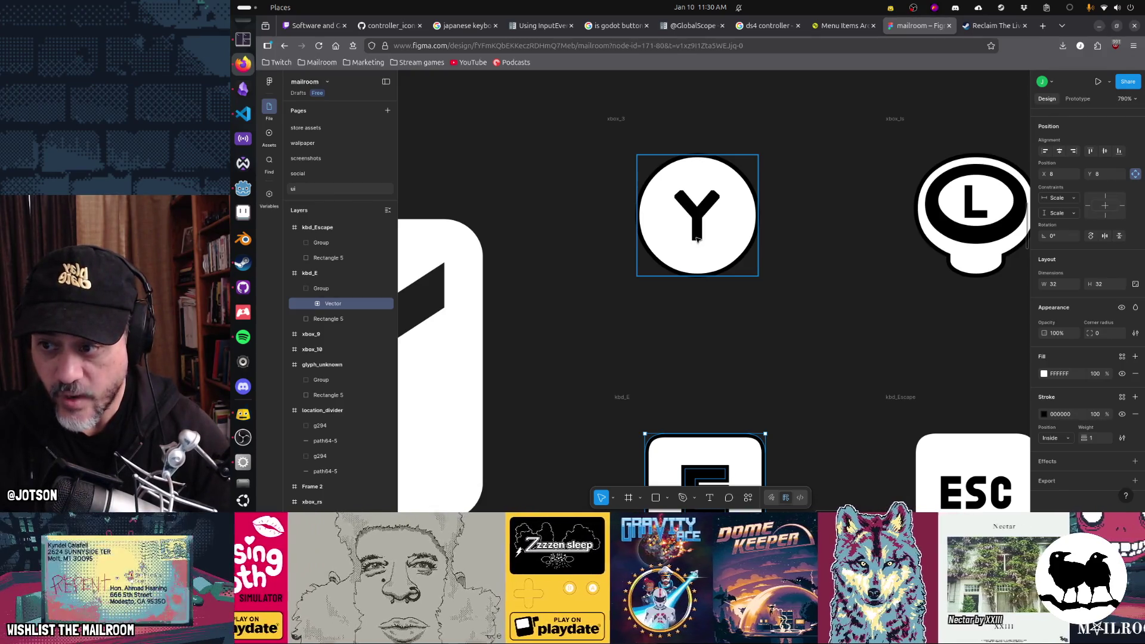
{"action": "double_click", "coordinate": [696, 257]}
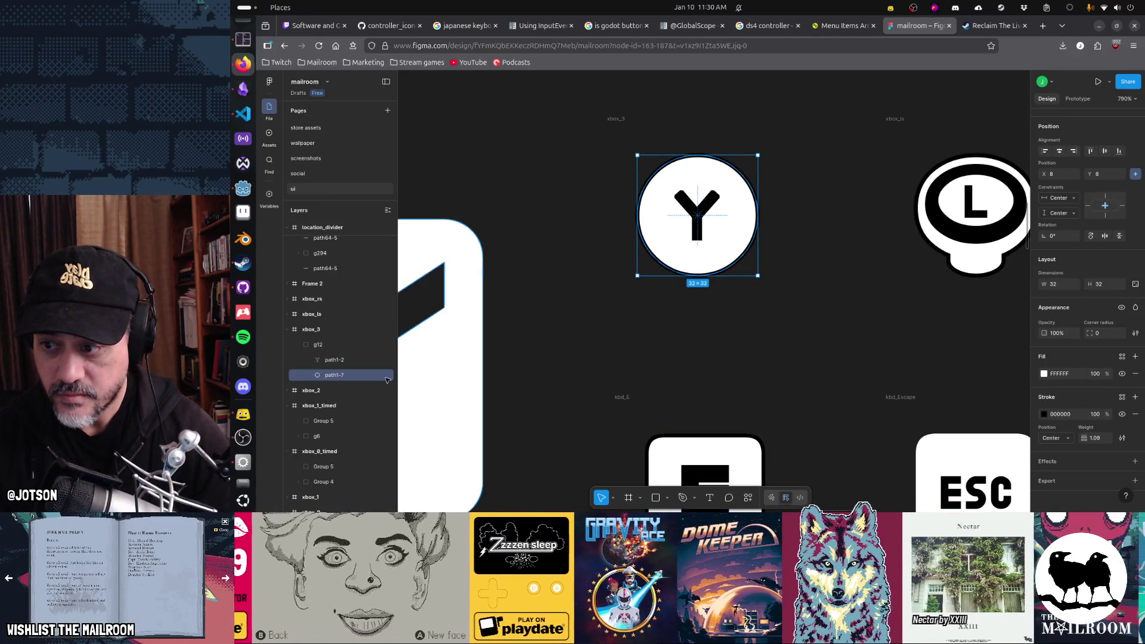
{"action": "left_click", "coordinate": [348, 365]}
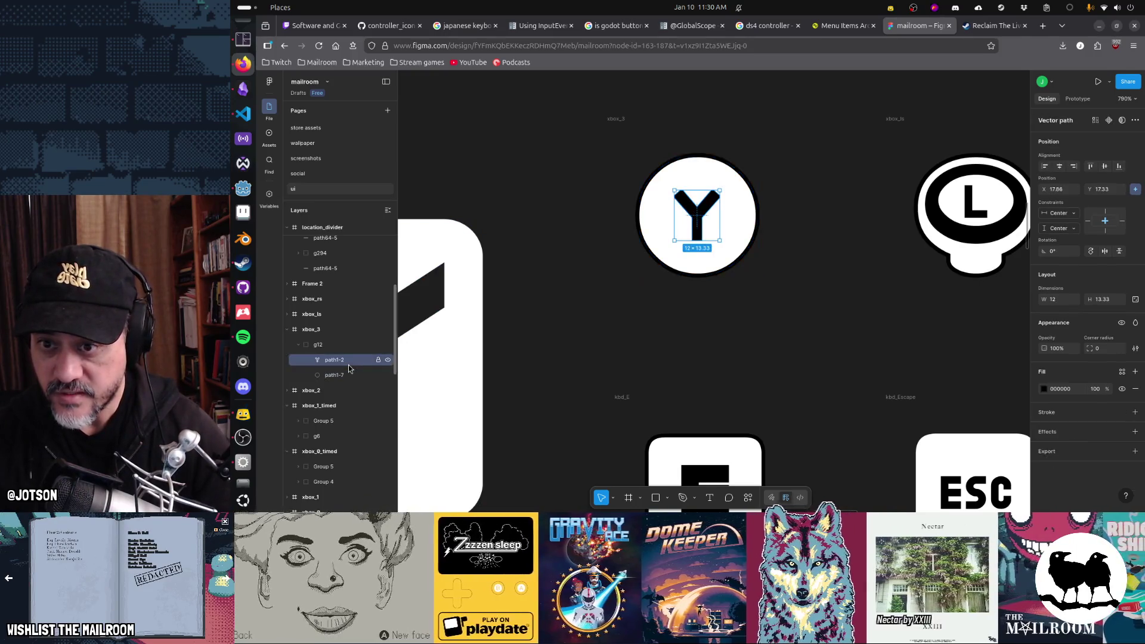
{"action": "left_click_drag", "start_coordinate": [732, 409], "coordinate": [749, 198]}
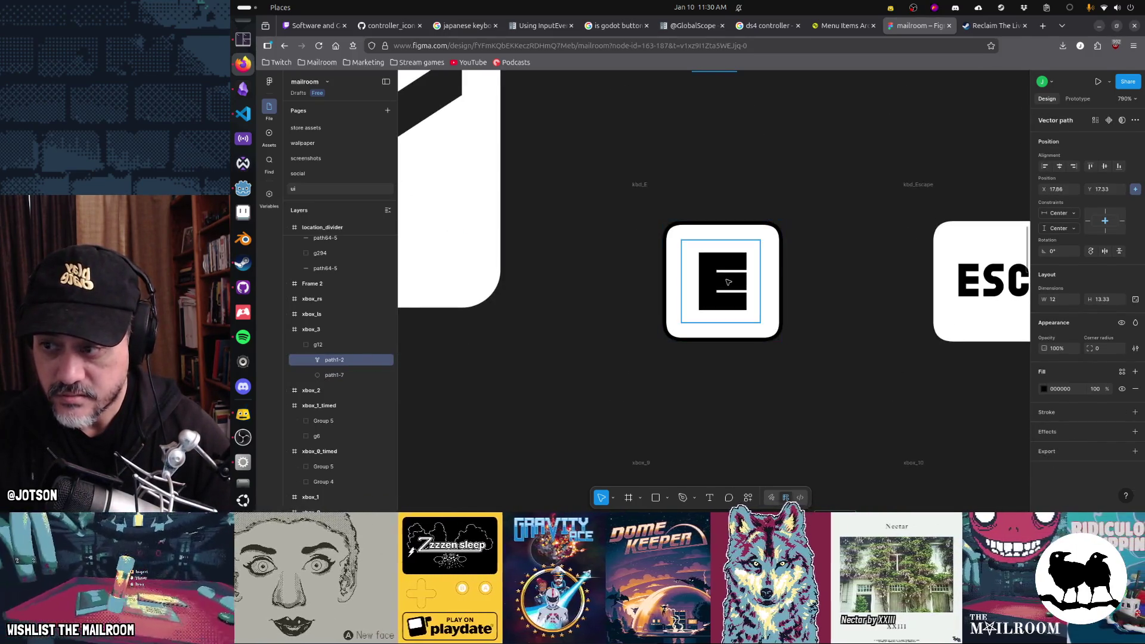
Remove the background rectangle from kbd_E and start editing the E vector's points.
{"action": "left_click", "coordinate": [641, 186]}
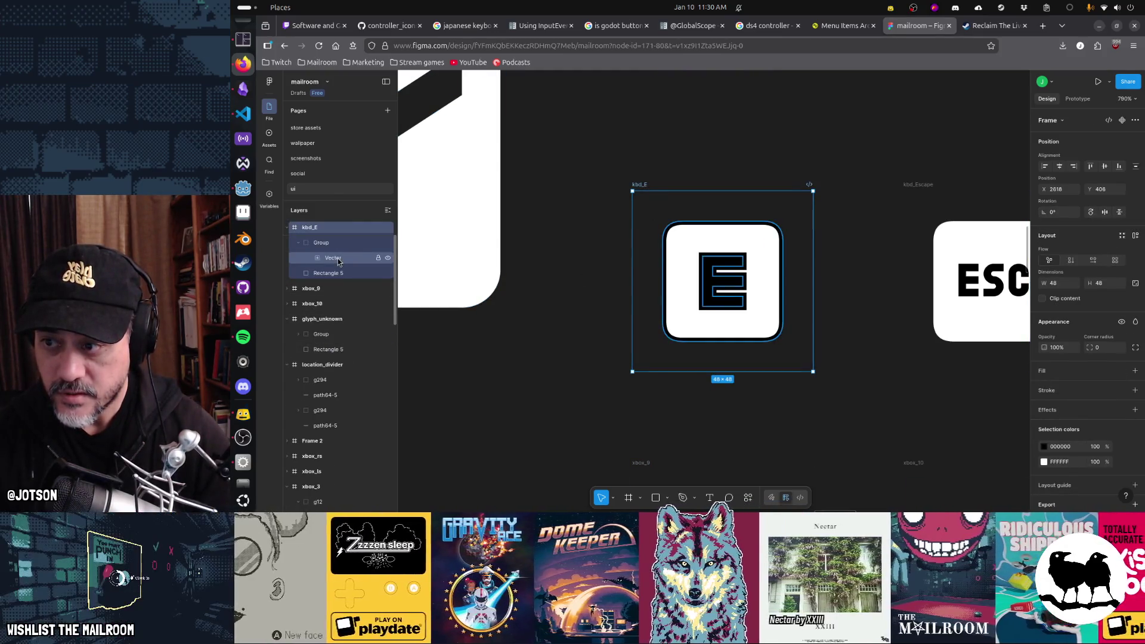
{"action": "left_click", "coordinate": [338, 262]}
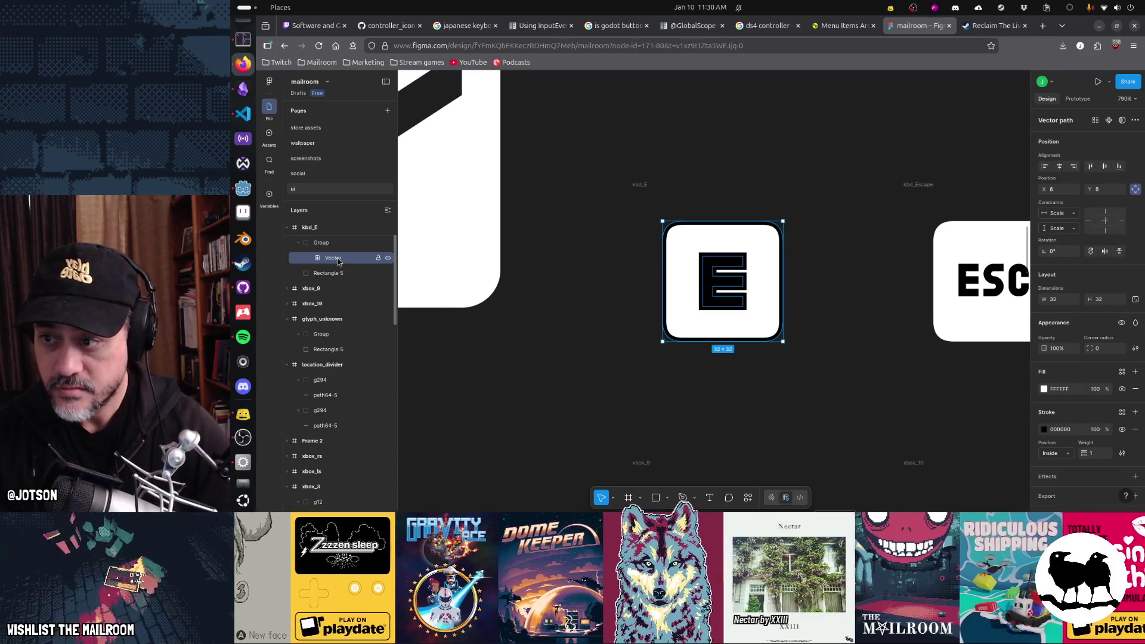
{"action": "key", "text": "ctrl+z"}
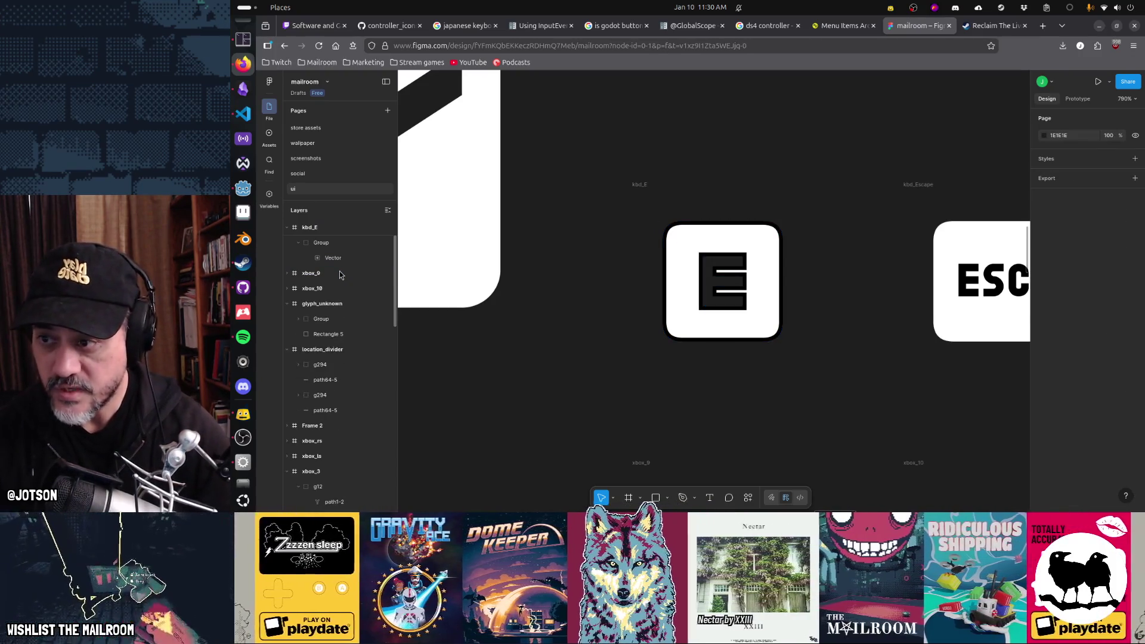
{"action": "left_click", "coordinate": [337, 260]}
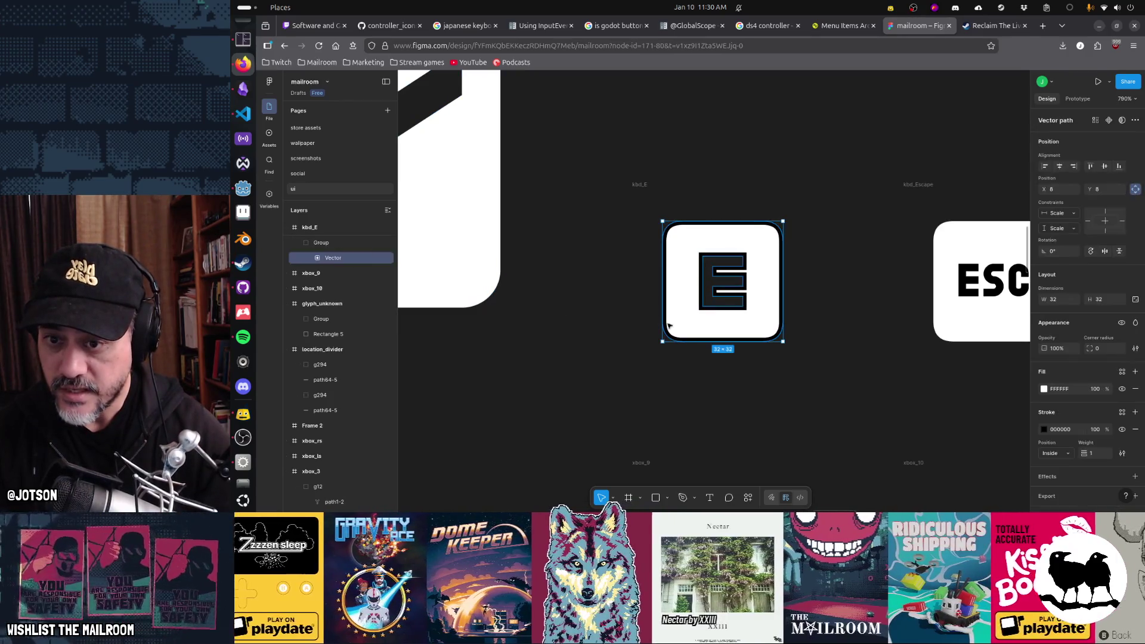
{"action": "double_click", "coordinate": [752, 324]}
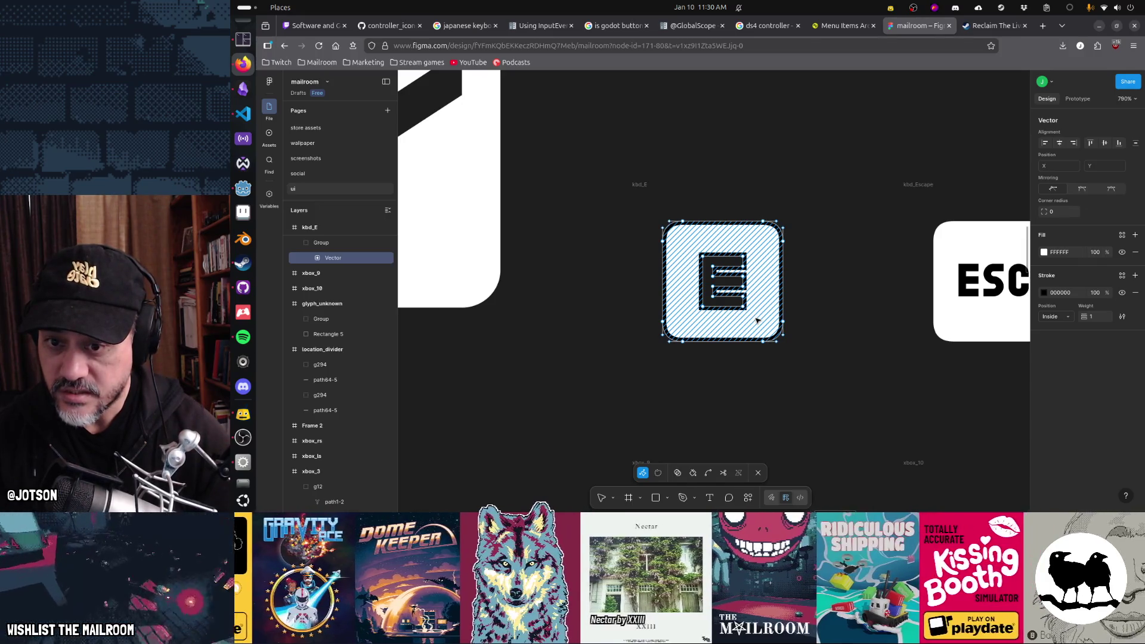
Delete the E letter points and make the key tile's fill white.
{"action": "left_click_drag", "start_coordinate": [709, 277], "coordinate": [677, 245]}
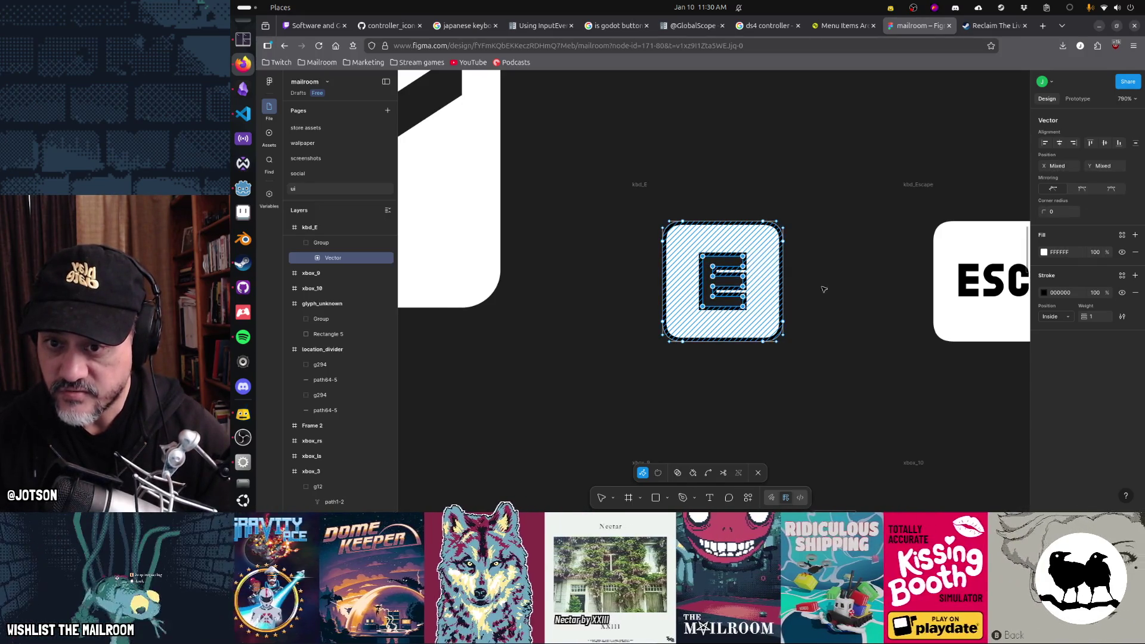
{"action": "key", "text": "Delete"}
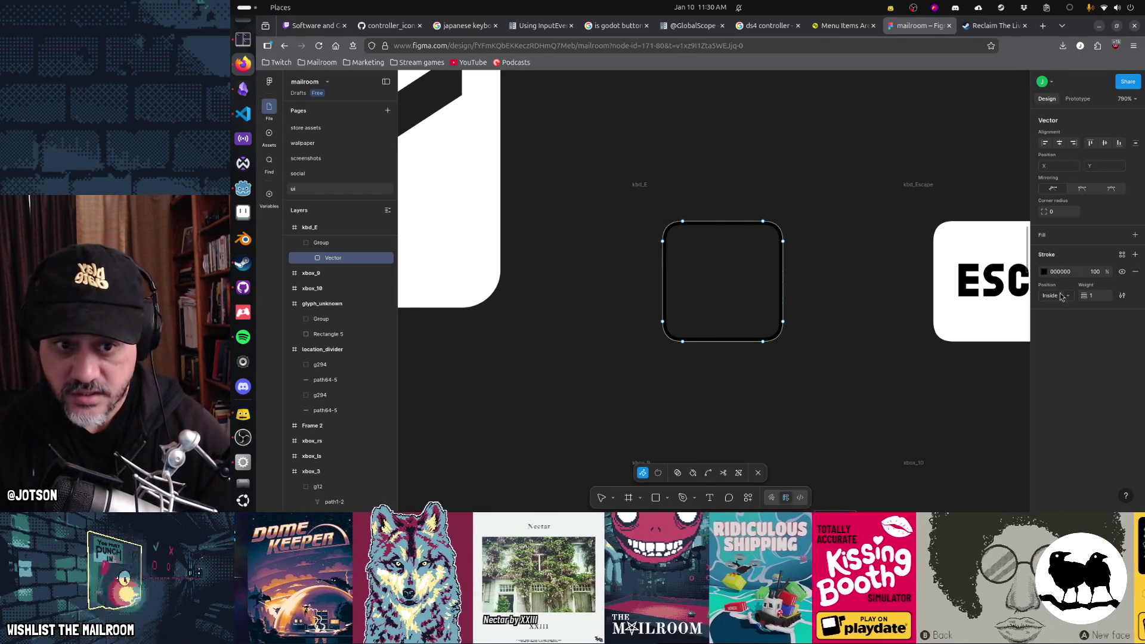
{"action": "left_click", "coordinate": [1045, 236]}
{"action": "left_click", "coordinate": [1045, 253]}
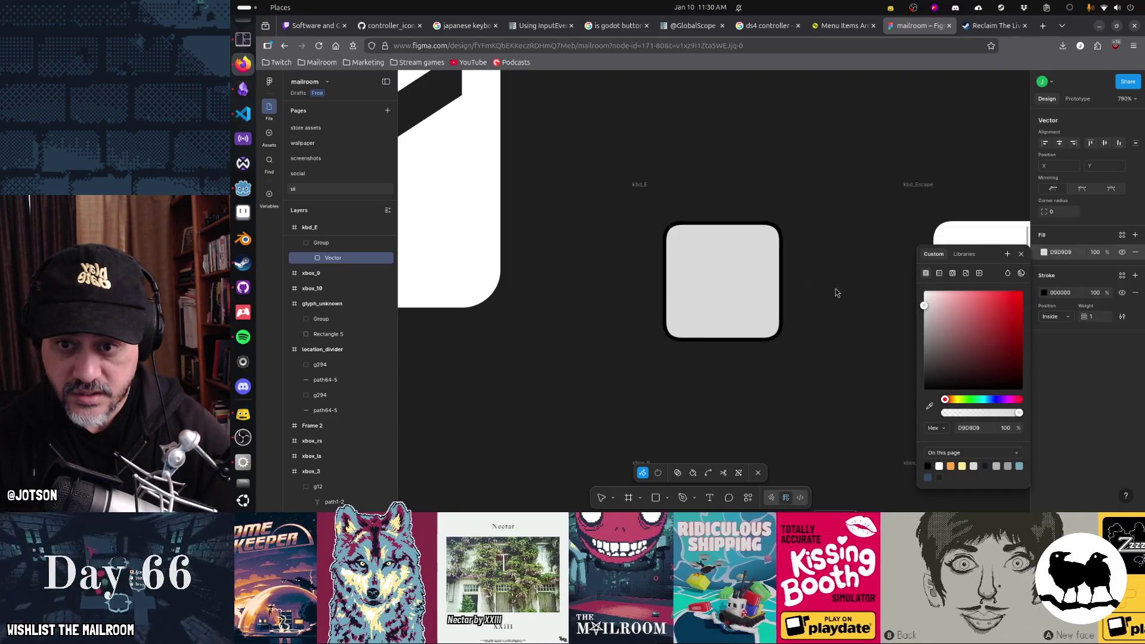
{"action": "left_click", "coordinate": [1027, 259]}
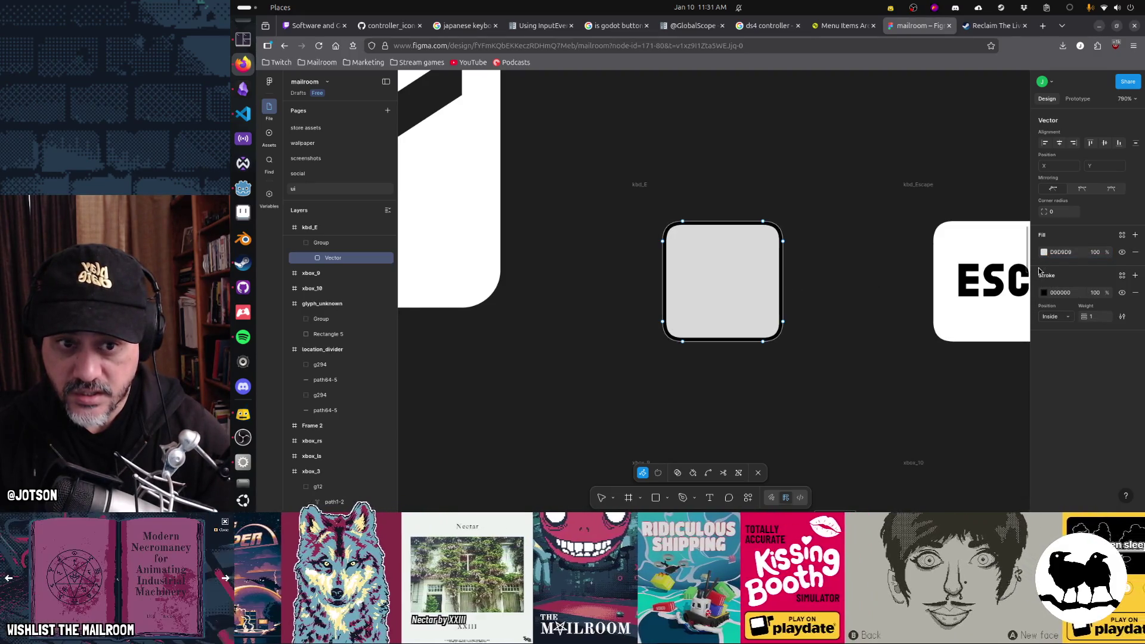
{"action": "left_click", "coordinate": [1044, 255]}
{"action": "left_click_drag", "start_coordinate": [1000, 290], "coordinate": [872, 272]}
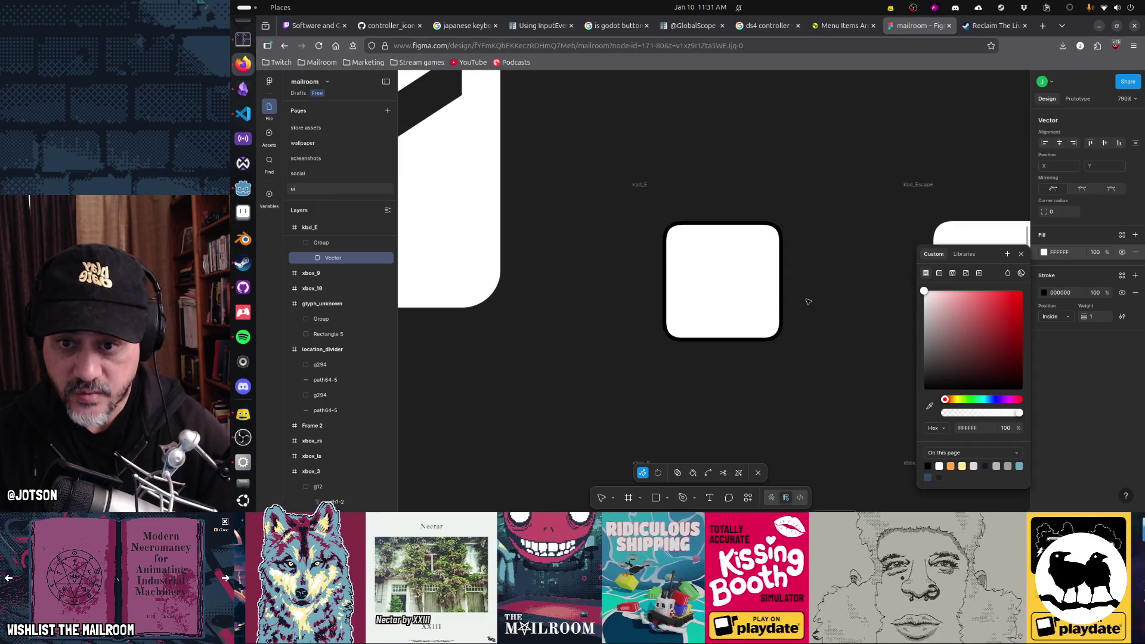
Restore the E letter points, exit editing and paste the vector copy into kbd_E.
{"action": "key", "text": "ctrl+a"}
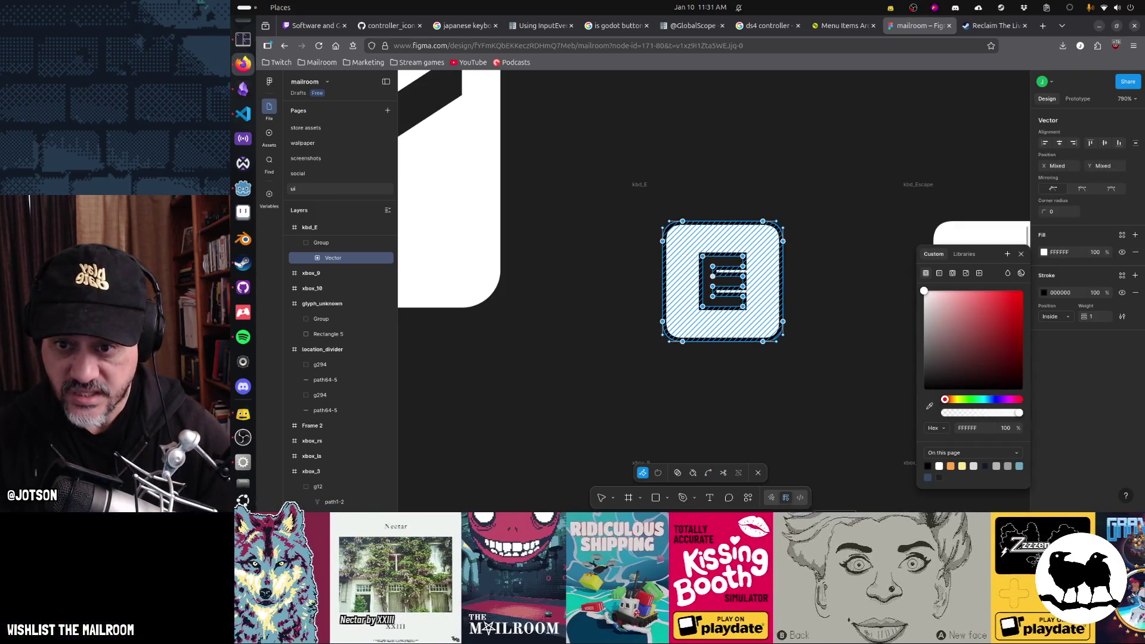
{"action": "key", "text": "Escape"}
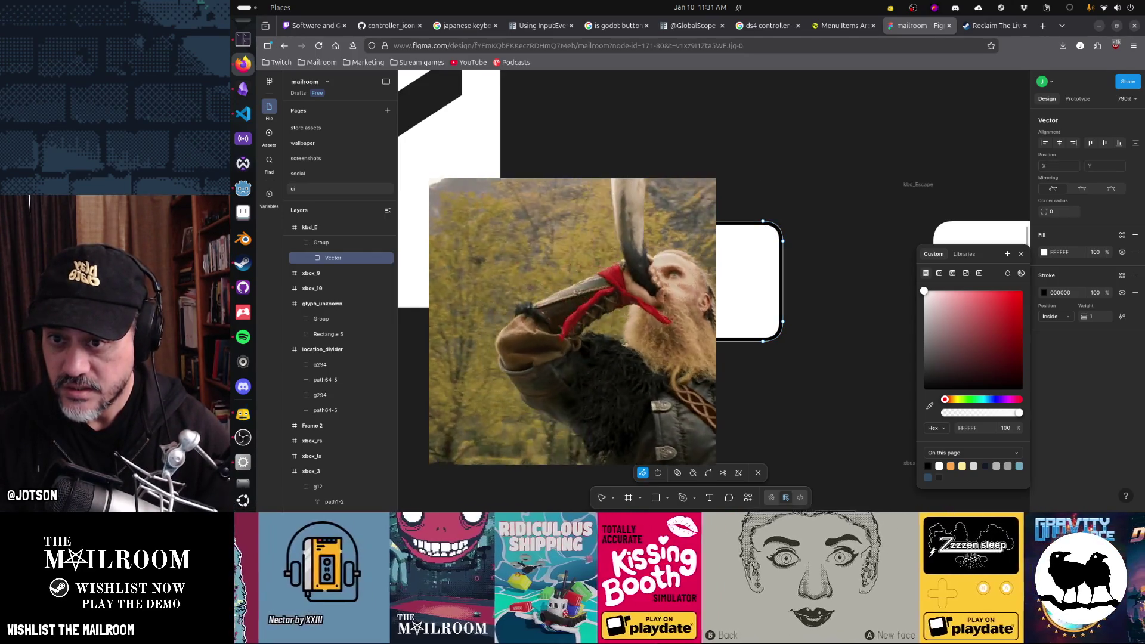
{"action": "left_click", "coordinate": [785, 256]}
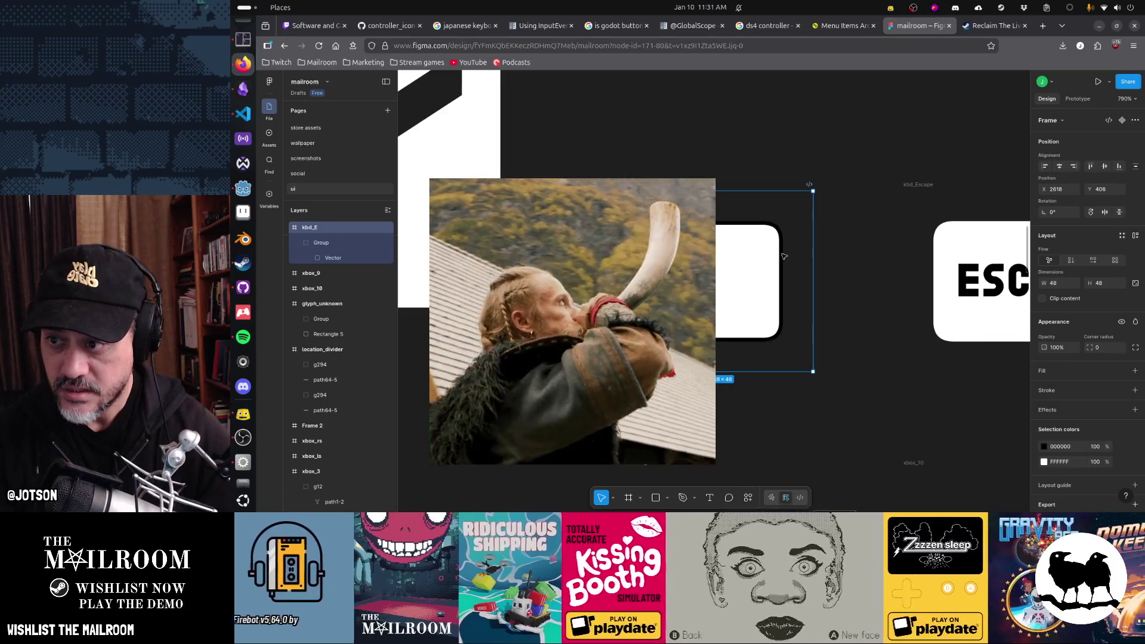
{"action": "key", "text": "ctrl+v"}
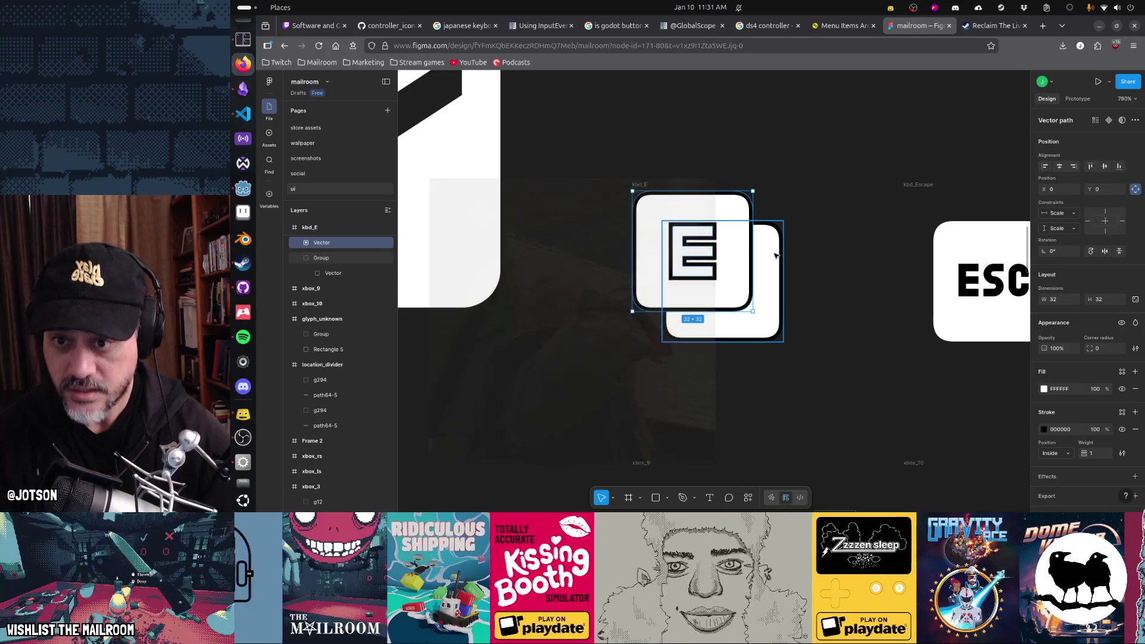
Delete the stray top-right corner anchor points from the pasted E vector.
{"action": "double_click", "coordinate": [642, 205]}
{"action": "left_click_drag", "start_coordinate": [605, 172], "coordinate": [660, 312]}
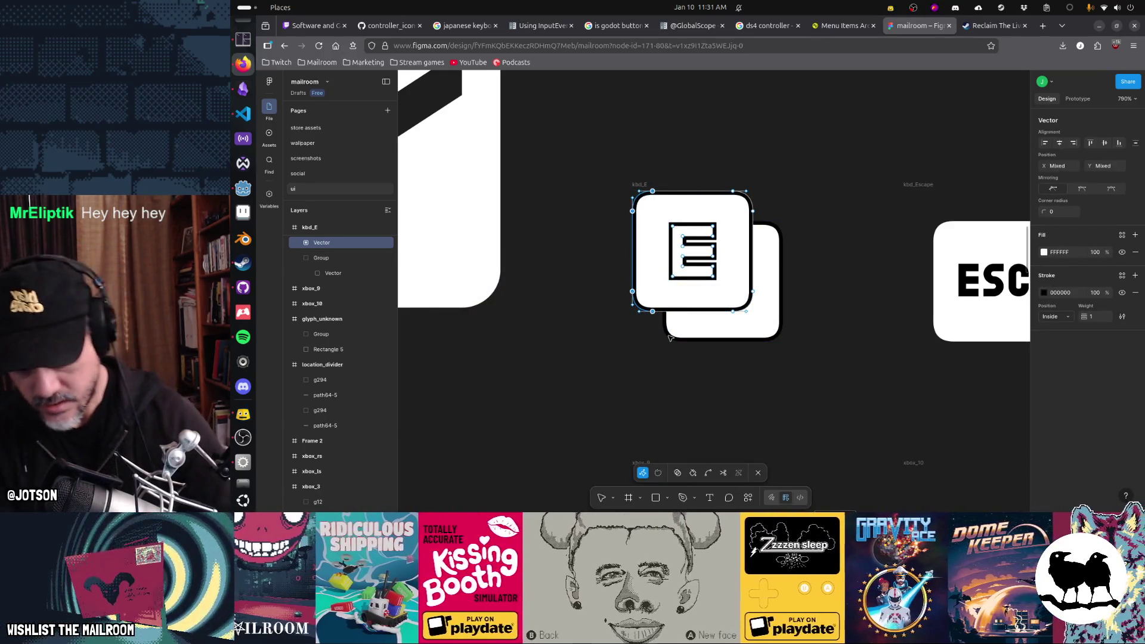
{"action": "left_click_drag", "start_coordinate": [722, 154], "coordinate": [765, 258]}
{"action": "key", "text": "Delete"}
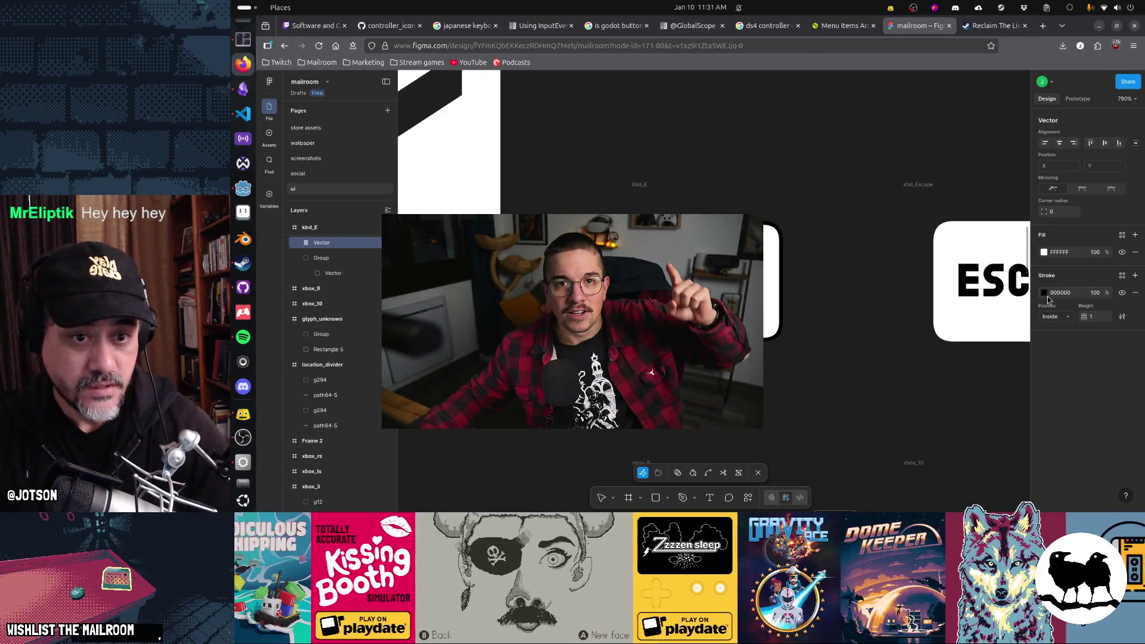
Remove the E letter's outline, fill it black 000000 and exit vector editing.
{"action": "left_click", "coordinate": [1135, 292]}
{"action": "left_click", "coordinate": [1044, 253]}
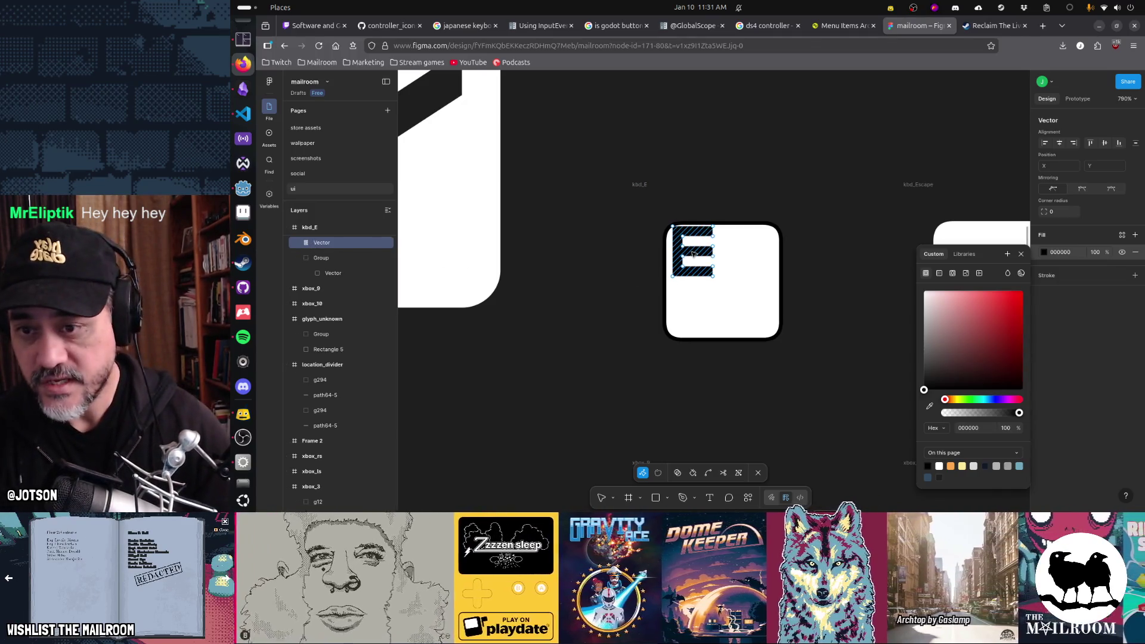
{"action": "key", "text": "Escape"}
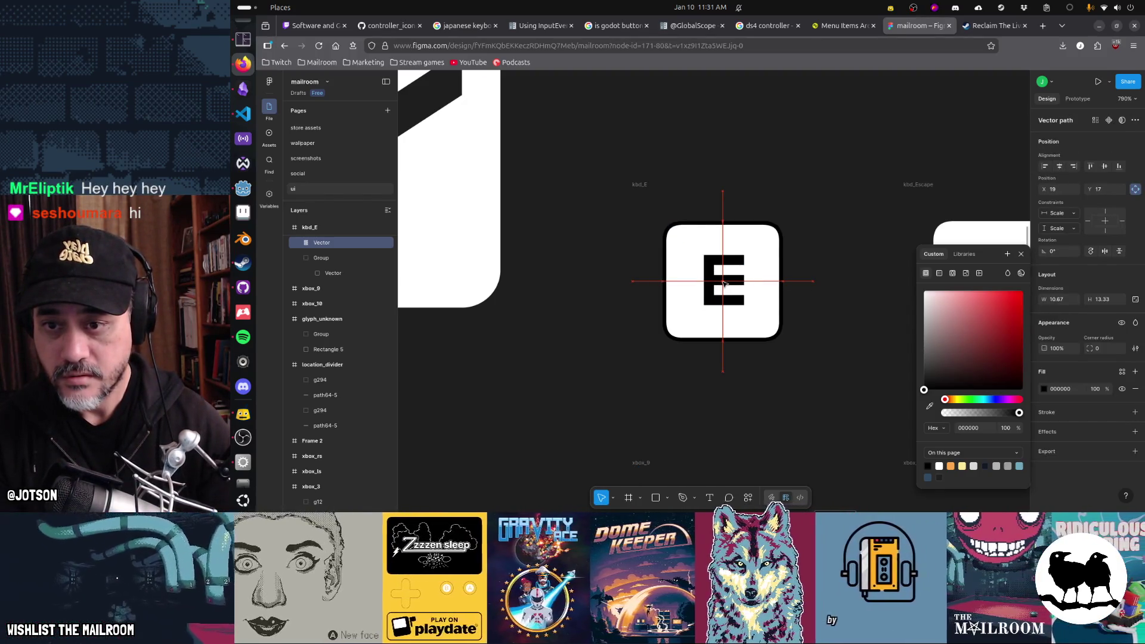
{"action": "left_click", "coordinate": [864, 335]}
{"action": "left_click_drag", "start_coordinate": [865, 335], "coordinate": [713, 329]}
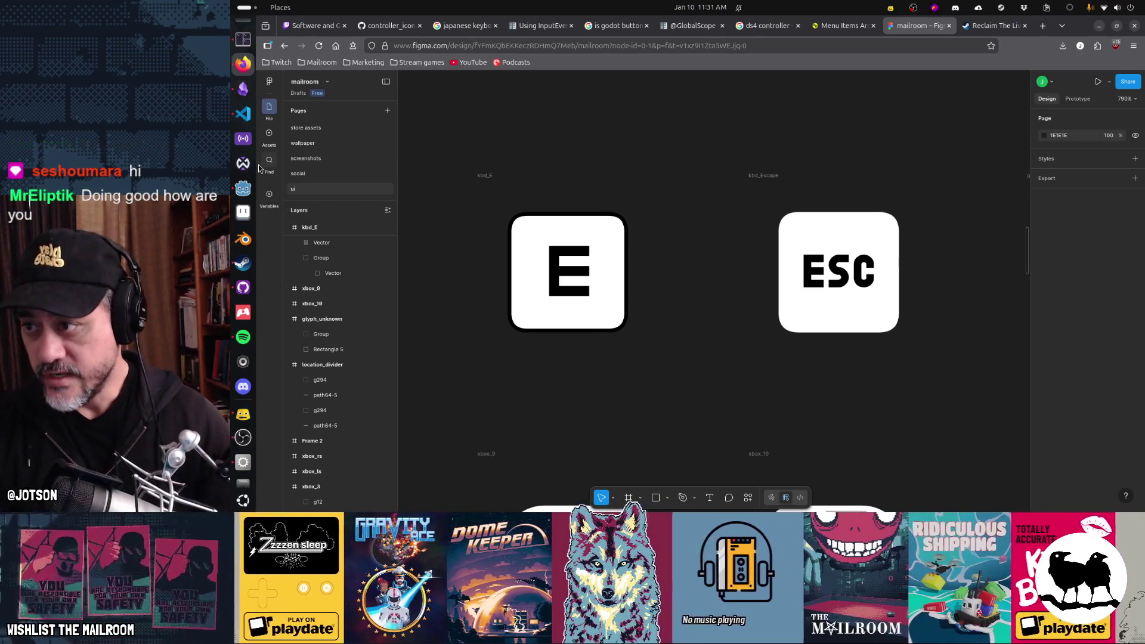
{"action": "key", "text": "alt+Tab"}
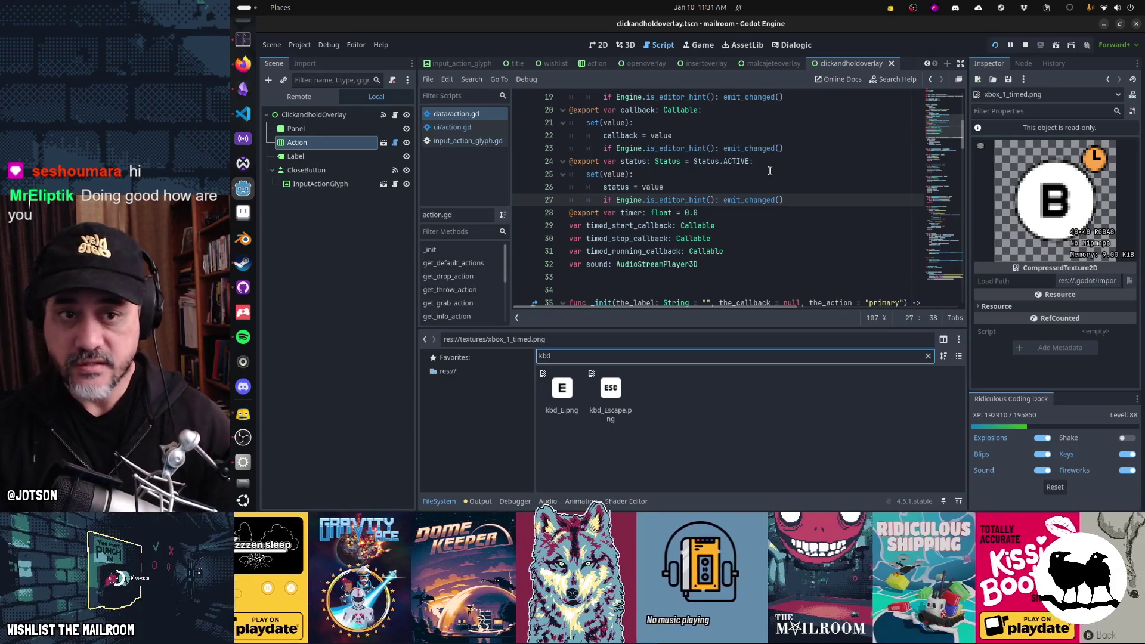
Stop the running Mailroom game with F8 and relaunch it with F5.
{"action": "key", "text": "F8"}
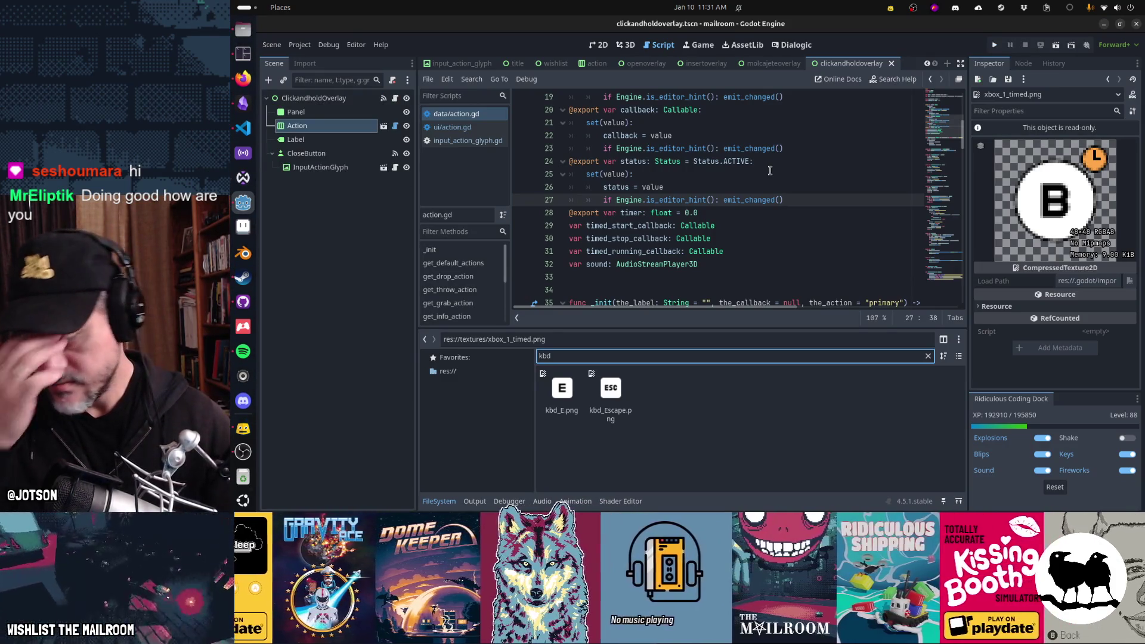
{"action": "left_click", "coordinate": [676, 225]}
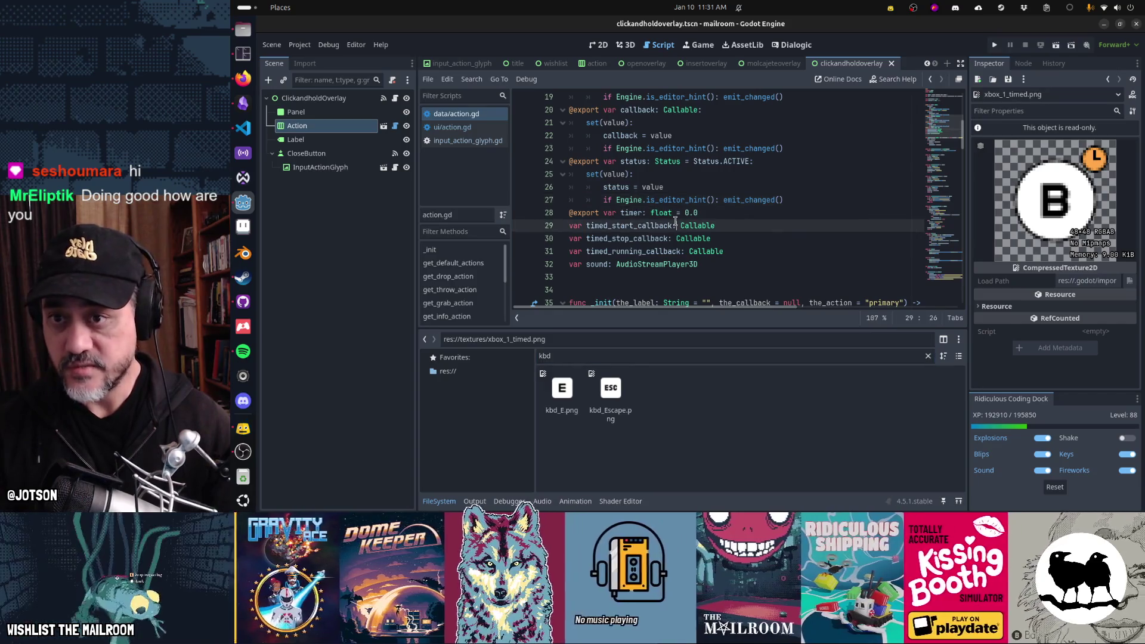
{"action": "key", "text": "F5"}
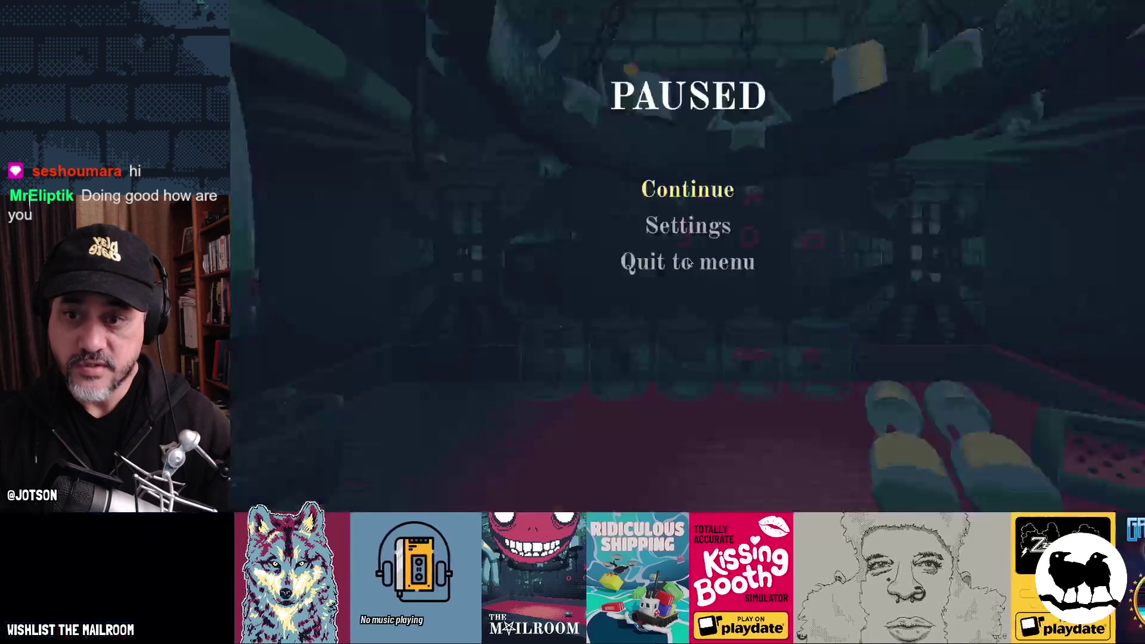
Adjust the Music volume in Sound settings, then resume play.
{"action": "left_click", "coordinate": [723, 225]}
{"action": "left_click", "coordinate": [812, 101]}
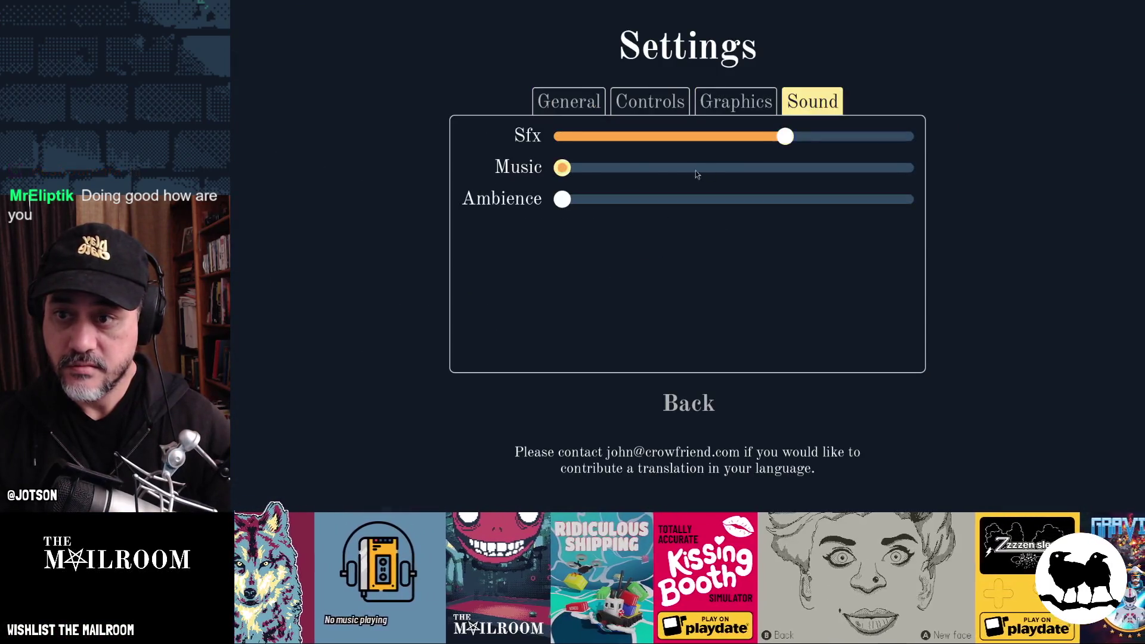
{"action": "left_click", "coordinate": [718, 168]}
{"action": "left_click", "coordinate": [689, 403]}
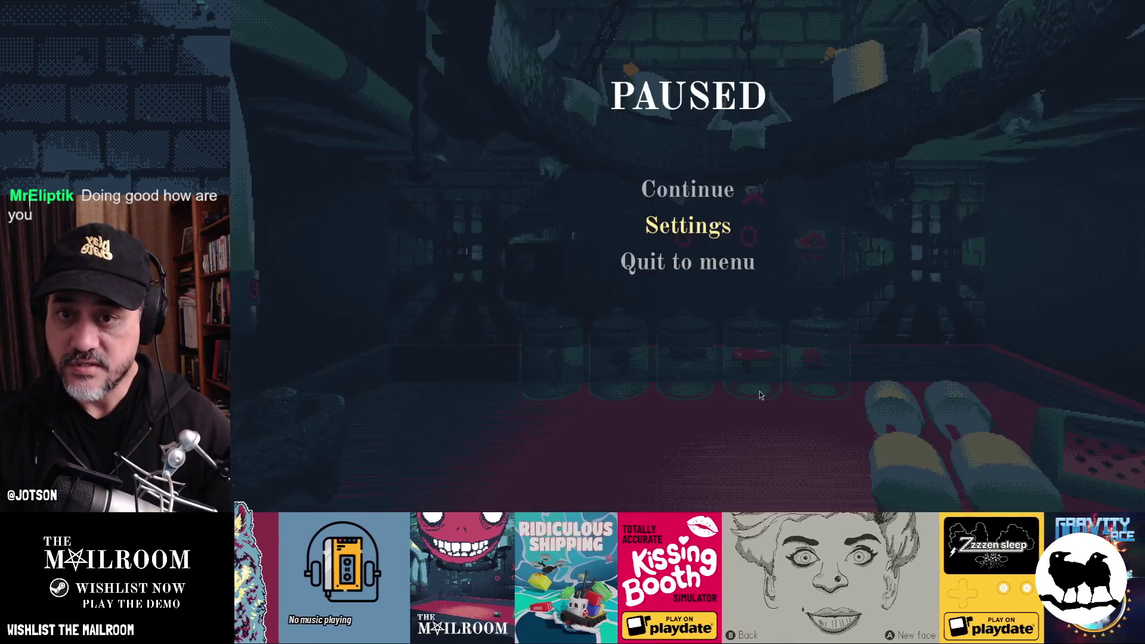
{"action": "key", "text": "Escape"}
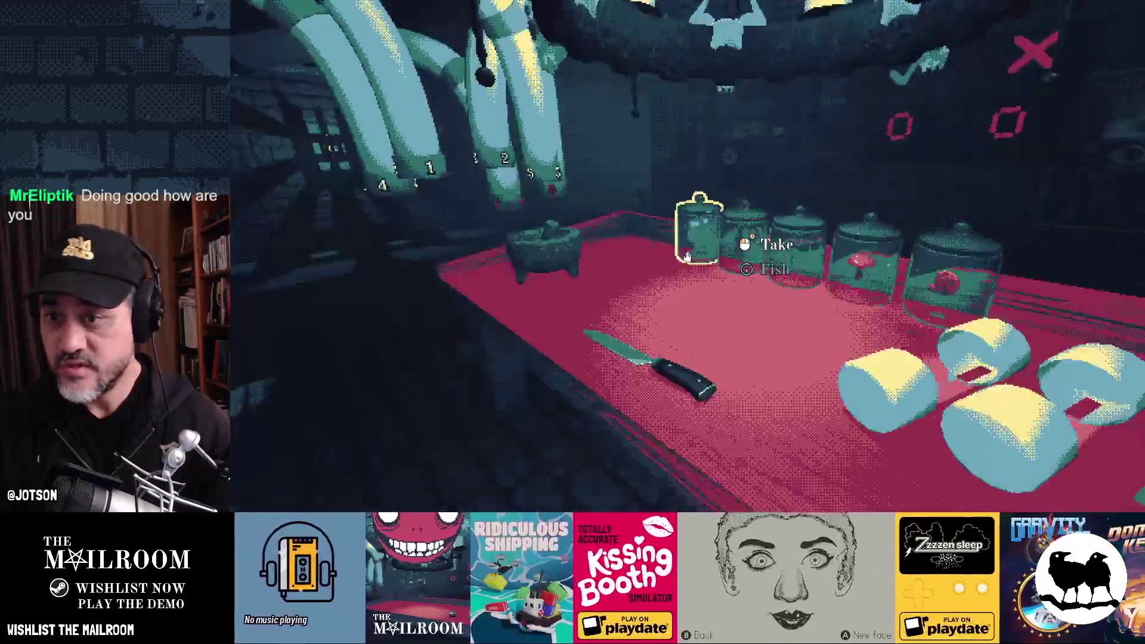
View the mortar's grinding help, then walk to the restroom toilet and back out.
{"action": "right_click", "coordinate": [687, 257]}
{"action": "key", "text": "Escape"}
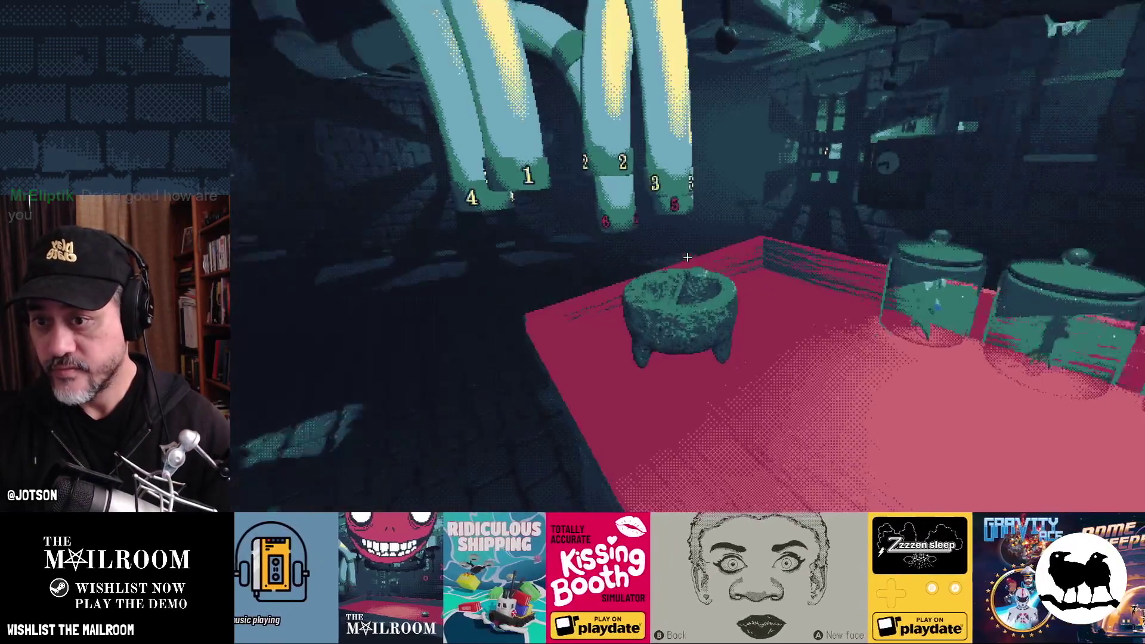
{"action": "key", "text": "w"}
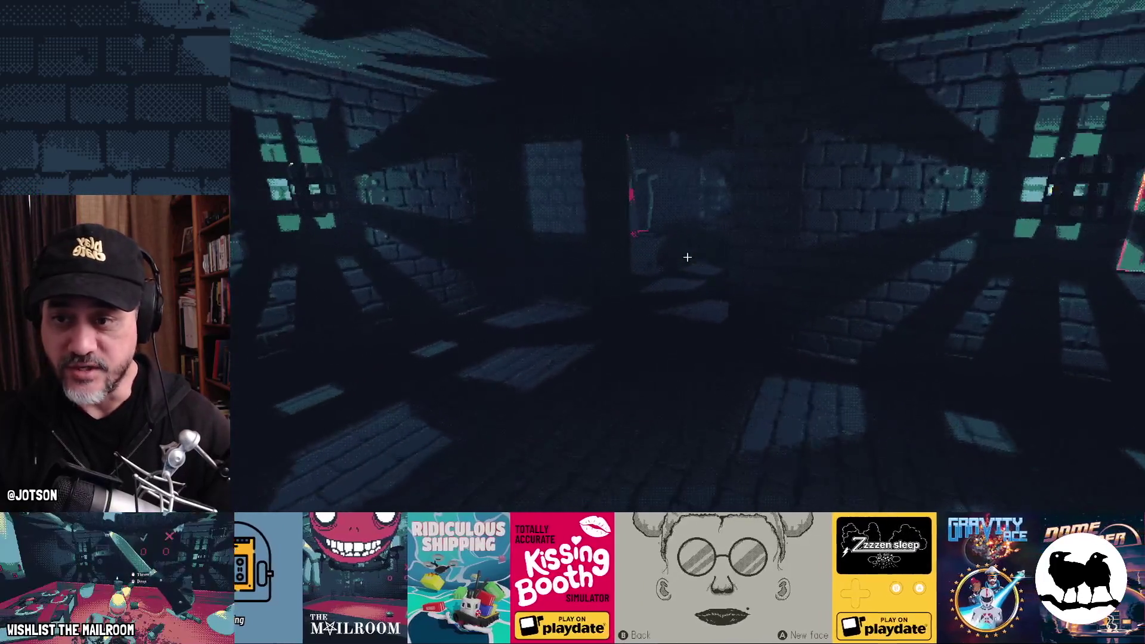
{"action": "key", "text": "w"}
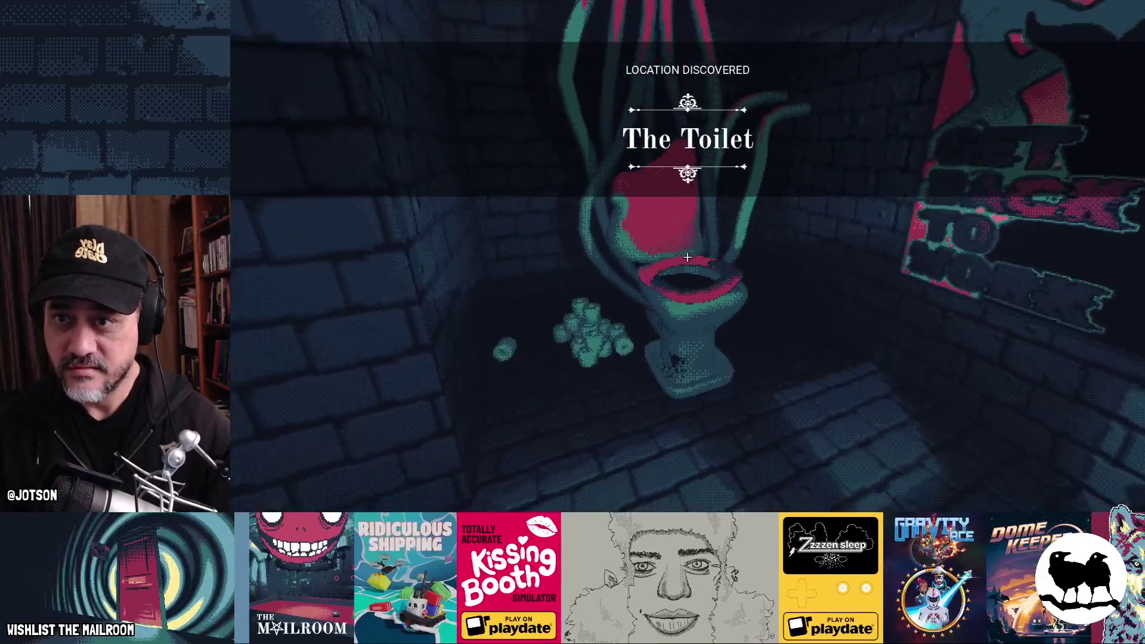
{"action": "mouse_move", "coordinate": [687, 257]}
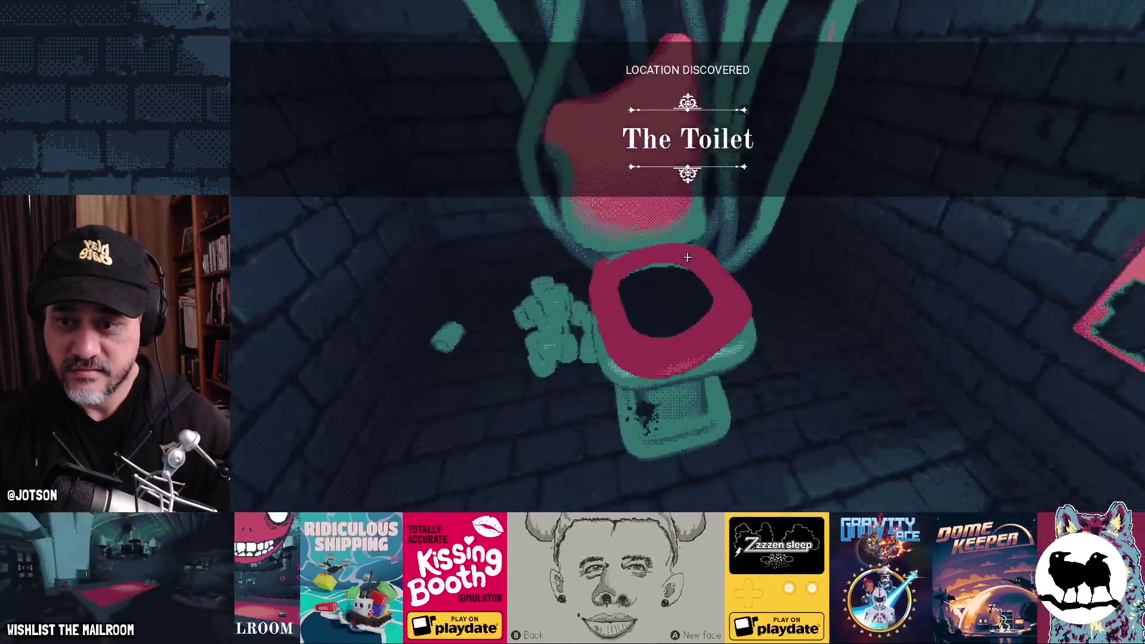
{"action": "key", "text": "w"}
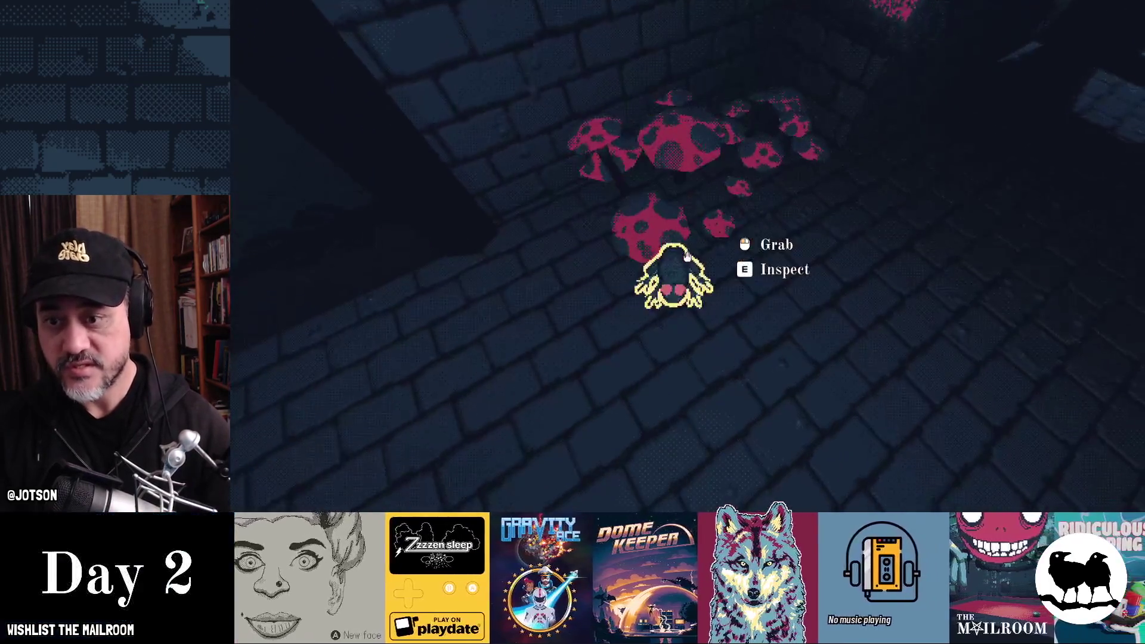
Place the frog in the wall slot, retrieve and inspect it, then drop it.
{"action": "left_click", "coordinate": [687, 257]}
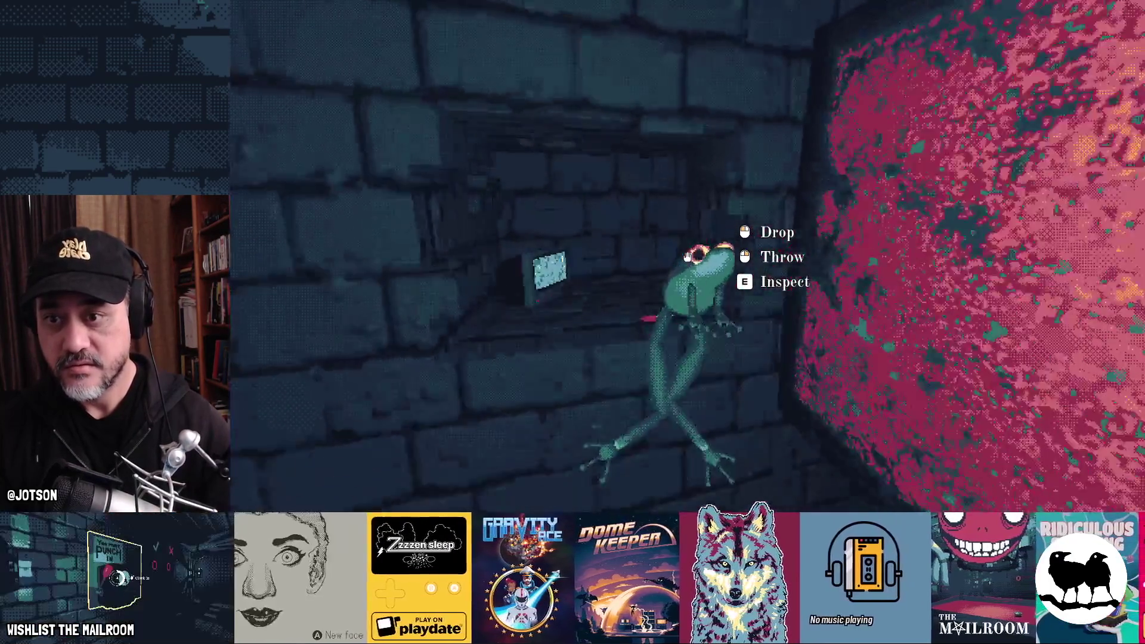
{"action": "left_click", "coordinate": [688, 258]}
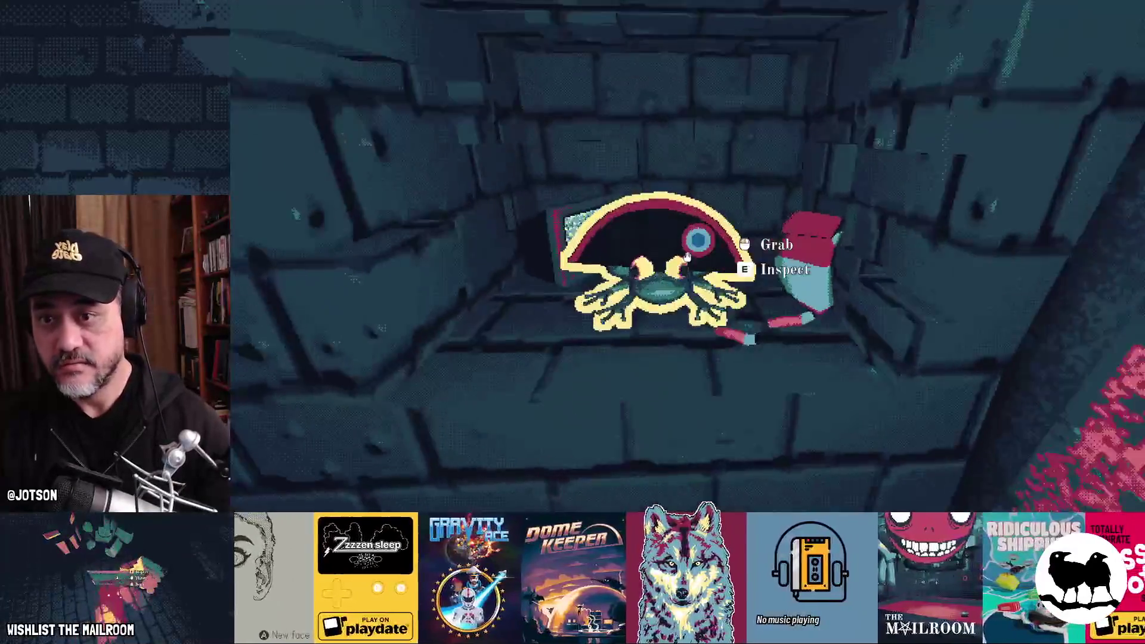
{"action": "left_click", "coordinate": [687, 258]}
{"action": "key", "text": "e"}
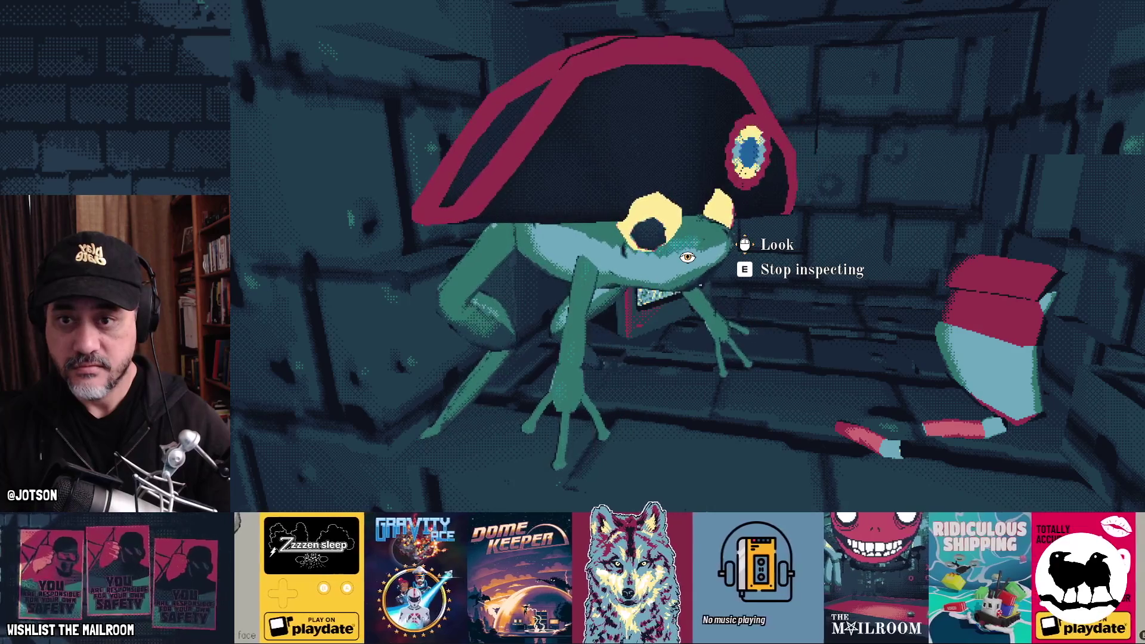
{"action": "key", "text": "e"}
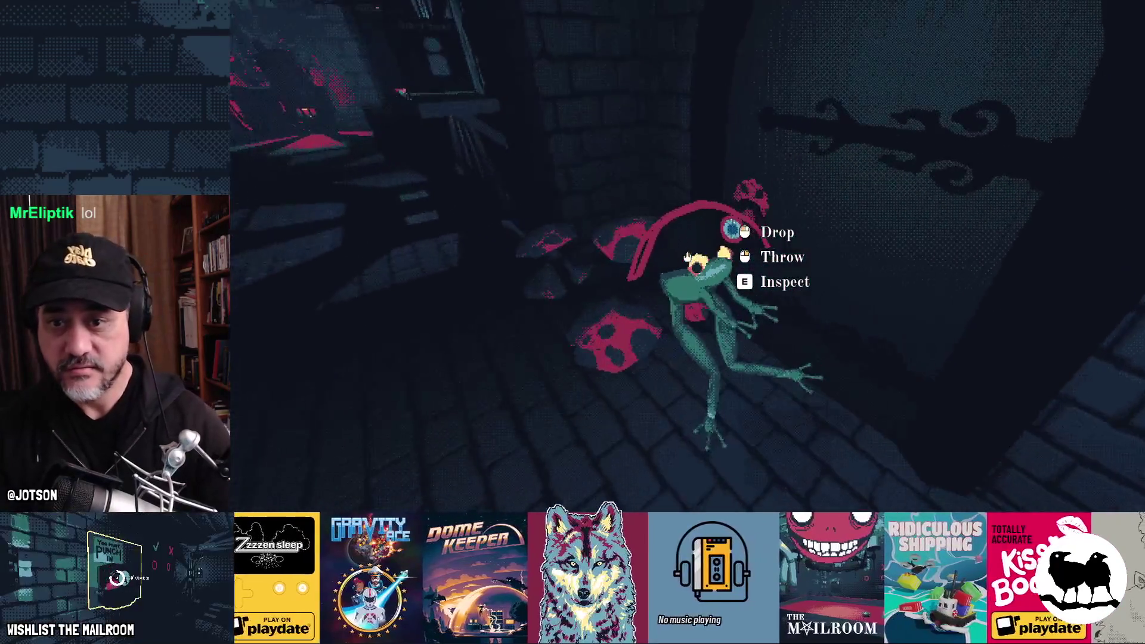
{"action": "left_click", "coordinate": [687, 258]}
Spawn a key with the console security command and remove the door's lock.
{"action": "key", "text": "grave"}
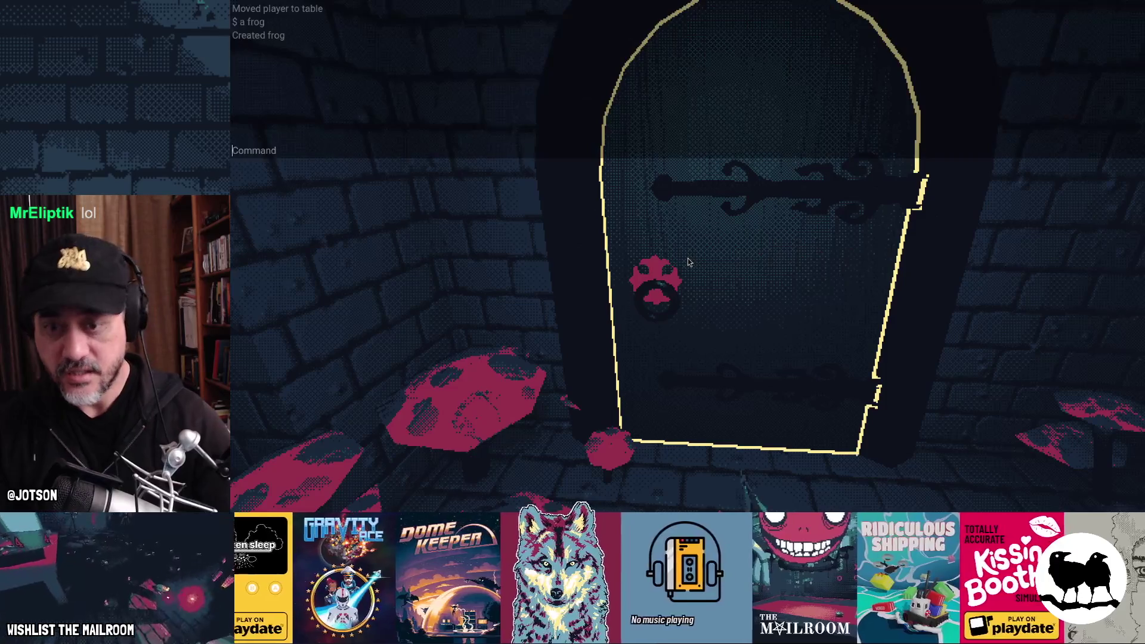
{"action": "key", "text": "Return"}
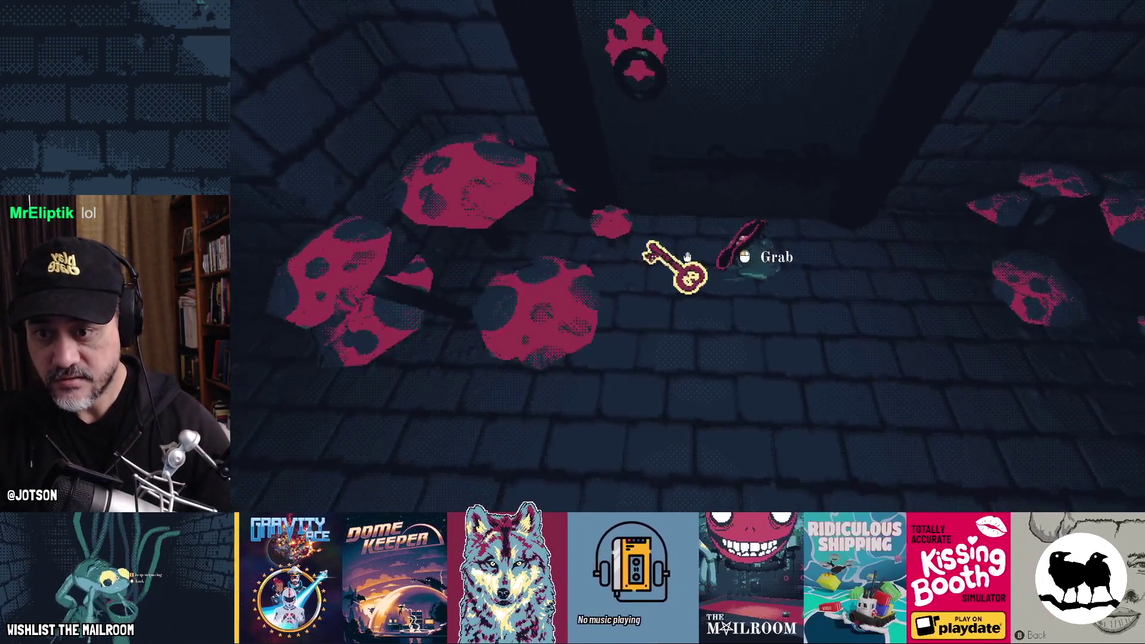
{"action": "left_click", "coordinate": [688, 257]}
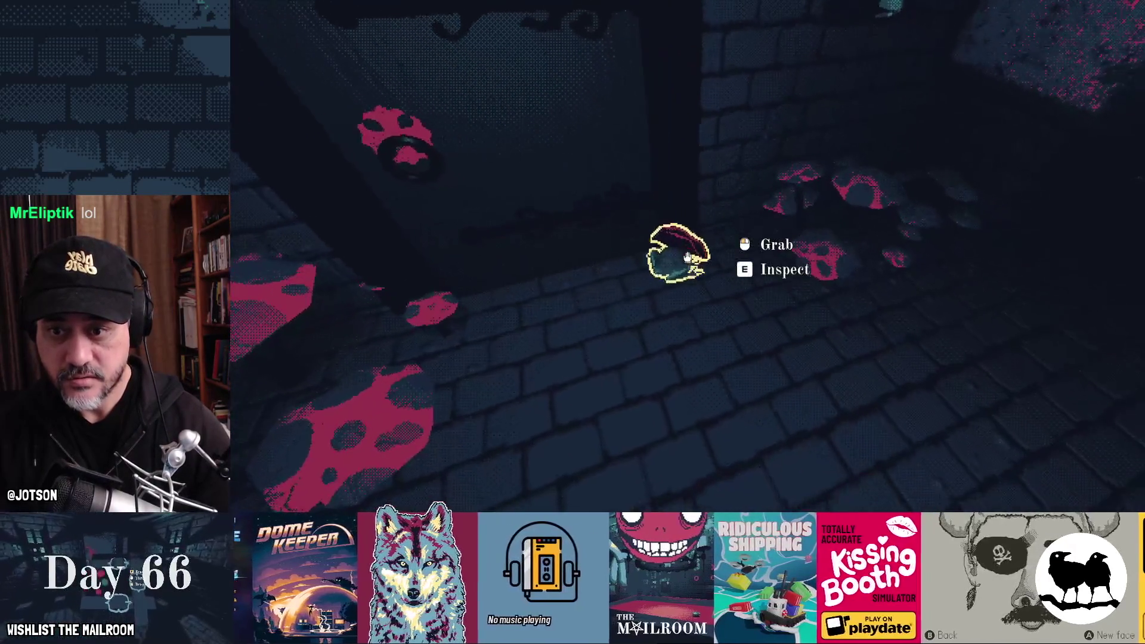
{"action": "left_click", "coordinate": [687, 257]}
{"action": "left_click", "coordinate": [687, 258]}
Put the frog through the Security Office VCR, shelve it, and return to Godot.
{"action": "left_click", "coordinate": [687, 258]}
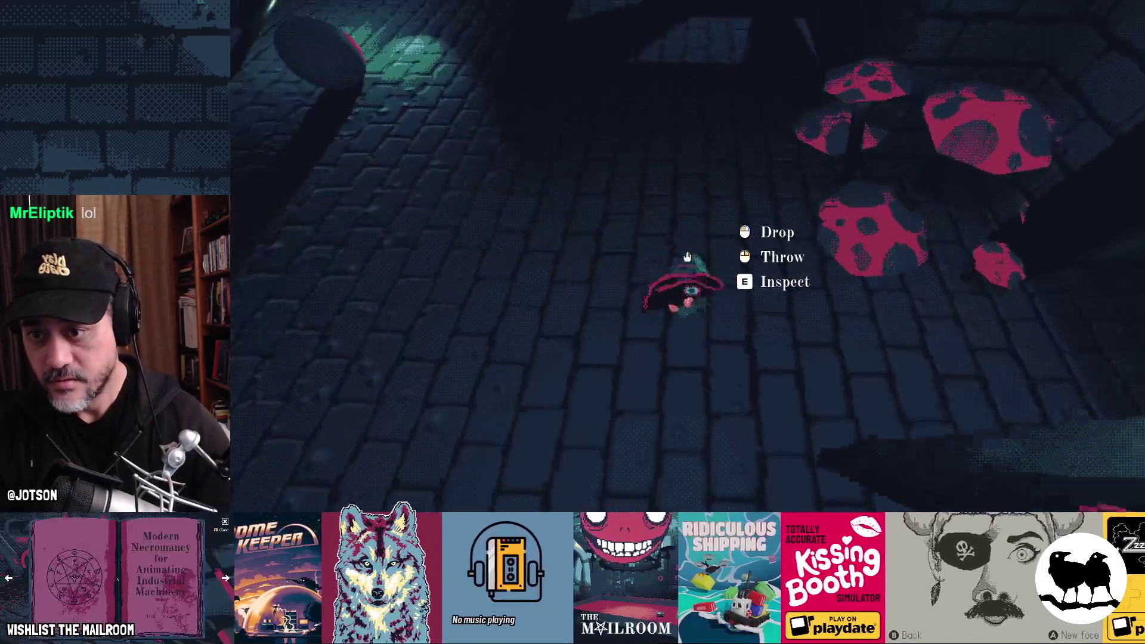
{"action": "key", "text": "w"}
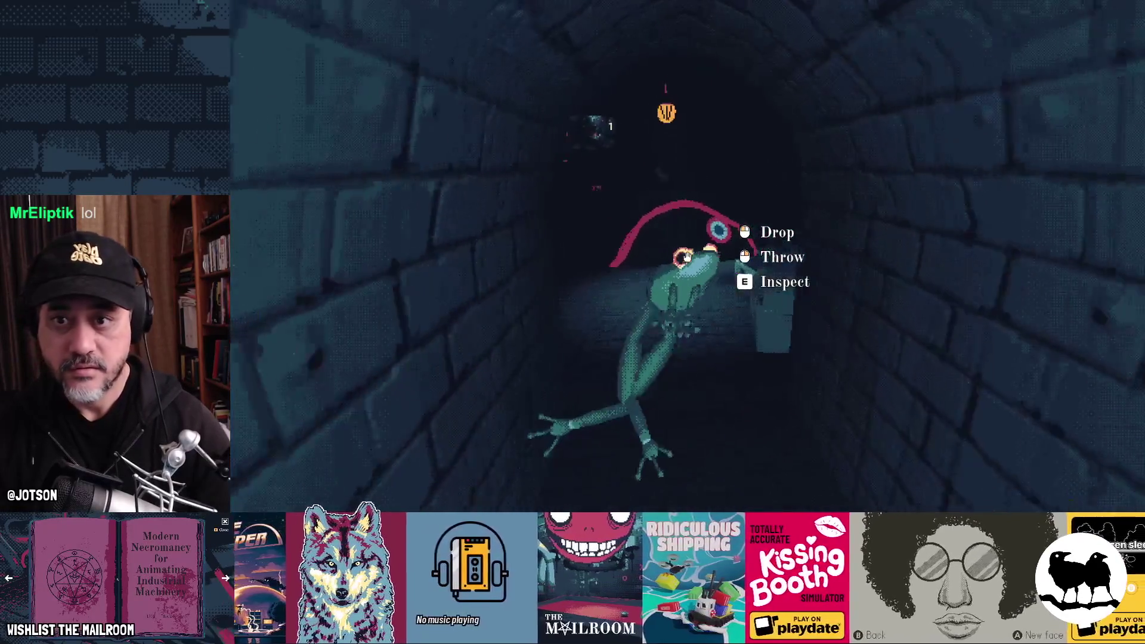
{"action": "key", "text": "w"}
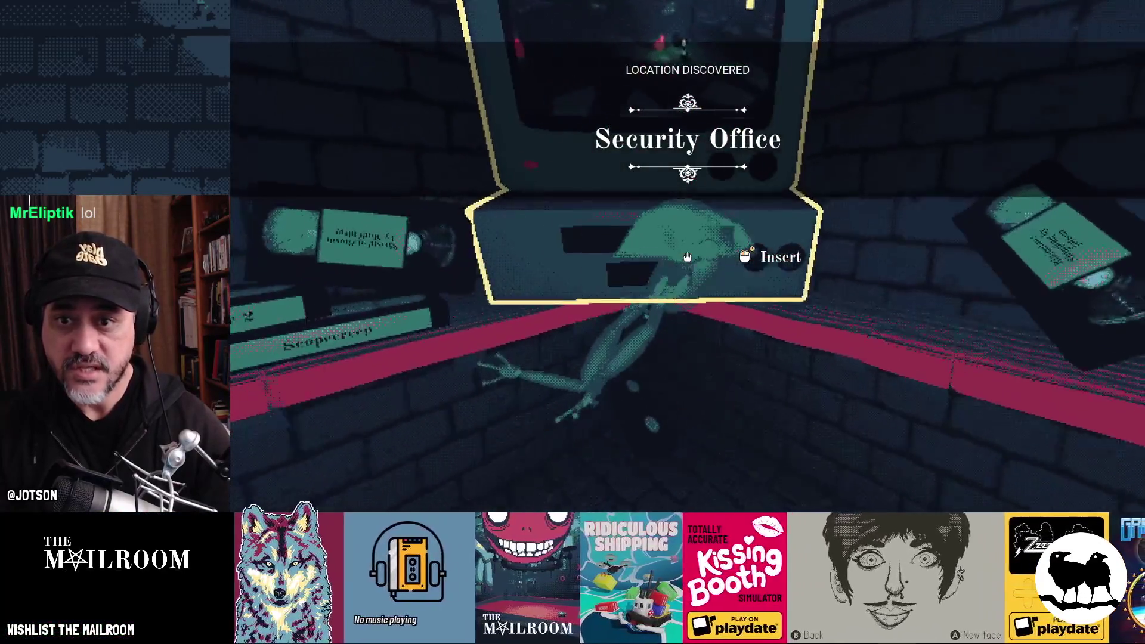
{"action": "left_click", "coordinate": [687, 258]}
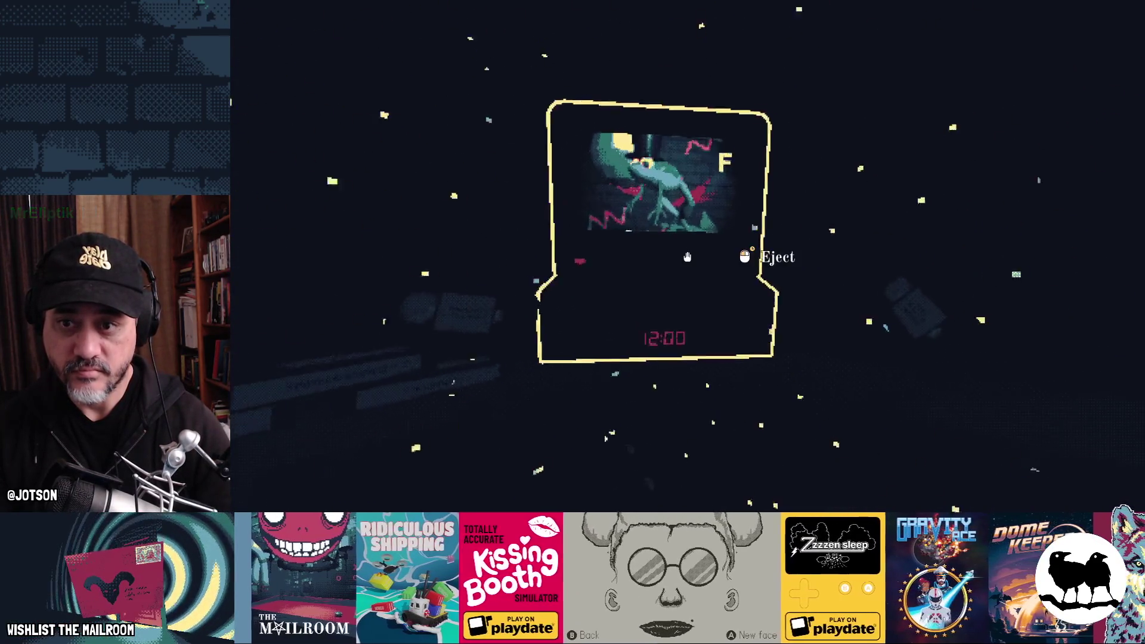
{"action": "left_click_drag", "start_coordinate": [687, 256], "coordinate": [687, 256]}
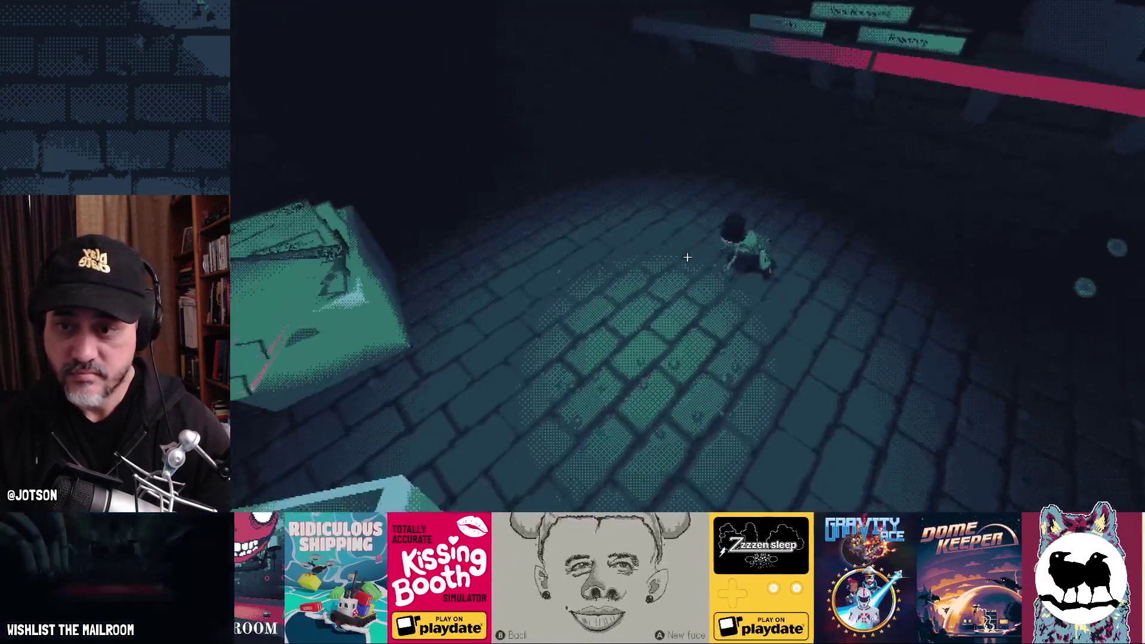
{"action": "left_click", "coordinate": [687, 257]}
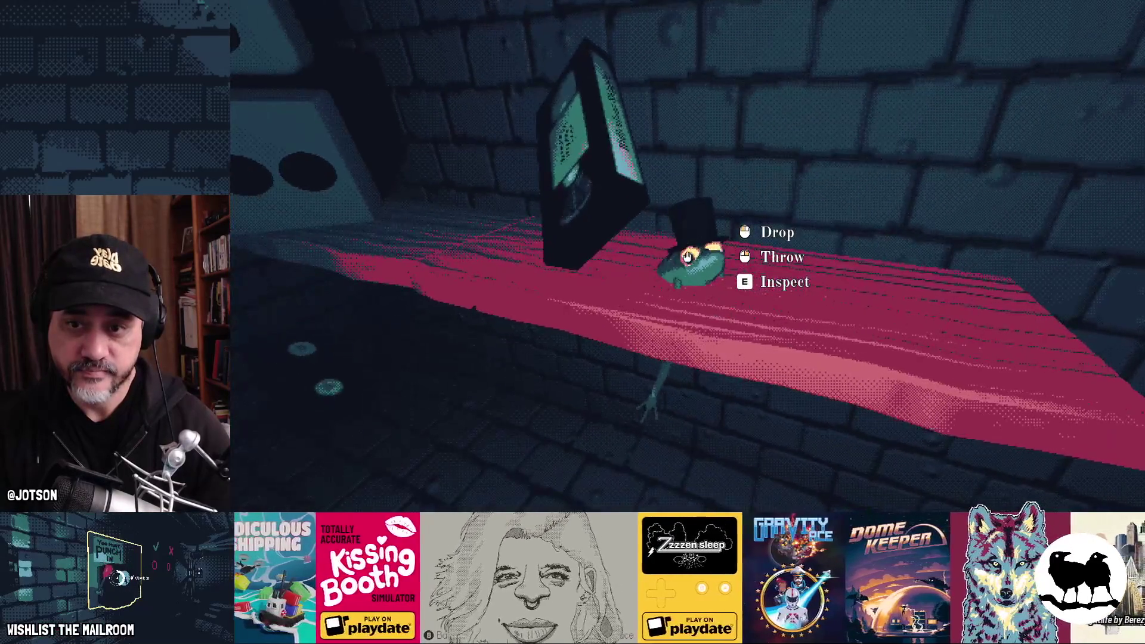
{"action": "left_click", "coordinate": [687, 256]}
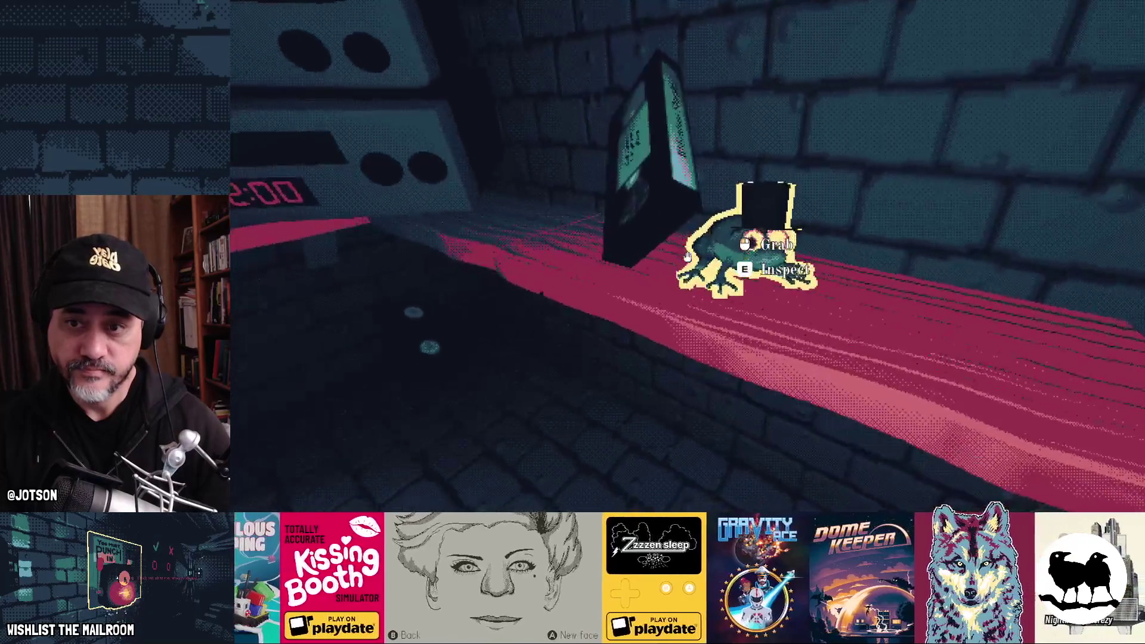
{"action": "key", "text": "alt+Tab"}
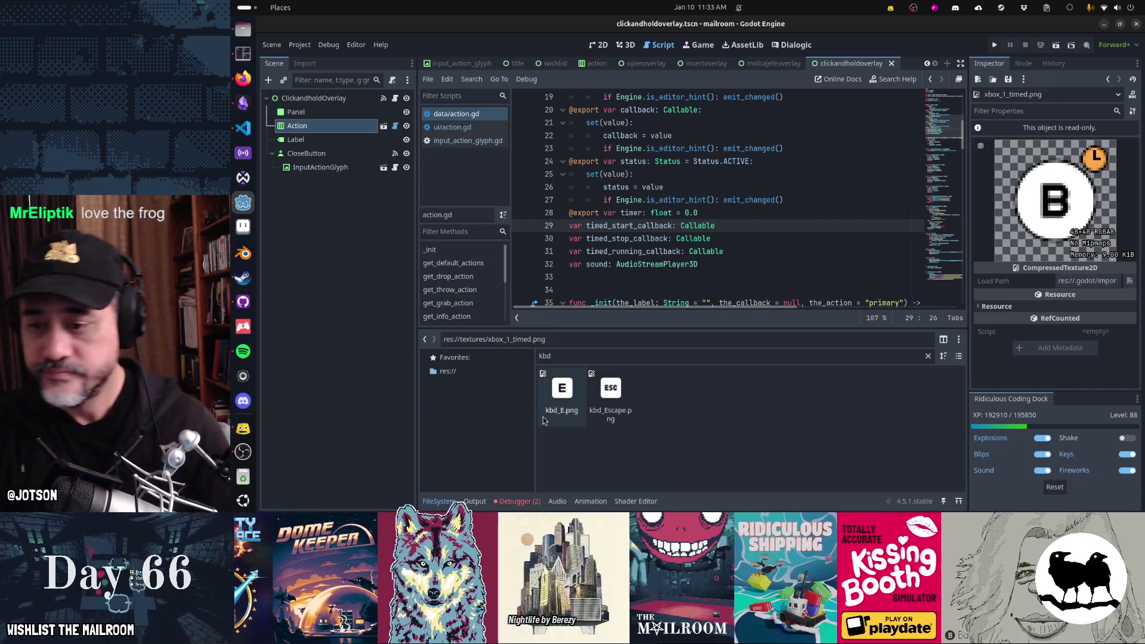
Back in Figma, place a copy of the ESC key vector to the lower right of the original.
{"action": "mouse_move", "coordinate": [543, 420]}
{"action": "key", "text": "alt+Tab"}
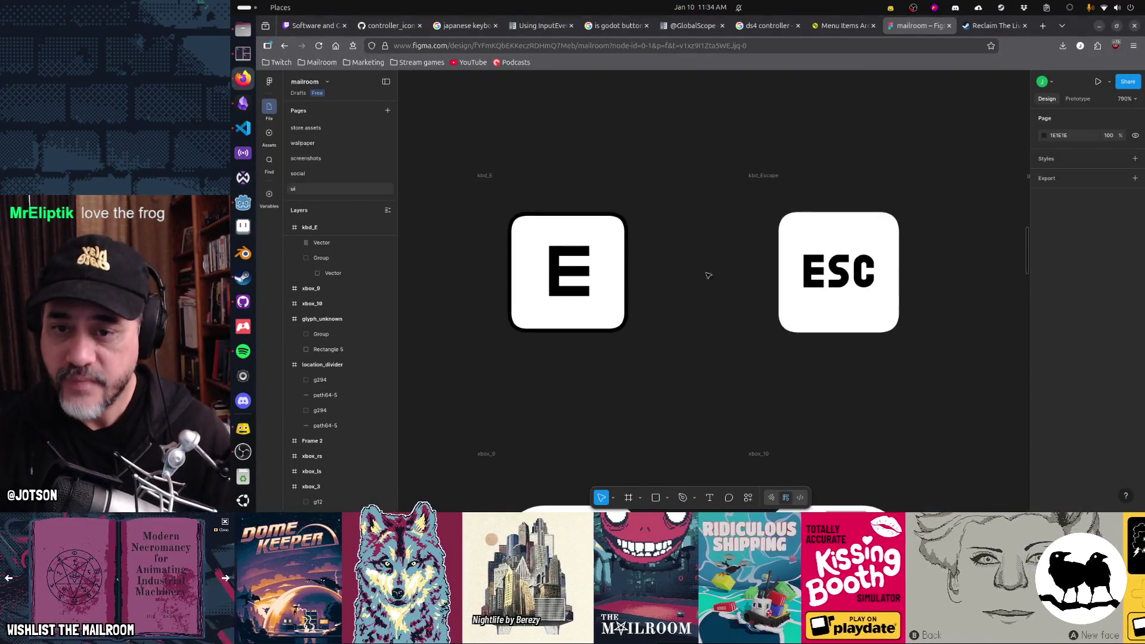
{"action": "left_click", "coordinate": [836, 238]}
{"action": "double_click", "coordinate": [811, 310]}
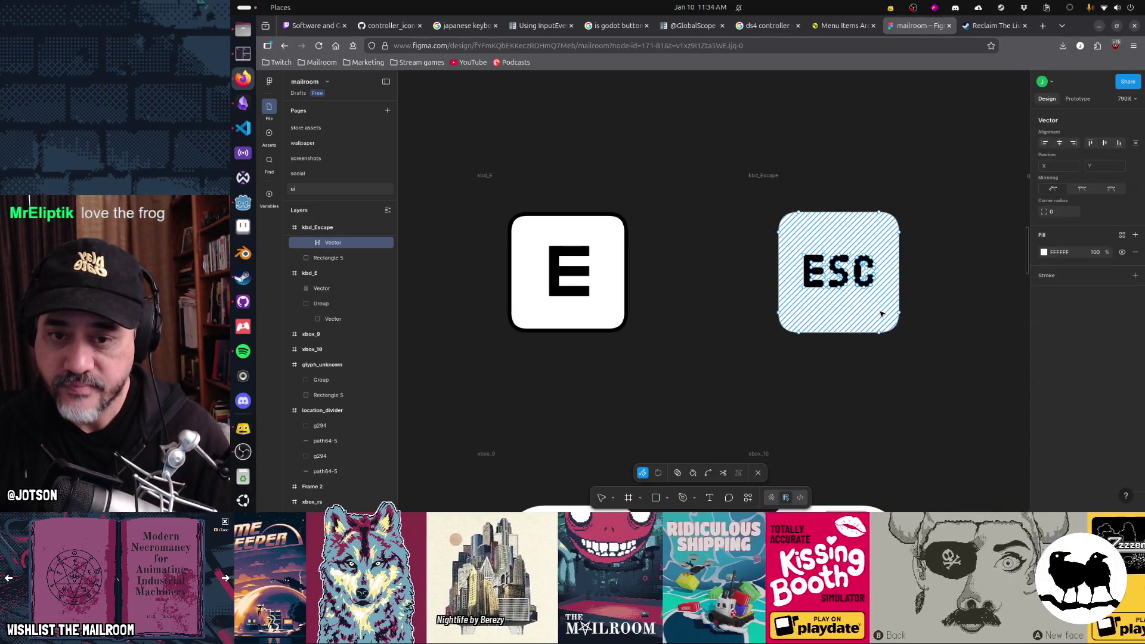
{"action": "mouse_move", "coordinate": [929, 303]}
{"action": "left_mouse_down"}
{"action": "mouse_move", "coordinate": [748, 234]}
{"action": "mouse_move", "coordinate": [752, 251]}
{"action": "left_mouse_up"}
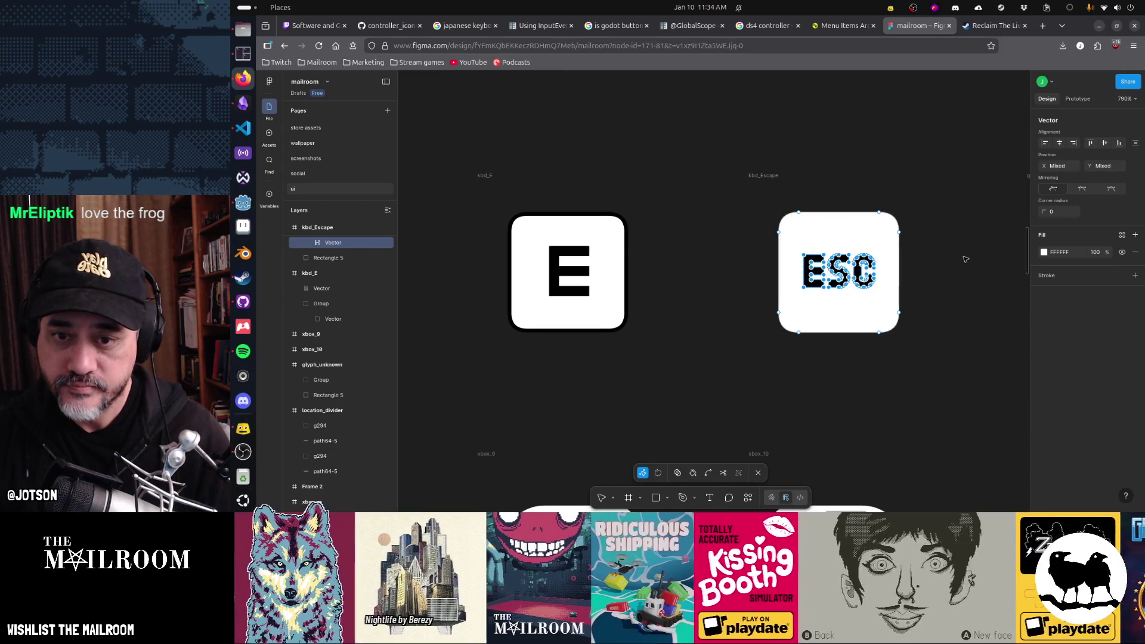
{"action": "key", "text": "Delete"}
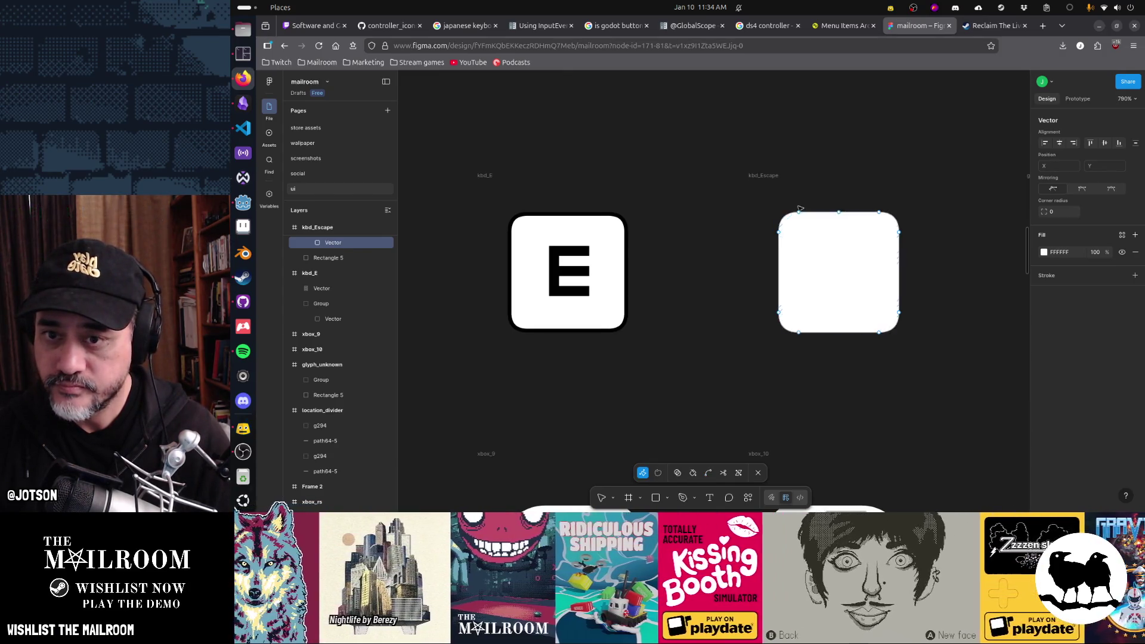
{"action": "key", "text": "ctrl+z"}
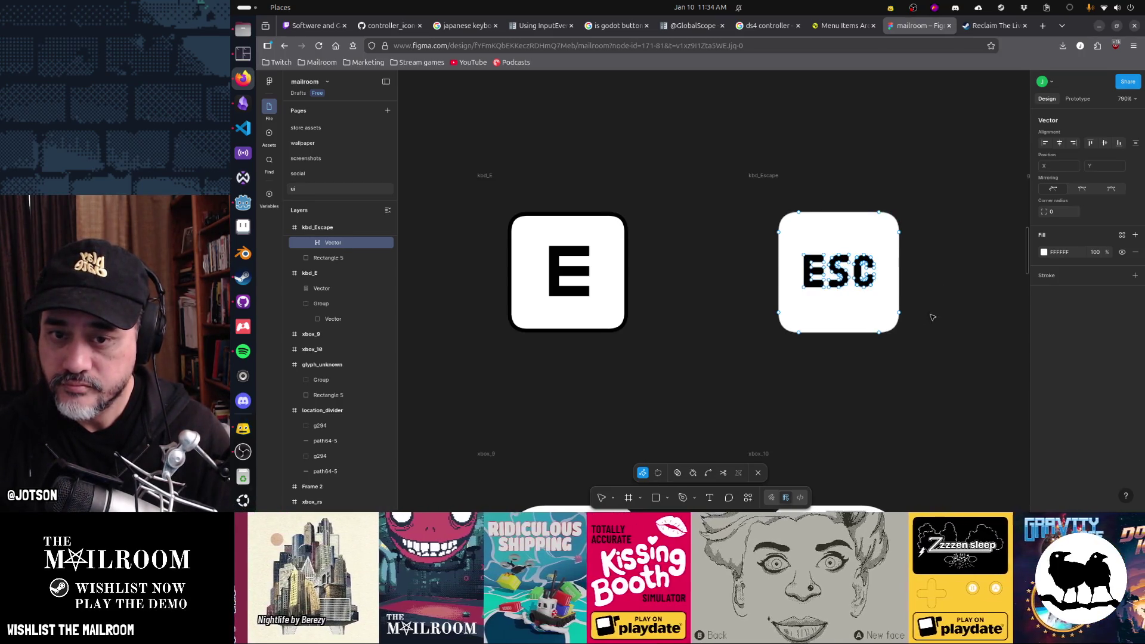
{"action": "left_click", "coordinate": [855, 318]}
{"action": "left_click", "coordinate": [856, 319]}
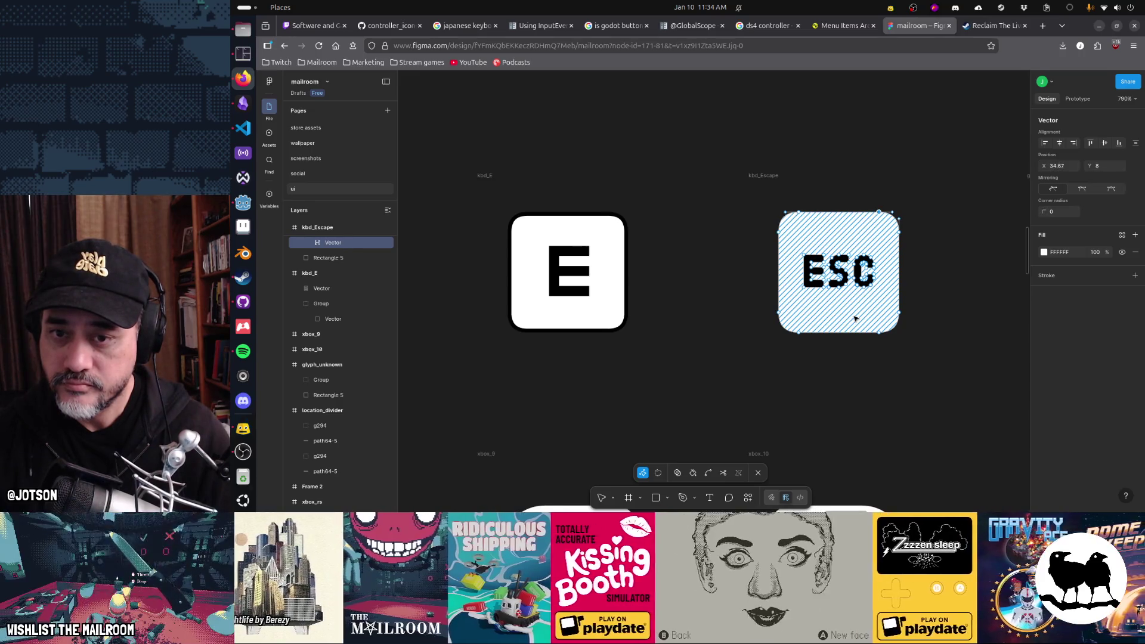
{"action": "key", "text": "Escape"}
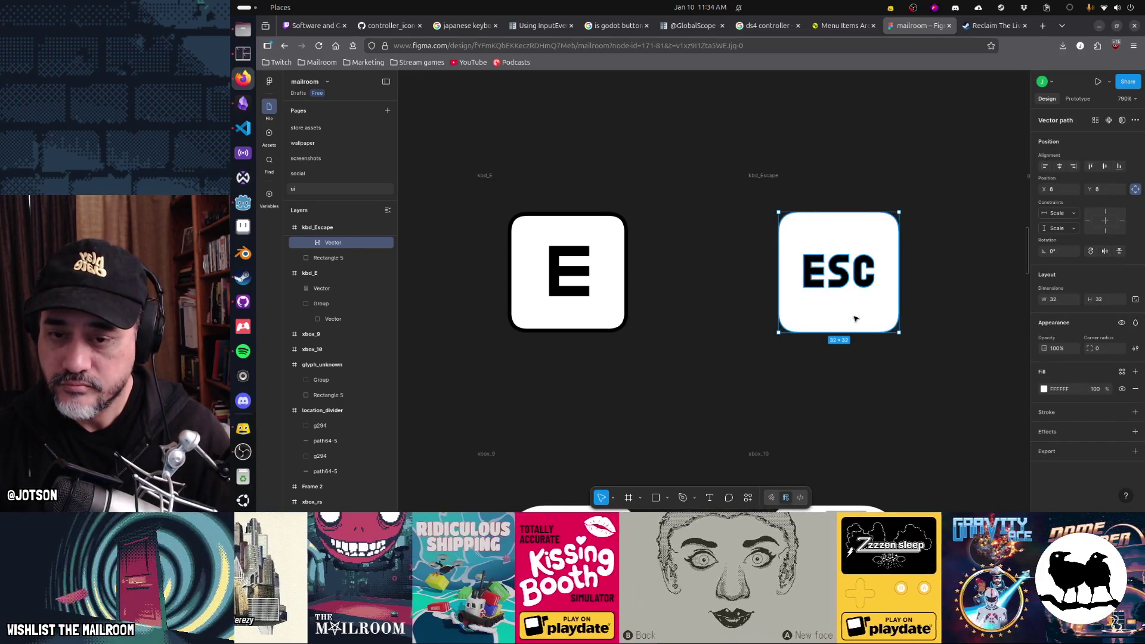
{"action": "left_click_drag", "start_coordinate": [856, 319], "coordinate": [961, 409], "text": "alt"}
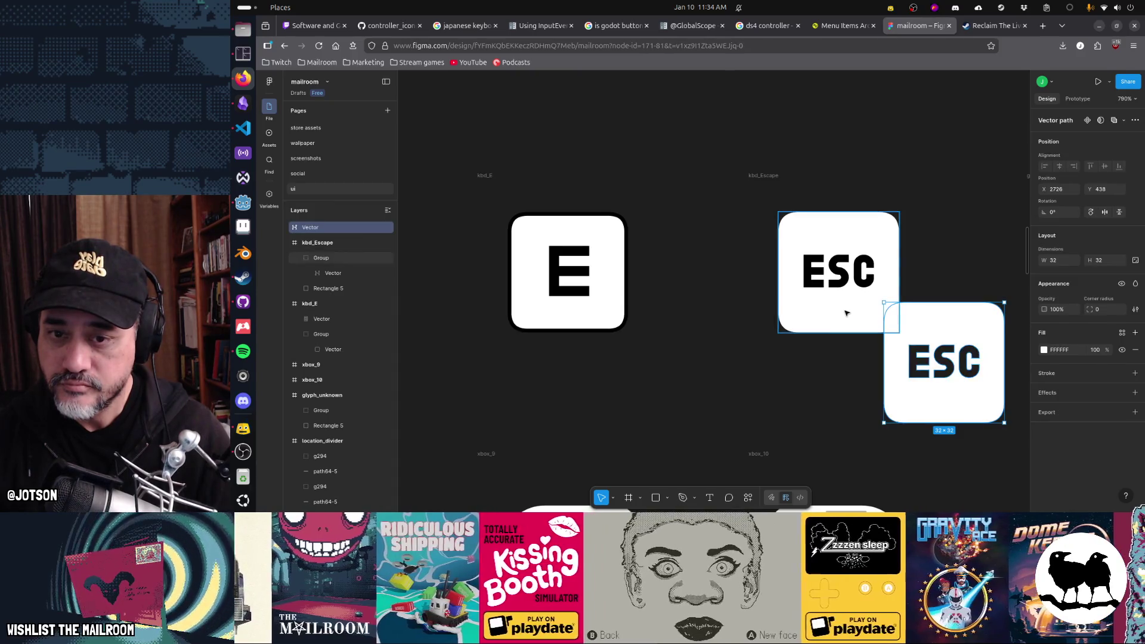
Delete the ESC letters from the original key, leaving a blank white key.
{"action": "left_click", "coordinate": [847, 313]}
{"action": "double_click", "coordinate": [846, 314]}
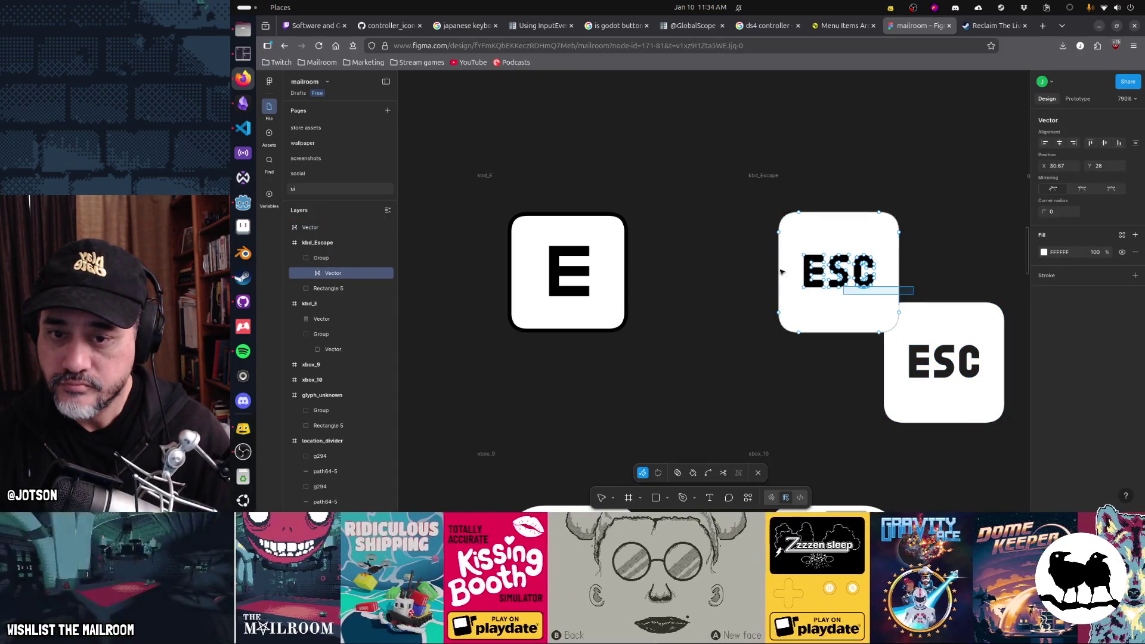
{"action": "key", "text": "Delete"}
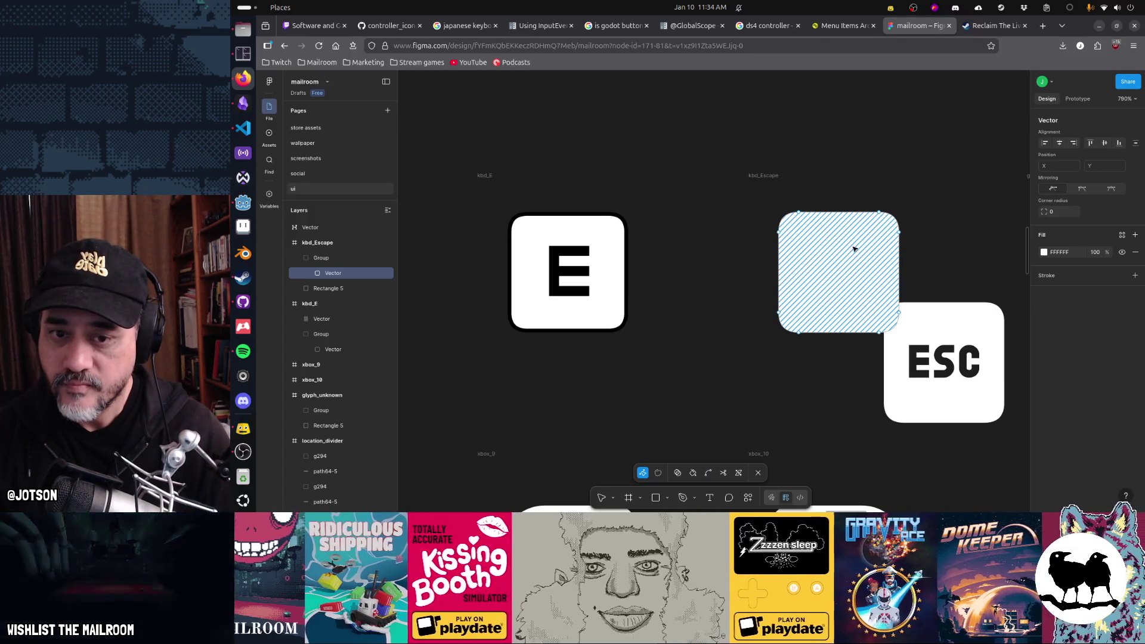
{"action": "key", "text": "Escape"}
Strip the key outline from the copy so only the ESC letters remain, and fill them black.
{"action": "double_click", "coordinate": [970, 323]}
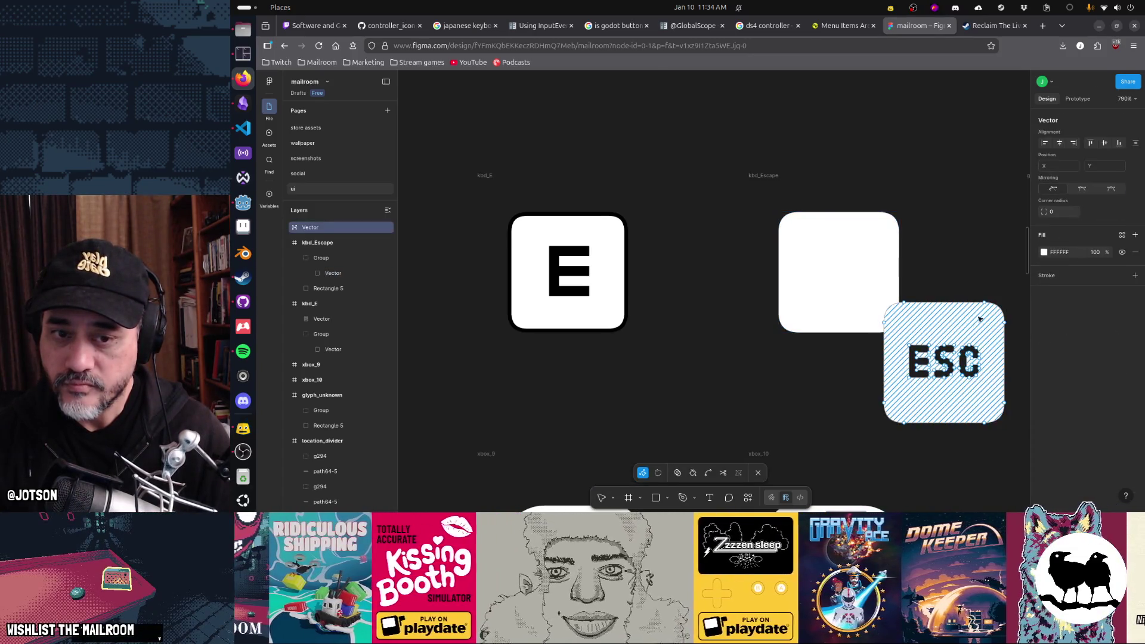
{"action": "left_click_drag", "start_coordinate": [1021, 287], "coordinate": [855, 329]}
{"action": "key", "text": "Delete"}
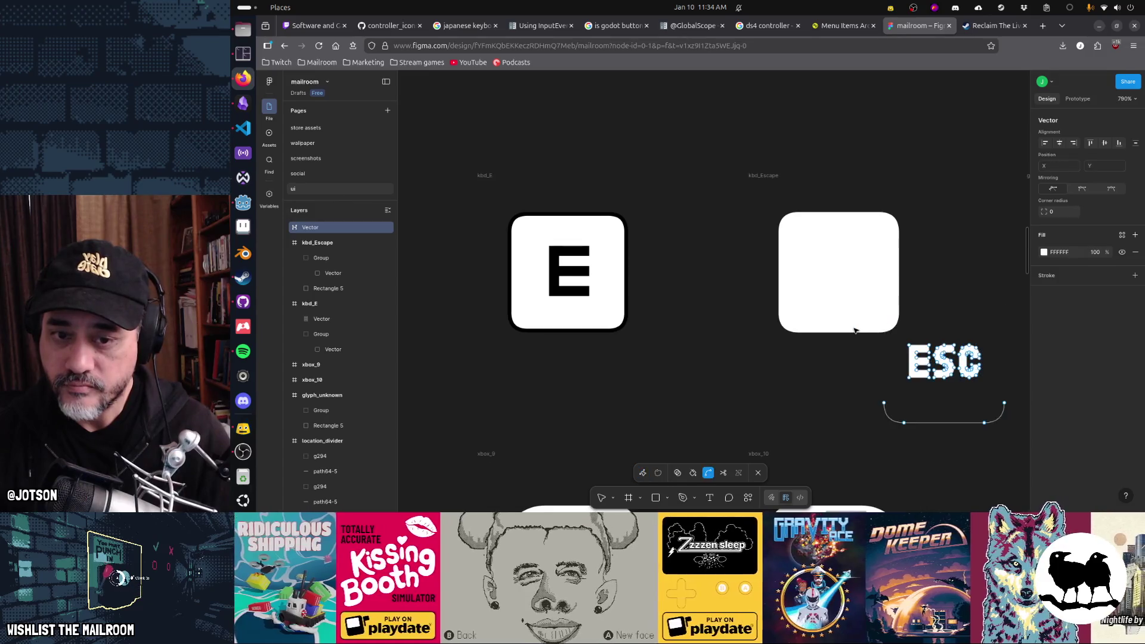
{"action": "scroll", "coordinate": [854, 330], "scroll_direction": "right", "scroll_amount": 2}
{"action": "left_click_drag", "start_coordinate": [835, 391], "coordinate": [978, 433]}
{"action": "key", "text": "Delete"}
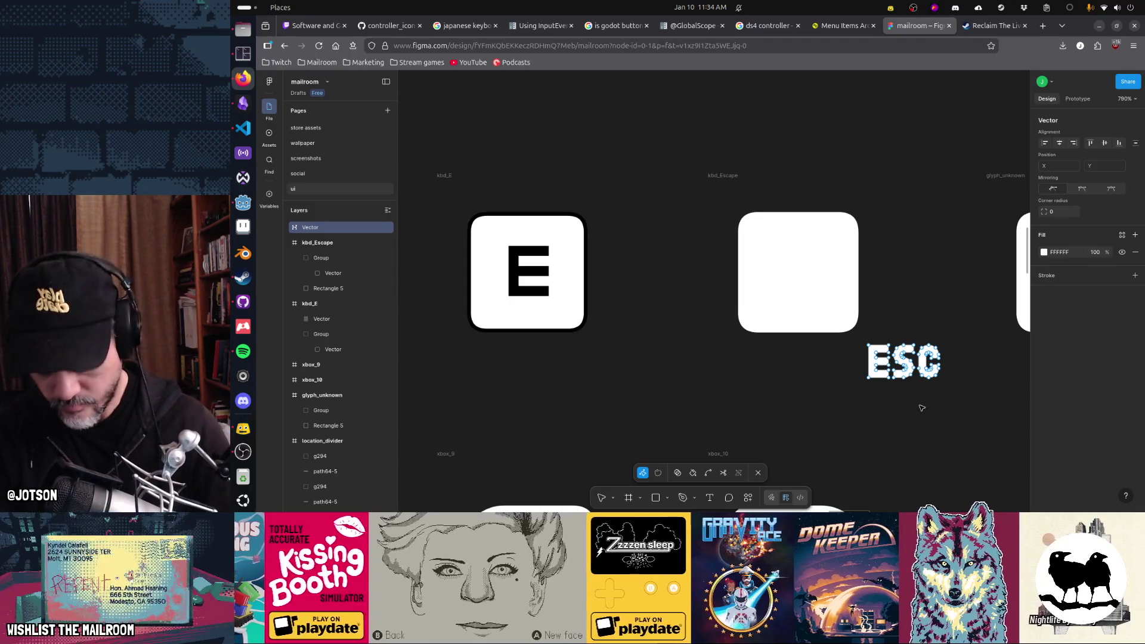
{"action": "key", "text": "Escape"}
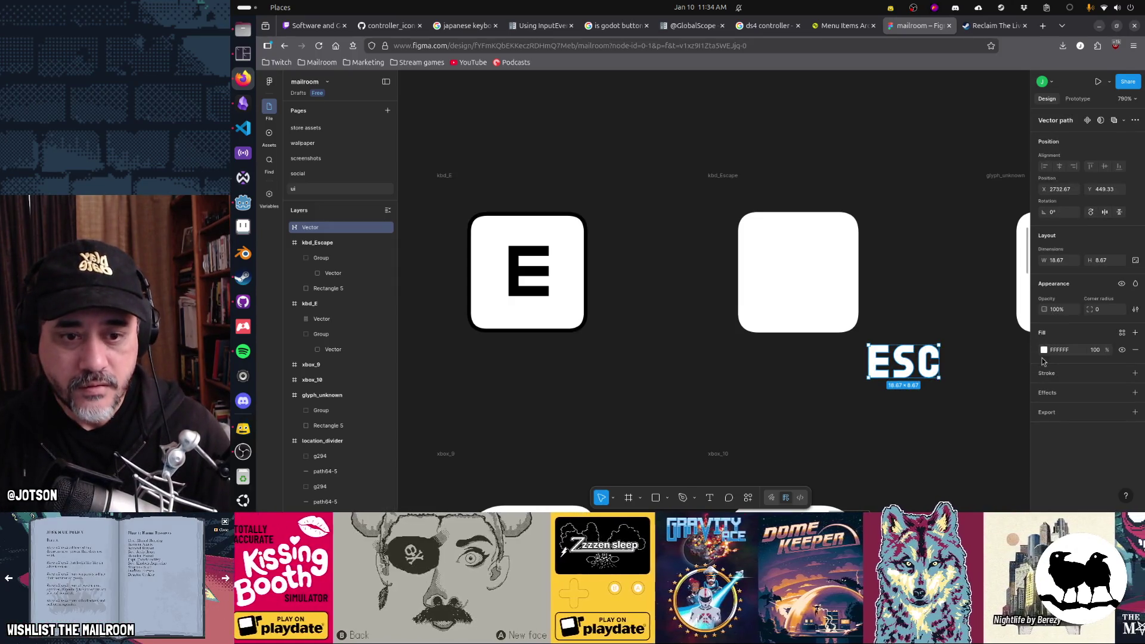
{"action": "left_click", "coordinate": [1044, 350]}
{"action": "left_click", "coordinate": [928, 483]}
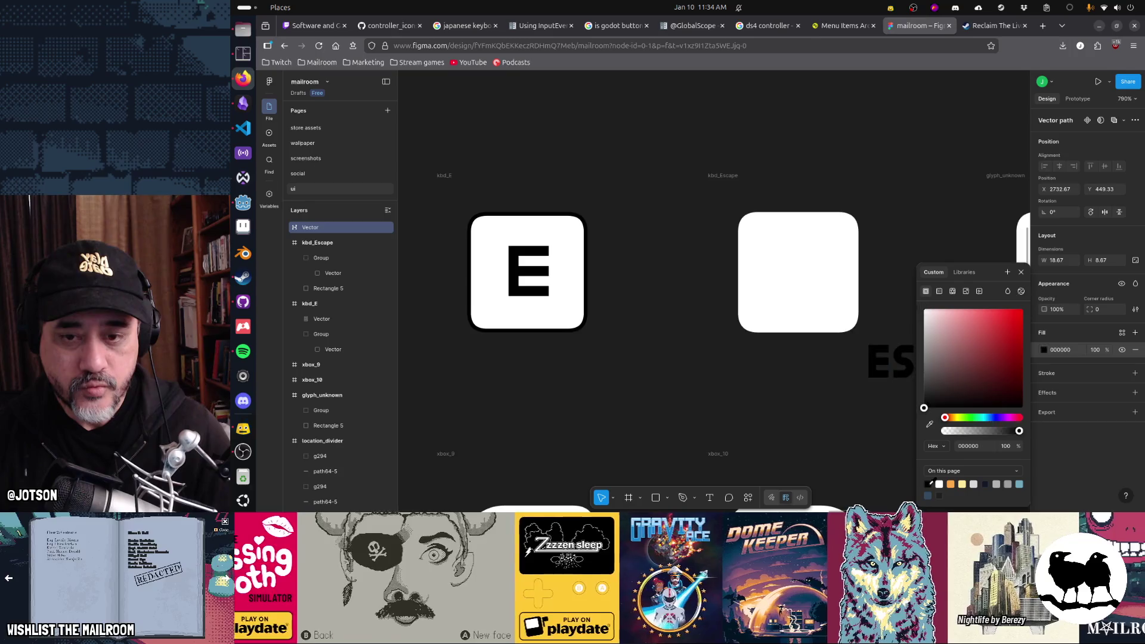
Give the blank key a black outline and centre the black ESC letters on it.
{"action": "left_click", "coordinate": [813, 306]}
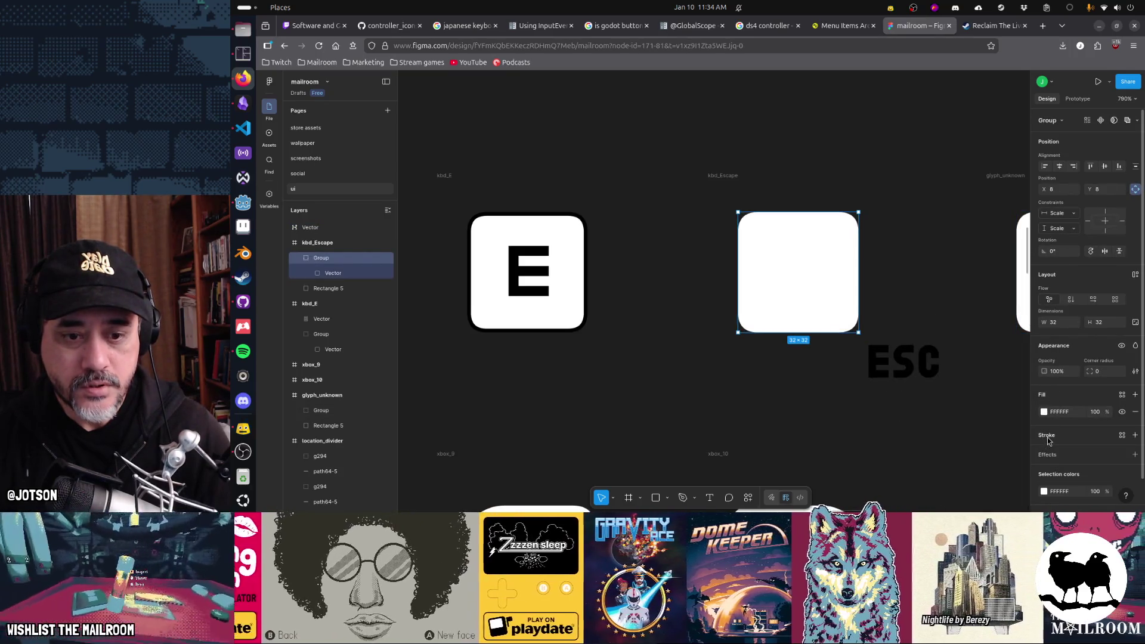
{"action": "left_click", "coordinate": [1049, 441]}
{"action": "left_click", "coordinate": [1044, 452]}
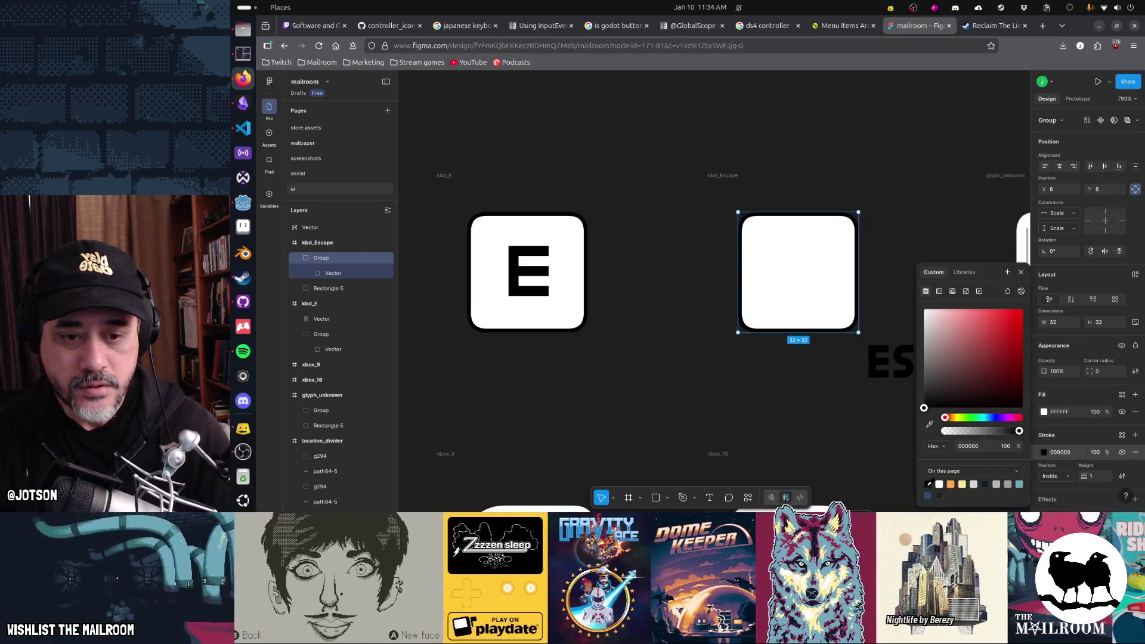
{"action": "left_click", "coordinate": [865, 382]}
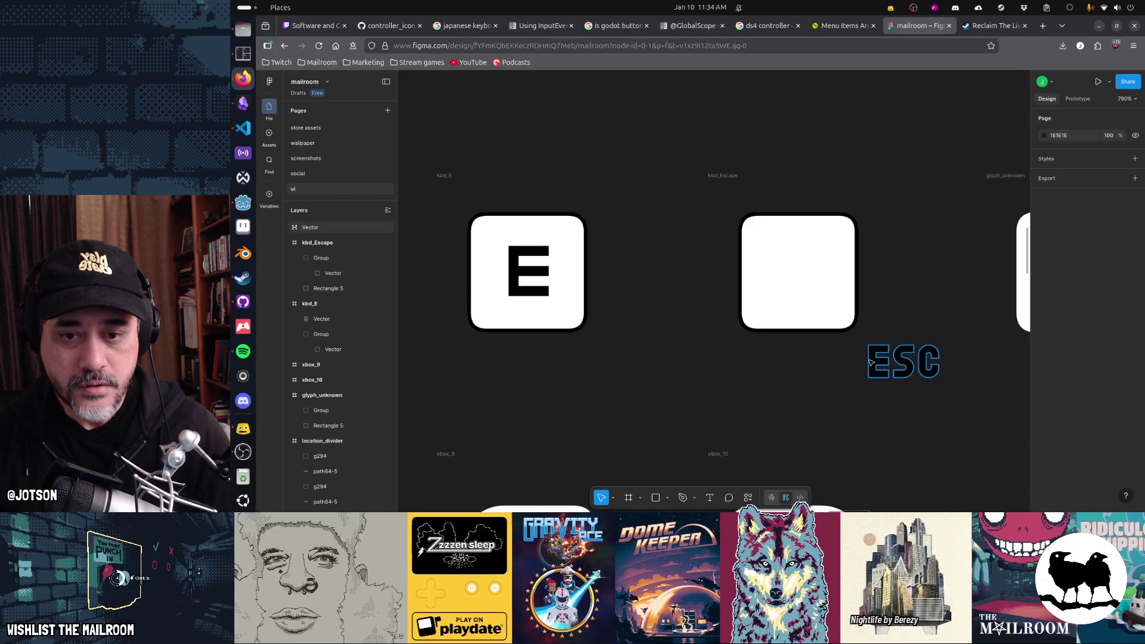
{"action": "left_click", "coordinate": [871, 362]}
{"action": "left_click_drag", "start_coordinate": [910, 367], "coordinate": [805, 279]}
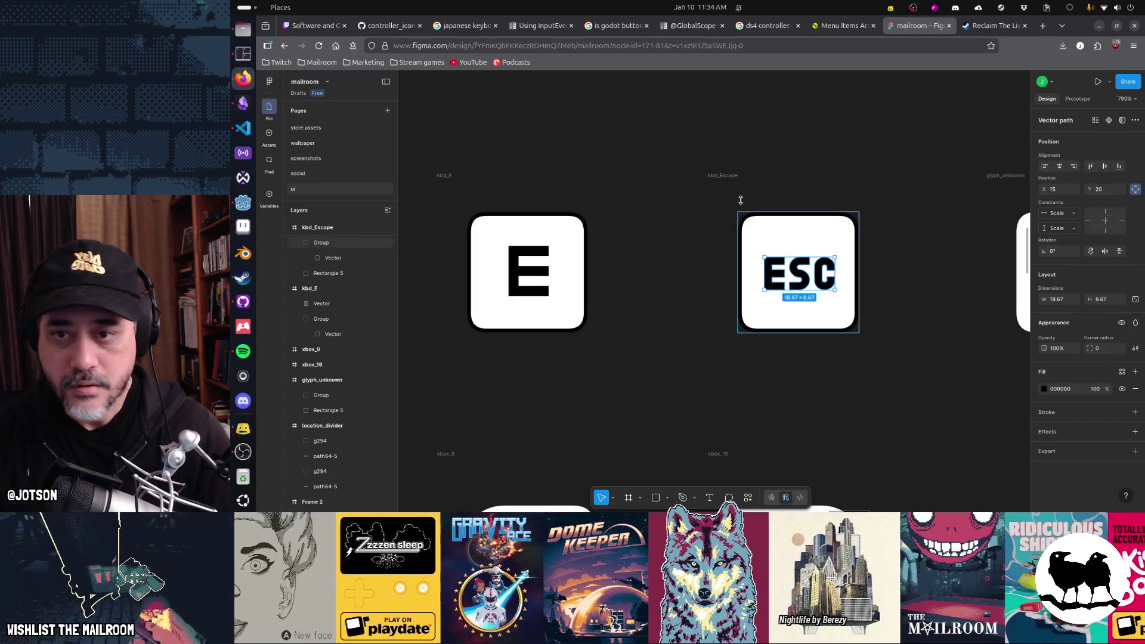
{"action": "key", "text": "Escape"}
{"action": "key", "text": "Escape"}
Paste a copy of the ? key and remove the question mark from the left one.
{"action": "key", "text": "ctrl+v"}
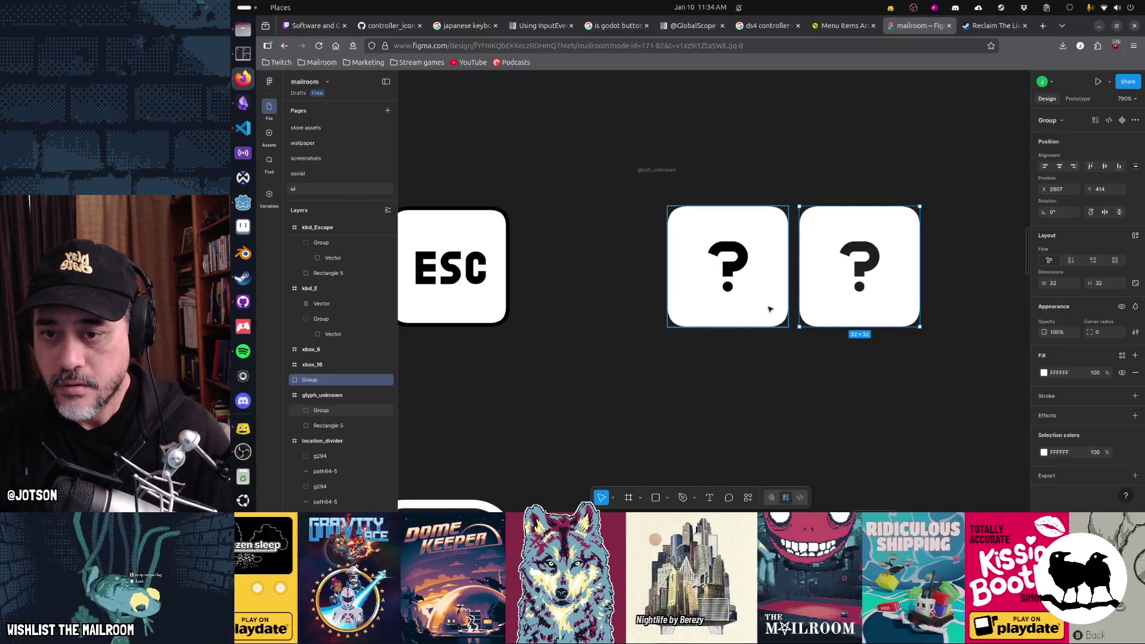
{"action": "double_click", "coordinate": [770, 309]}
{"action": "key", "text": "Return"}
{"action": "left_click_drag", "start_coordinate": [662, 256], "coordinate": [772, 323]}
{"action": "key", "text": "Delete"}
{"action": "key", "text": "ctrl+z"}
{"action": "left_click_drag", "start_coordinate": [638, 238], "coordinate": [754, 299]}
{"action": "key", "text": "Delete"}
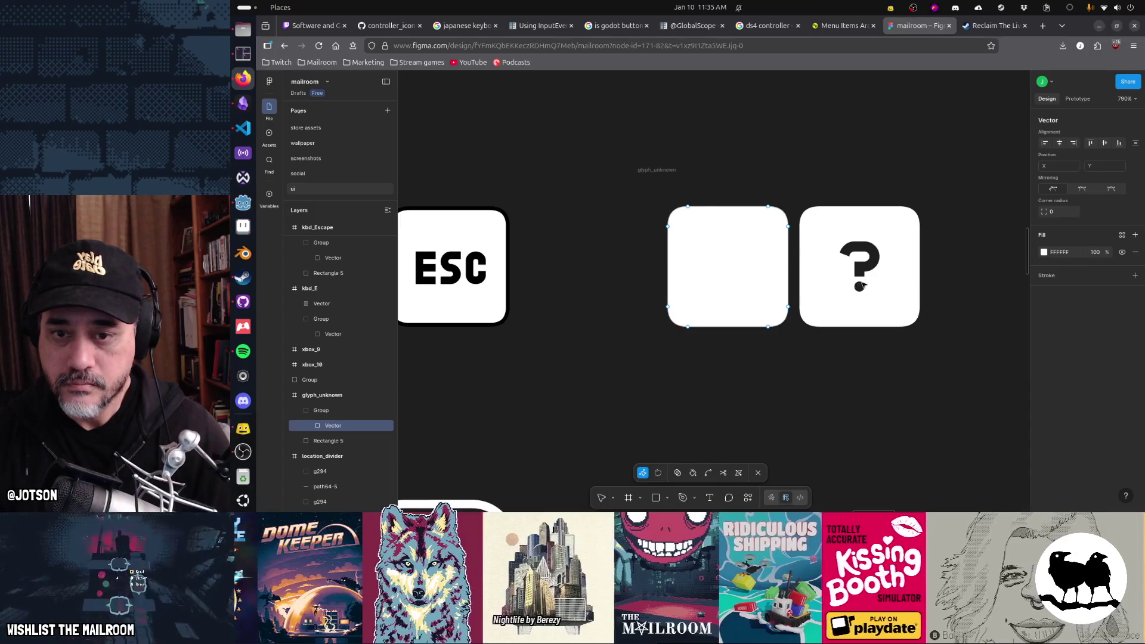
Delete the key outline from the right copy, leaving only the question mark.
{"action": "double_click", "coordinate": [897, 316]}
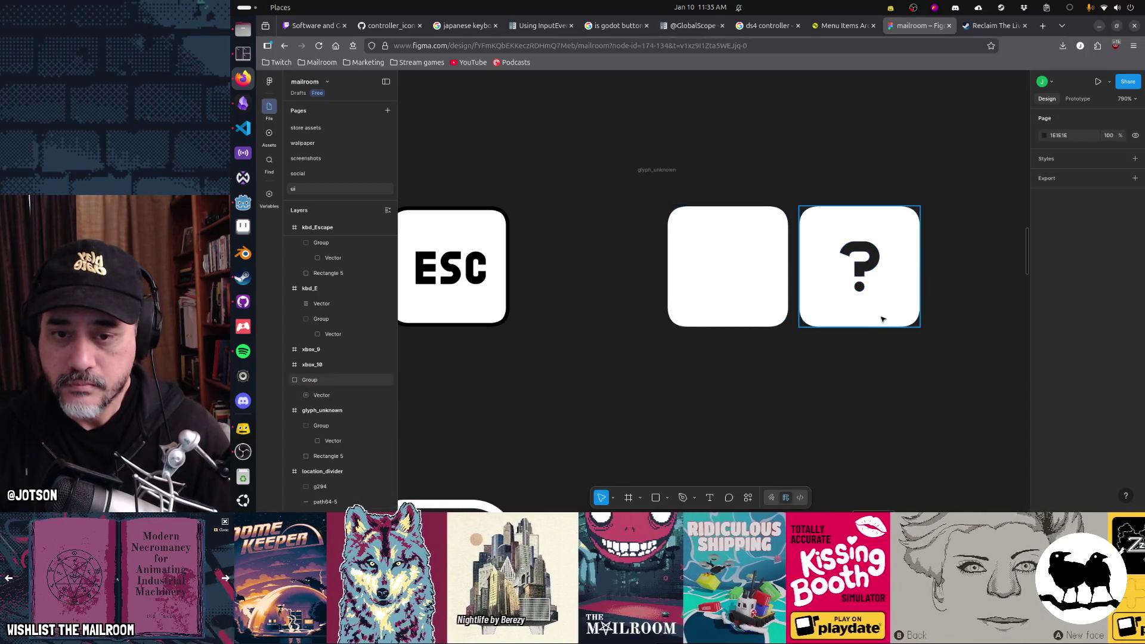
{"action": "double_click", "coordinate": [905, 321]}
{"action": "left_click_drag", "start_coordinate": [959, 352], "coordinate": [792, 300]}
{"action": "key", "text": "Delete"}
{"action": "left_click_drag", "start_coordinate": [798, 190], "coordinate": [941, 232]}
{"action": "key", "text": "Delete"}
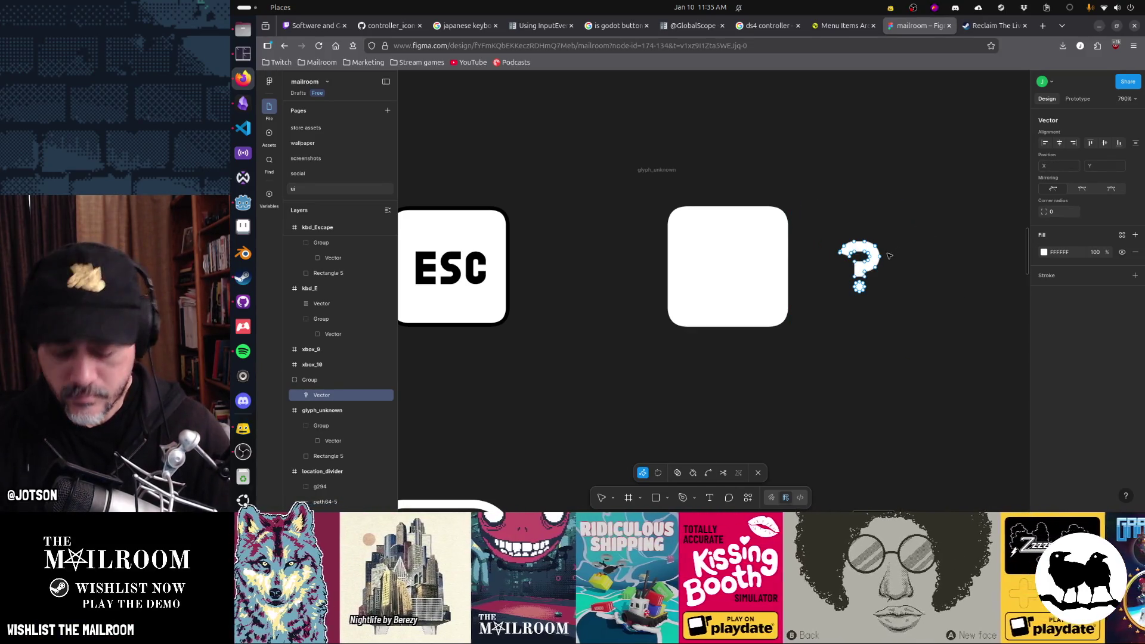
{"action": "key", "text": "Escape"}
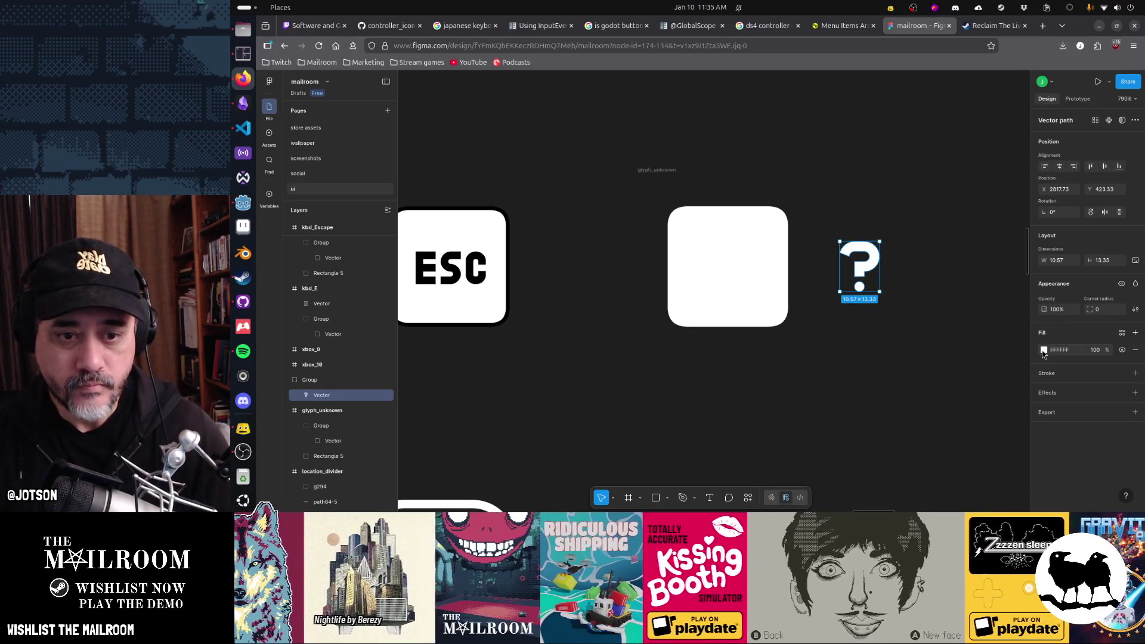
Make the question mark black, centre it on the blank key, and give the key a black outline.
{"action": "left_click", "coordinate": [1044, 350]}
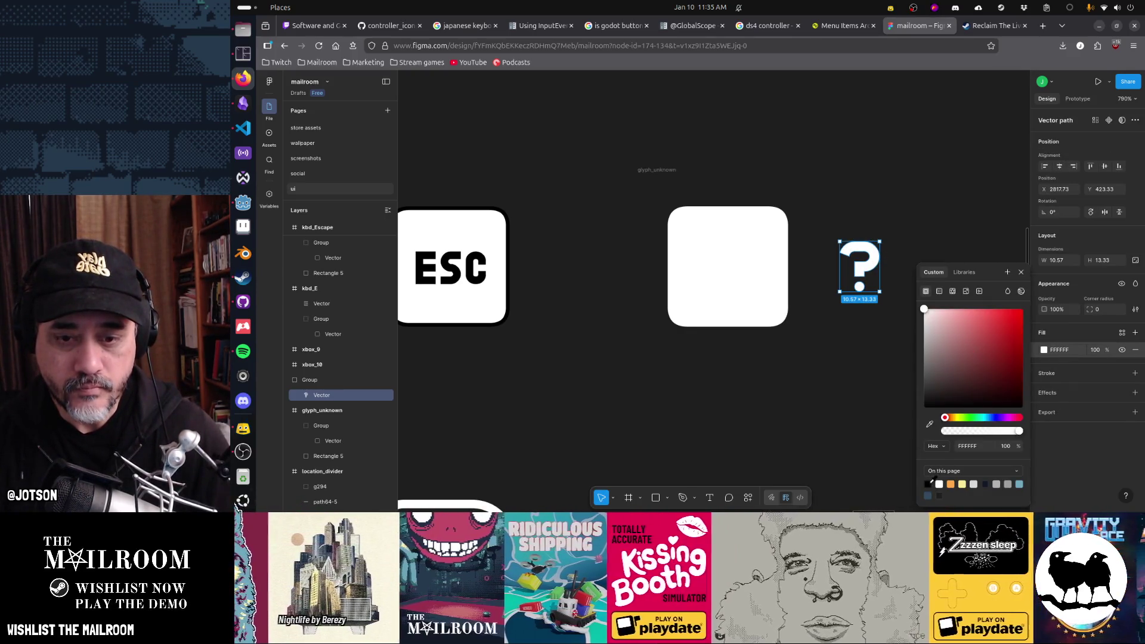
{"action": "left_click_drag", "start_coordinate": [871, 269], "coordinate": [739, 267]}
{"action": "left_click", "coordinate": [767, 286]}
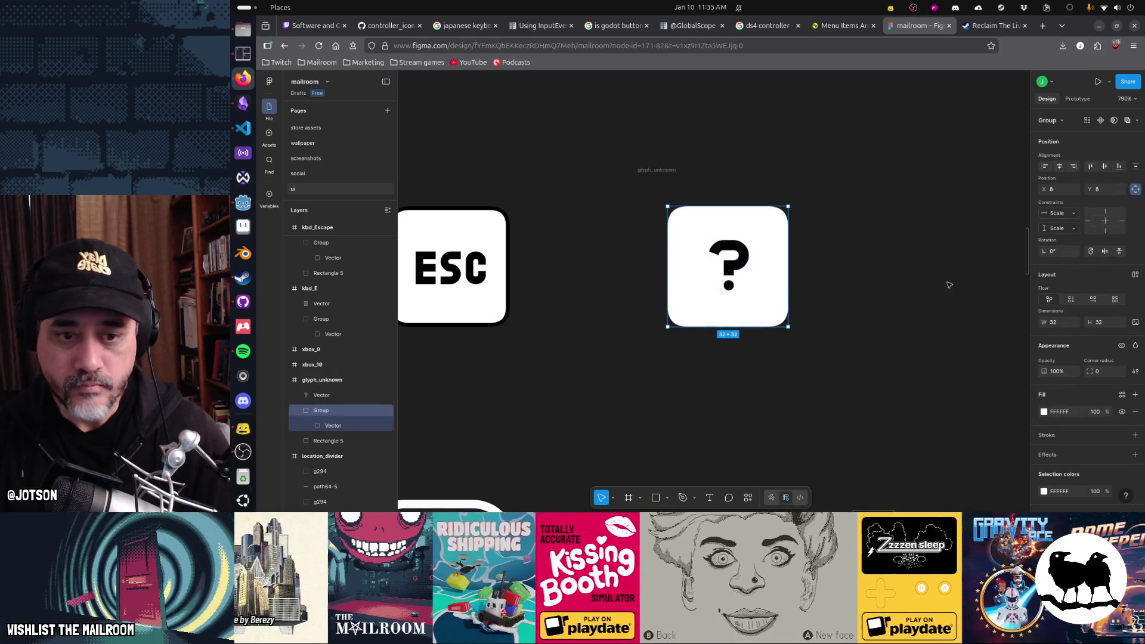
{"action": "left_click", "coordinate": [1048, 437]}
{"action": "left_click", "coordinate": [1044, 452]}
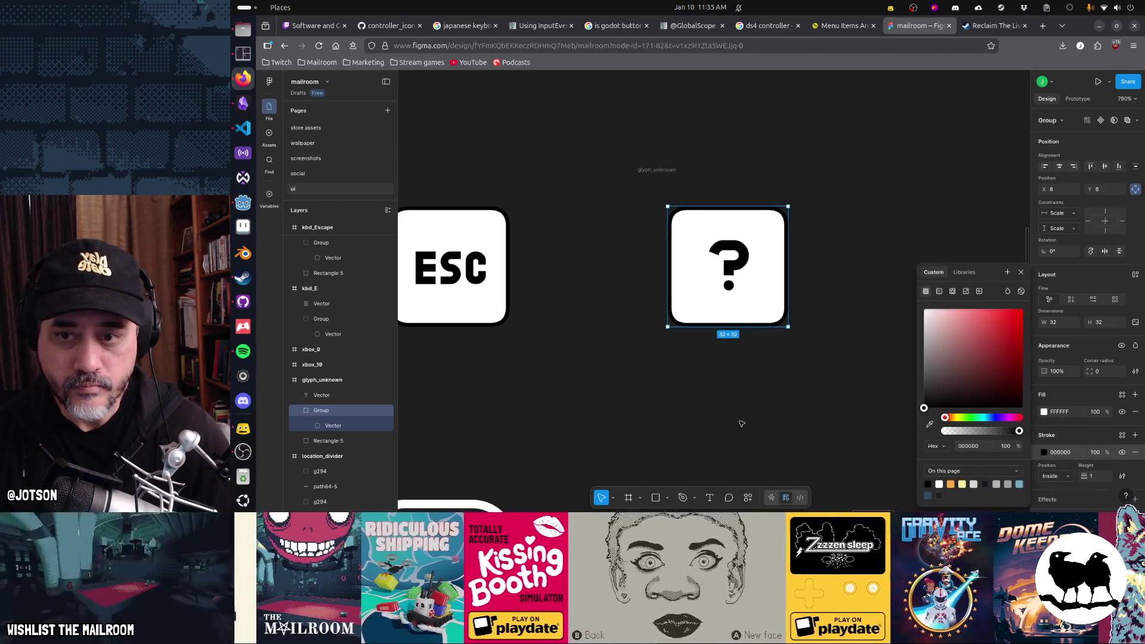
{"action": "left_click", "coordinate": [519, 381]}
{"action": "scroll", "coordinate": [519, 382], "scroll_direction": "down", "scroll_amount": 5}
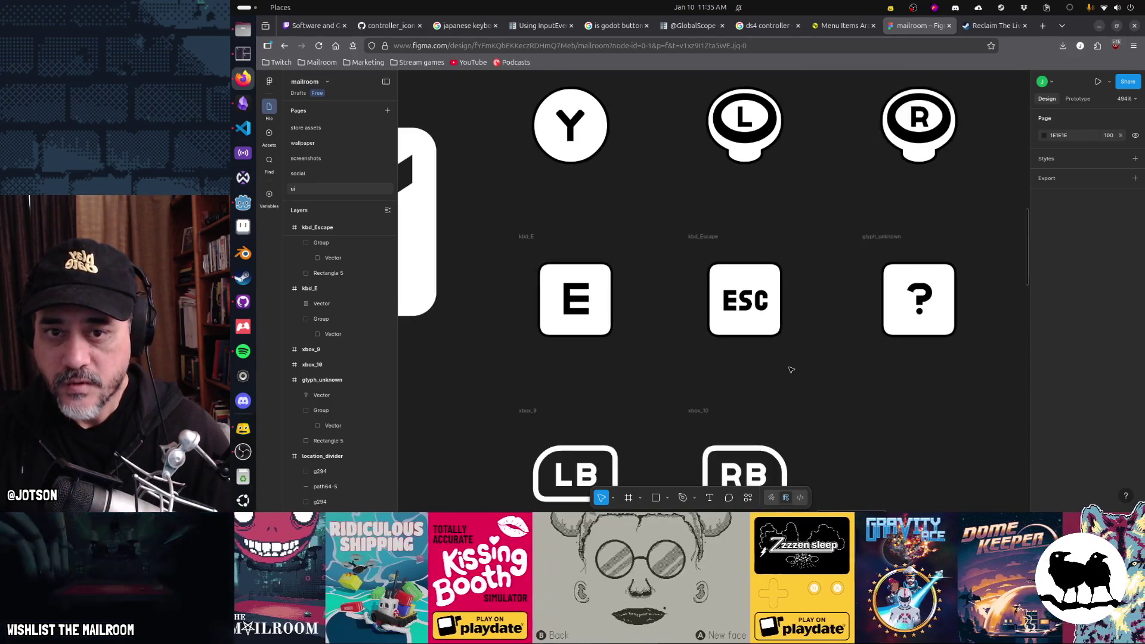
Export the glyph_unknown frame as a PNG from the Export section.
{"action": "left_click", "coordinate": [537, 240]}
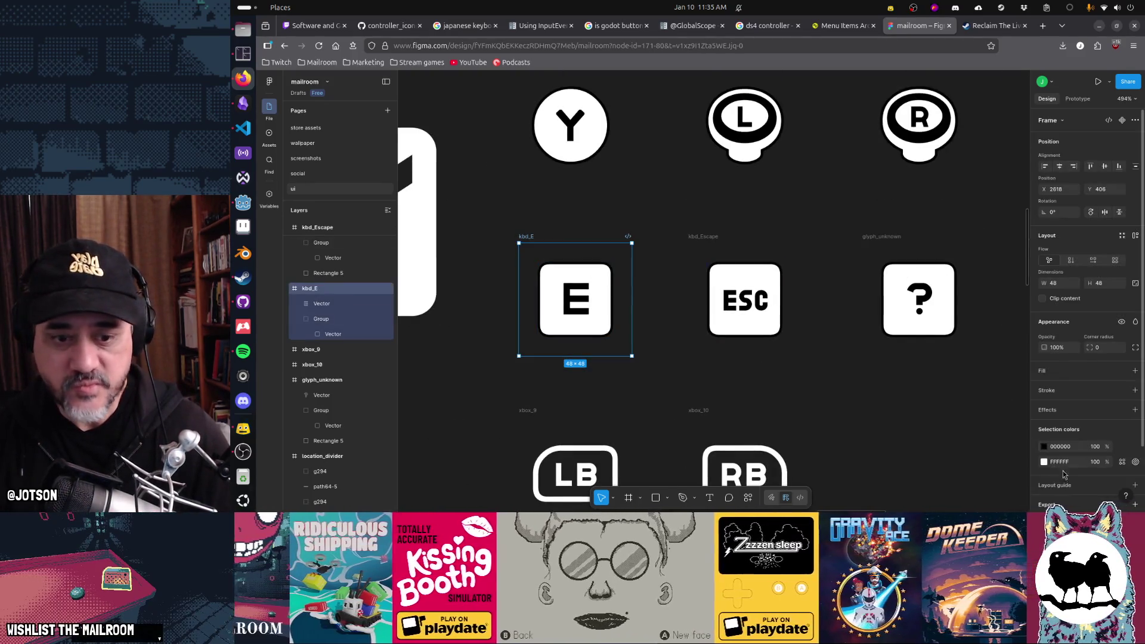
{"action": "scroll", "coordinate": [1061, 500], "scroll_direction": "down", "scroll_amount": 2}
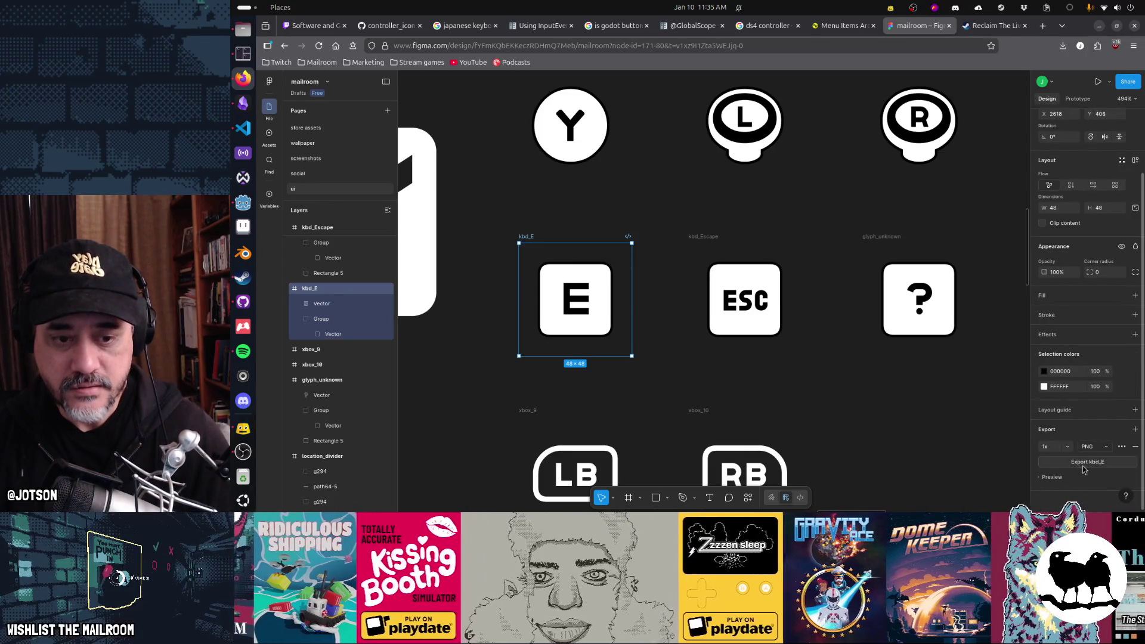
{"action": "left_click", "coordinate": [702, 285]}
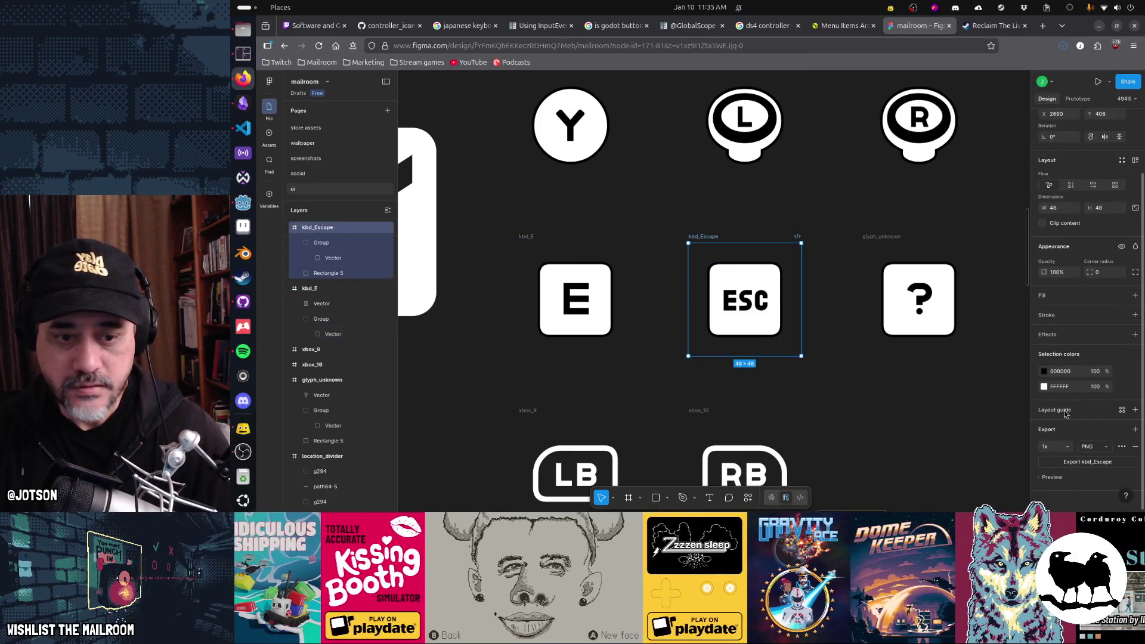
{"action": "left_click", "coordinate": [888, 315]}
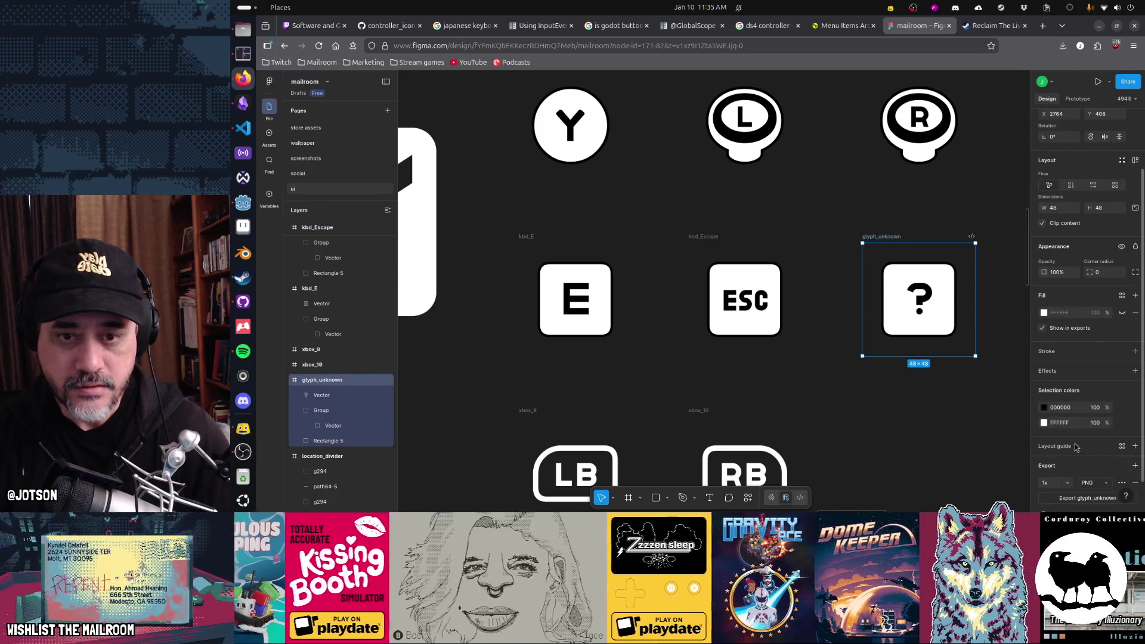
{"action": "scroll", "coordinate": [1086, 484], "scroll_direction": "down", "scroll_amount": 1}
{"action": "left_click", "coordinate": [1096, 465]}
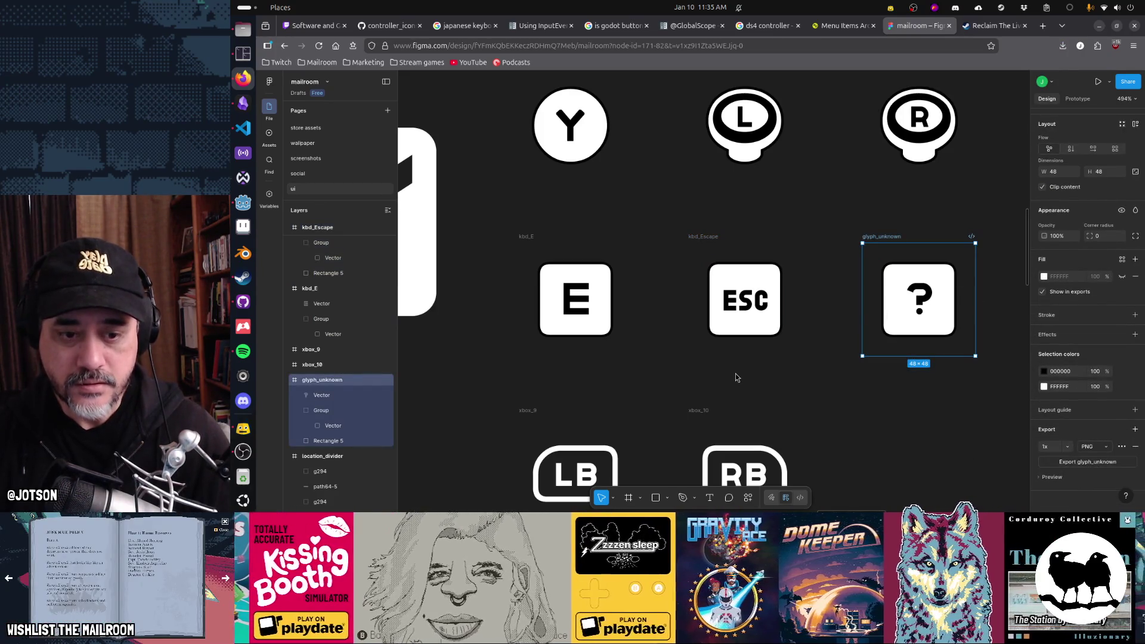
Switch to Godot and preview the reimported kbd_Escape.png.
{"action": "key", "text": "alt+Tab"}
{"action": "key", "text": "Tab"}
{"action": "key", "text": "shift+Tab"}
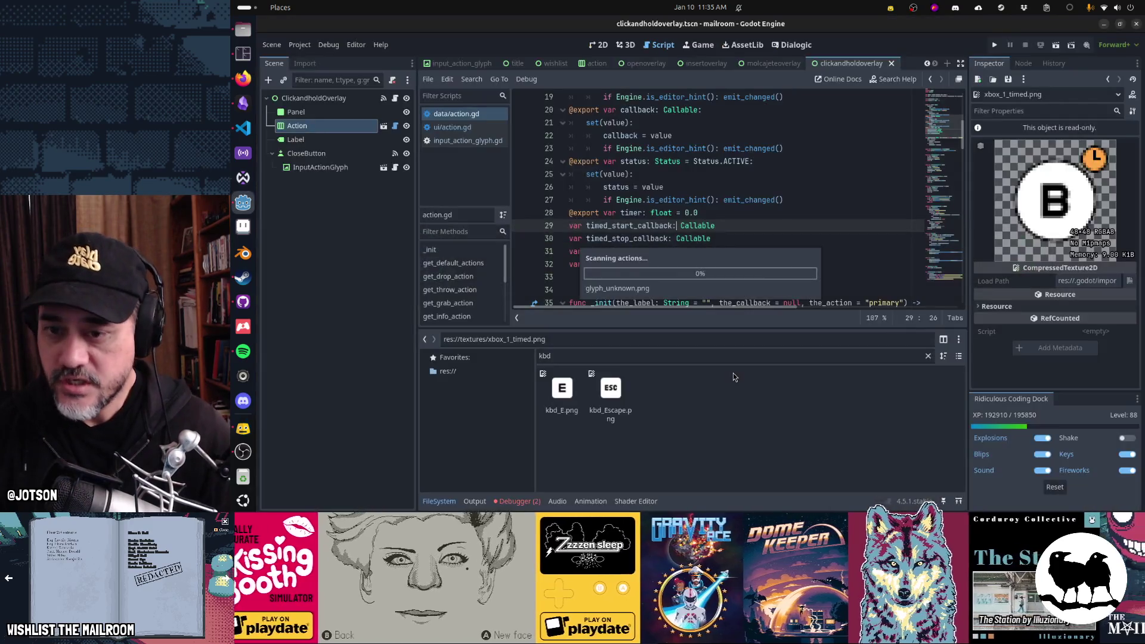
{"action": "left_click", "coordinate": [622, 395]}
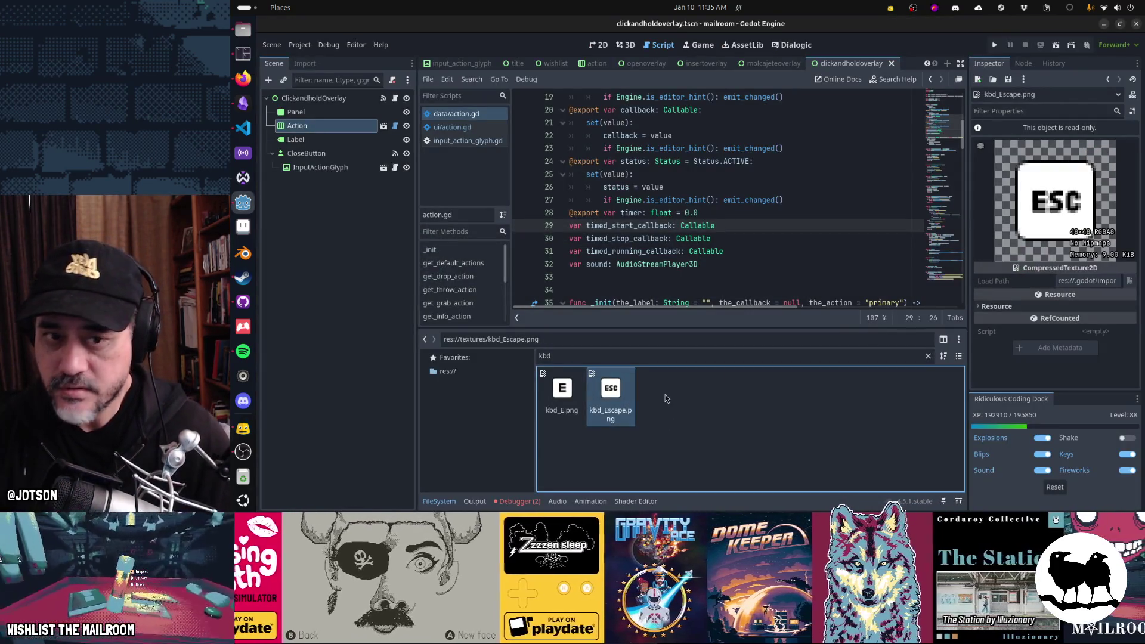
Preview kbd_E.png, then search 'unknown' and preview the exported glyph_unknown.png.
{"action": "left_click", "coordinate": [563, 394]}
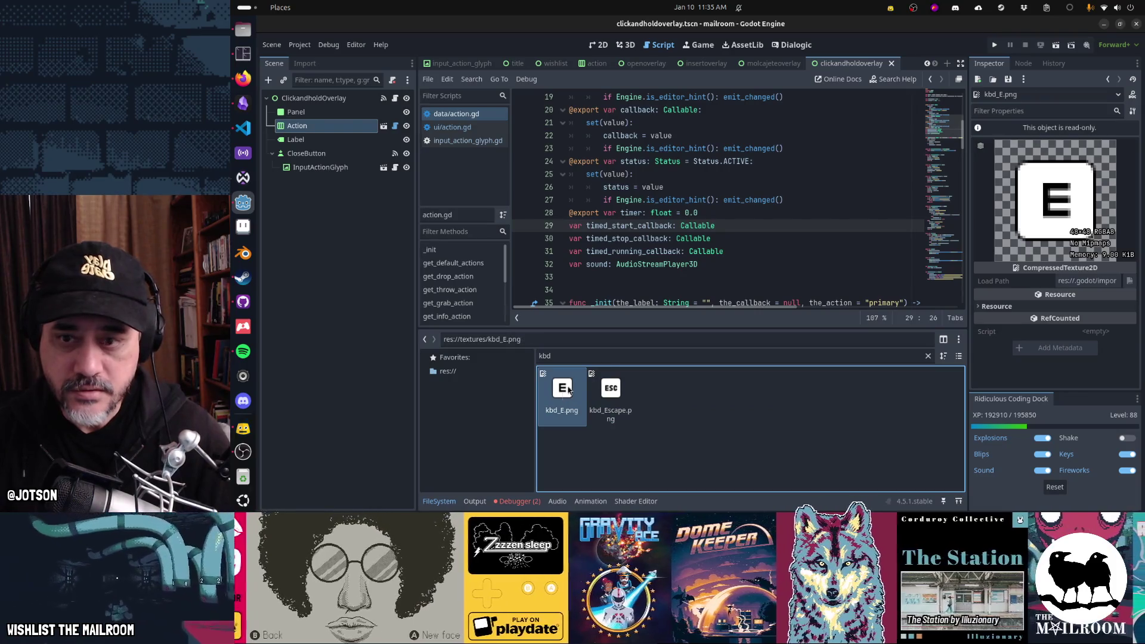
{"action": "left_click", "coordinate": [609, 357]}
{"action": "type", "text": "unknown"}
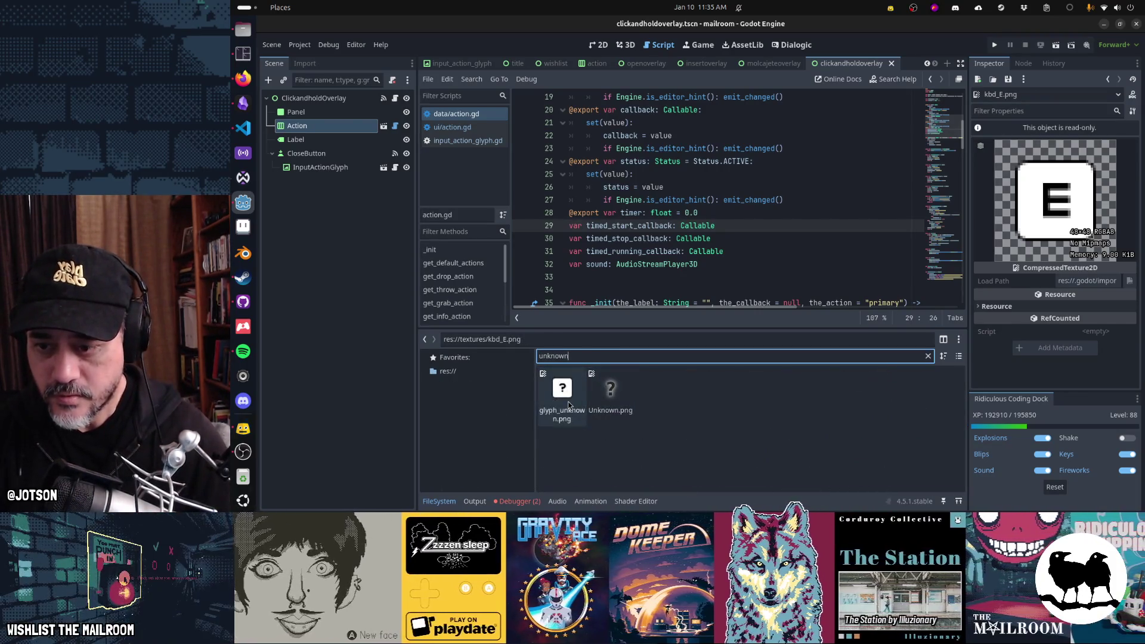
{"action": "left_click", "coordinate": [569, 406]}
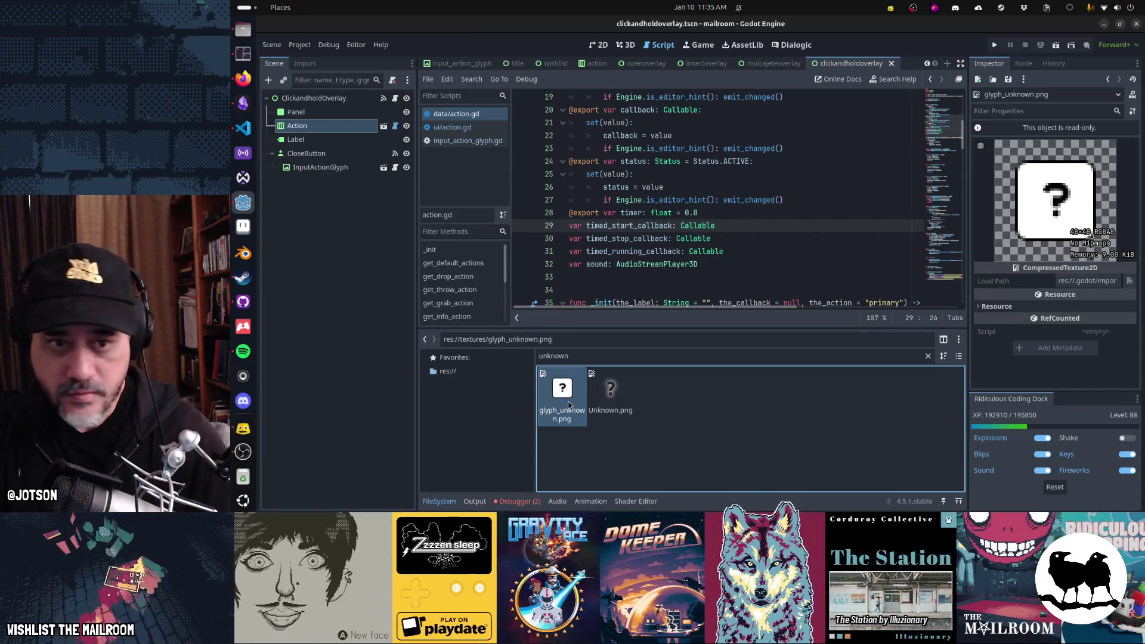
Change the FileSystem filter to 'mouse' to list the mouse glyphs, then bring up the file manager.
{"action": "double_click", "coordinate": [583, 357]}
{"action": "type", "text": "mouse"}
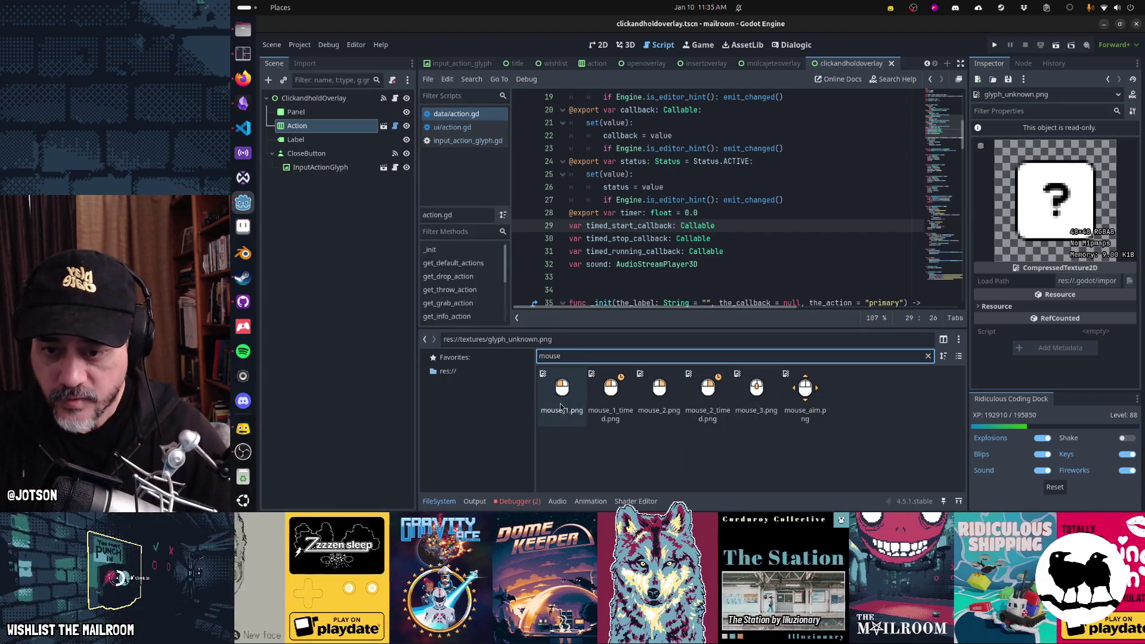
{"action": "mouse_move", "coordinate": [561, 407]}
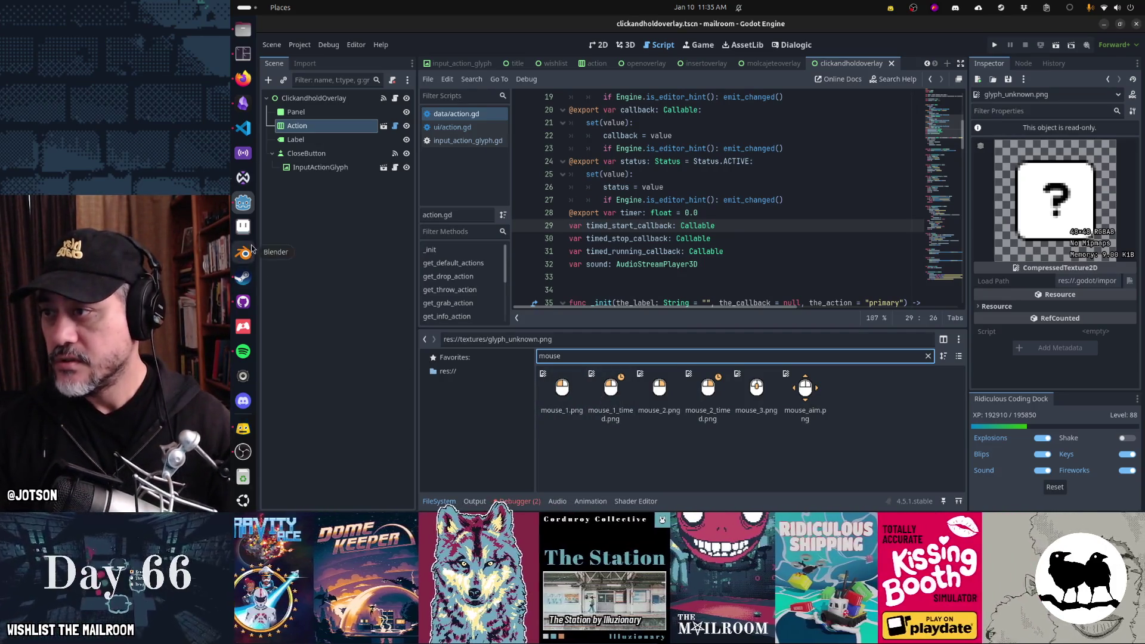
{"action": "left_click", "coordinate": [243, 29]}
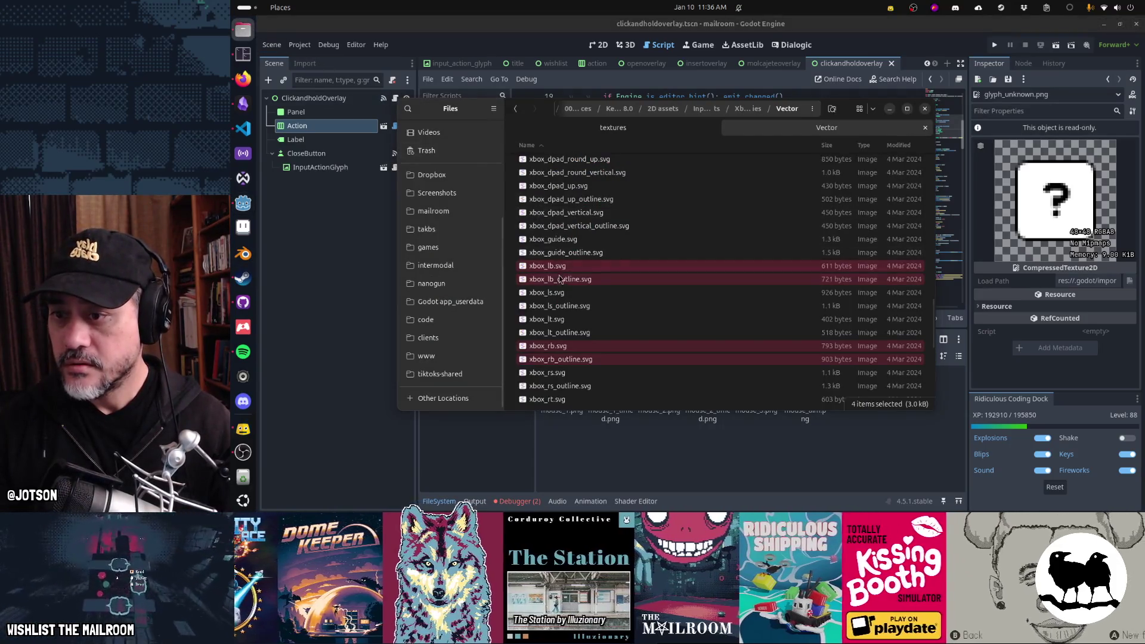
Clear the previous selection and go to the game's textures folder.
{"action": "left_click", "coordinate": [565, 292]}
{"action": "scroll", "coordinate": [565, 292], "scroll_direction": "up", "scroll_amount": 5}
{"action": "scroll", "coordinate": [565, 292], "scroll_direction": "up", "scroll_amount": 10}
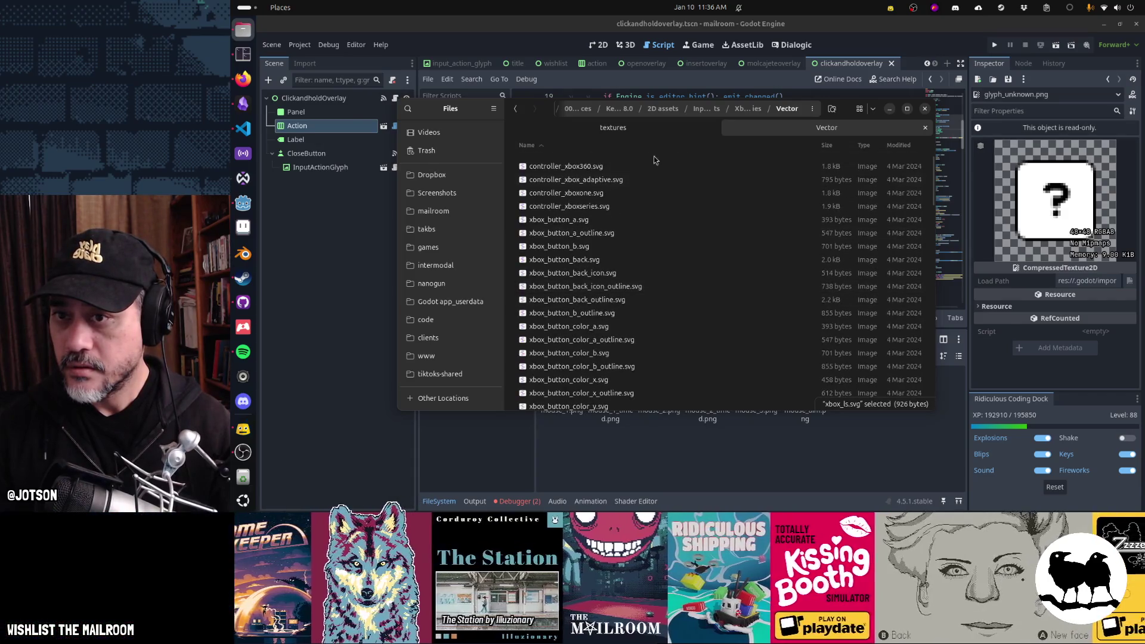
{"action": "left_click", "coordinate": [622, 134]}
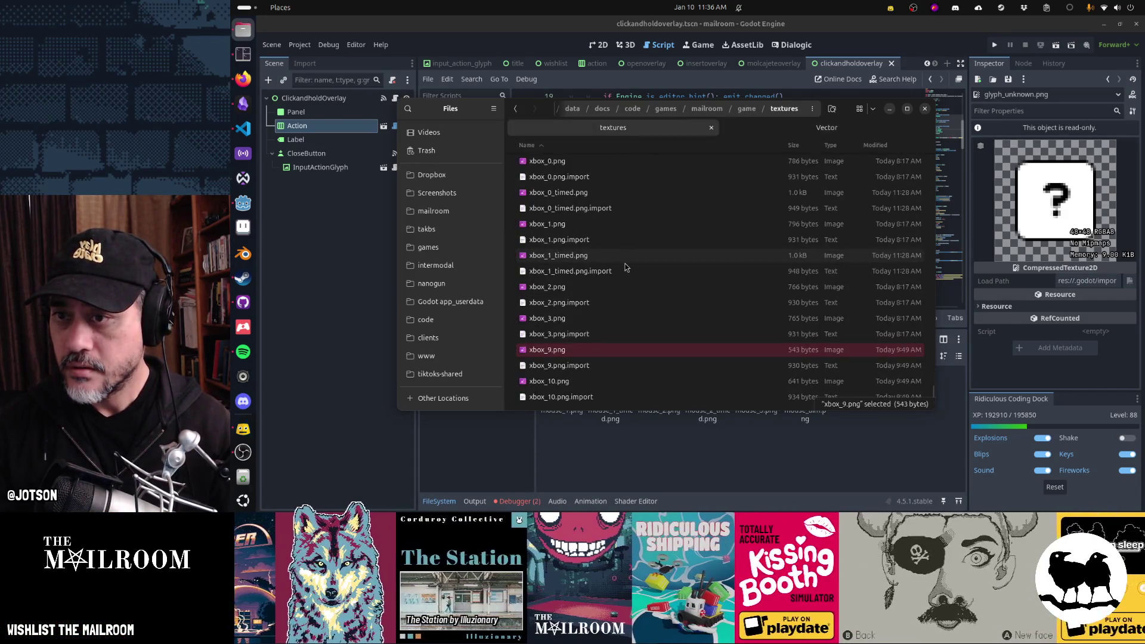
{"action": "scroll", "coordinate": [627, 275], "scroll_direction": "up", "scroll_amount": 10}
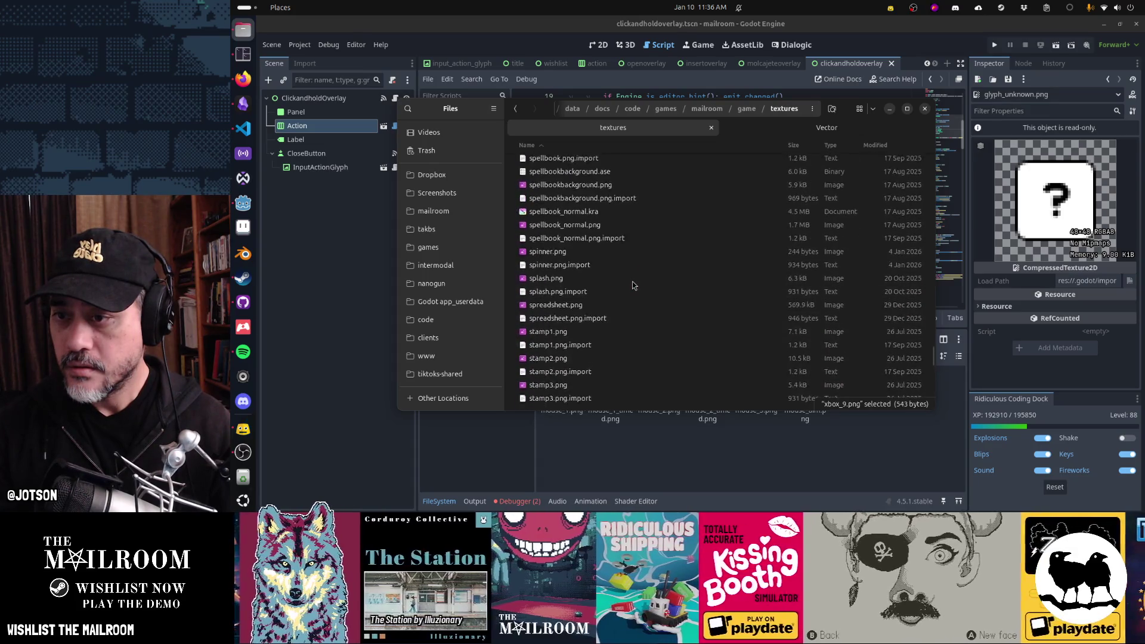
{"action": "scroll", "coordinate": [633, 286], "scroll_direction": "up", "scroll_amount": 10}
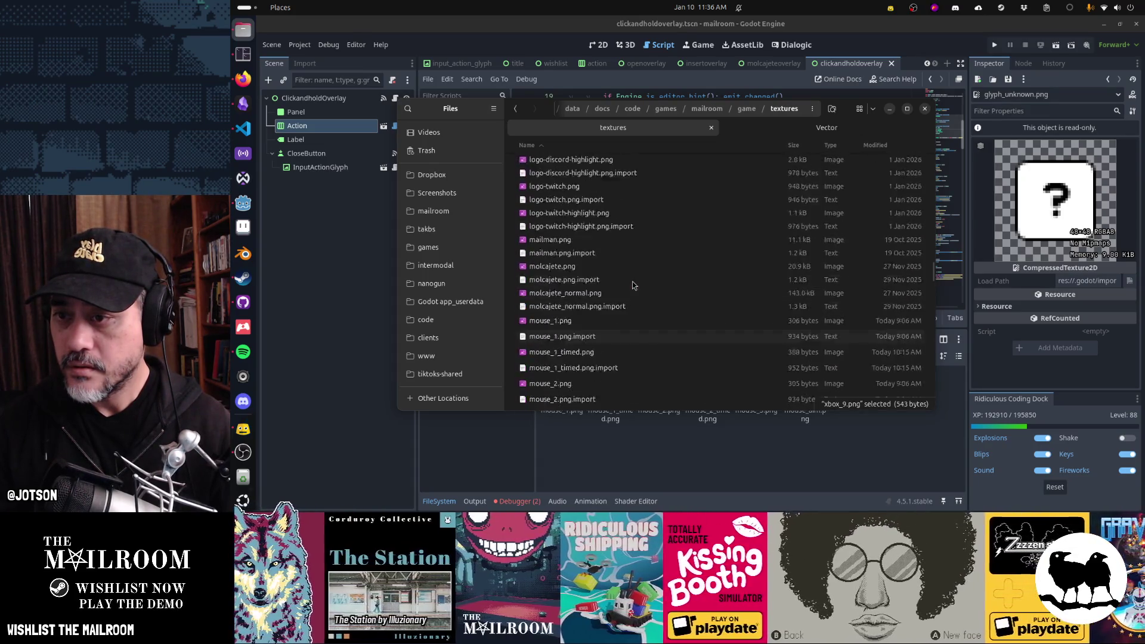
{"action": "scroll", "coordinate": [634, 286], "scroll_direction": "down", "scroll_amount": 10}
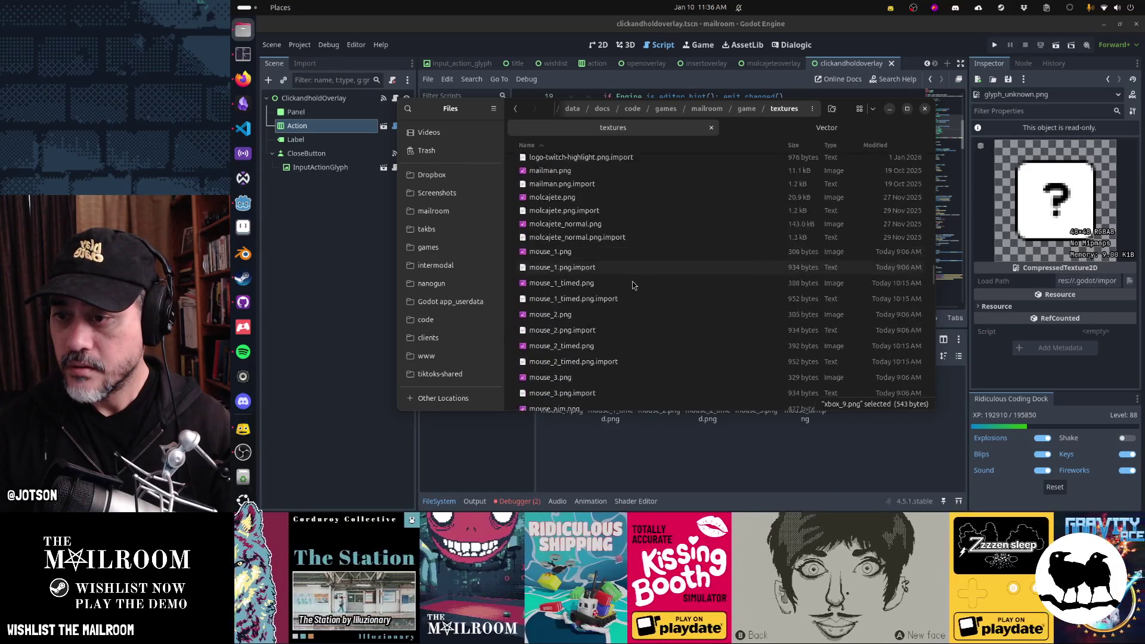
Select the mouse PNGs, including mouse_1.png, mouse_2.png and mouse_aim.png, with Figma behind Files.
{"action": "left_click", "coordinate": [571, 235]}
{"action": "left_click", "coordinate": [574, 297], "text": "ctrl"}
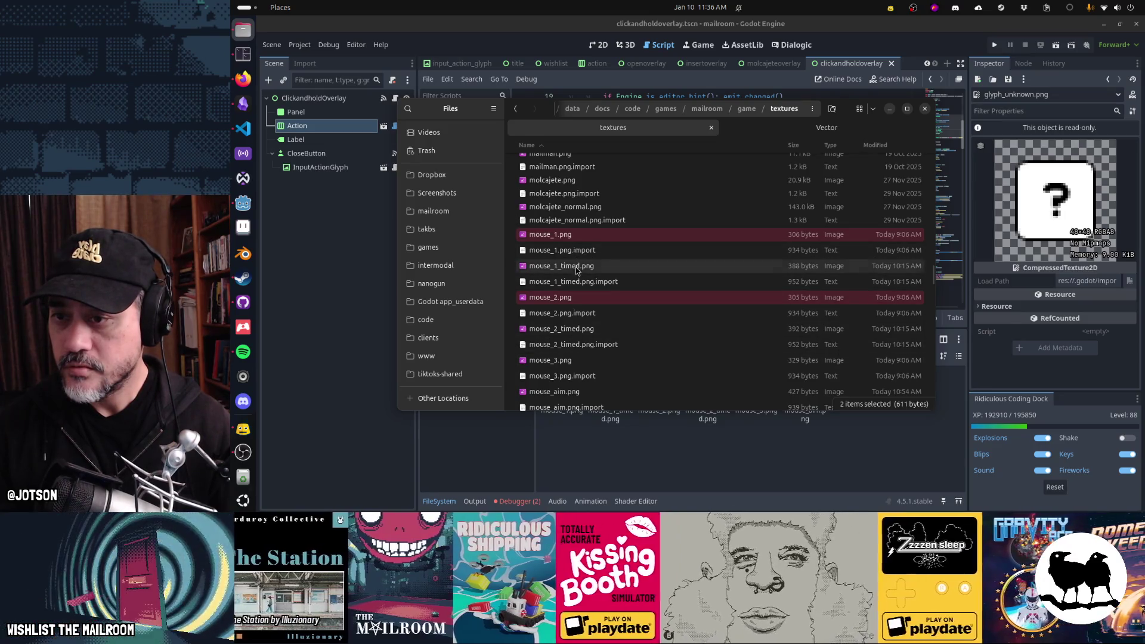
{"action": "left_click", "coordinate": [582, 392], "text": "ctrl"}
{"action": "scroll", "coordinate": [579, 357], "scroll_direction": "down", "scroll_amount": 3}
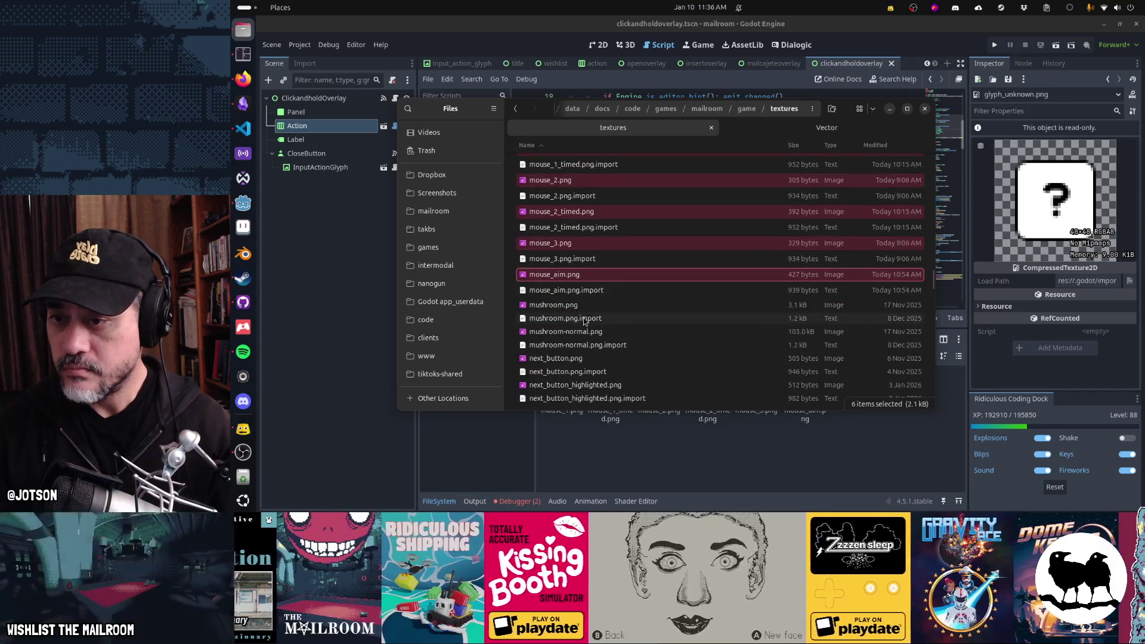
{"action": "key", "text": "alt+Tab"}
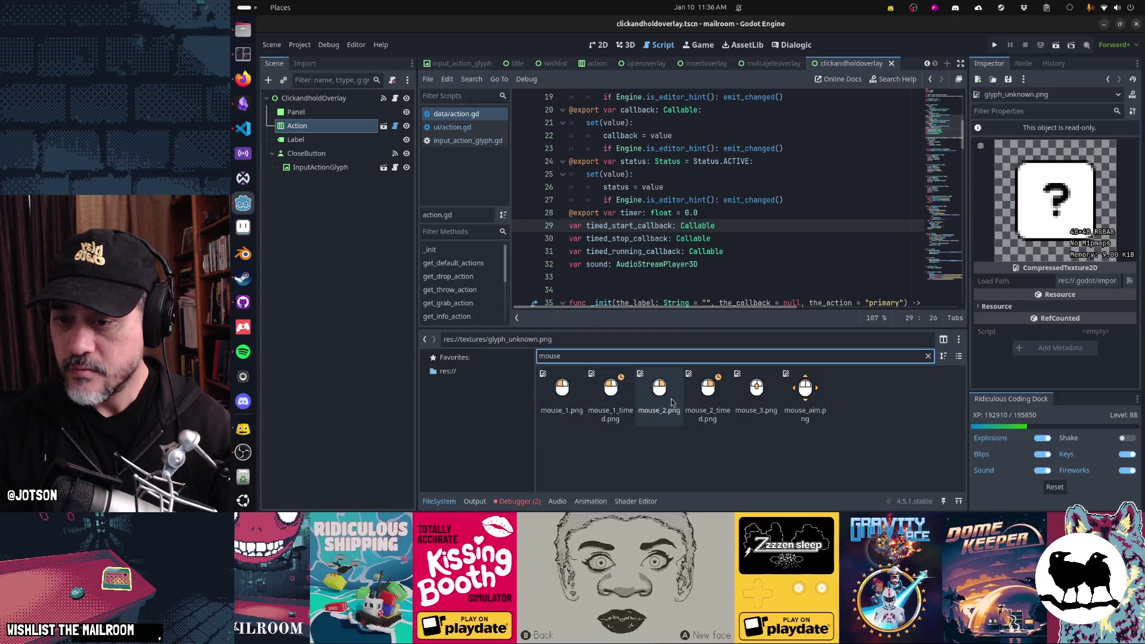
{"action": "key", "text": "alt+Tab"}
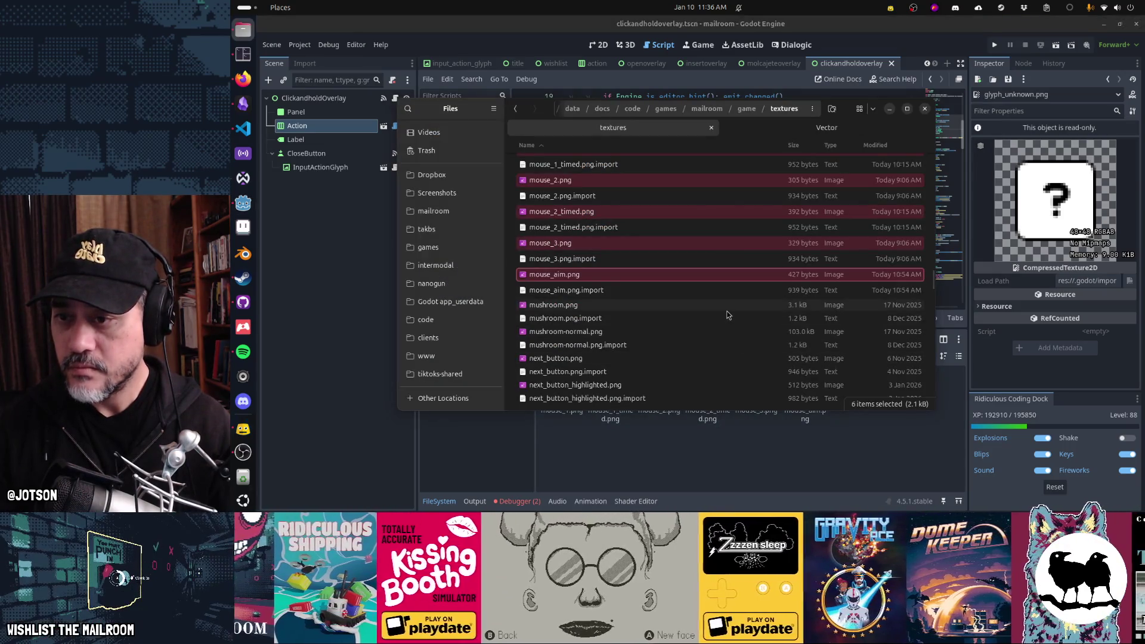
{"action": "key", "text": "alt+Tab"}
{"action": "key", "text": "alt+Tab"}
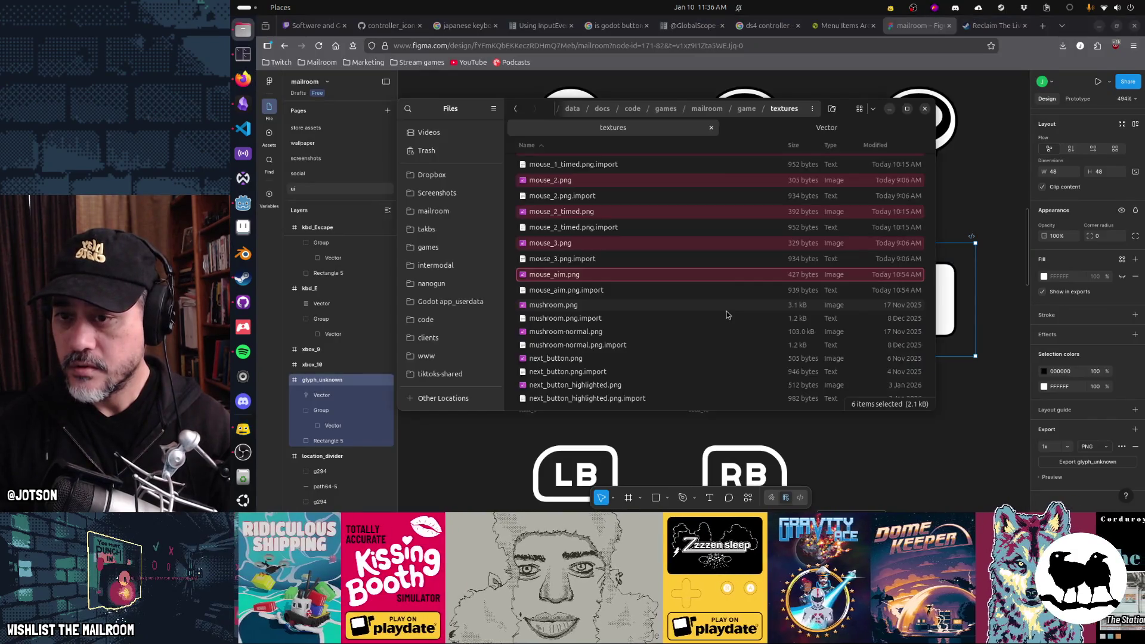
Drag the six mouse PNGs into Figma and place them below the LB and RB glyphs.
{"action": "left_click_drag", "start_coordinate": [950, 445], "coordinate": [966, 285]}
{"action": "scroll", "coordinate": [784, 403], "scroll_direction": "down", "scroll_amount": 2, "text": "ctrl"}
{"action": "scroll", "coordinate": [816, 292], "scroll_direction": "down", "scroll_amount": 4}
{"action": "scroll", "coordinate": [817, 291], "scroll_direction": "up", "scroll_amount": 3}
{"action": "mouse_move", "coordinate": [810, 234]}
{"action": "left_mouse_down"}
{"action": "mouse_move", "coordinate": [719, 376]}
{"action": "mouse_move", "coordinate": [654, 446]}
{"action": "mouse_move", "coordinate": [655, 472]}
{"action": "left_mouse_up"}
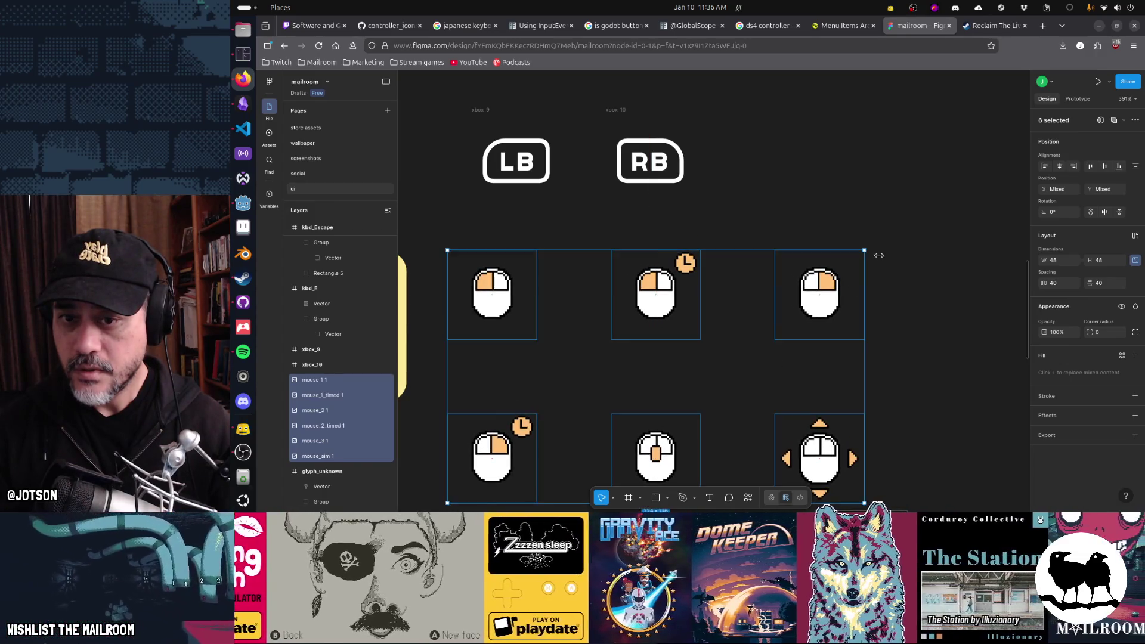
{"action": "left_click", "coordinate": [677, 227]}
Arrange the six mouse icons into a 3×2 grid and shift it further right.
{"action": "scroll", "coordinate": [835, 215], "scroll_direction": "left", "scroll_amount": 4}
{"action": "scroll", "coordinate": [626, 230], "scroll_direction": "right", "scroll_amount": 3}
{"action": "scroll", "coordinate": [642, 244], "scroll_direction": "down", "scroll_amount": 2, "text": "ctrl"}
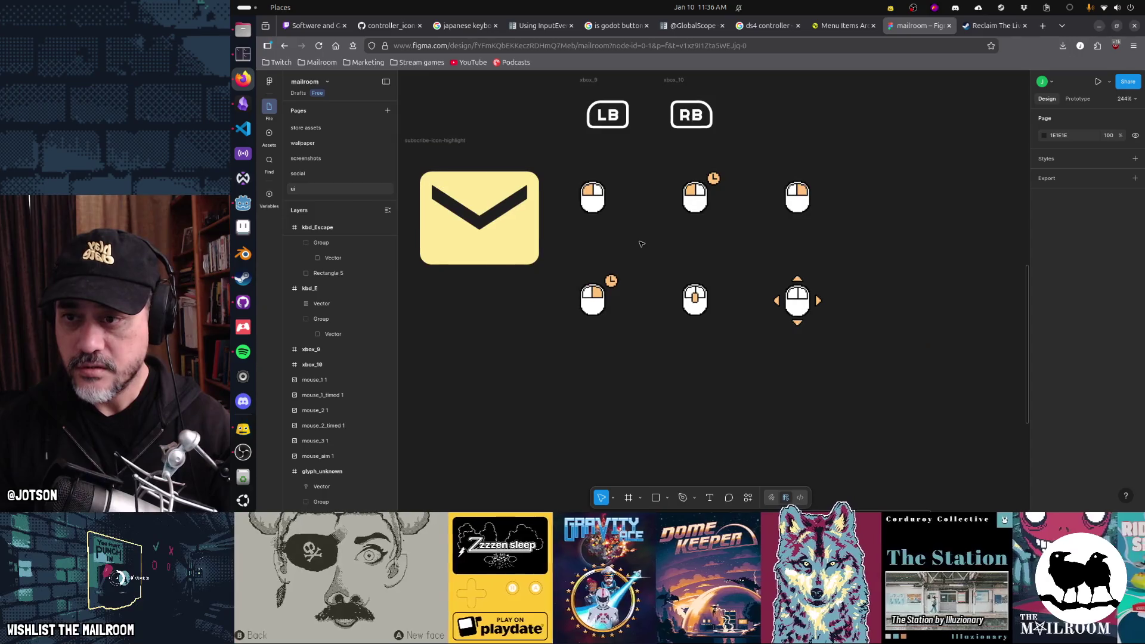
{"action": "mouse_move", "coordinate": [564, 378]}
{"action": "left_mouse_down"}
{"action": "mouse_move", "coordinate": [829, 168]}
{"action": "mouse_move", "coordinate": [918, 148]}
{"action": "left_mouse_up"}
{"action": "mouse_move", "coordinate": [698, 198]}
{"action": "left_mouse_down"}
{"action": "mouse_move", "coordinate": [930, 208]}
{"action": "mouse_move", "coordinate": [802, 250]}
{"action": "left_mouse_up"}
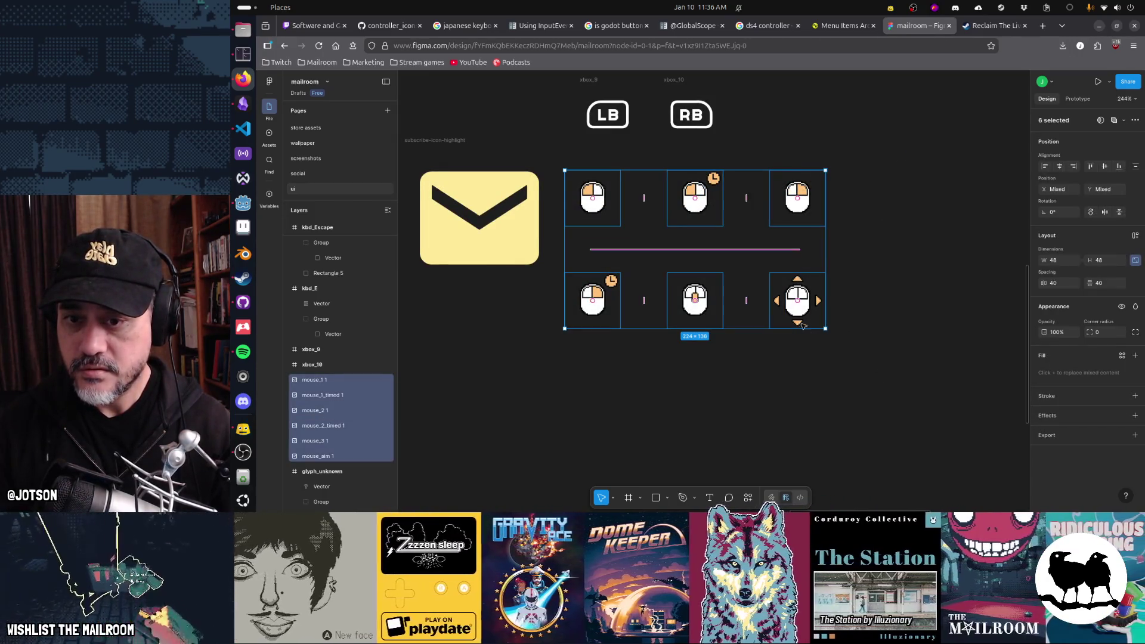
{"action": "mouse_move", "coordinate": [799, 317]}
{"action": "left_mouse_down"}
{"action": "mouse_move", "coordinate": [973, 328]}
{"action": "mouse_move", "coordinate": [1030, 315]}
{"action": "mouse_move", "coordinate": [1075, 332]}
{"action": "mouse_move", "coordinate": [929, 222]}
{"action": "mouse_move", "coordinate": [987, 332]}
{"action": "left_mouse_up"}
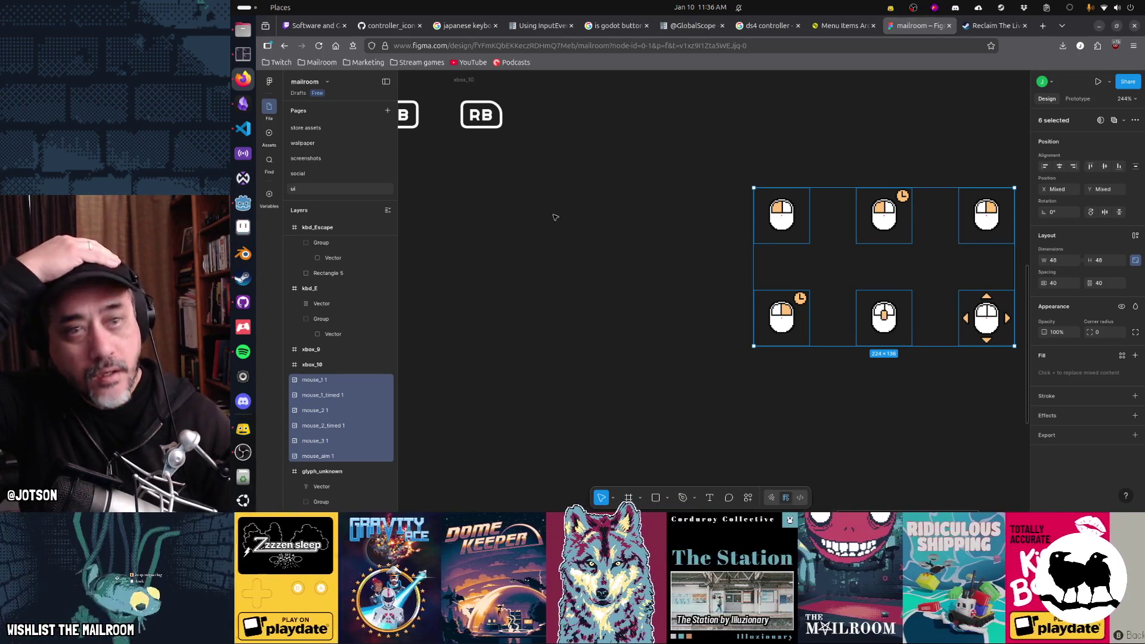
{"action": "scroll", "coordinate": [495, 209], "scroll_direction": "up", "scroll_amount": 5}
{"action": "scroll", "coordinate": [495, 209], "scroll_direction": "left", "scroll_amount": 5}
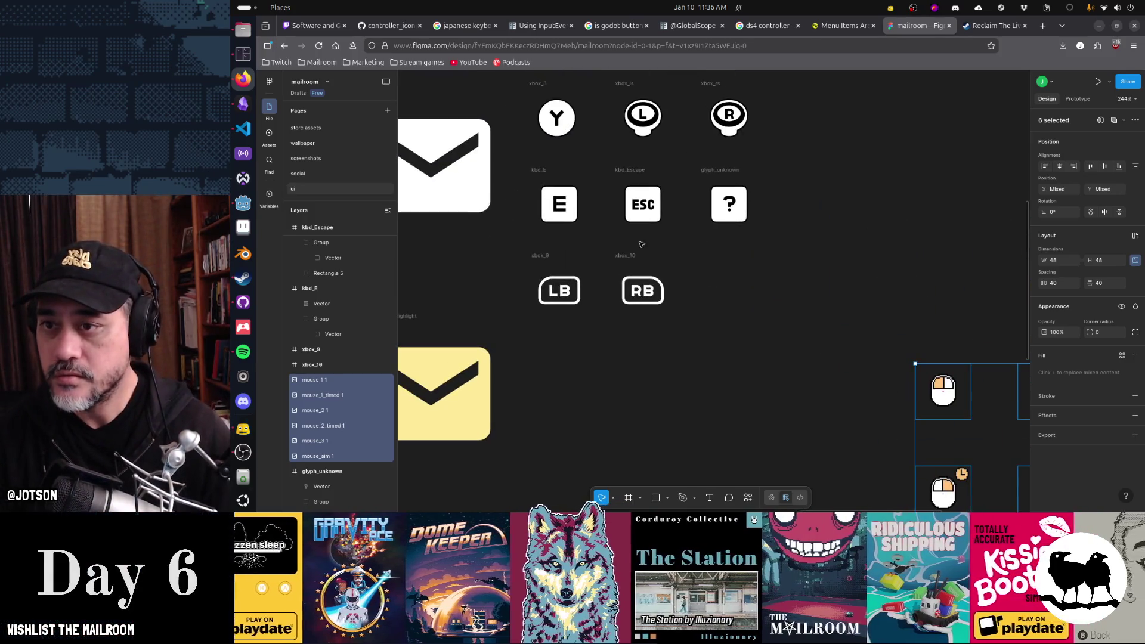
Duplicate the Y glyph frame below LB and rename the copy mouse_1.
{"action": "left_click", "coordinate": [542, 87]}
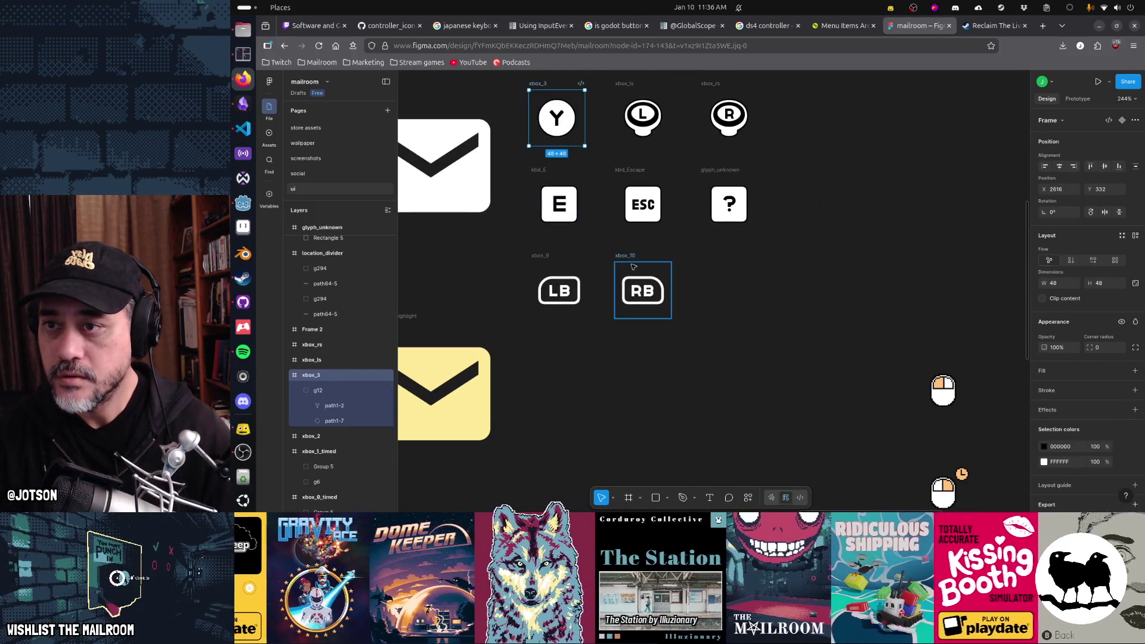
{"action": "key", "text": "ctrl+d"}
{"action": "mouse_move", "coordinate": [818, 88]}
{"action": "left_mouse_down"}
{"action": "mouse_move", "coordinate": [623, 376]}
{"action": "mouse_move", "coordinate": [544, 343]}
{"action": "left_mouse_up"}
{"action": "double_click", "coordinate": [539, 342]}
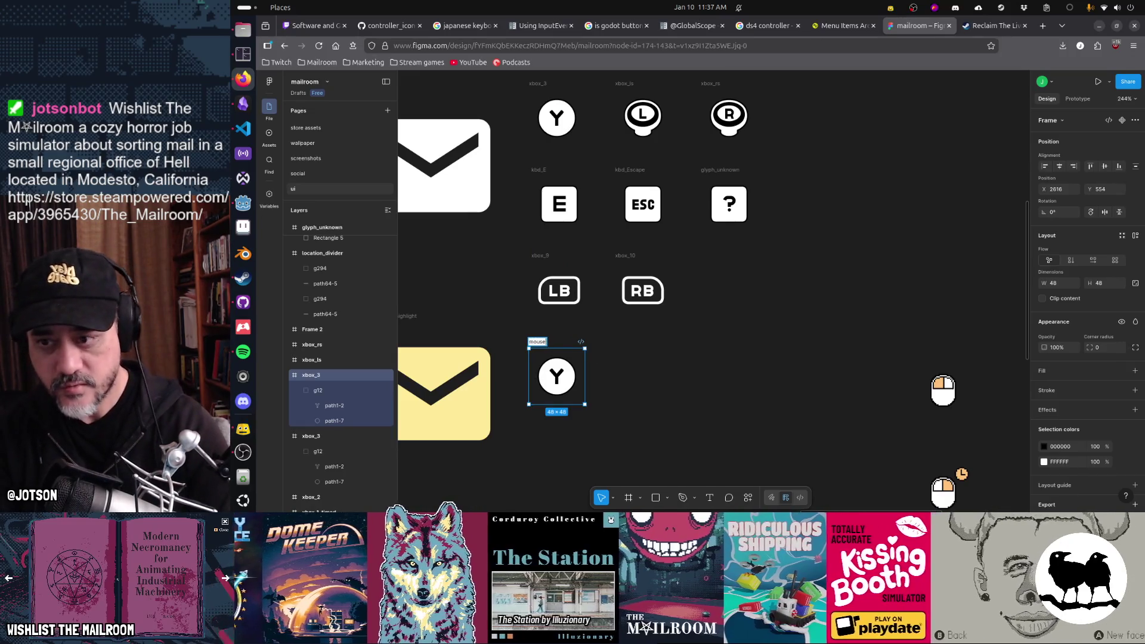
{"action": "type", "text": "_1"}
{"action": "key", "text": "Return"}
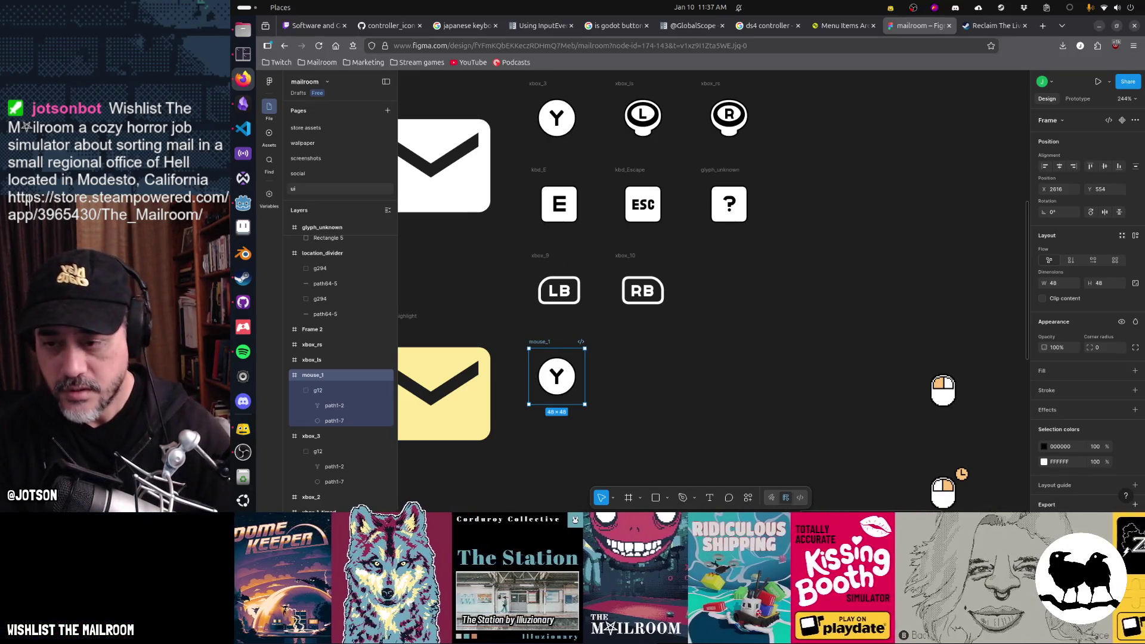
Delete the Y glyph from mouse_1 and line up the imported mouse image beside it.
{"action": "left_click", "coordinate": [571, 387]}
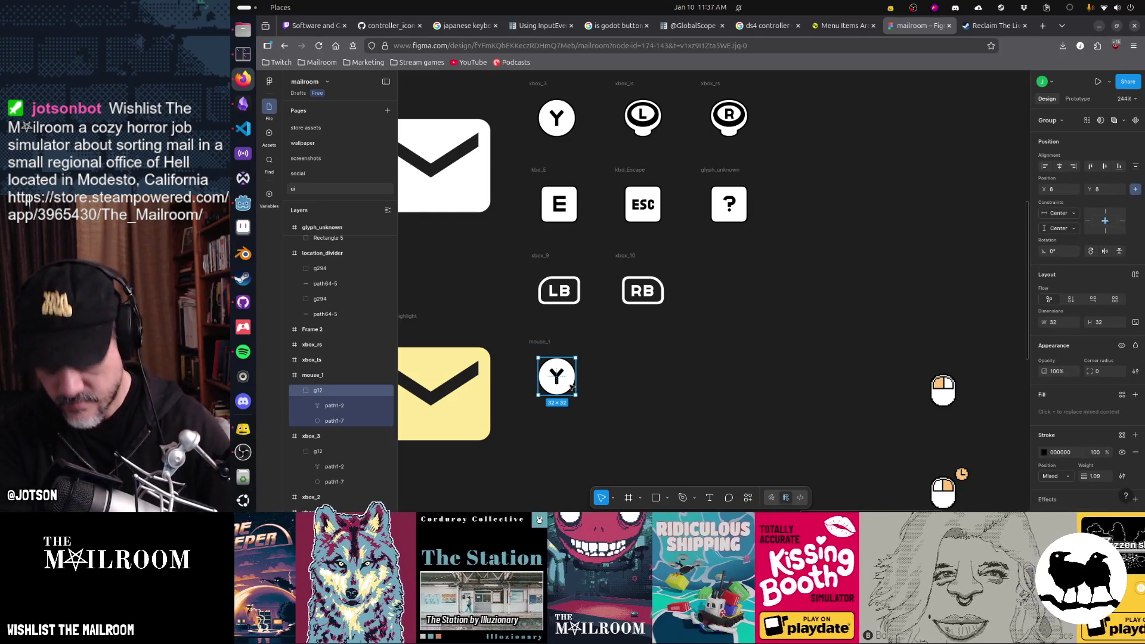
{"action": "key", "text": "Delete"}
{"action": "mouse_move", "coordinate": [818, 389]}
{"action": "left_mouse_down"}
{"action": "mouse_move", "coordinate": [670, 340]}
{"action": "mouse_move", "coordinate": [713, 322]}
{"action": "left_mouse_up"}
{"action": "left_click_drag", "start_coordinate": [904, 322], "coordinate": [634, 317]}
{"action": "left_click_drag", "start_coordinate": [498, 306], "coordinate": [512, 305]}
{"action": "scroll", "coordinate": [512, 305], "scroll_direction": "up", "scroll_amount": 2}
{"action": "scroll", "coordinate": [755, 337], "scroll_direction": "up", "scroll_amount": 2}
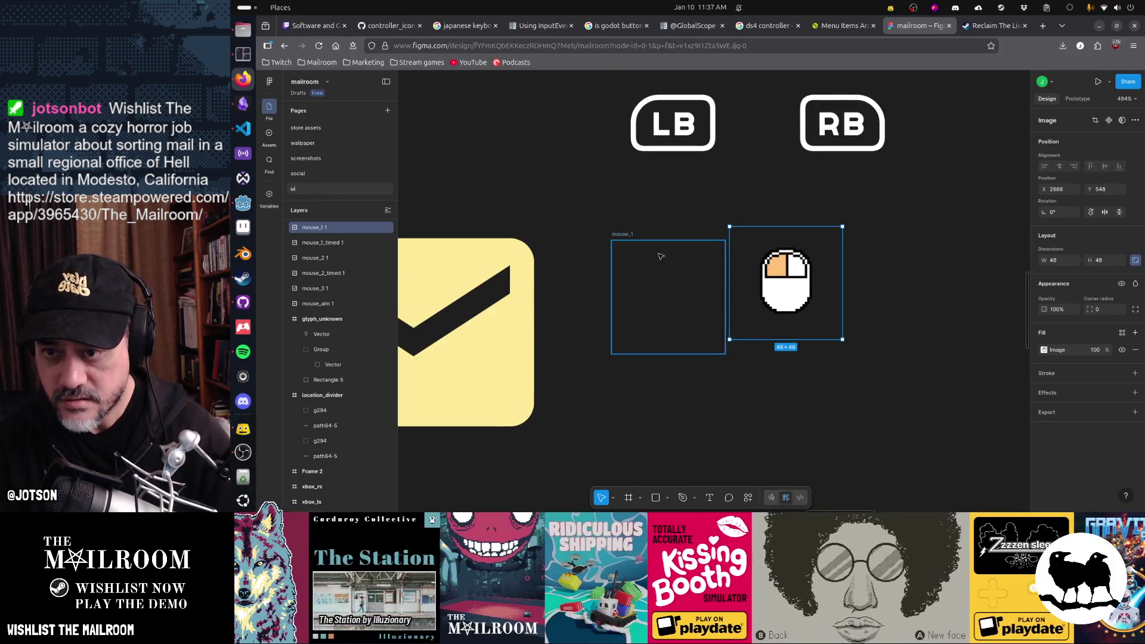
{"action": "scroll", "coordinate": [765, 358], "scroll_direction": "up", "scroll_amount": 3}
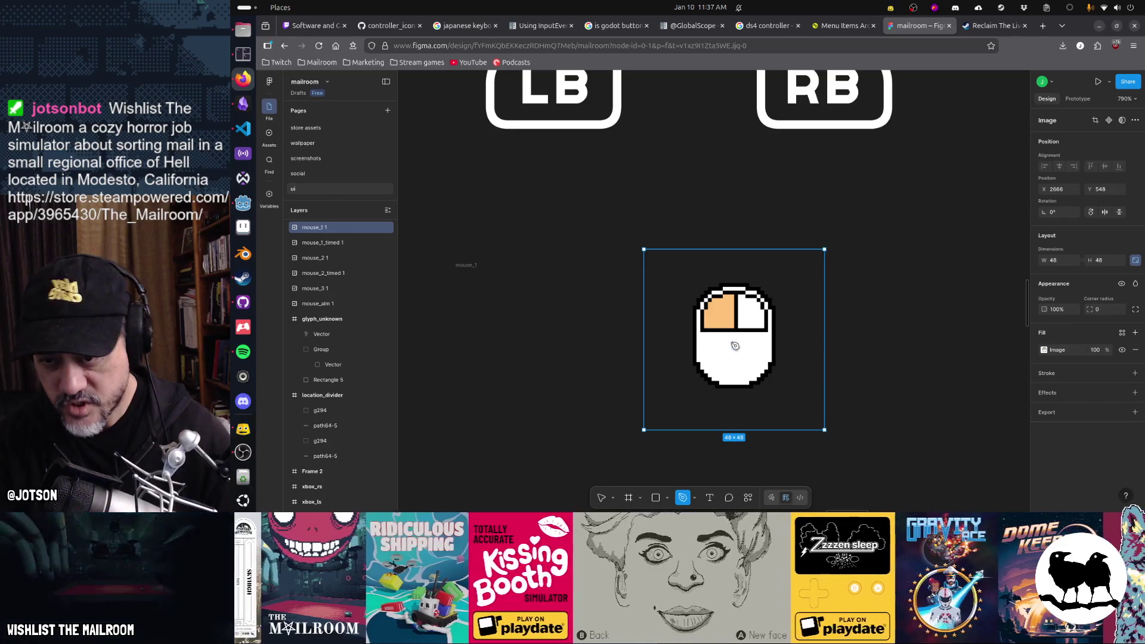
Draw a 22×28 rectangle with radius-10 corners, white FFFFFF fill and a black weight-1 inside stroke.
{"action": "key", "text": "r"}
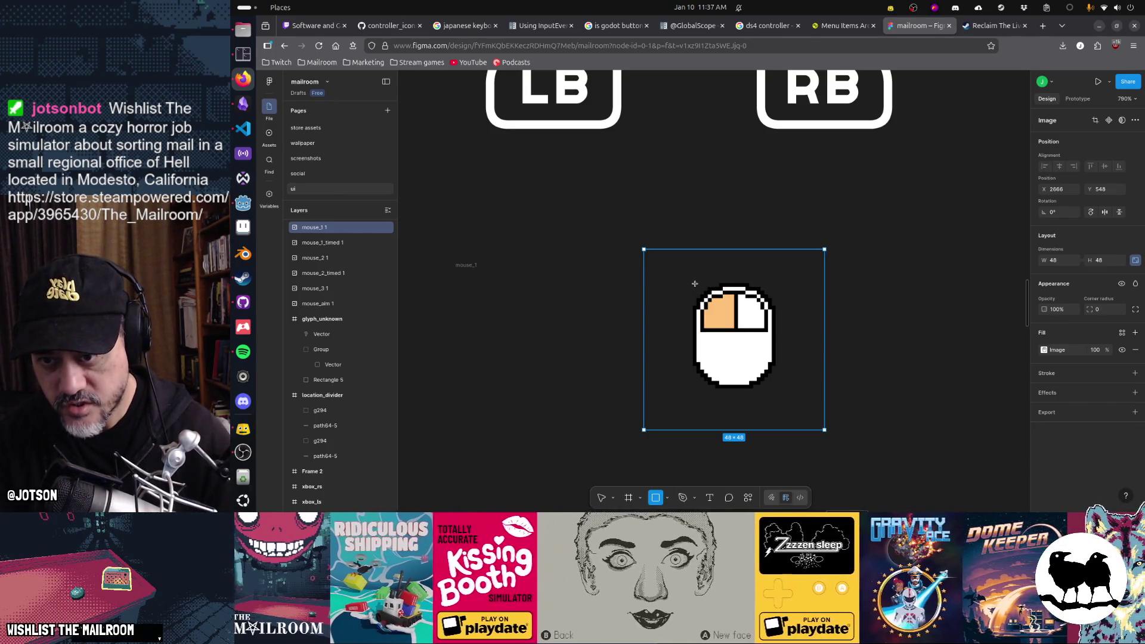
{"action": "left_click_drag", "start_coordinate": [695, 285], "coordinate": [775, 388]}
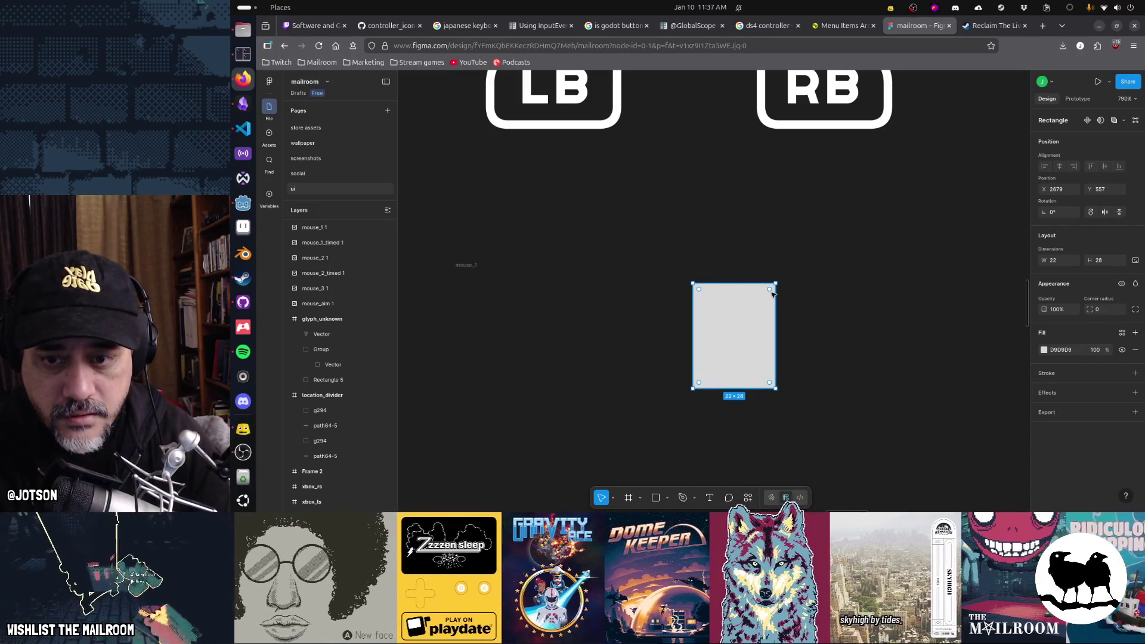
{"action": "left_click_drag", "start_coordinate": [752, 307], "coordinate": [743, 327]}
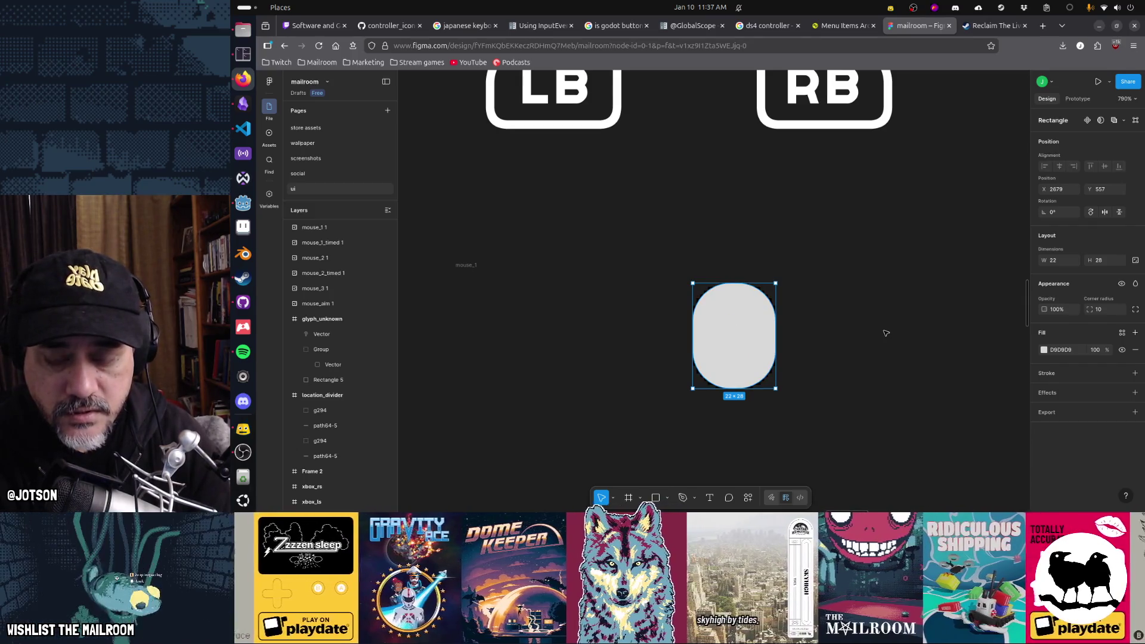
{"action": "left_click", "coordinate": [1045, 351]}
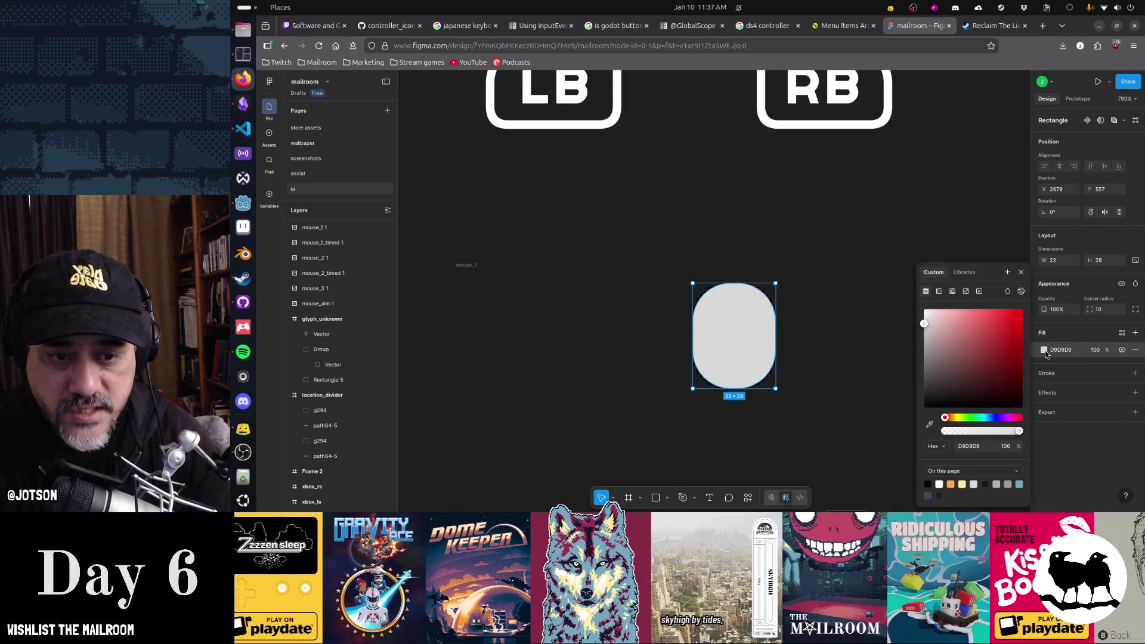
{"action": "left_click", "coordinate": [940, 484]}
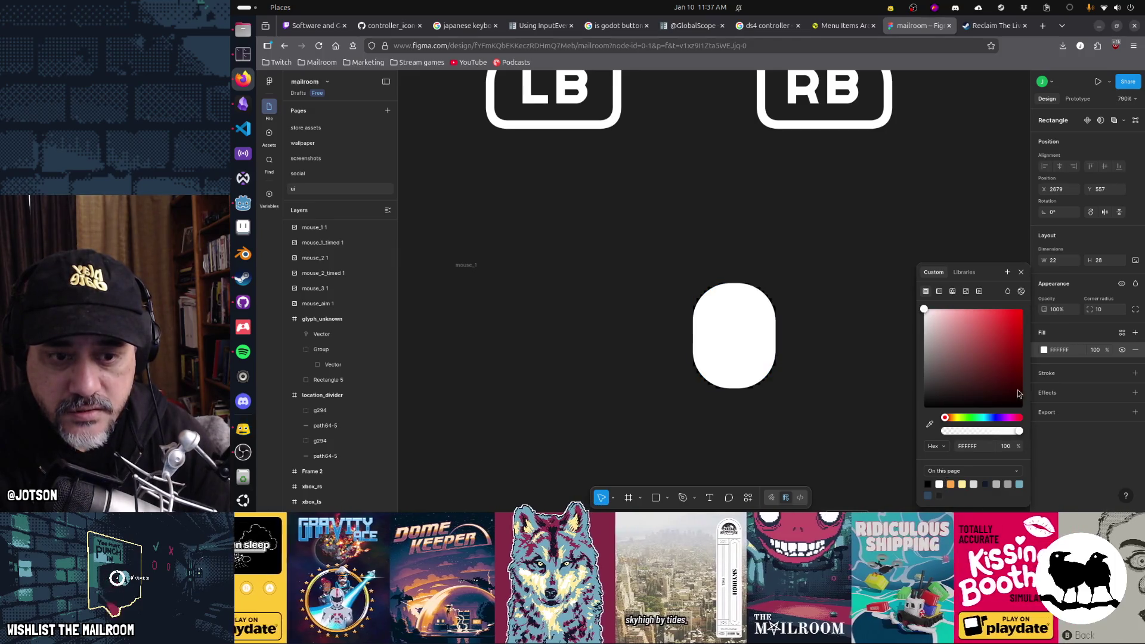
{"action": "left_click", "coordinate": [1135, 374]}
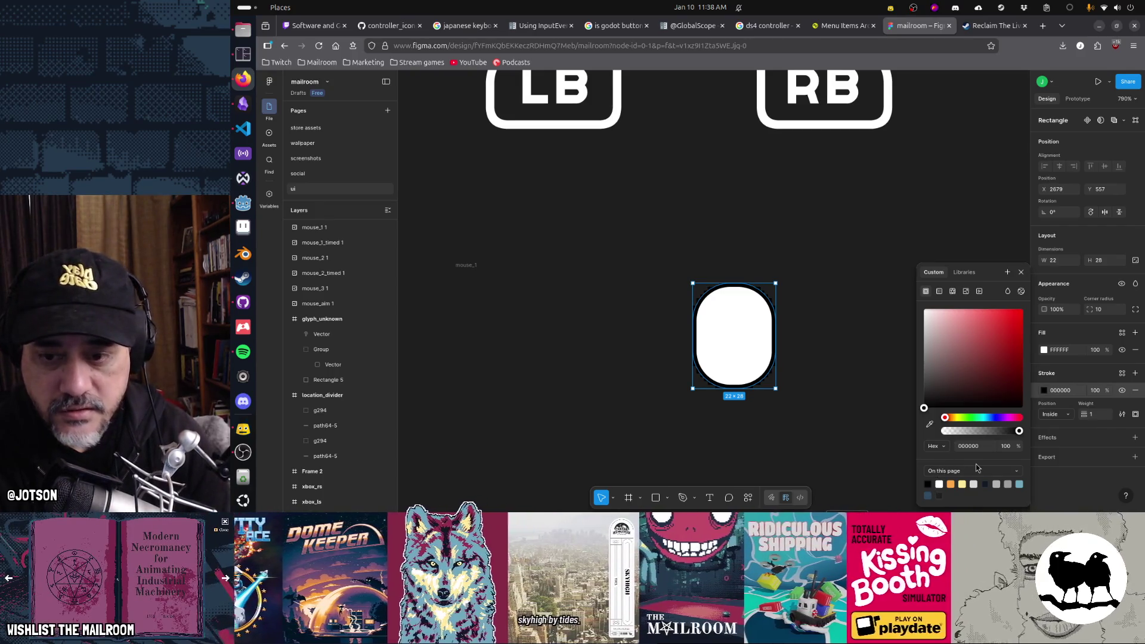
{"action": "left_click", "coordinate": [828, 458]}
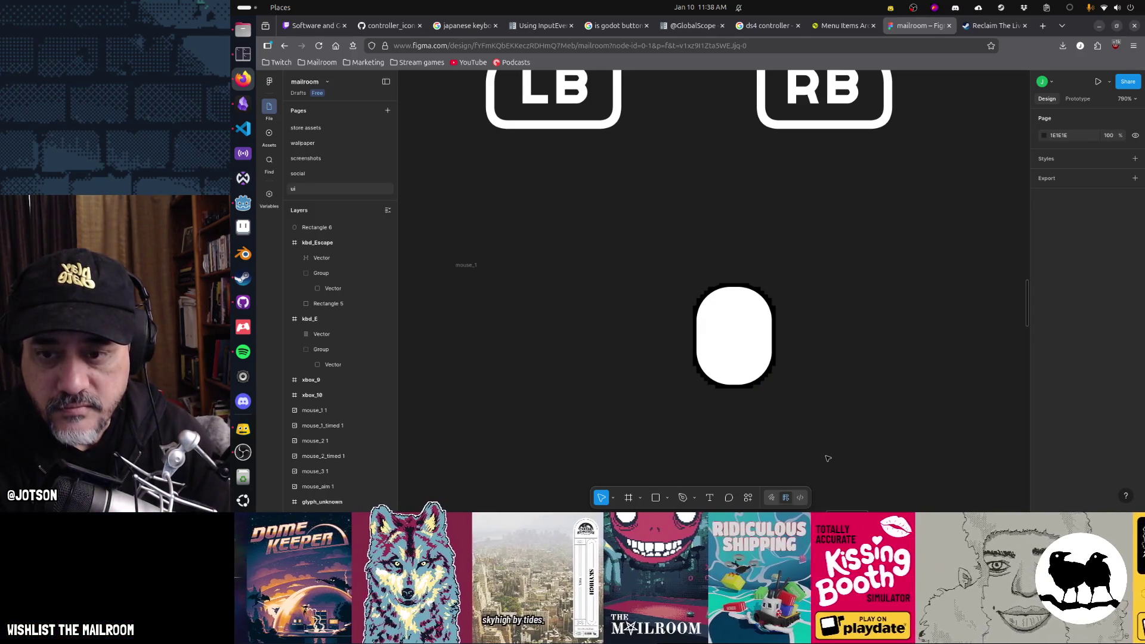
Move the white mouse body into mouse_1 and align the reference mouse image with it.
{"action": "mouse_move", "coordinate": [733, 342]}
{"action": "left_mouse_down"}
{"action": "mouse_move", "coordinate": [501, 340]}
{"action": "mouse_move", "coordinate": [541, 371]}
{"action": "left_mouse_up"}
{"action": "left_click", "coordinate": [735, 340]}
{"action": "left_click_drag", "start_coordinate": [735, 340], "coordinate": [736, 373]}
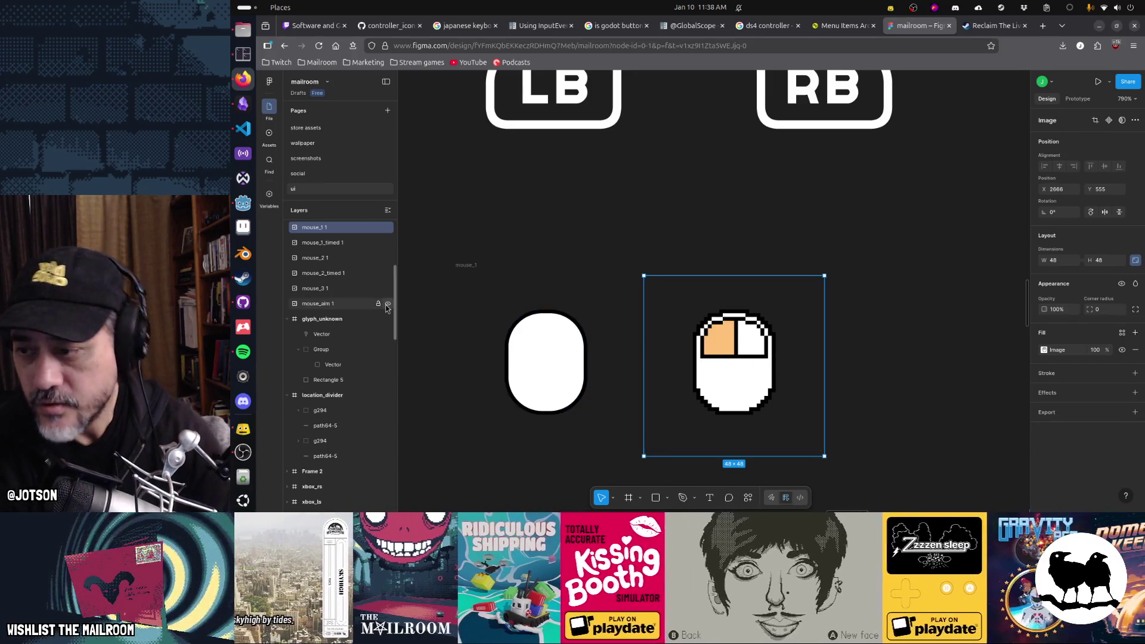
Draw an 18×11 rectangle over the mouse top with independent corners 8/8/0/0.
{"action": "key", "text": "p"}
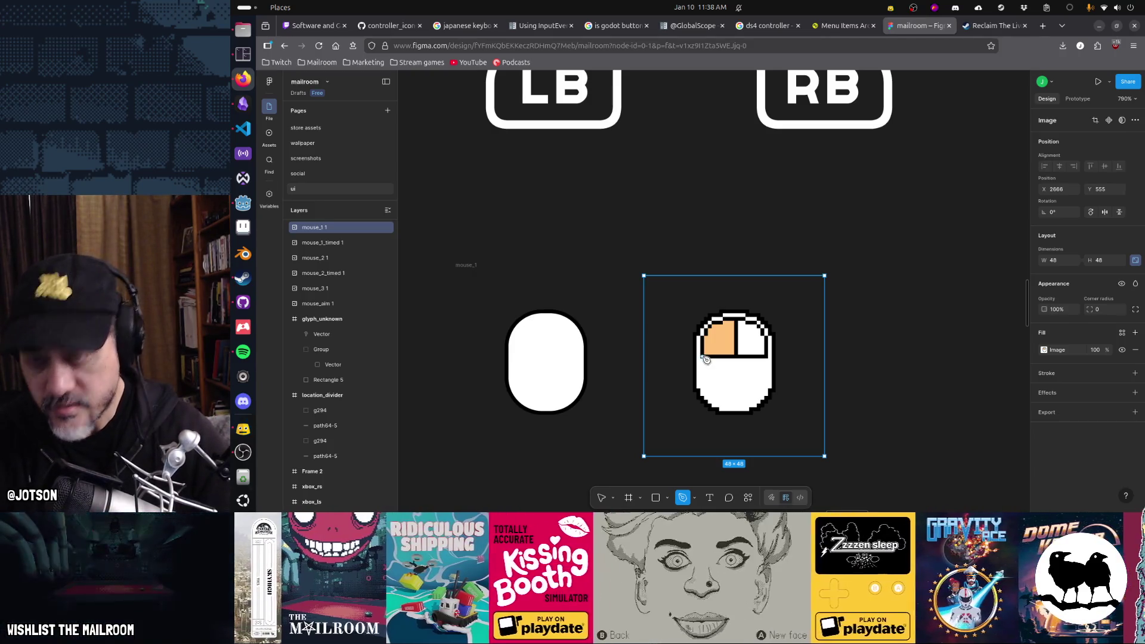
{"action": "left_click_drag", "start_coordinate": [703, 356], "coordinate": [762, 316]}
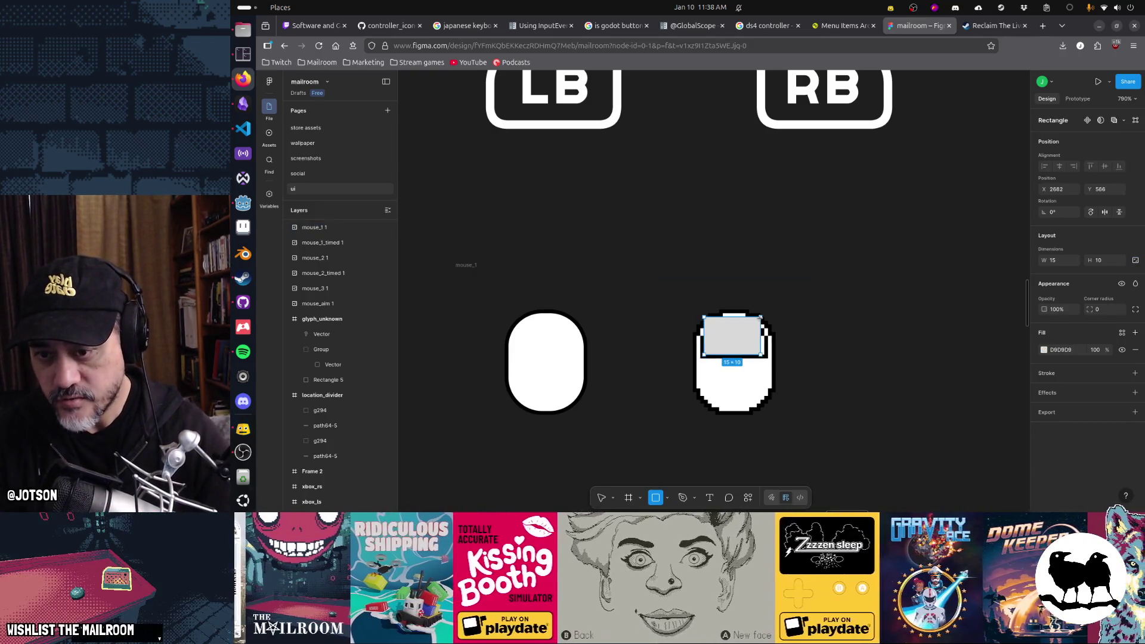
{"action": "key", "text": "v"}
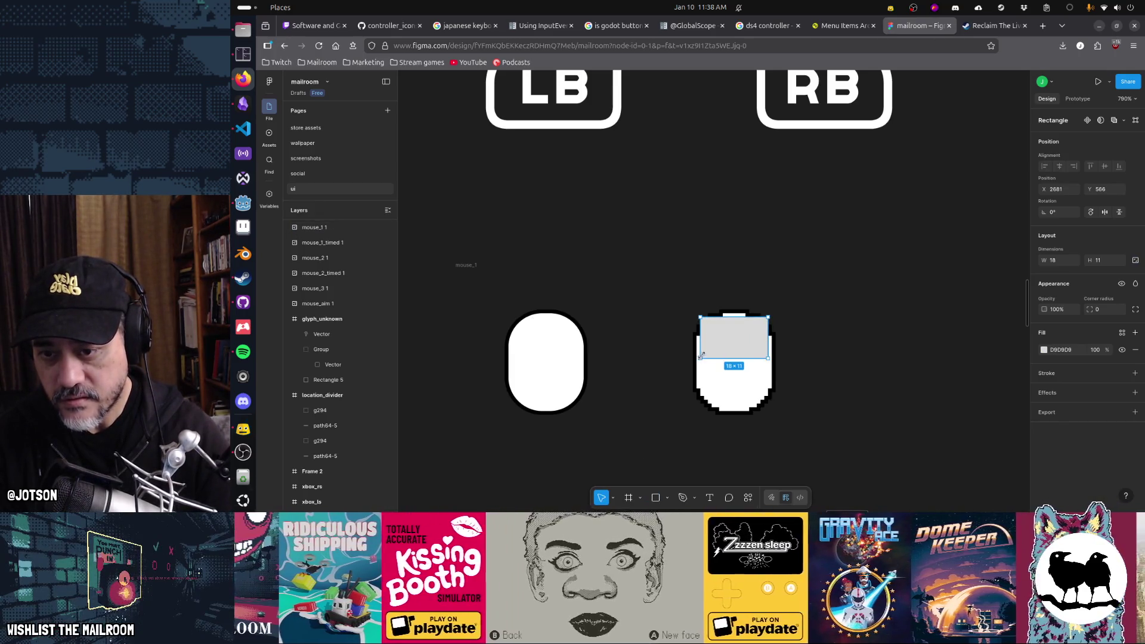
{"action": "double_click", "coordinate": [719, 331]}
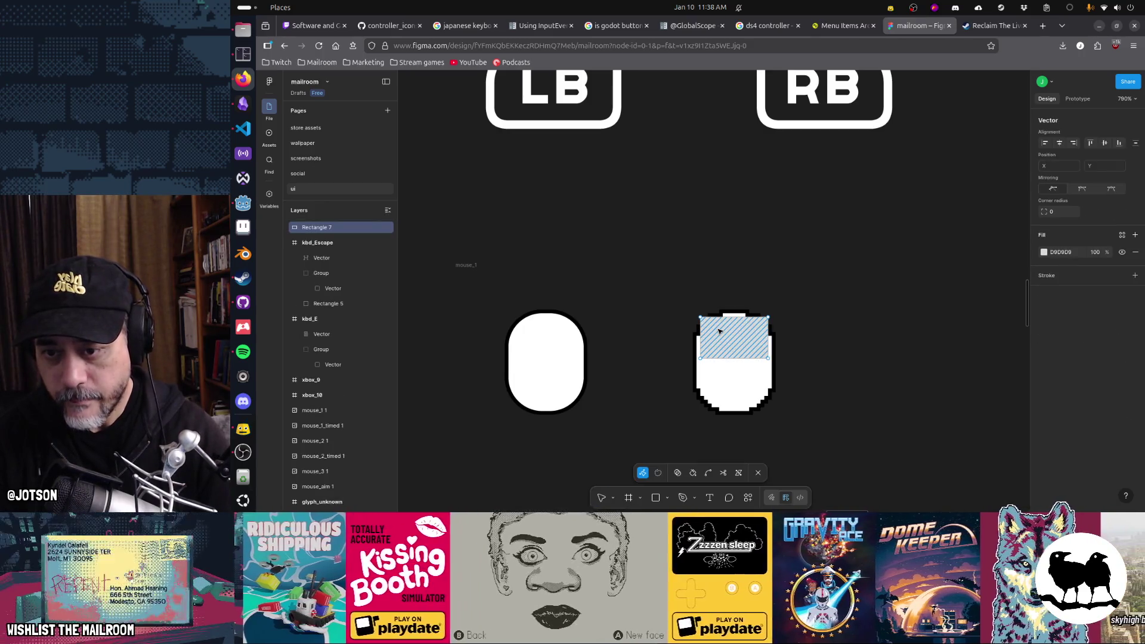
{"action": "key", "text": "Escape"}
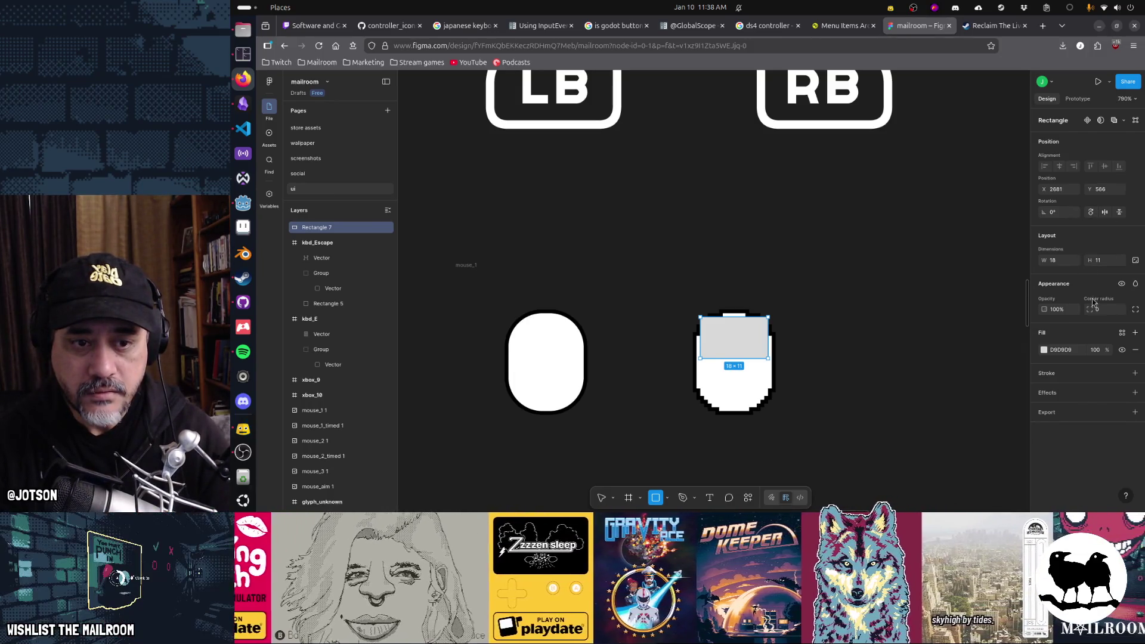
{"action": "left_click", "coordinate": [1135, 309]}
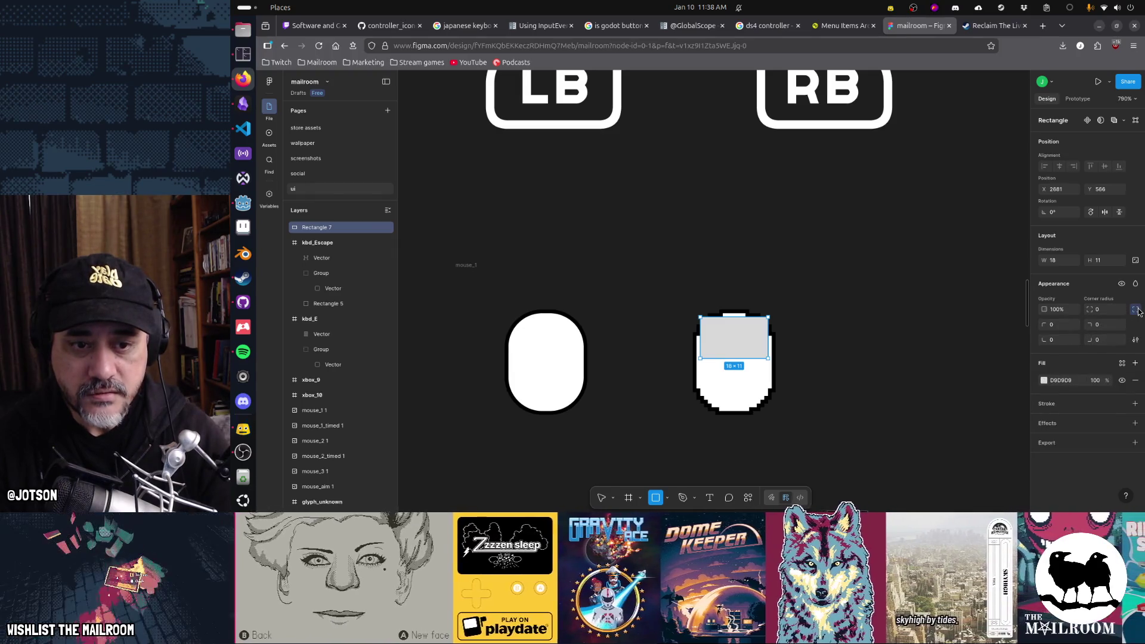
{"action": "mouse_move", "coordinate": [1043, 326]}
{"action": "left_mouse_down"}
{"action": "mouse_move", "coordinate": [1116, 325]}
{"action": "mouse_move", "coordinate": [260, 323]}
{"action": "mouse_move", "coordinate": [282, 320]}
{"action": "left_mouse_up"}
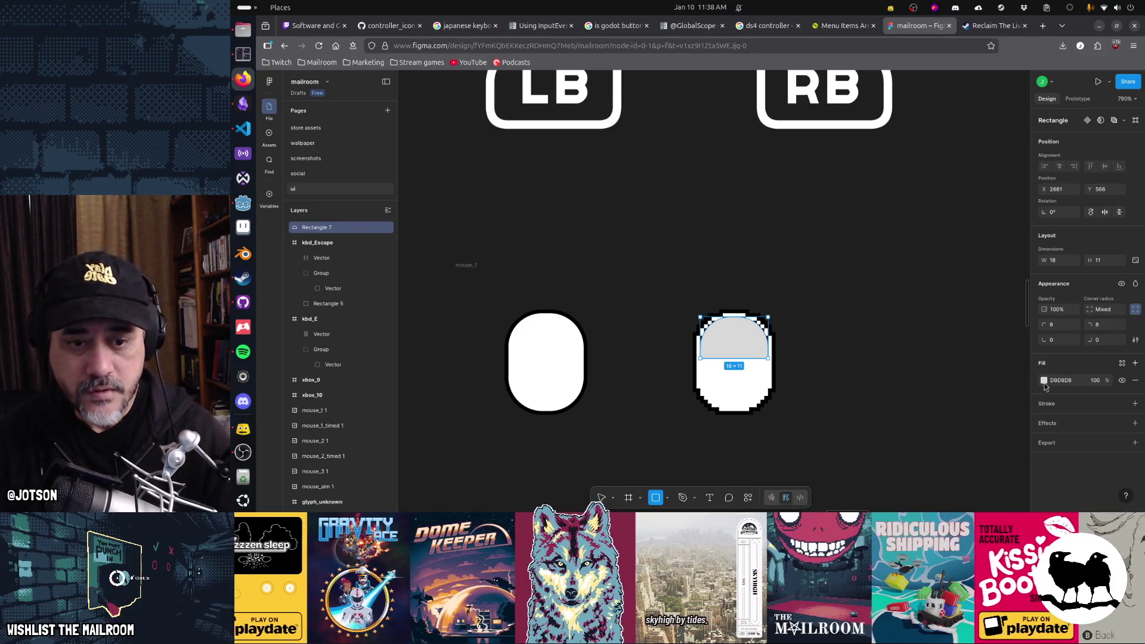
Fill the button rectangle white with a black outline, and undo the stray large rectangle.
{"action": "left_click", "coordinate": [1044, 382]}
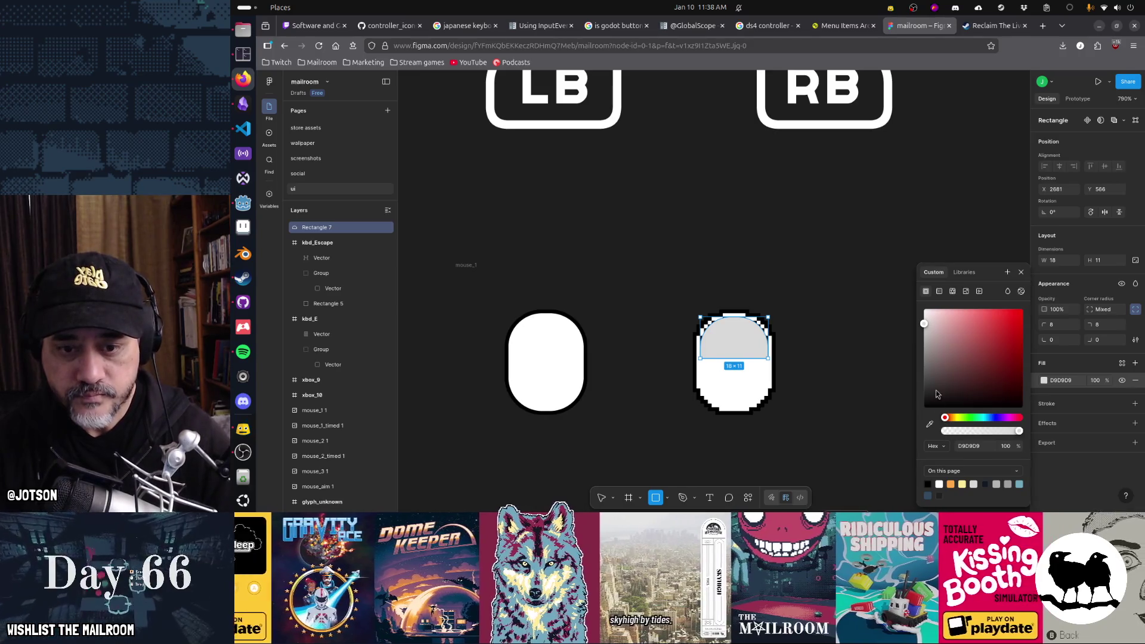
{"action": "left_click_drag", "start_coordinate": [927, 325], "coordinate": [867, 263]}
{"action": "left_click", "coordinate": [1135, 404]}
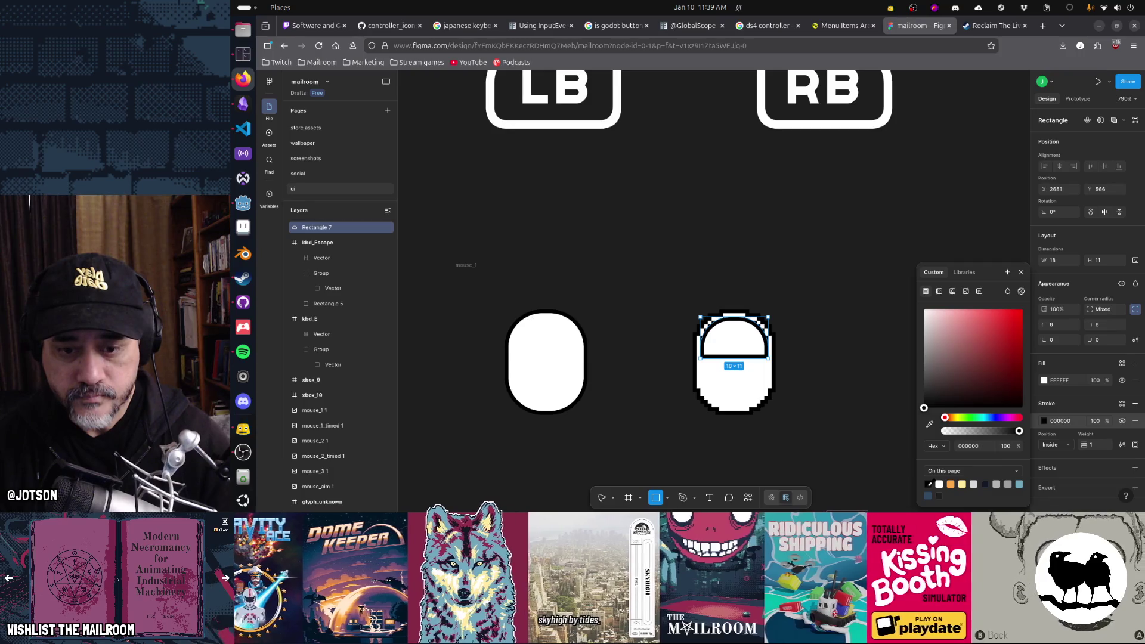
{"action": "double_click", "coordinate": [843, 380]}
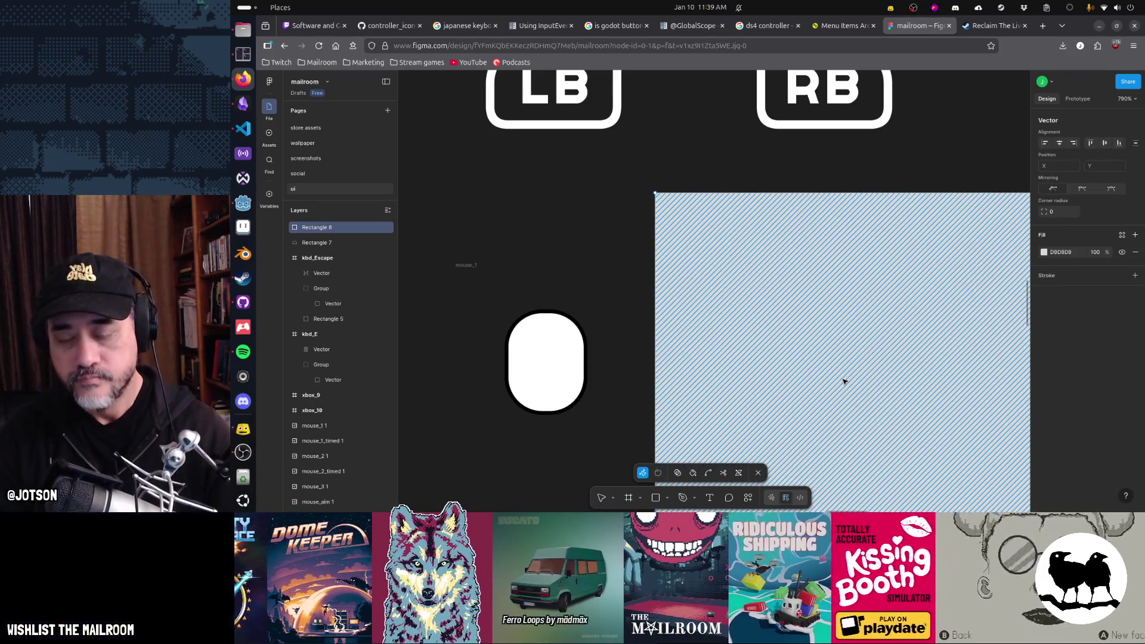
{"action": "key", "text": "Escape"}
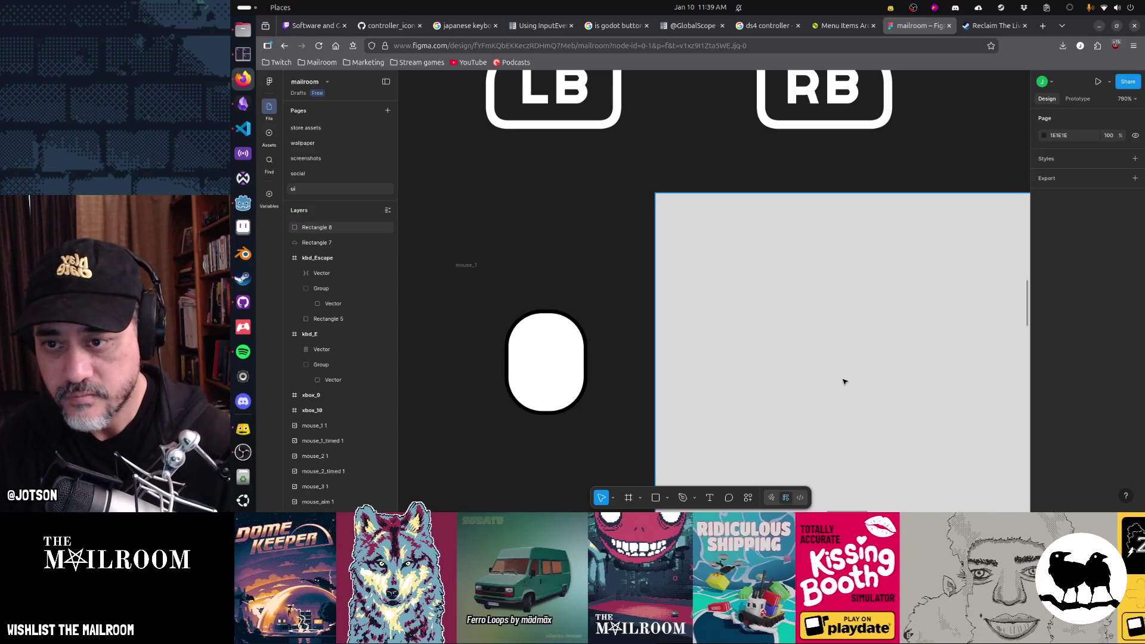
{"action": "key", "text": "ctrl+z"}
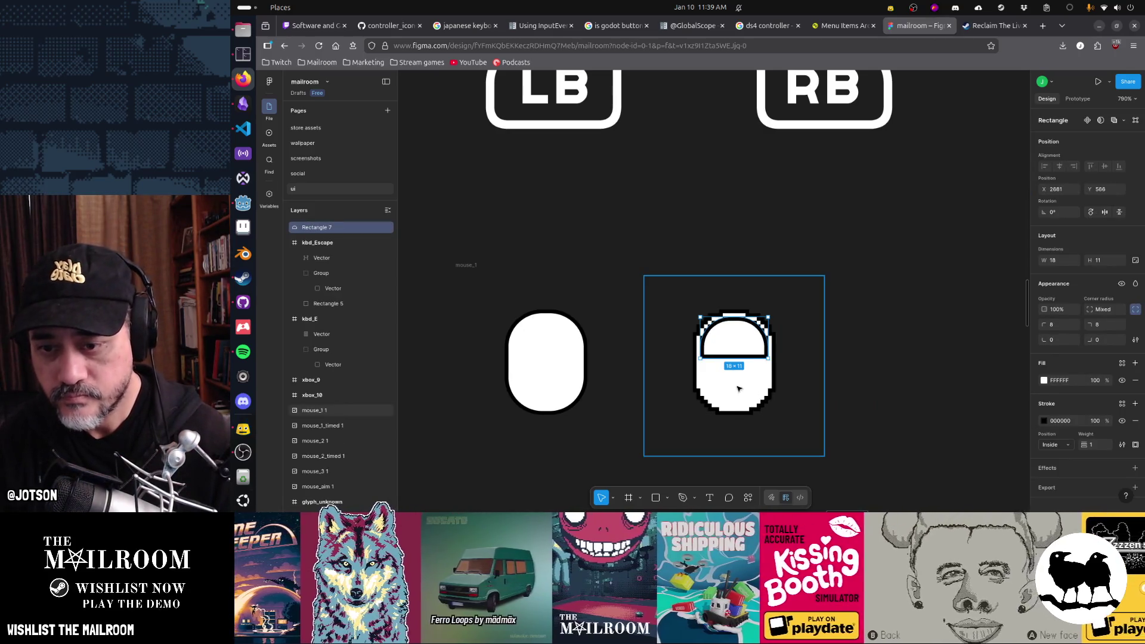
{"action": "scroll", "coordinate": [739, 388], "scroll_direction": "up", "scroll_amount": 5}
Place the button shape onto the mouse body and square off its top-right corner.
{"action": "left_click_drag", "start_coordinate": [746, 364], "coordinate": [886, 343]}
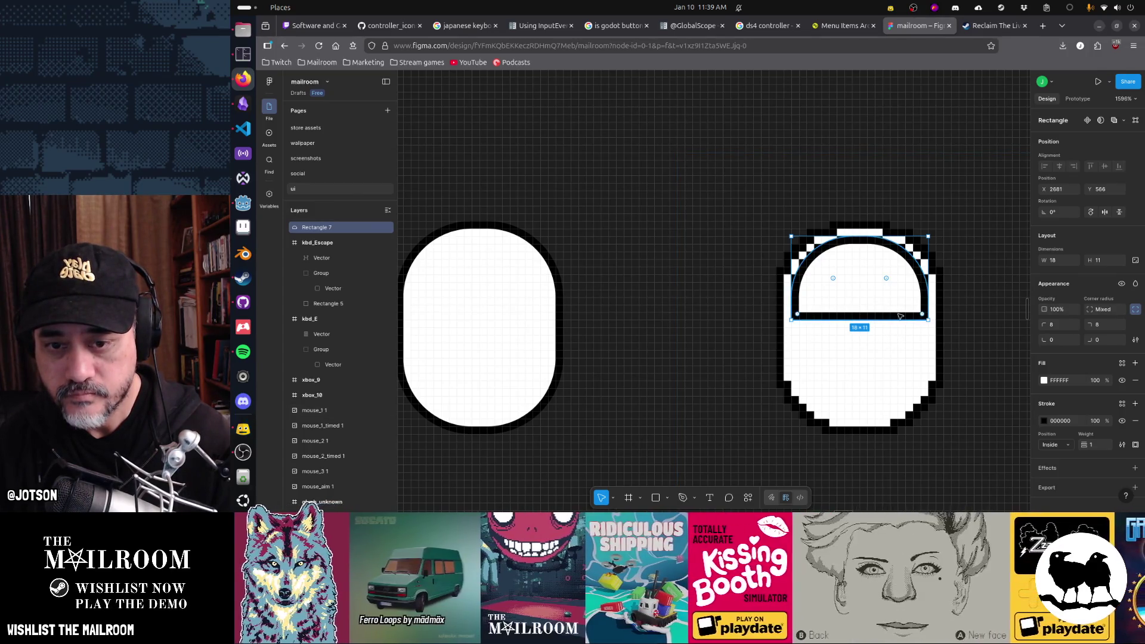
{"action": "left_click_drag", "start_coordinate": [898, 317], "coordinate": [516, 315]}
{"action": "left_click_drag", "start_coordinate": [628, 351], "coordinate": [772, 347]}
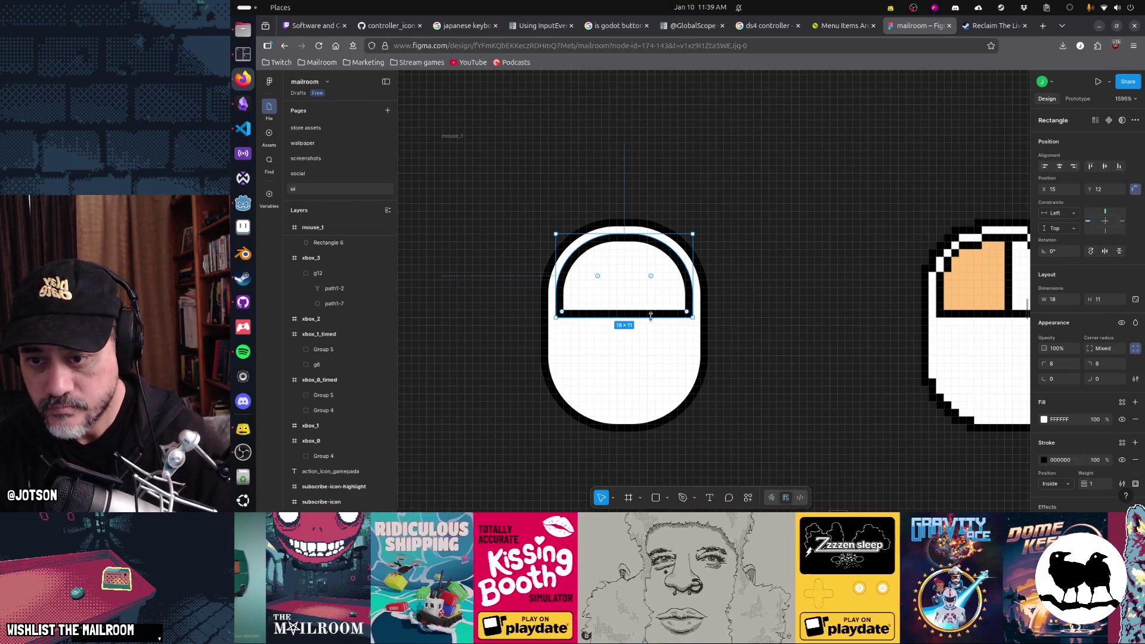
{"action": "left_click_drag", "start_coordinate": [1088, 363], "coordinate": [1001, 369]}
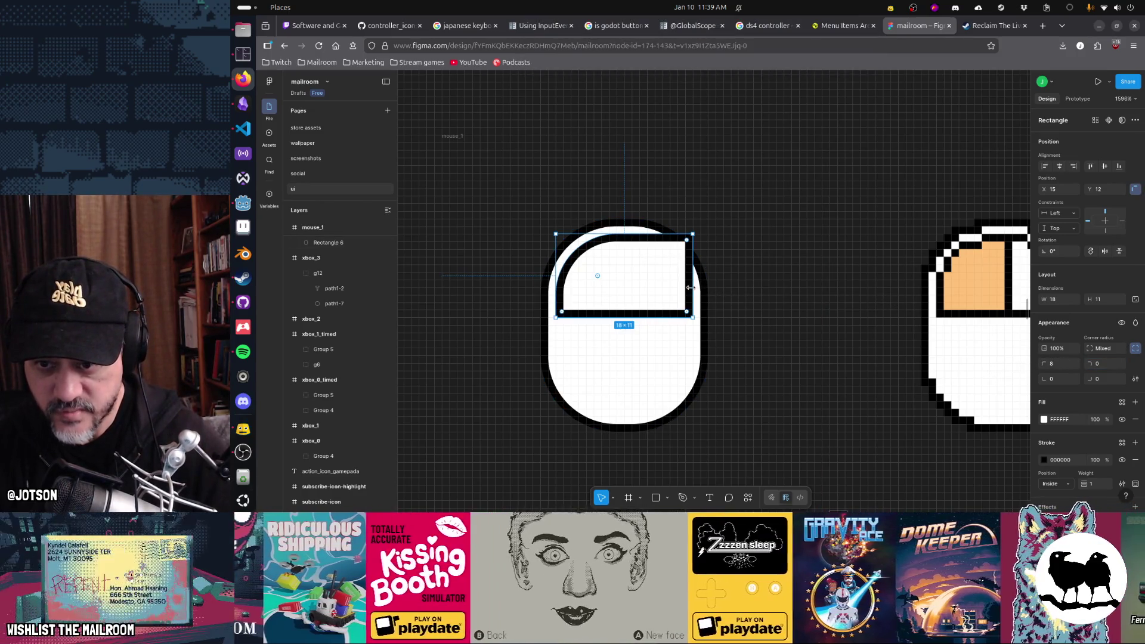
{"action": "left_click", "coordinate": [700, 319], "text": "shift"}
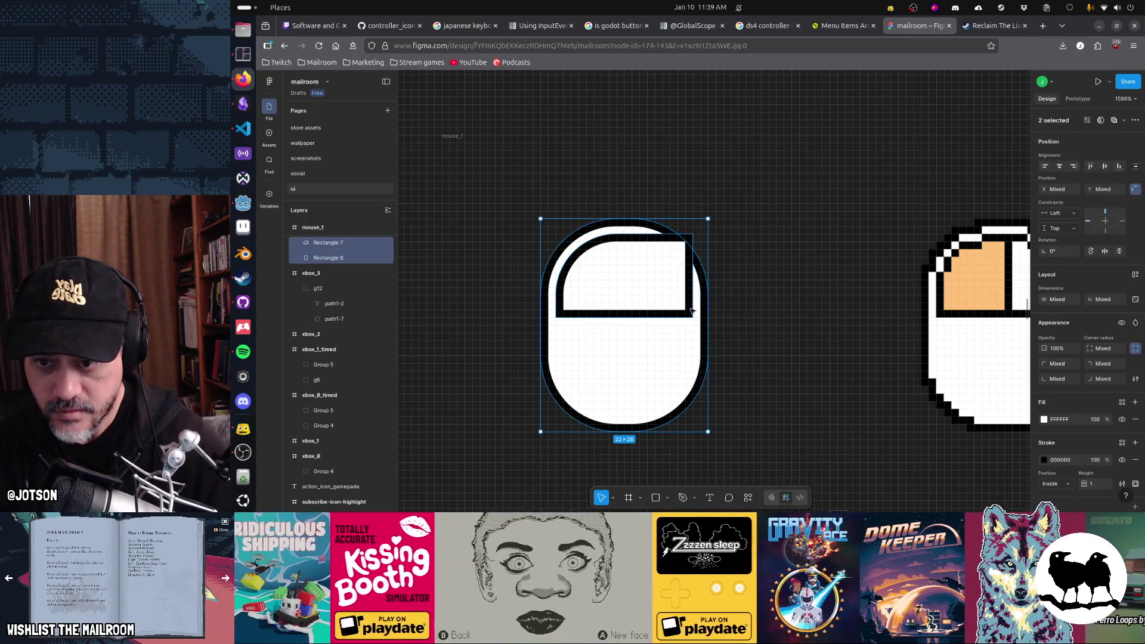
{"action": "double_click", "coordinate": [691, 309]}
{"action": "key", "text": "Escape"}
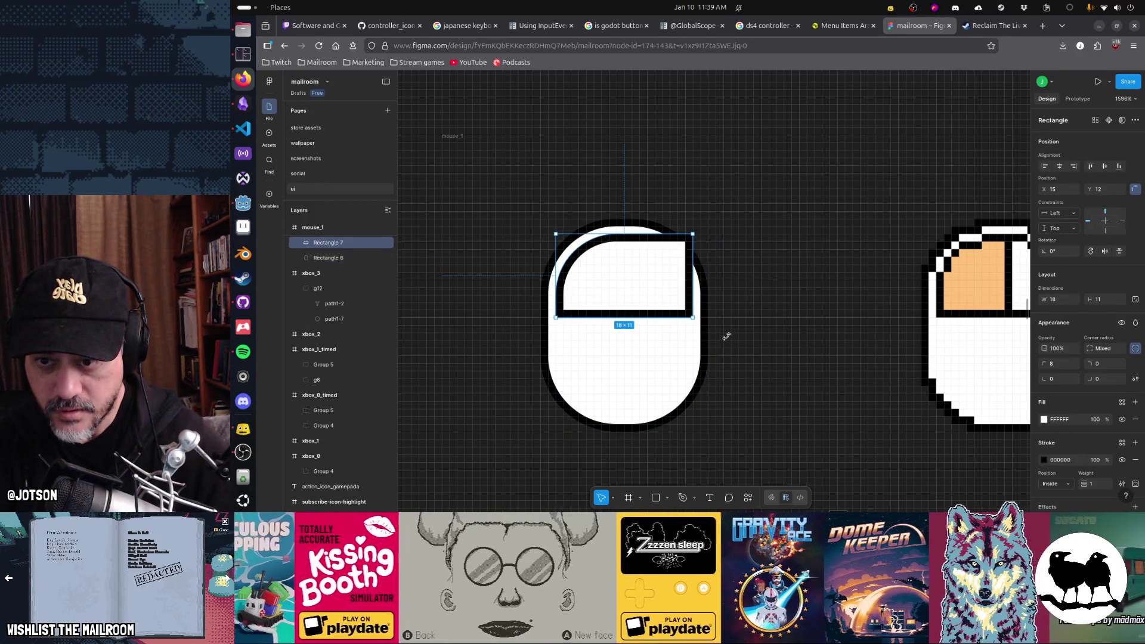
{"action": "double_click", "coordinate": [687, 305]}
Select the left button's two right points and nudge them with arrow keys to set its width.
{"action": "left_click_drag", "start_coordinate": [736, 203], "coordinate": [674, 369]}
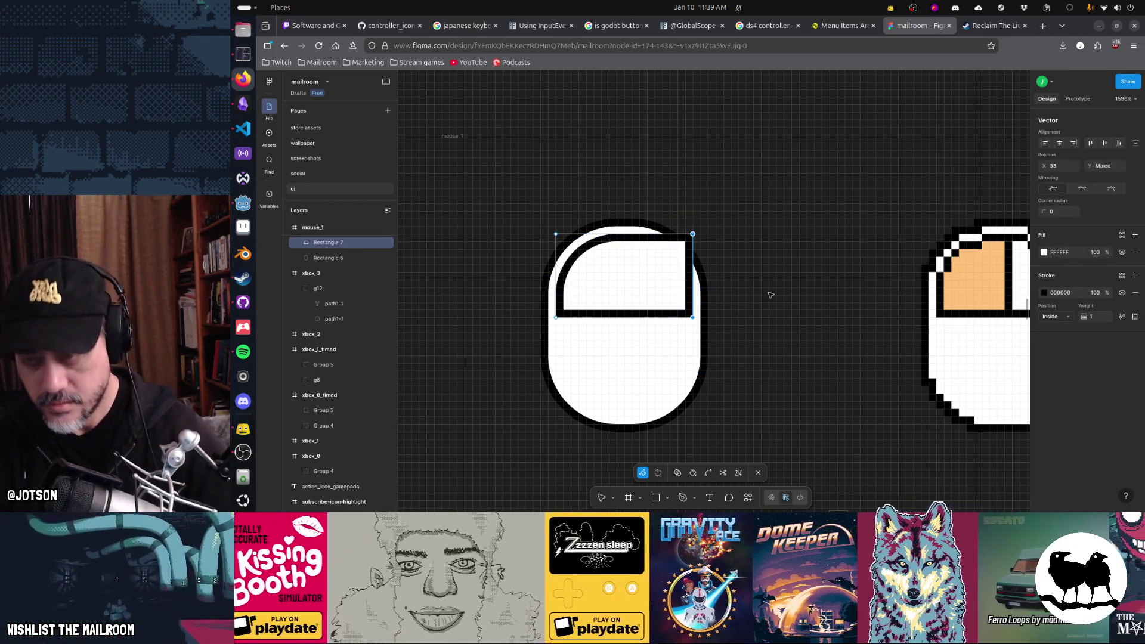
{"action": "key", "text": "shift+Left"}
{"action": "key", "text": "shift+Left"}
{"action": "key", "text": "shift+Right"}
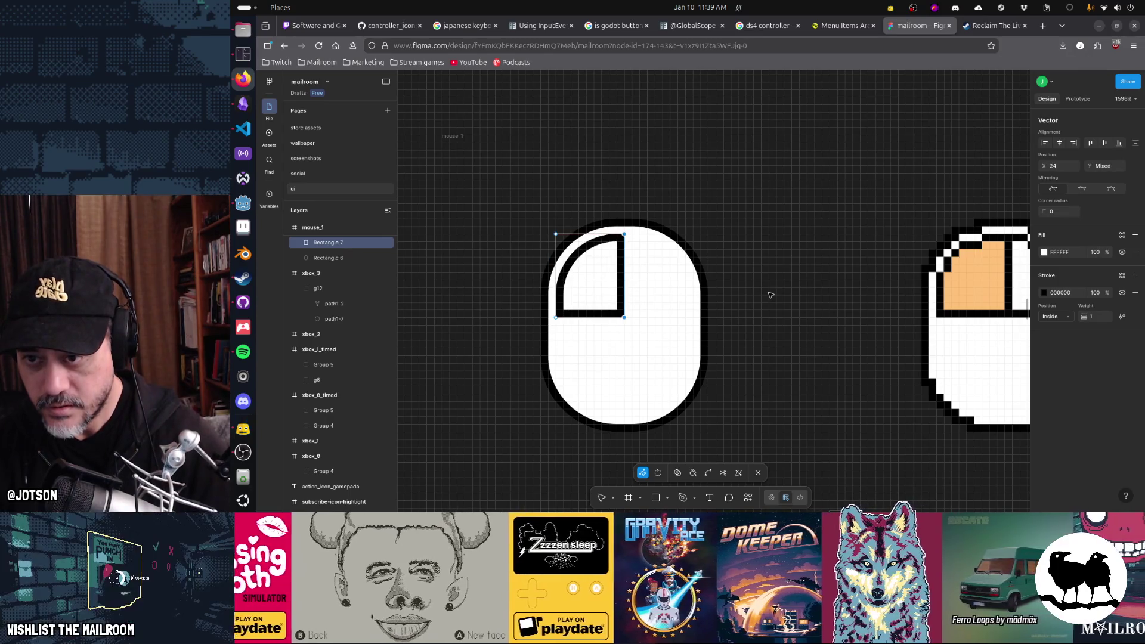
{"action": "key", "text": "Right"}
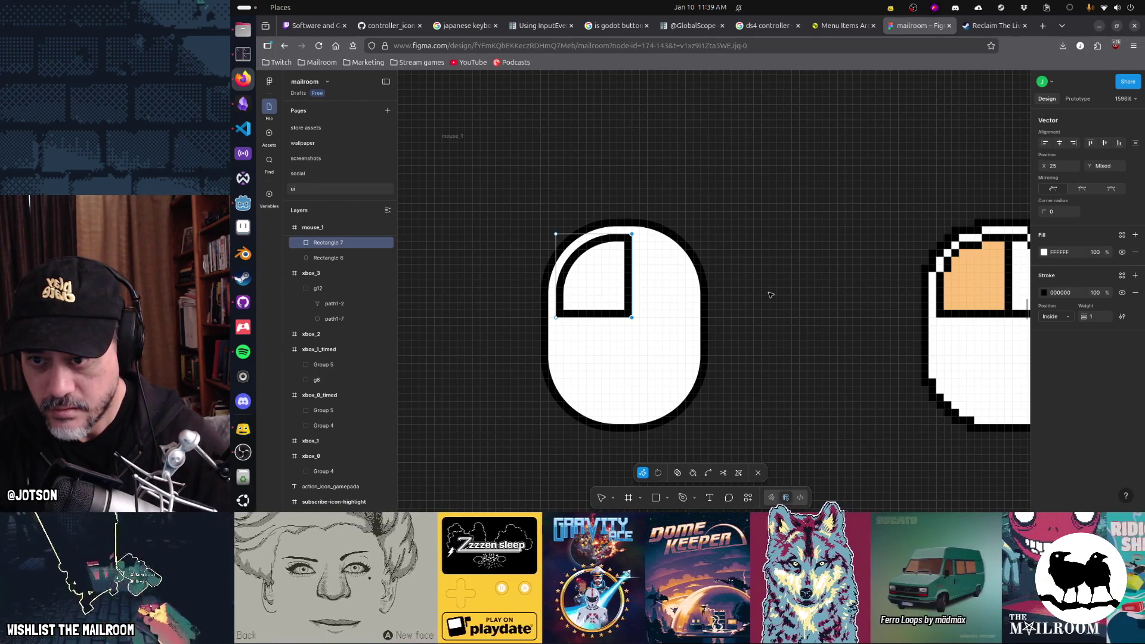
{"action": "key", "text": "Left"}
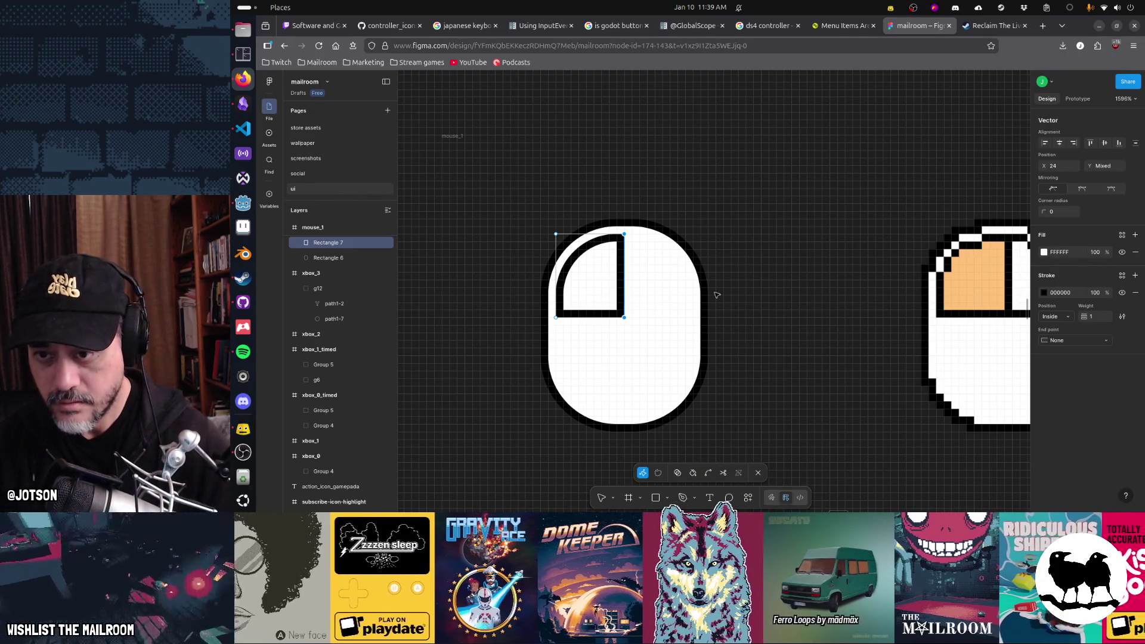
{"action": "key", "text": "Escape"}
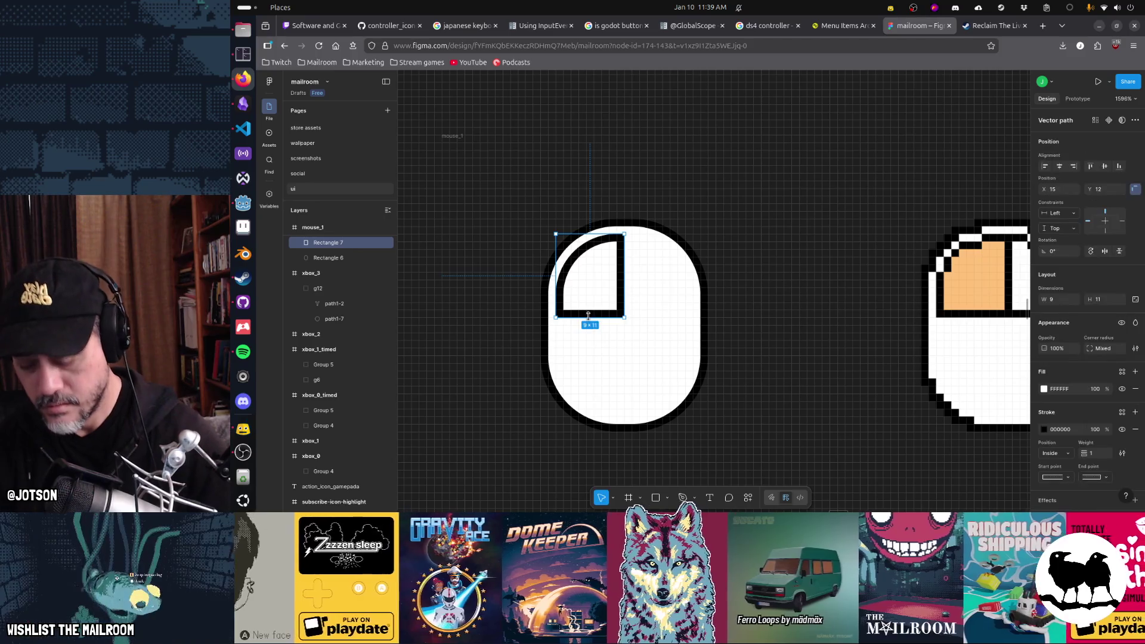
Duplicate the left button, rotate the copy 180° and move it to the right side.
{"action": "key", "text": "ctrl+d"}
{"action": "key", "text": "shift+h"}
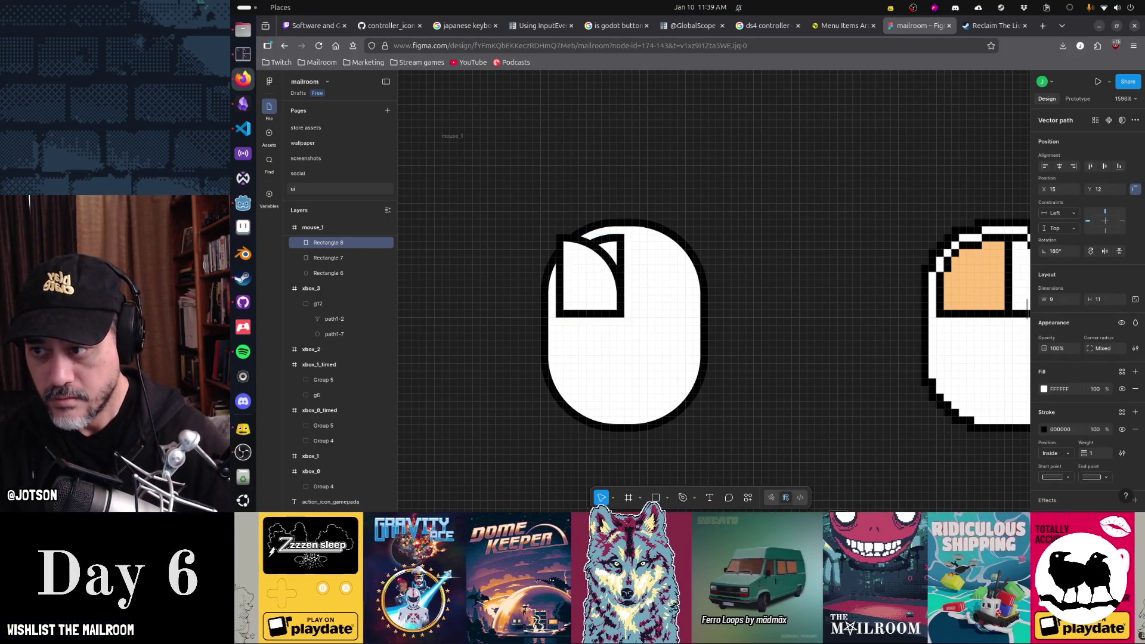
{"action": "key", "text": "shift+Right"}
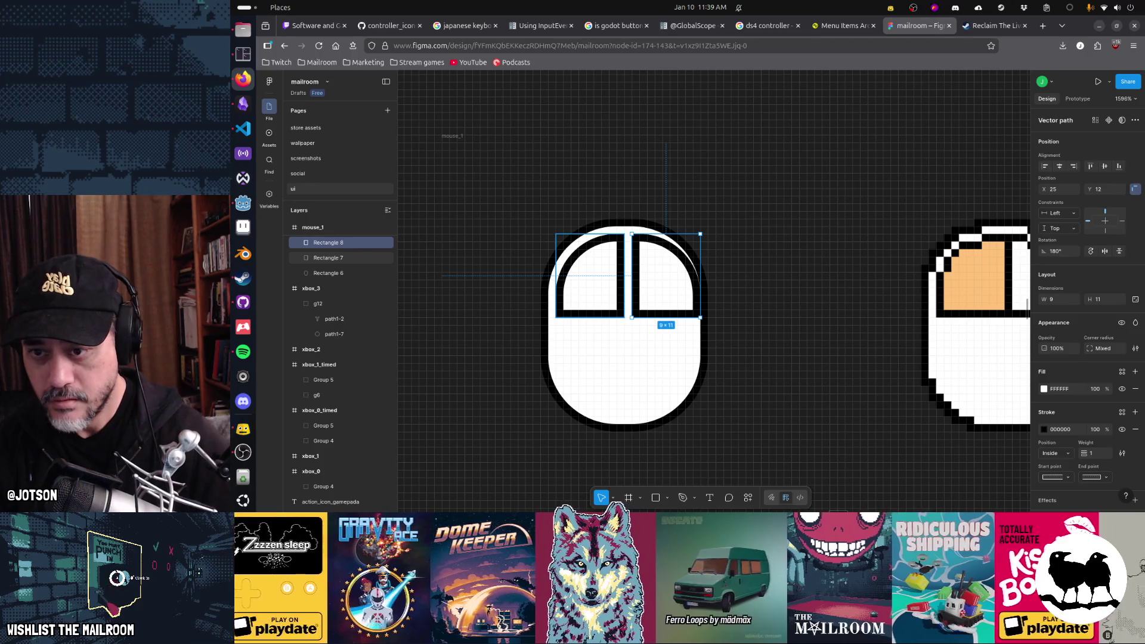
{"action": "key", "text": "Left"}
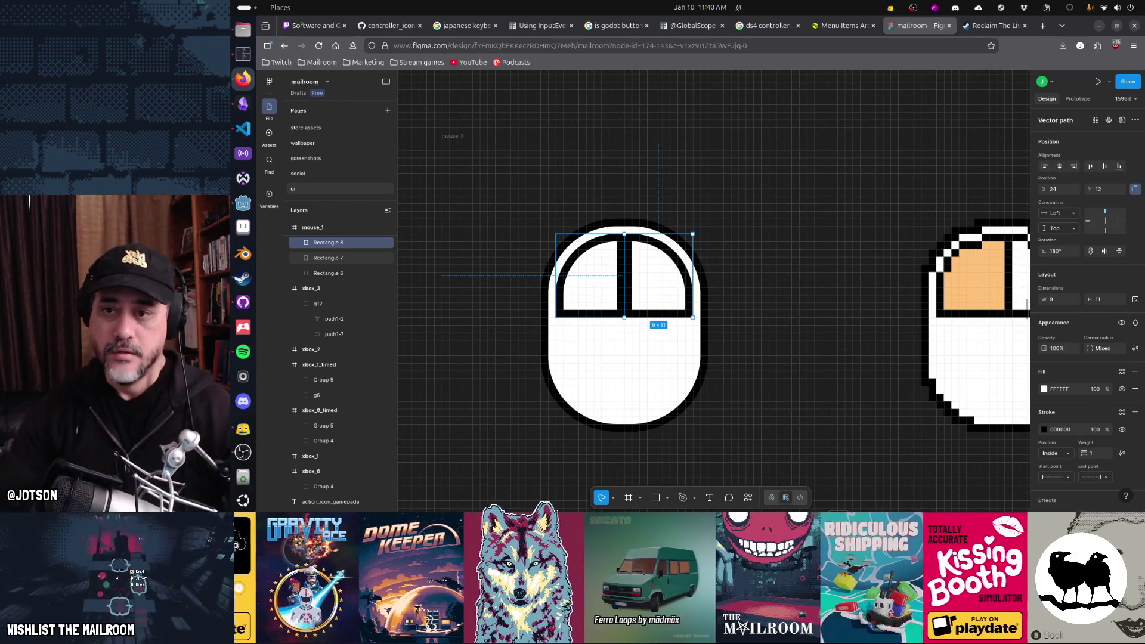
{"action": "left_click", "coordinate": [772, 323]}
Shift the right button's inner edge half a unit so it measures 9.5 wide.
{"action": "scroll", "coordinate": [758, 322], "scroll_direction": "down", "scroll_amount": 5}
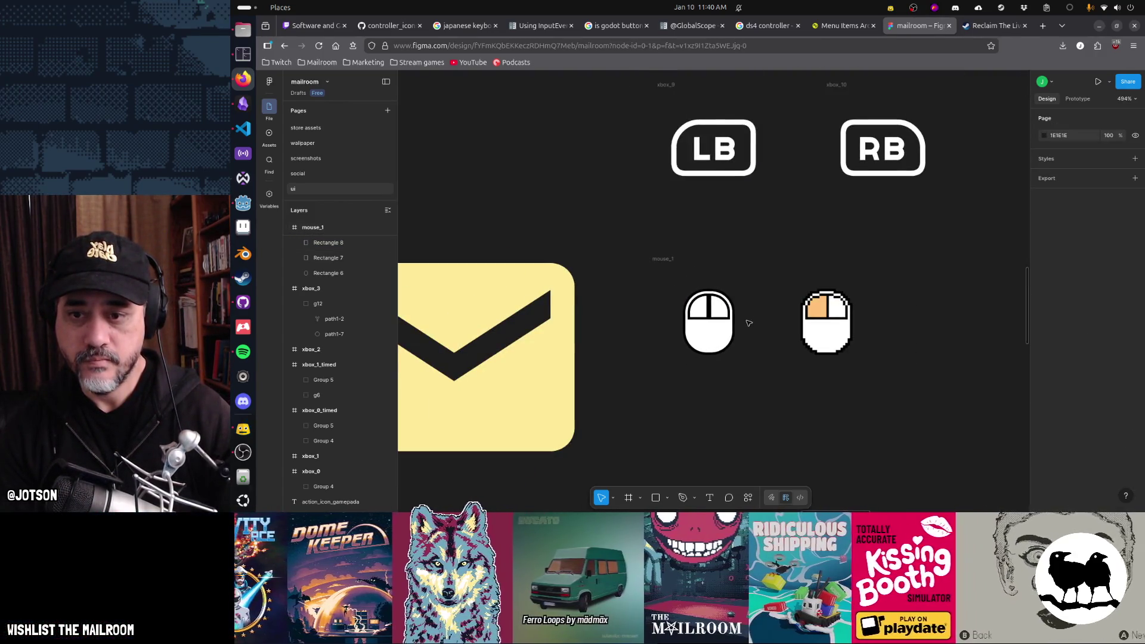
{"action": "scroll", "coordinate": [749, 323], "scroll_direction": "up", "scroll_amount": 7}
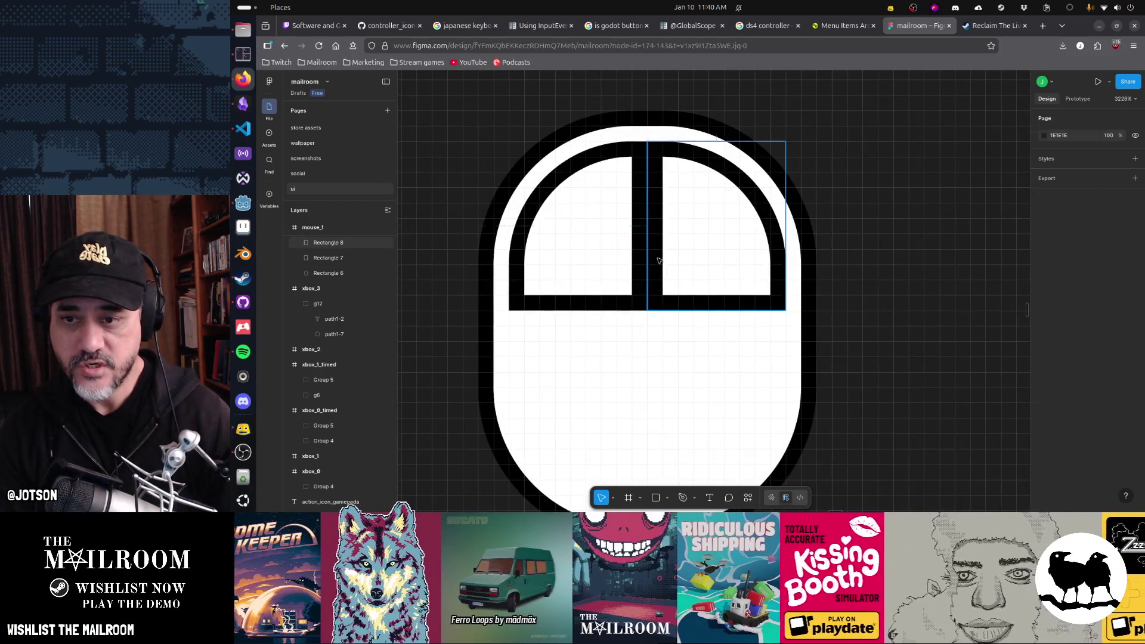
{"action": "left_click", "coordinate": [659, 261]}
{"action": "double_click", "coordinate": [655, 256]}
{"action": "left_click_drag", "start_coordinate": [634, 93], "coordinate": [670, 401]}
{"action": "key", "text": "Left"}
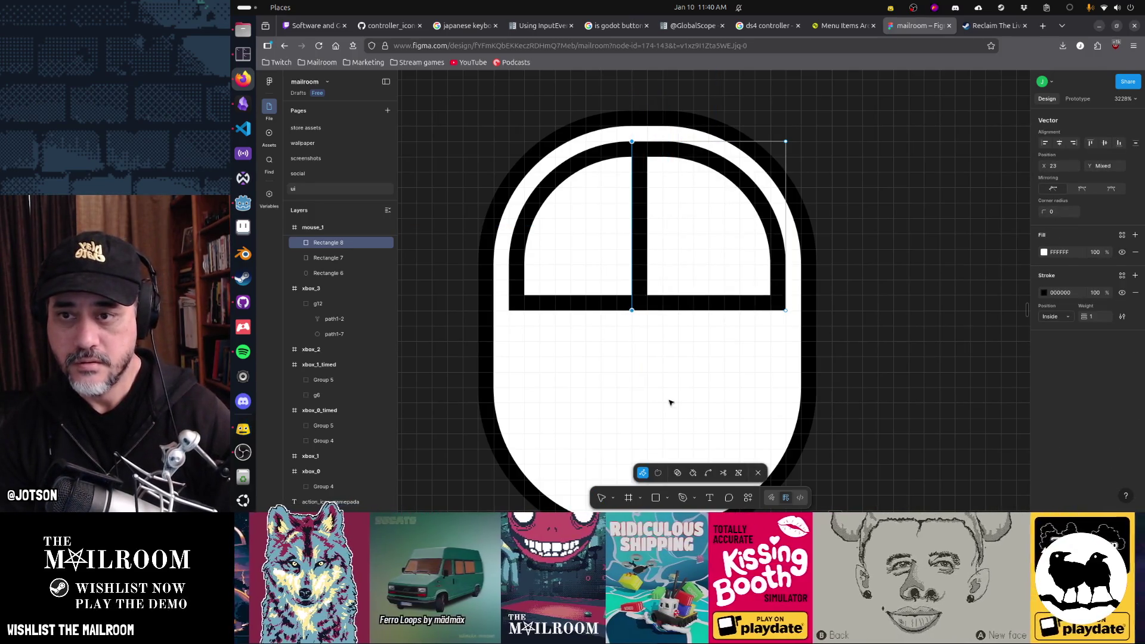
{"action": "key", "text": "Right"}
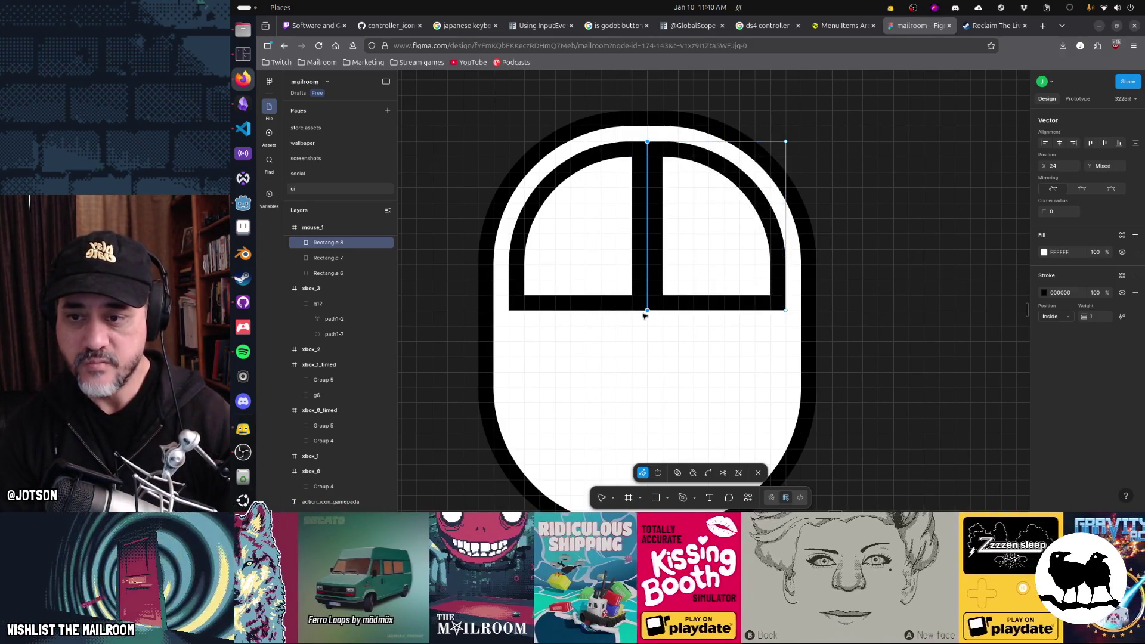
{"action": "left_click_drag", "start_coordinate": [649, 311], "coordinate": [643, 310]}
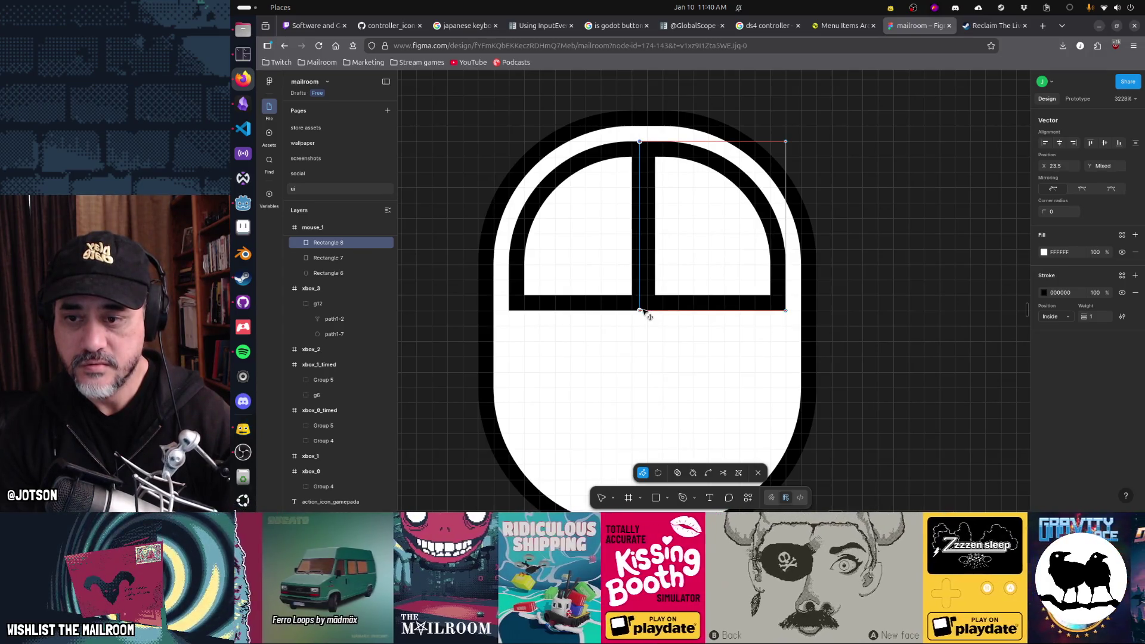
{"action": "key", "text": "Escape"}
Drag the left button's right corners outward to 9.5 wide, meeting the right button.
{"action": "left_click", "coordinate": [377, 258]}
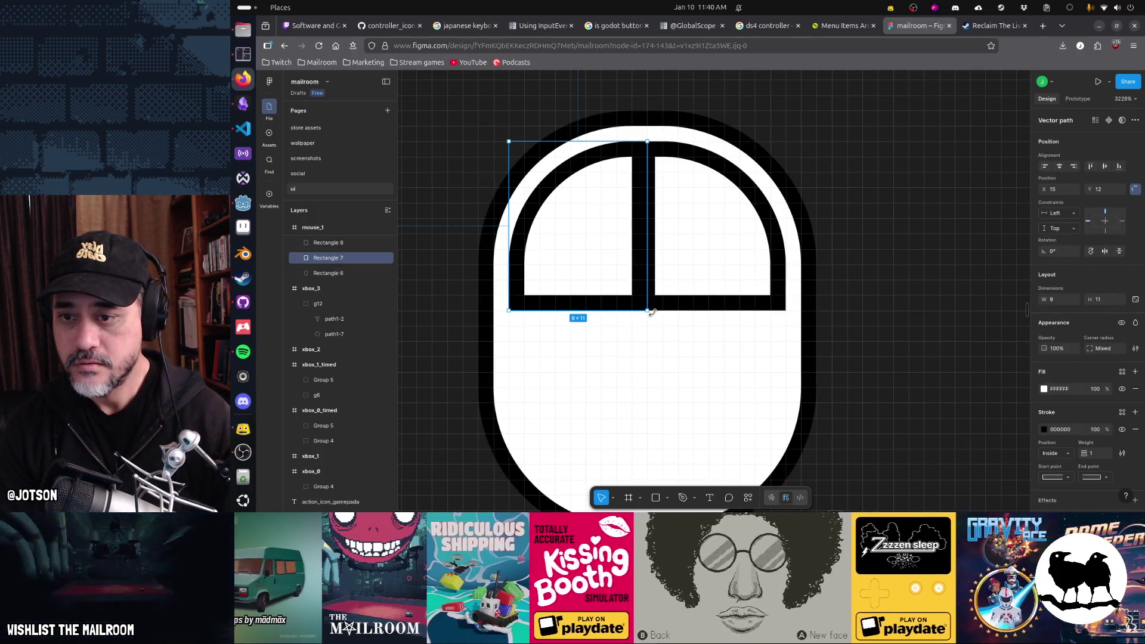
{"action": "double_click", "coordinate": [643, 310]}
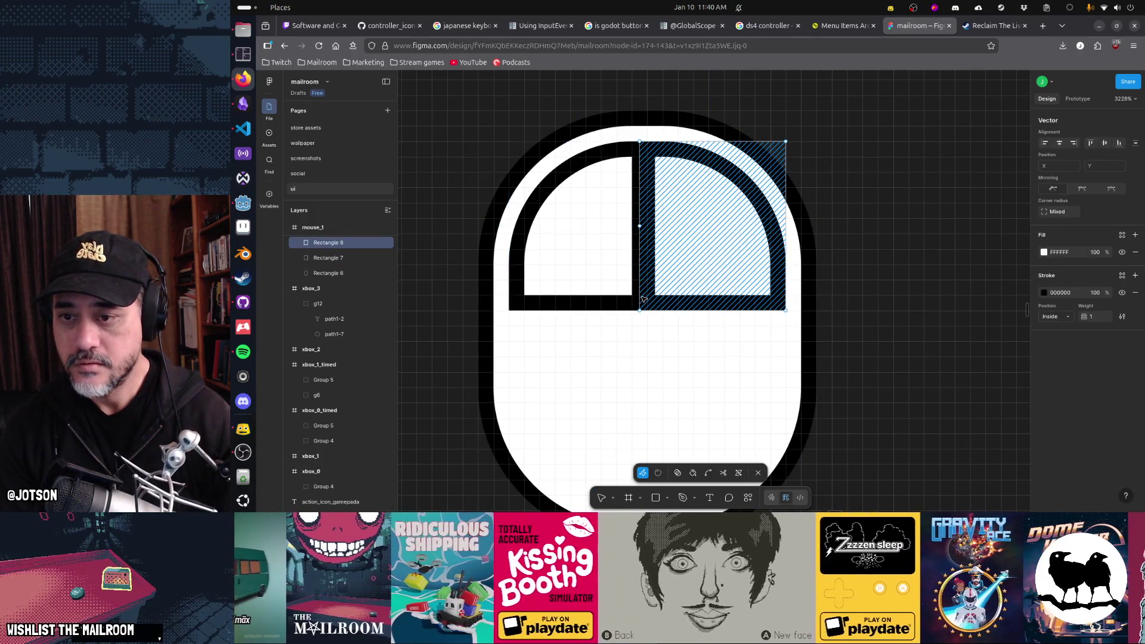
{"action": "double_click", "coordinate": [627, 309]}
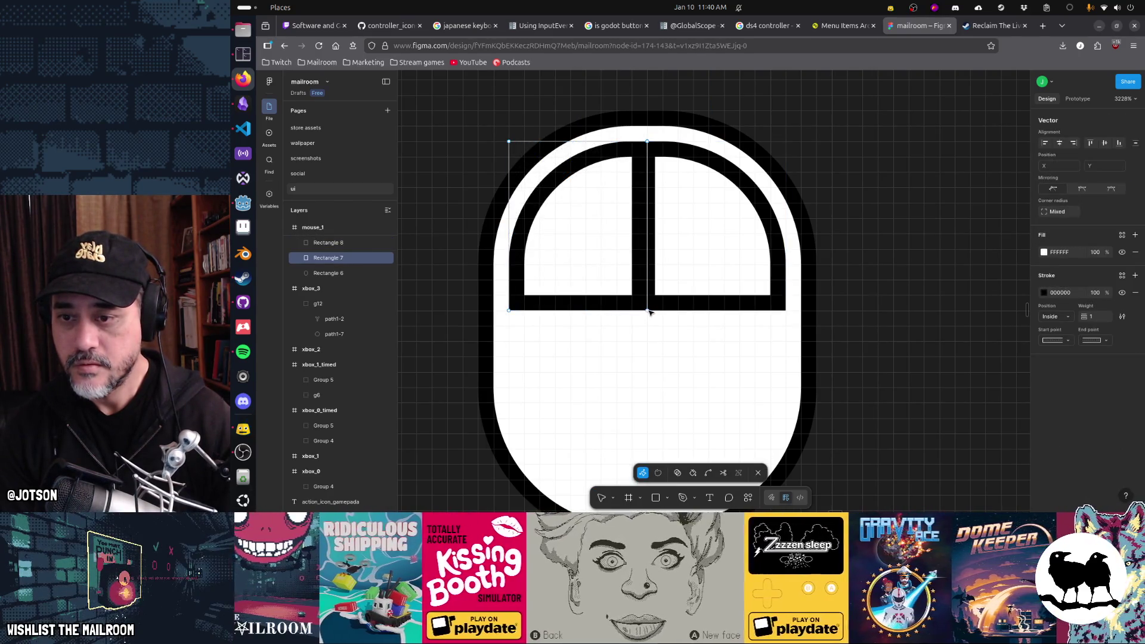
{"action": "left_click_drag", "start_coordinate": [650, 311], "coordinate": [654, 313]}
{"action": "left_click_drag", "start_coordinate": [648, 141], "coordinate": [656, 144]}
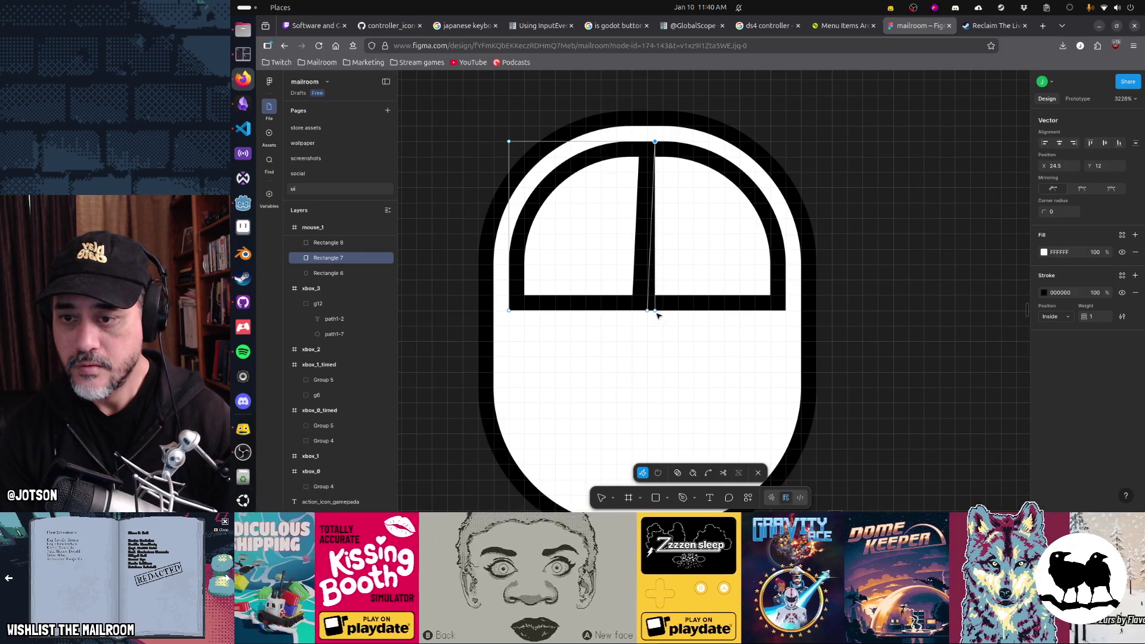
{"action": "left_click_drag", "start_coordinate": [648, 311], "coordinate": [655, 311]}
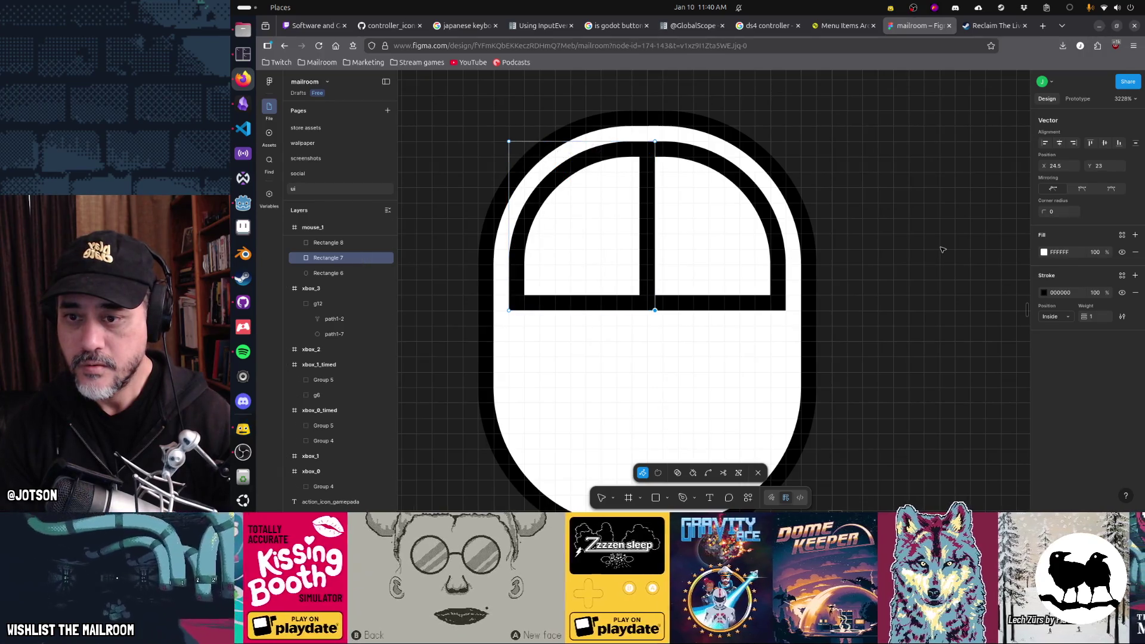
{"action": "key", "text": "Escape"}
{"action": "left_click", "coordinate": [889, 255]}
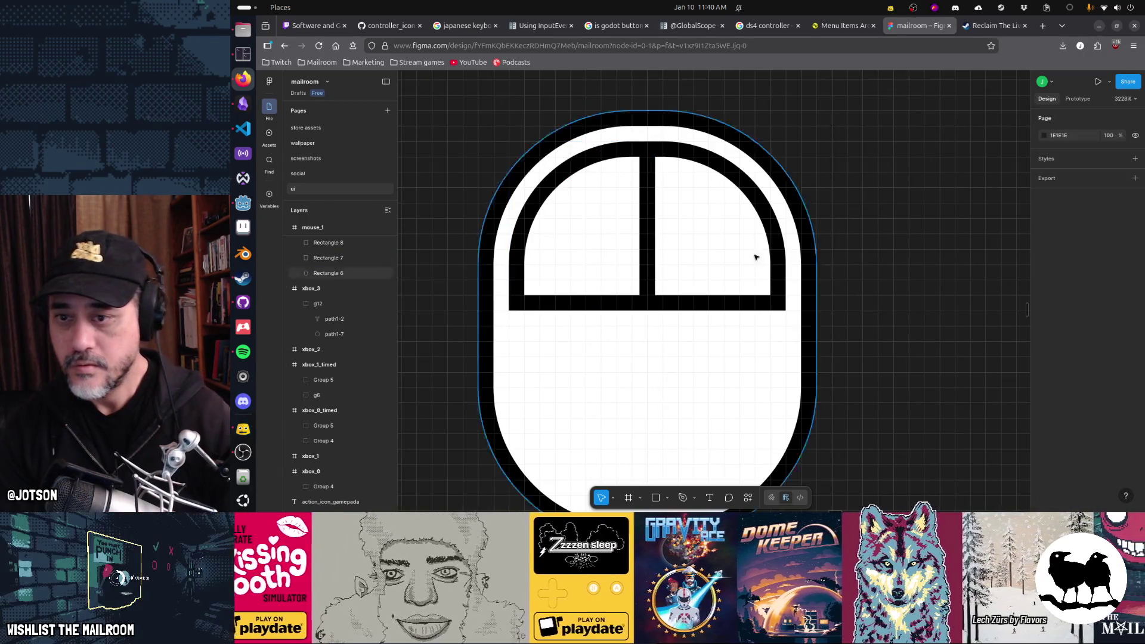
{"action": "left_click", "coordinate": [717, 256]}
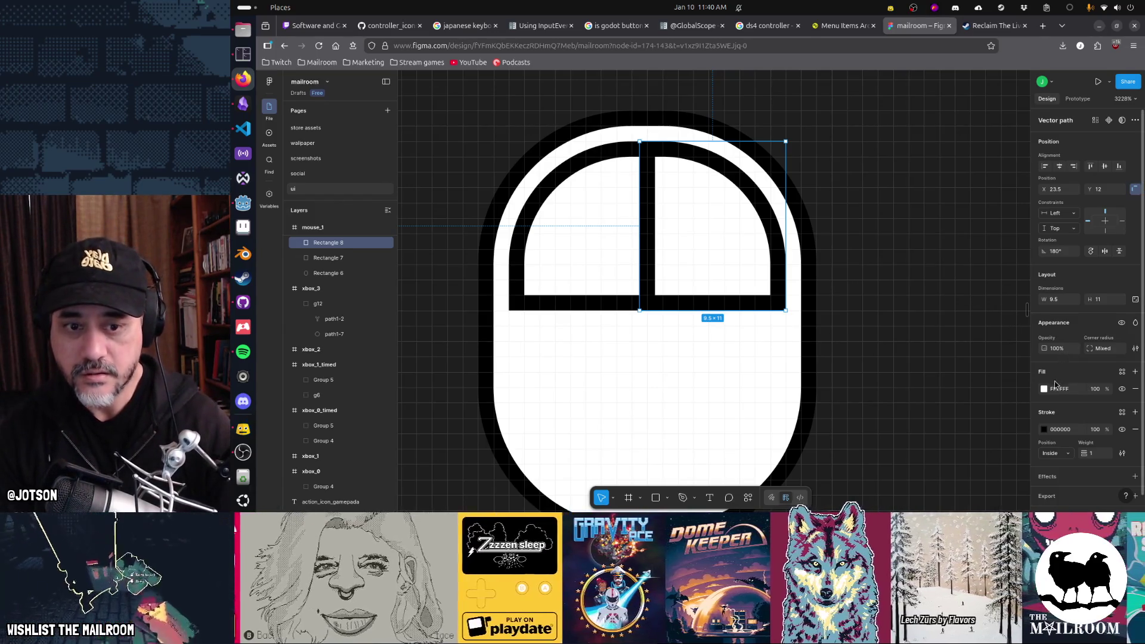
Fill the mouse glyph's left button with the orange FFA84A swatch.
{"action": "left_click", "coordinate": [575, 257]}
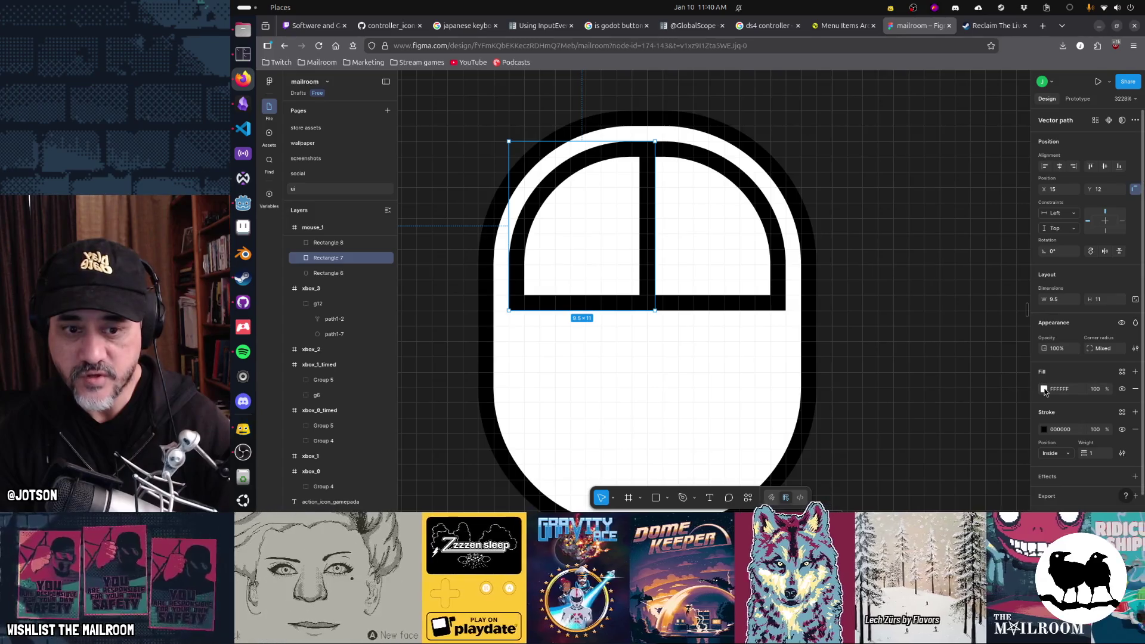
{"action": "left_click", "coordinate": [1044, 389]}
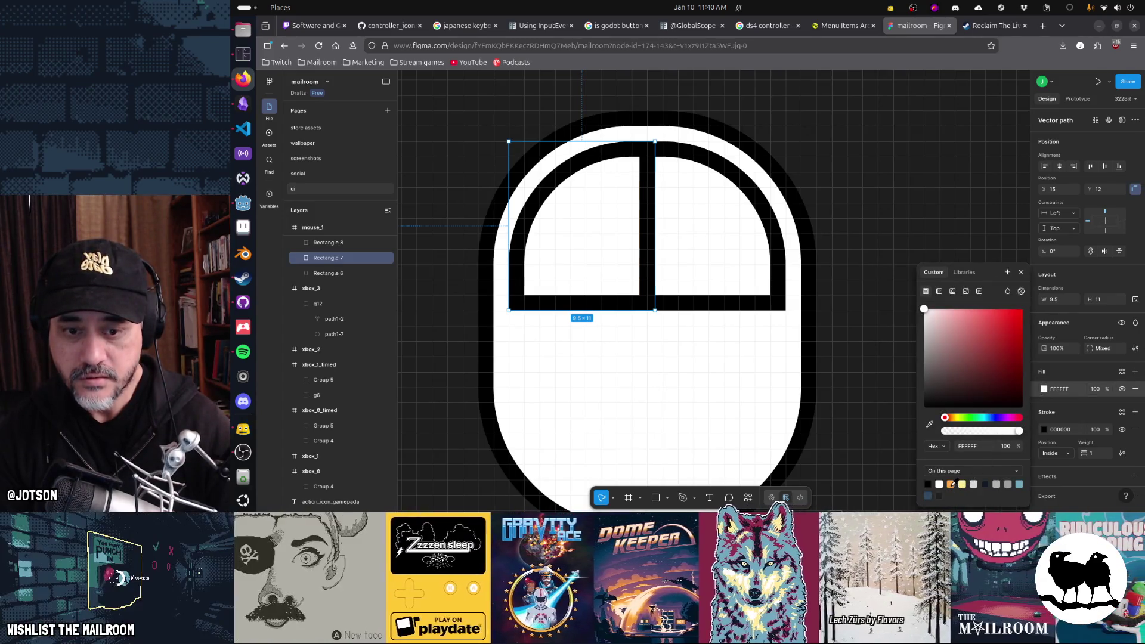
{"action": "left_click", "coordinate": [951, 484]}
{"action": "left_click", "coordinate": [886, 282]}
{"action": "scroll", "coordinate": [705, 324], "scroll_direction": "down", "scroll_amount": 5}
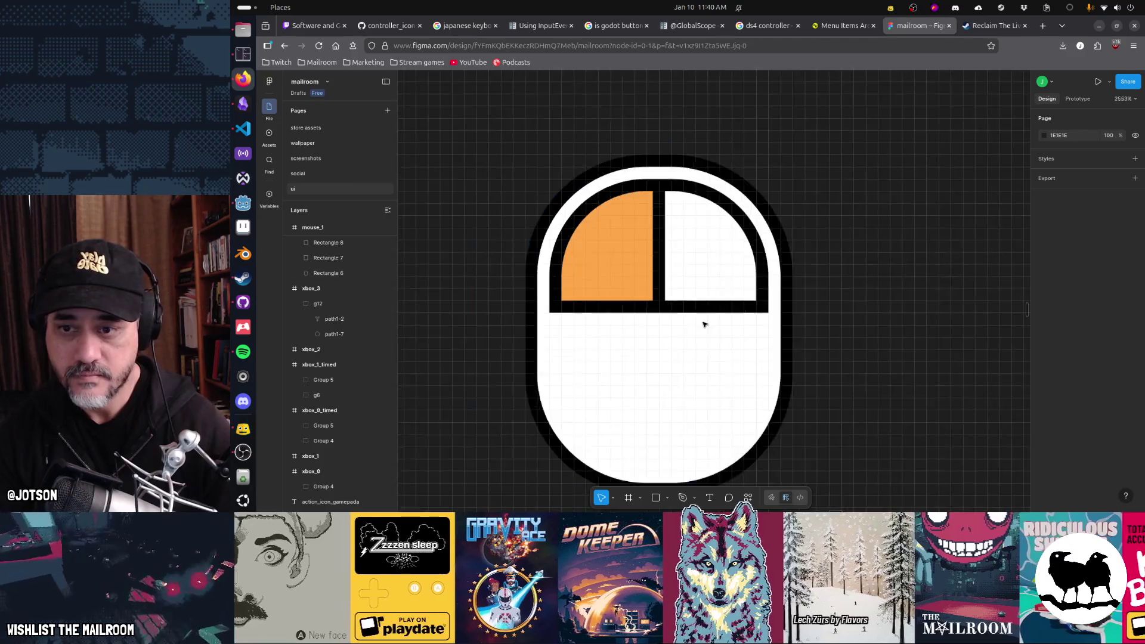
{"action": "scroll", "coordinate": [705, 325], "scroll_direction": "up", "scroll_amount": 3}
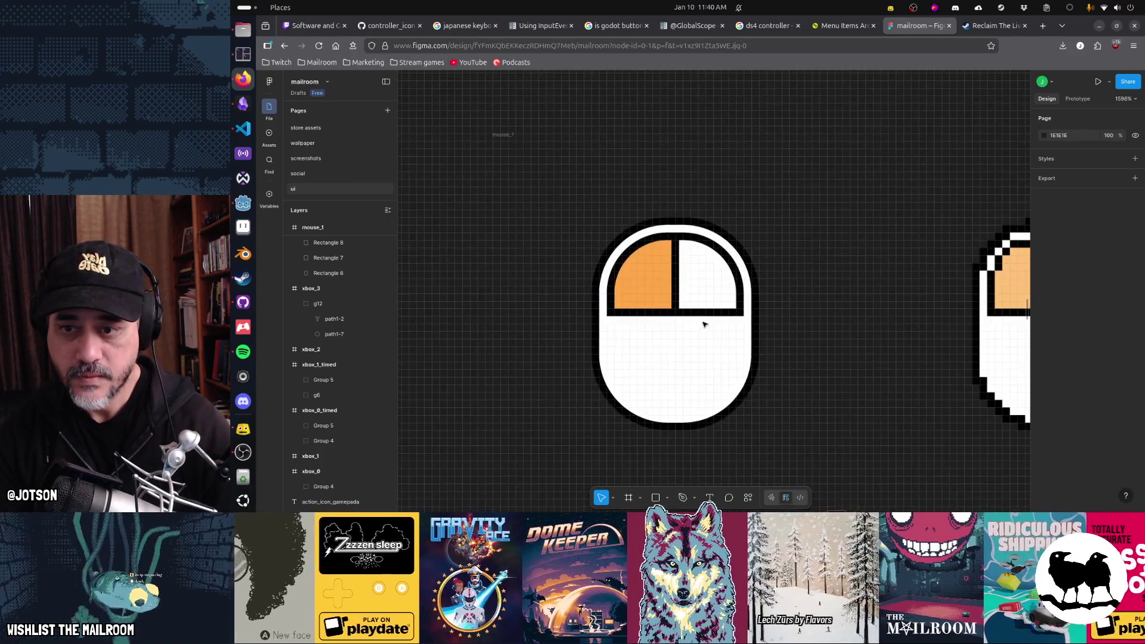
{"action": "scroll", "coordinate": [833, 319], "scroll_direction": "down", "scroll_amount": 1}
{"action": "scroll", "coordinate": [833, 319], "scroll_direction": "down", "scroll_amount": 2}
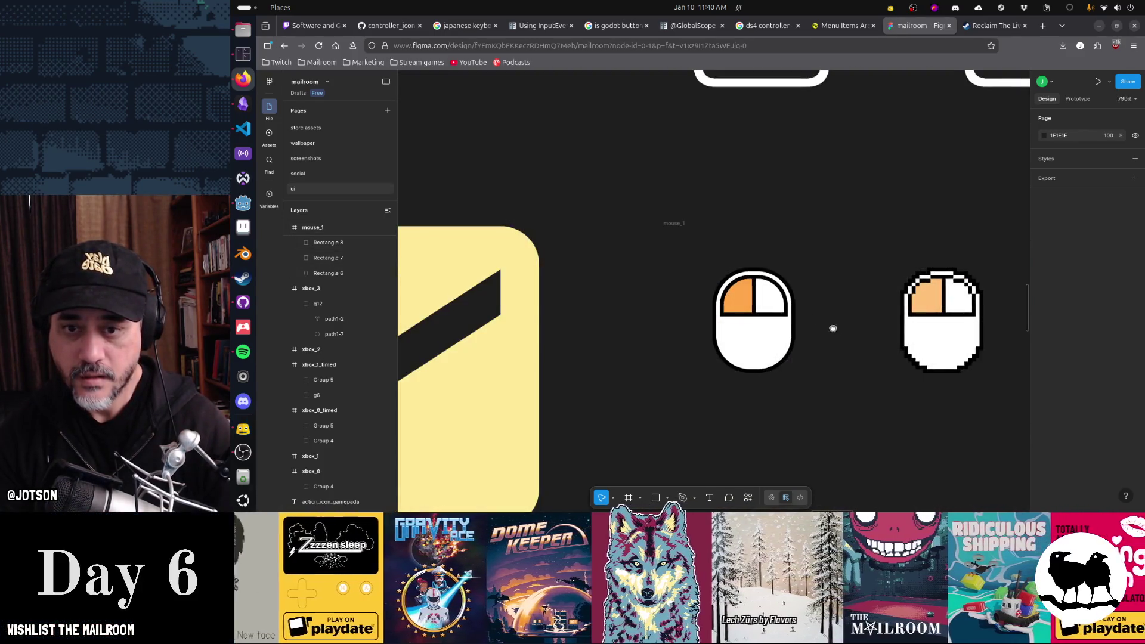
{"action": "left_click", "coordinate": [328, 258]}
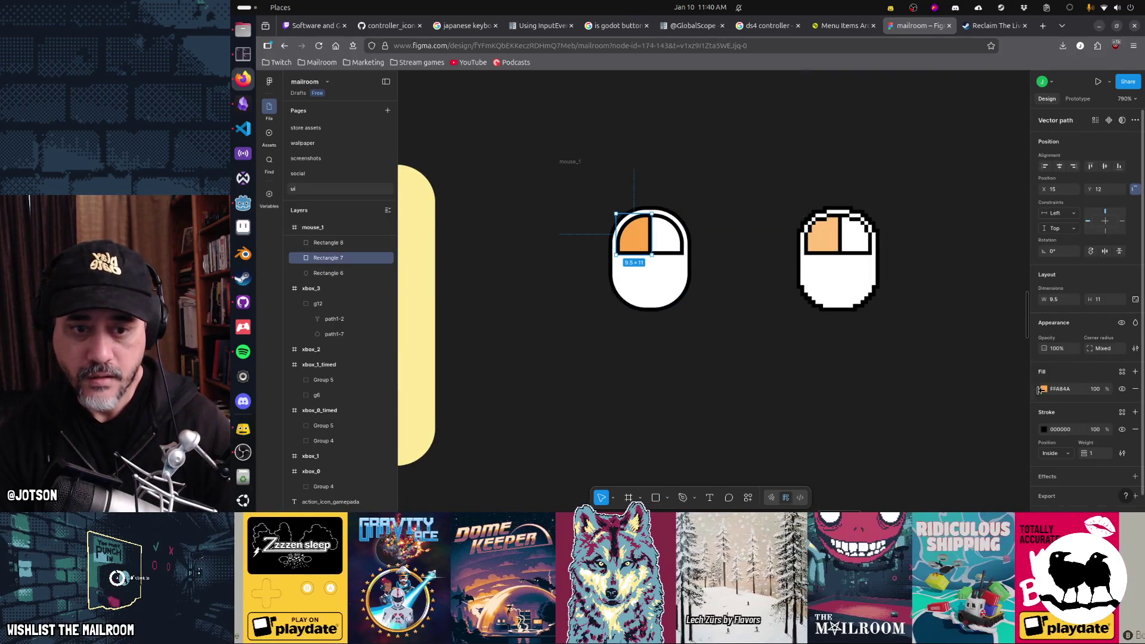
{"action": "left_click", "coordinate": [1043, 389]}
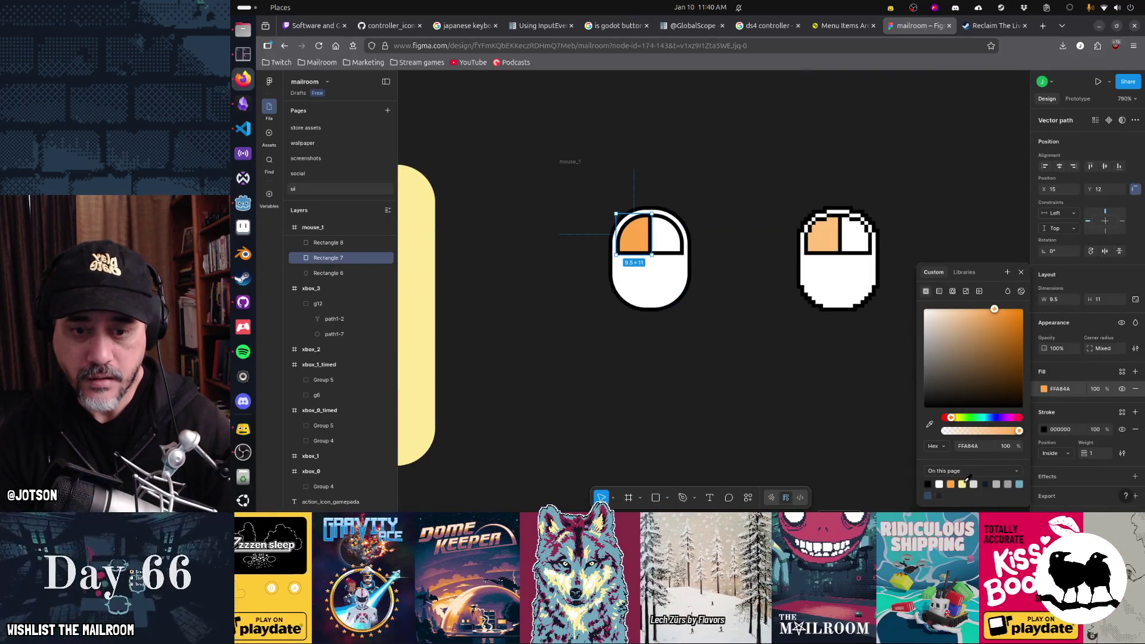
{"action": "left_click", "coordinate": [962, 484]}
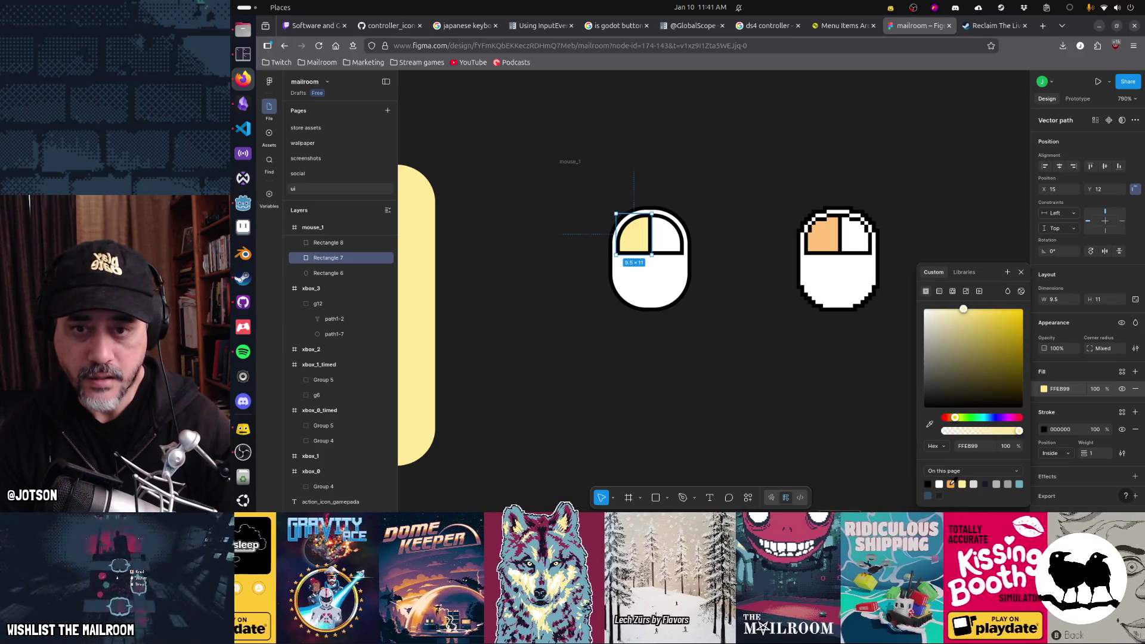
{"action": "left_click", "coordinate": [951, 485]}
{"action": "left_click", "coordinate": [802, 410]}
Delete the old pixel-art mouse frame and duplicate the mouse_1 frame.
{"action": "left_click", "coordinate": [845, 247]}
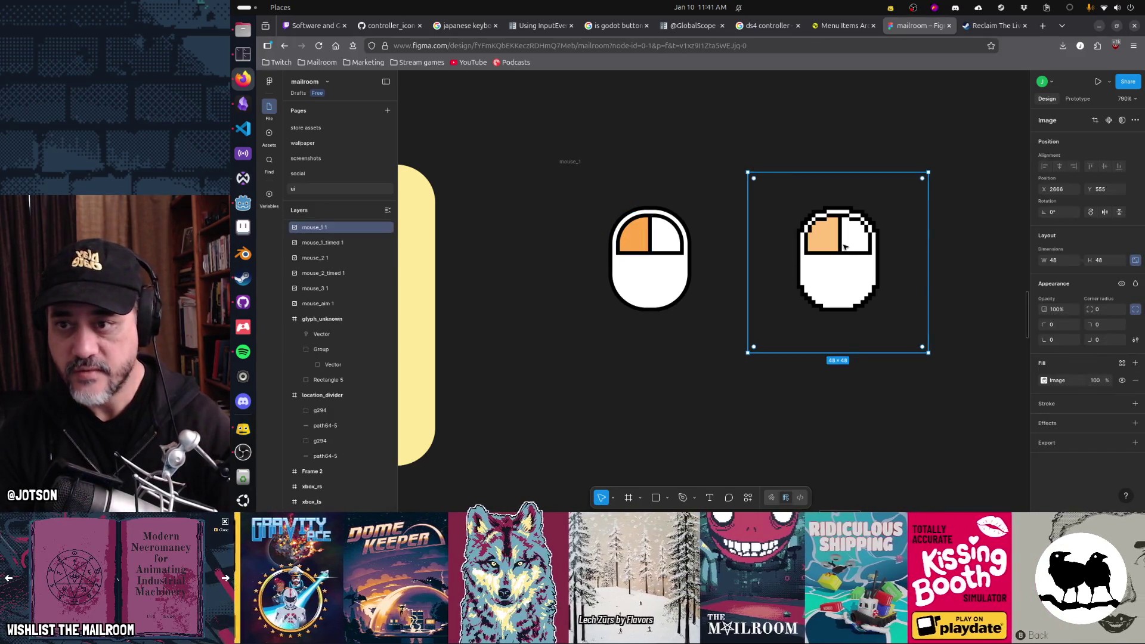
{"action": "key", "text": "Delete"}
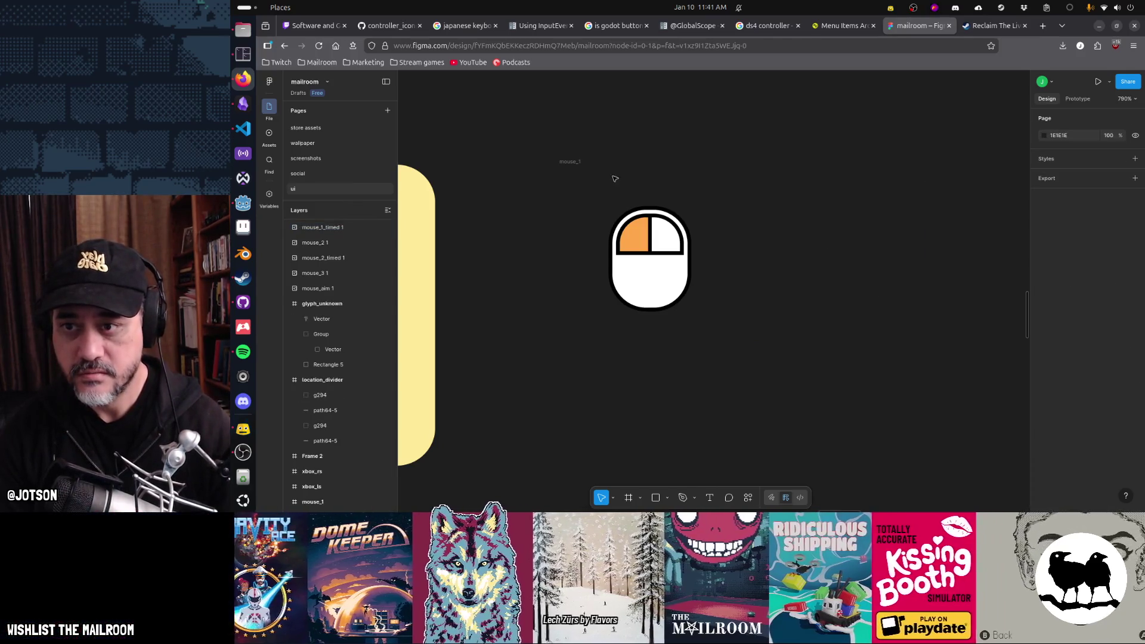
{"action": "left_click", "coordinate": [570, 164]}
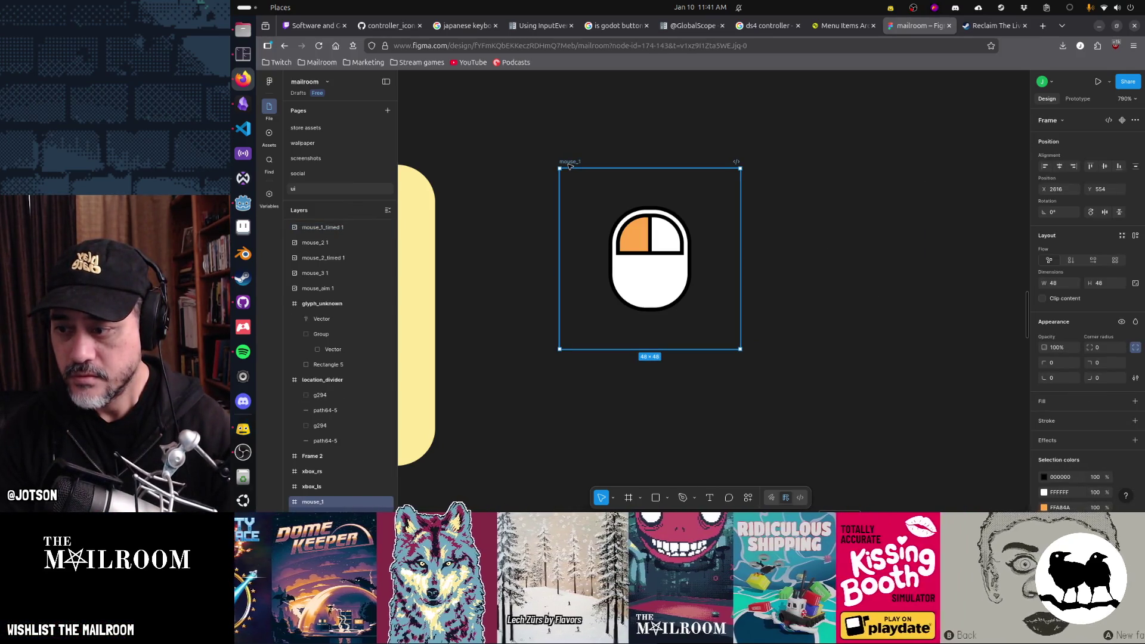
{"action": "key", "text": "ctrl+d"}
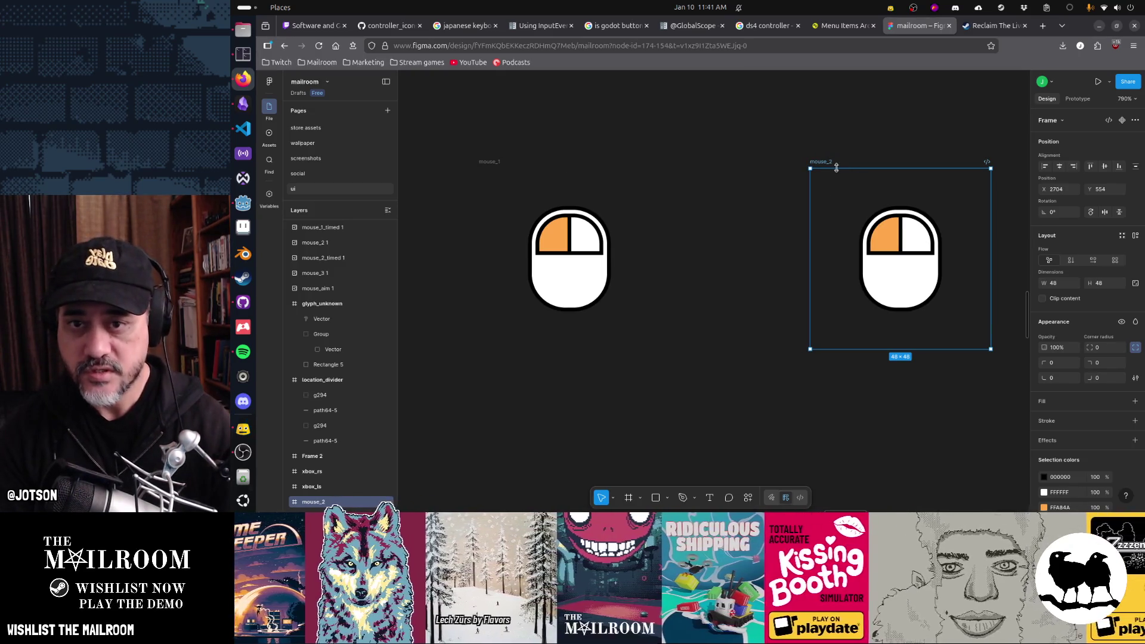
Make mouse_2's left button white and its right button orange FFA84A, then move it beside mouse_1.
{"action": "left_click", "coordinate": [880, 231]}
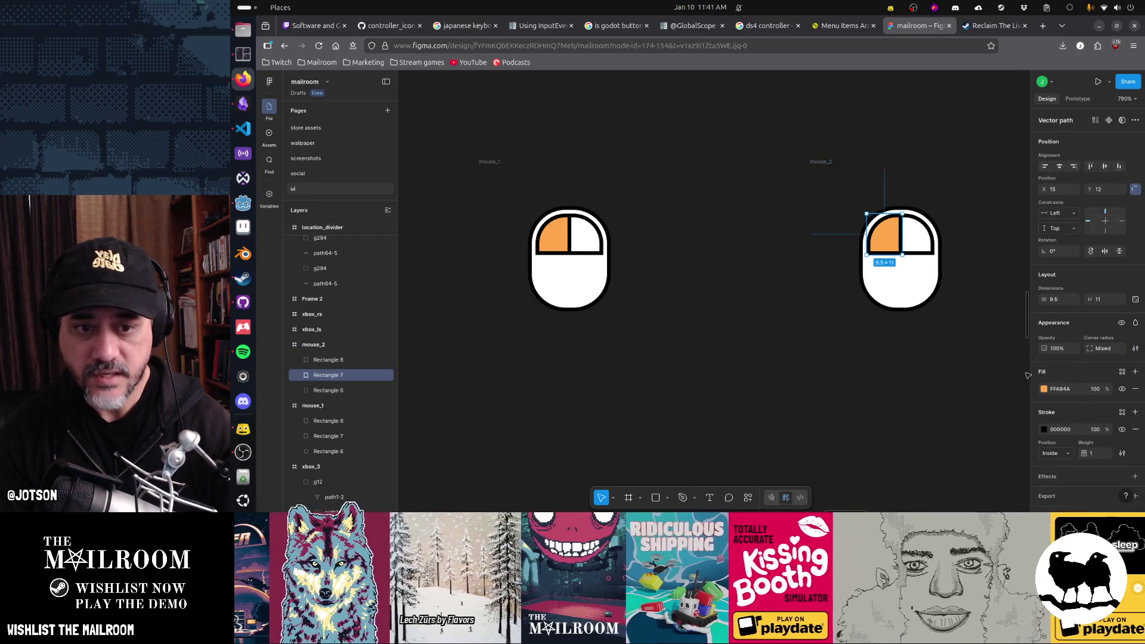
{"action": "left_click", "coordinate": [1045, 389]}
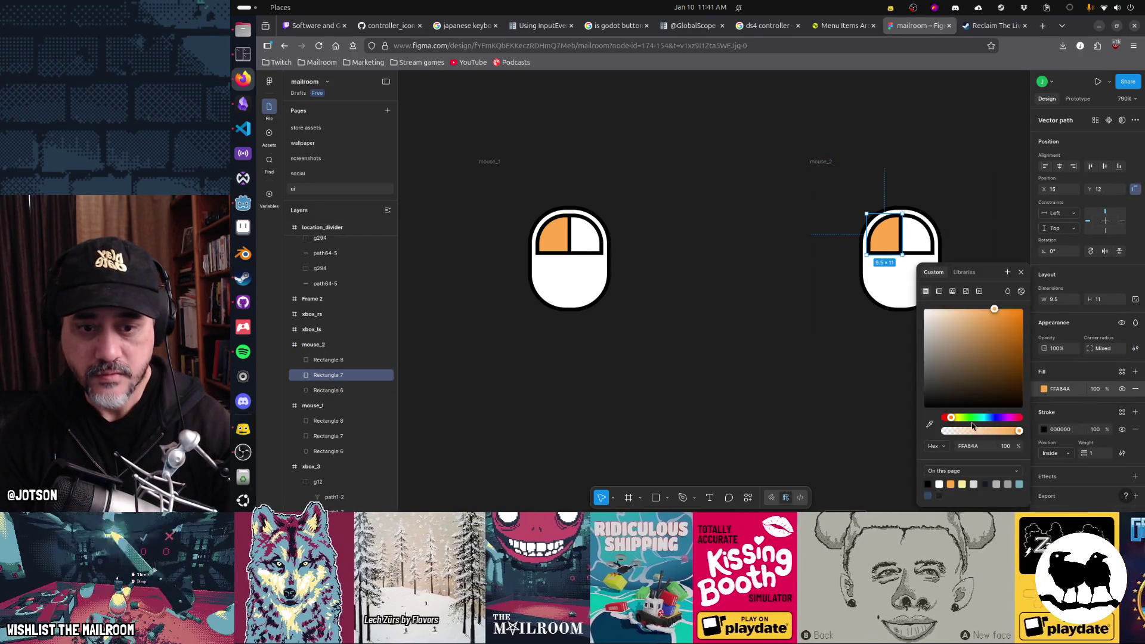
{"action": "left_click_drag", "start_coordinate": [979, 334], "coordinate": [919, 250]}
{"action": "left_click", "coordinate": [919, 250]}
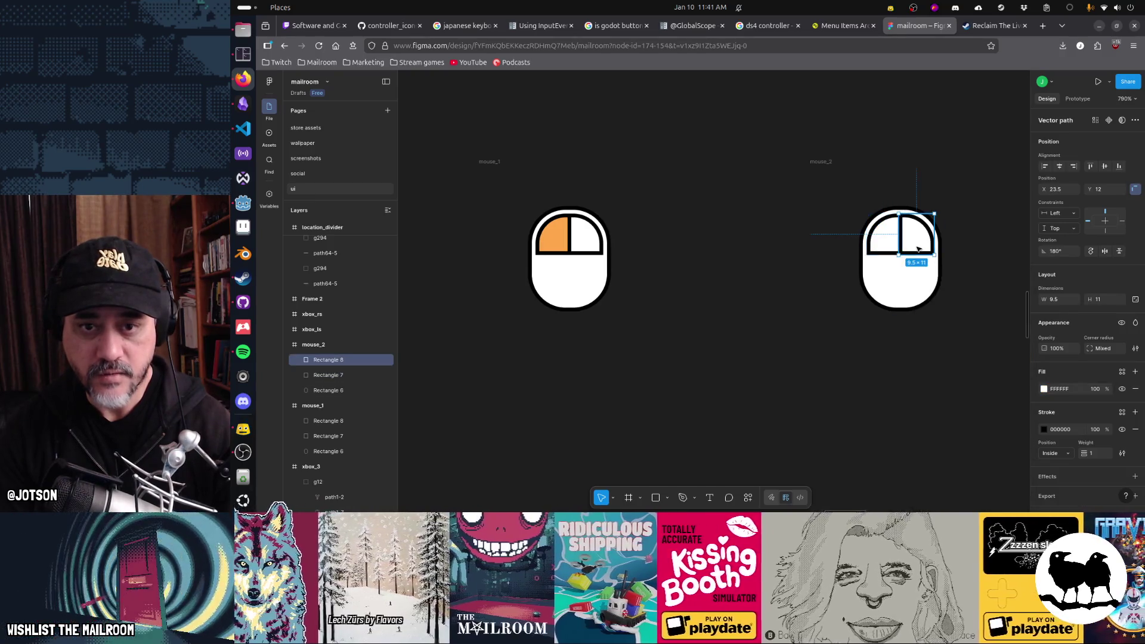
{"action": "left_click", "coordinate": [1044, 391]}
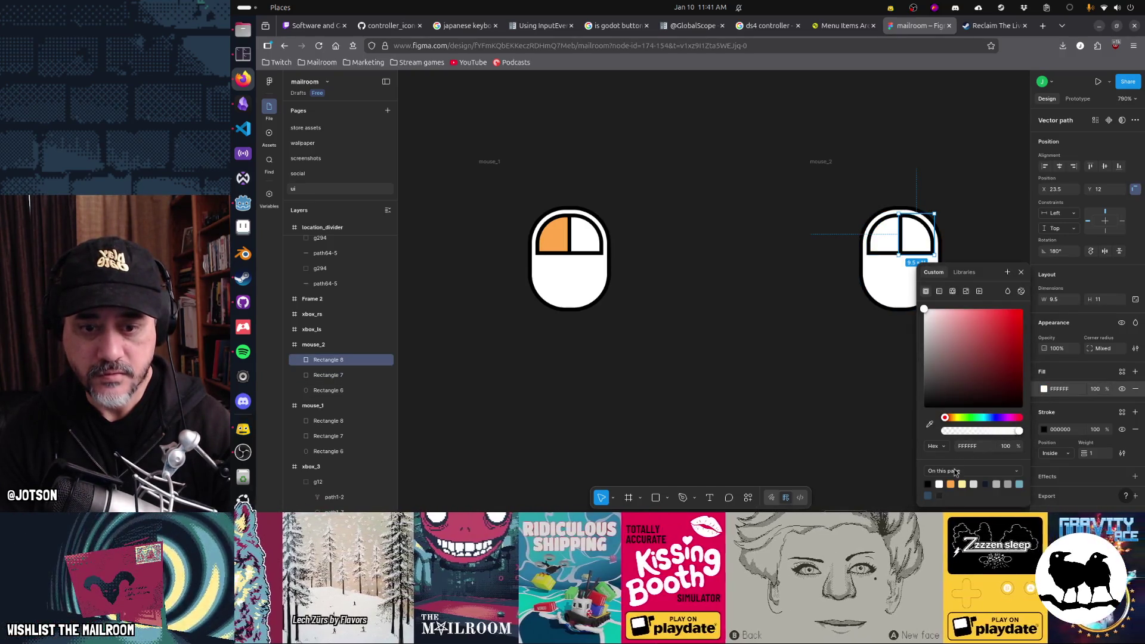
{"action": "left_click", "coordinate": [955, 486]}
{"action": "left_click", "coordinate": [800, 365]}
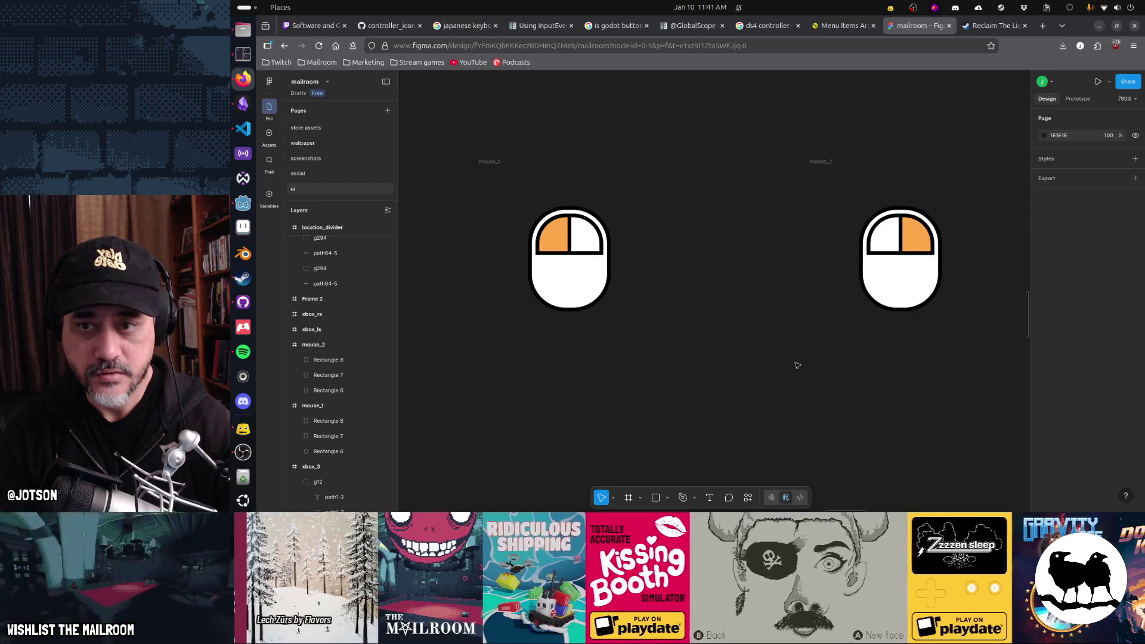
{"action": "scroll", "coordinate": [798, 365], "scroll_direction": "down", "scroll_amount": 5}
{"action": "left_click_drag", "start_coordinate": [815, 263], "coordinate": [789, 262]}
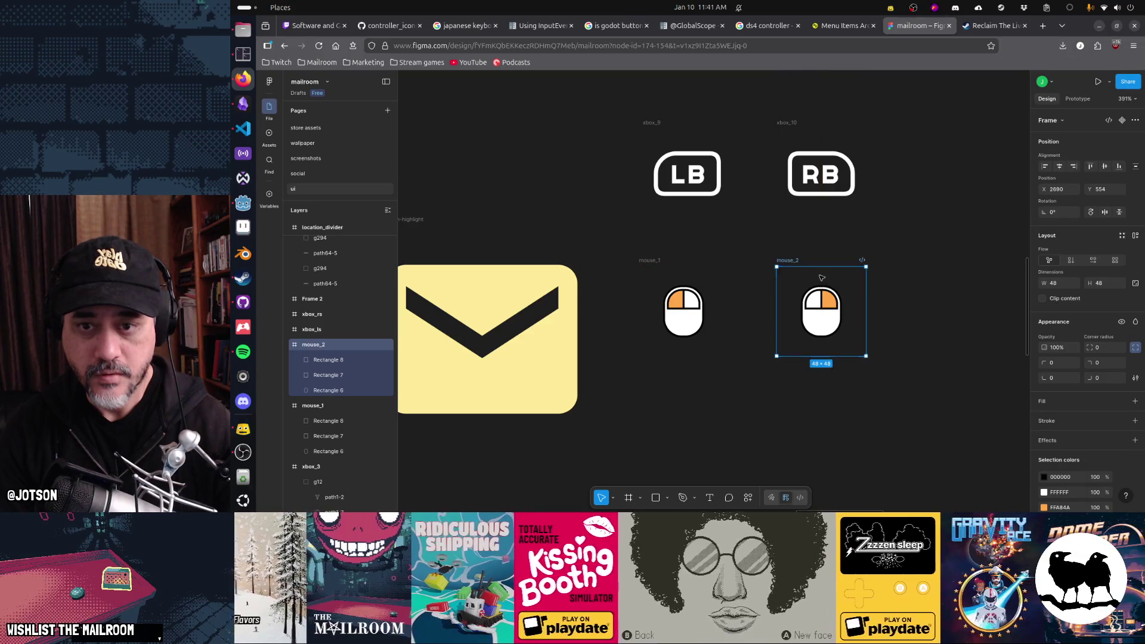
Duplicate mouse_2 as mouse_3 and space it evenly to the right.
{"action": "scroll", "coordinate": [770, 286], "scroll_direction": "right", "scroll_amount": 5}
{"action": "scroll", "coordinate": [770, 286], "scroll_direction": "down", "scroll_amount": 1}
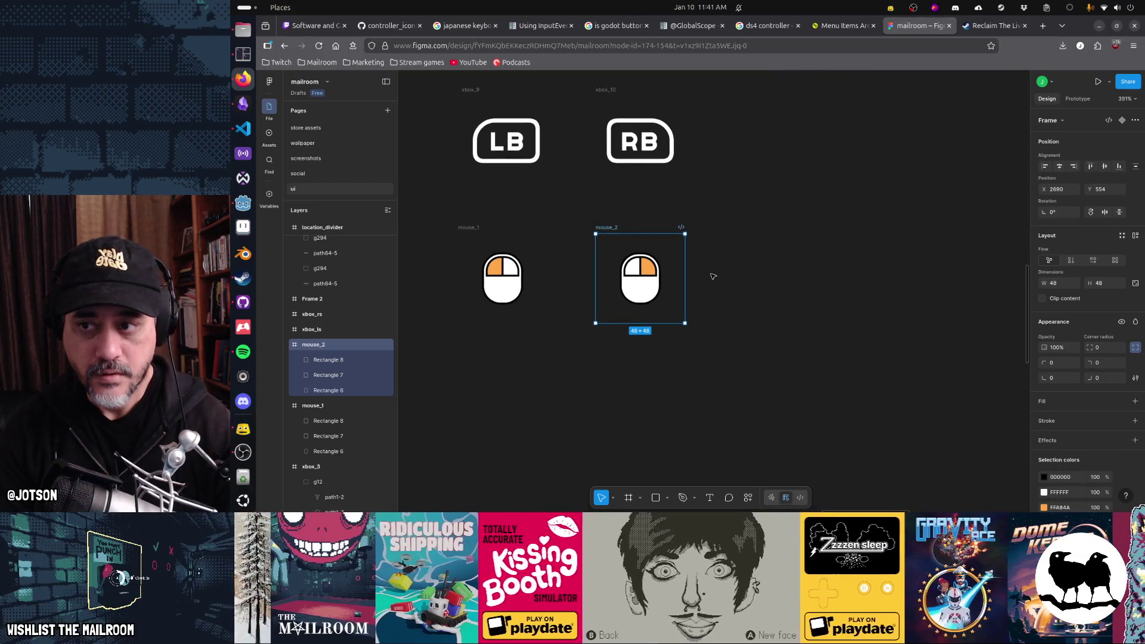
{"action": "key", "text": "ctrl+d"}
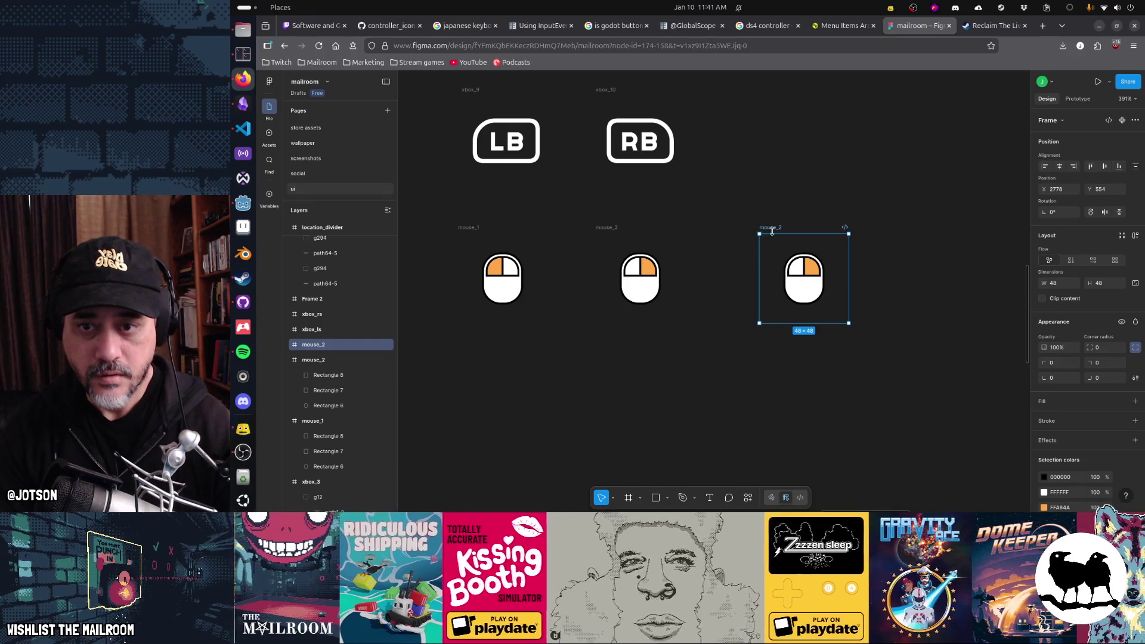
{"action": "left_click_drag", "start_coordinate": [771, 232], "coordinate": [750, 231]}
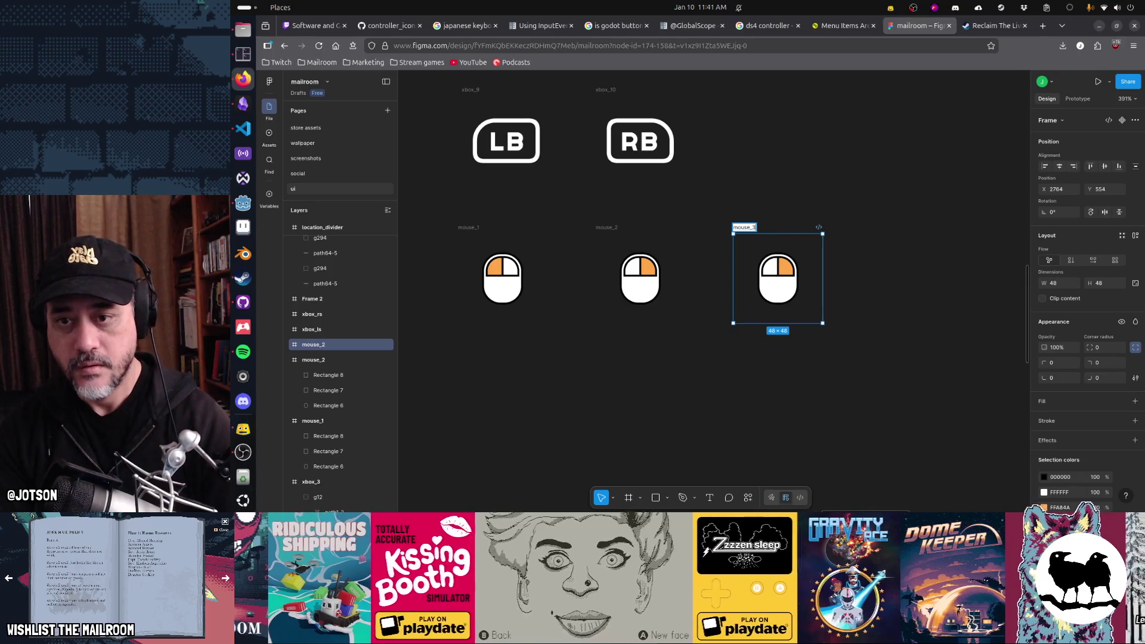
Paste the pixel-art middle-button mouse image and place it below mouse_3.
{"action": "scroll", "coordinate": [775, 344], "scroll_direction": "right", "scroll_amount": 5}
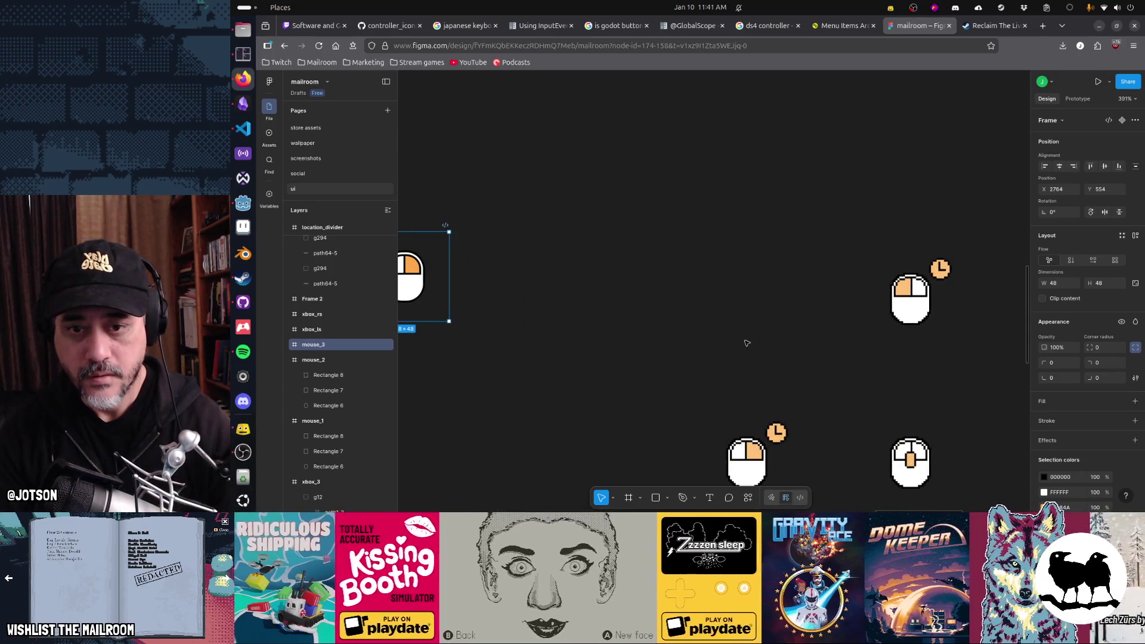
{"action": "scroll", "coordinate": [824, 398], "scroll_direction": "down", "scroll_amount": 4}
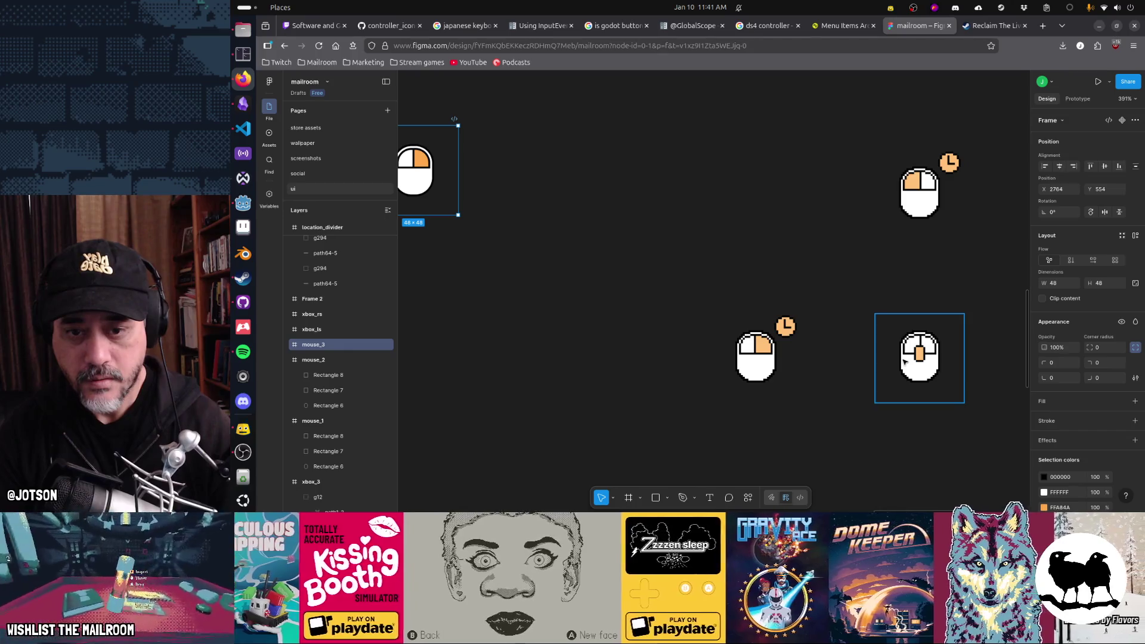
{"action": "key", "text": "ctrl+v"}
{"action": "mouse_move", "coordinate": [926, 371]}
{"action": "left_mouse_down"}
{"action": "mouse_move", "coordinate": [564, 207]}
{"action": "mouse_move", "coordinate": [482, 260]}
{"action": "mouse_move", "coordinate": [787, 289]}
{"action": "mouse_move", "coordinate": [715, 282]}
{"action": "left_mouse_up"}
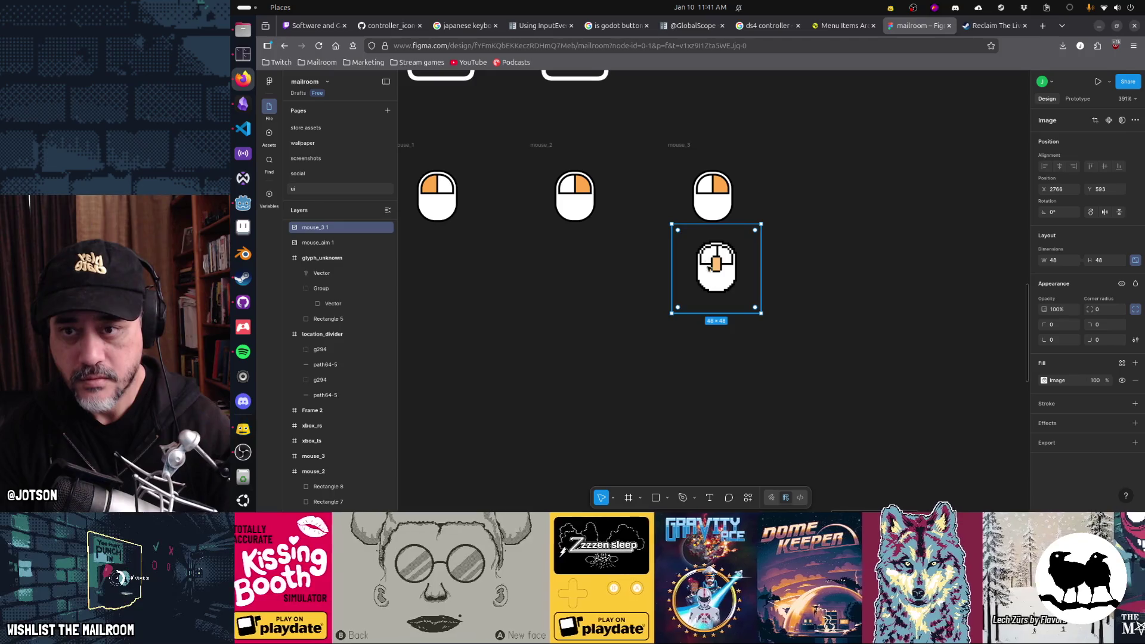
{"action": "scroll", "coordinate": [704, 256], "scroll_direction": "up", "scroll_amount": 5}
{"action": "left_click", "coordinate": [745, 90]}
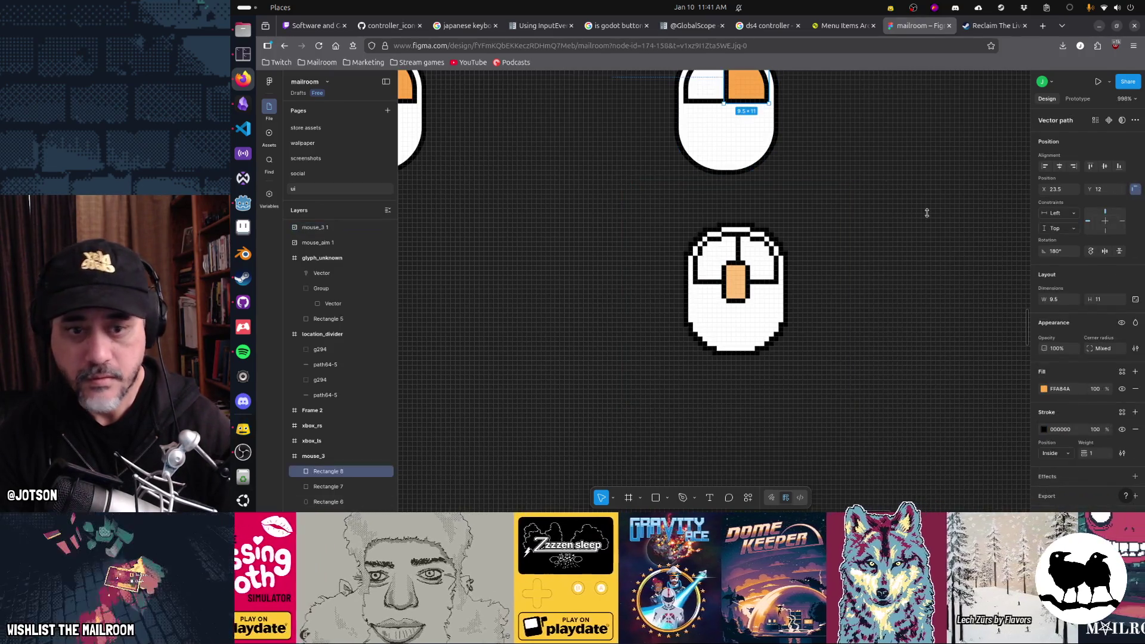
Change mouse_3's orange right button fill to white FFFFFF.
{"action": "left_click", "coordinate": [1044, 389]}
{"action": "left_click", "coordinate": [938, 484]}
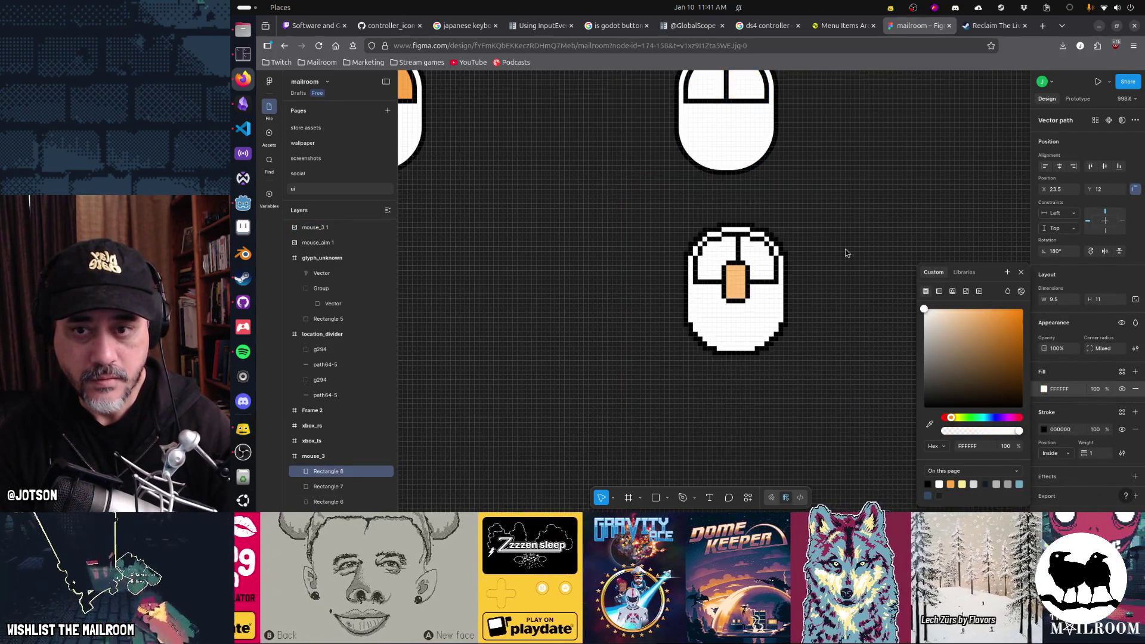
{"action": "left_click", "coordinate": [843, 155]}
{"action": "scroll", "coordinate": [853, 185], "scroll_direction": "up", "scroll_amount": 3}
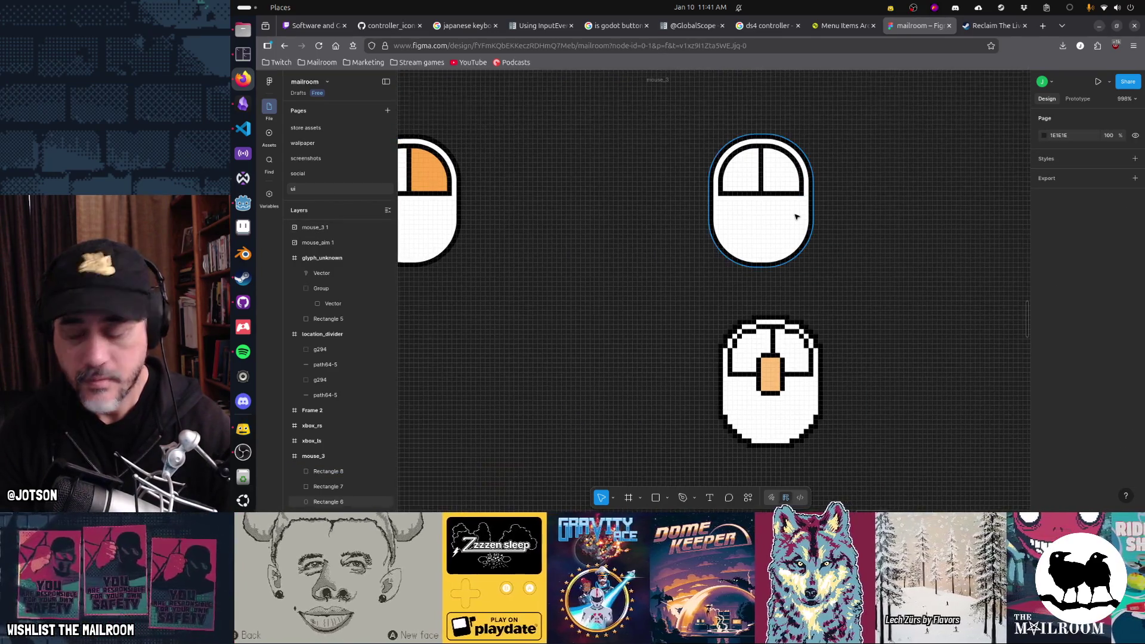
Draw a 6×8 rounded orange middle button with a black stroke, then delete the reference image.
{"action": "key", "text": "r"}
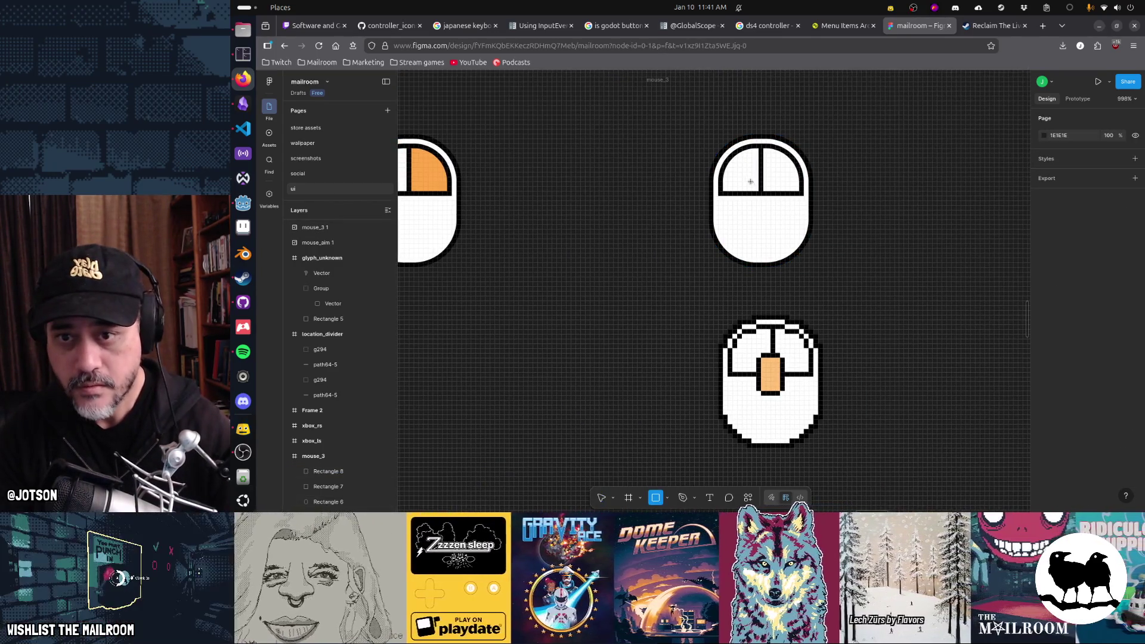
{"action": "mouse_move", "coordinate": [752, 181]}
{"action": "left_mouse_down"}
{"action": "mouse_move", "coordinate": [774, 232]}
{"action": "mouse_move", "coordinate": [776, 215]}
{"action": "mouse_move", "coordinate": [746, 203]}
{"action": "left_mouse_up"}
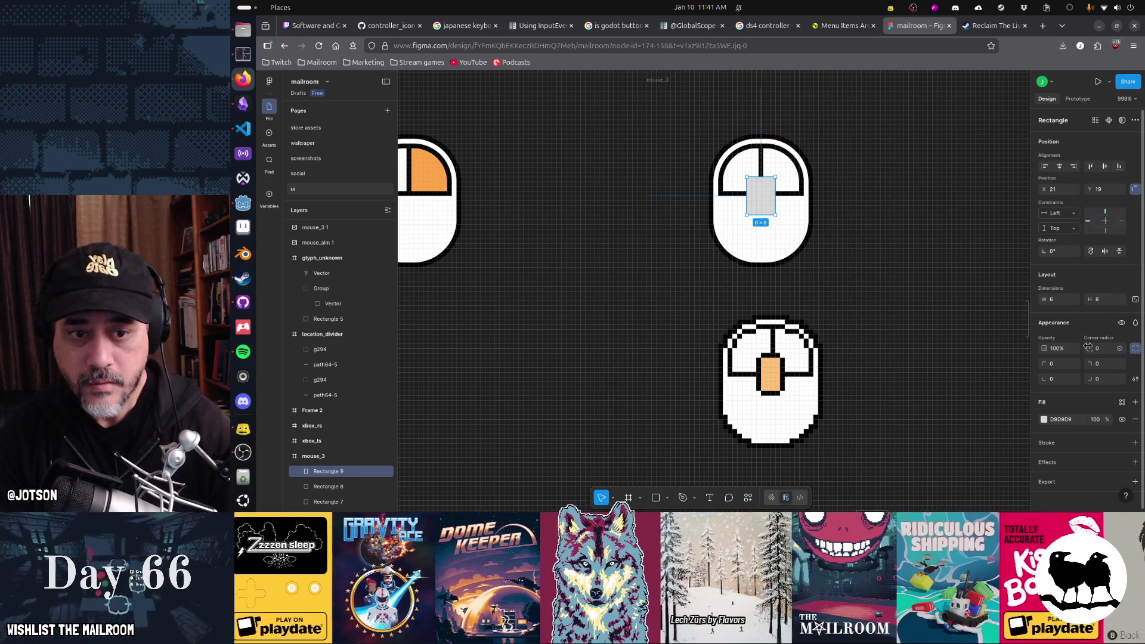
{"action": "left_click", "coordinate": [1135, 348]}
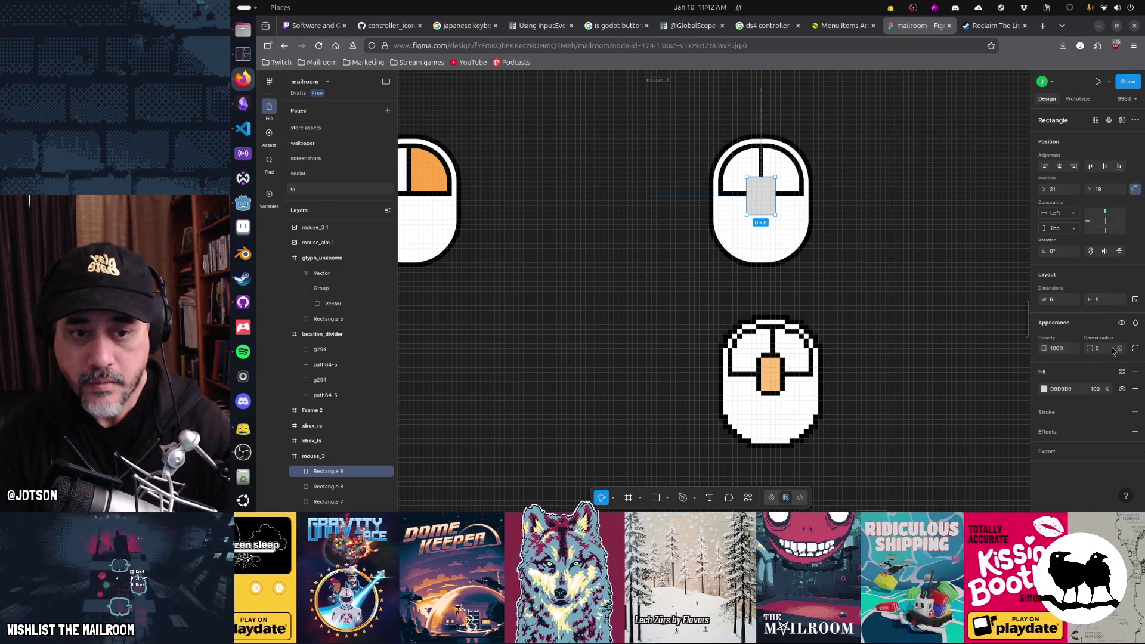
{"action": "left_click_drag", "start_coordinate": [1092, 349], "coordinate": [1116, 349]}
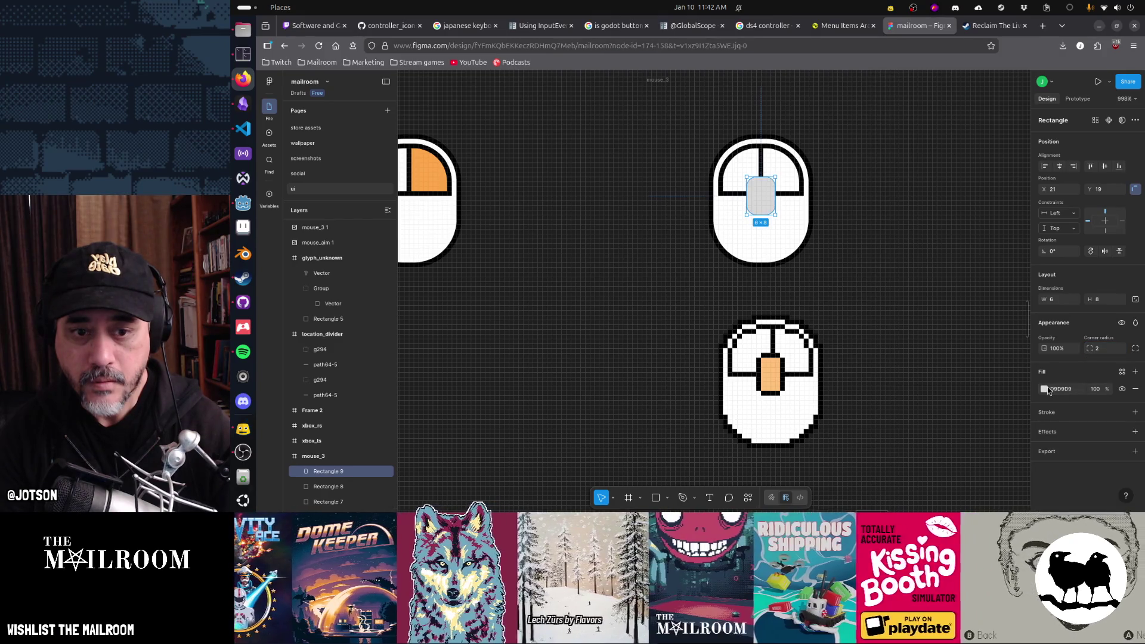
{"action": "left_click", "coordinate": [1044, 389]}
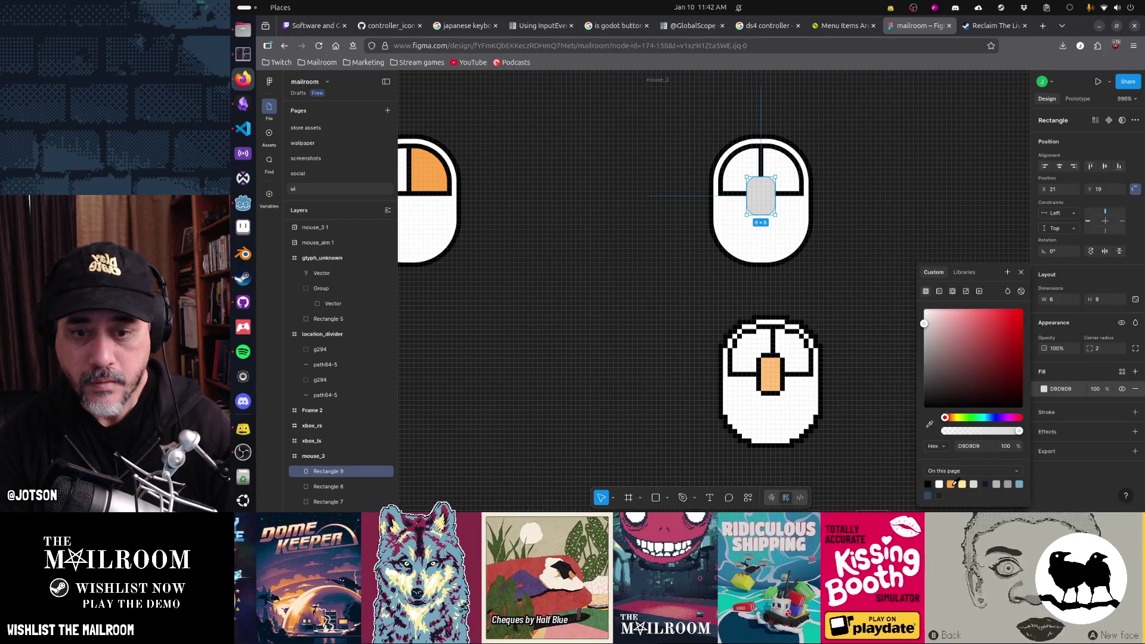
{"action": "left_click", "coordinate": [952, 484]}
{"action": "left_click", "coordinate": [1053, 412]}
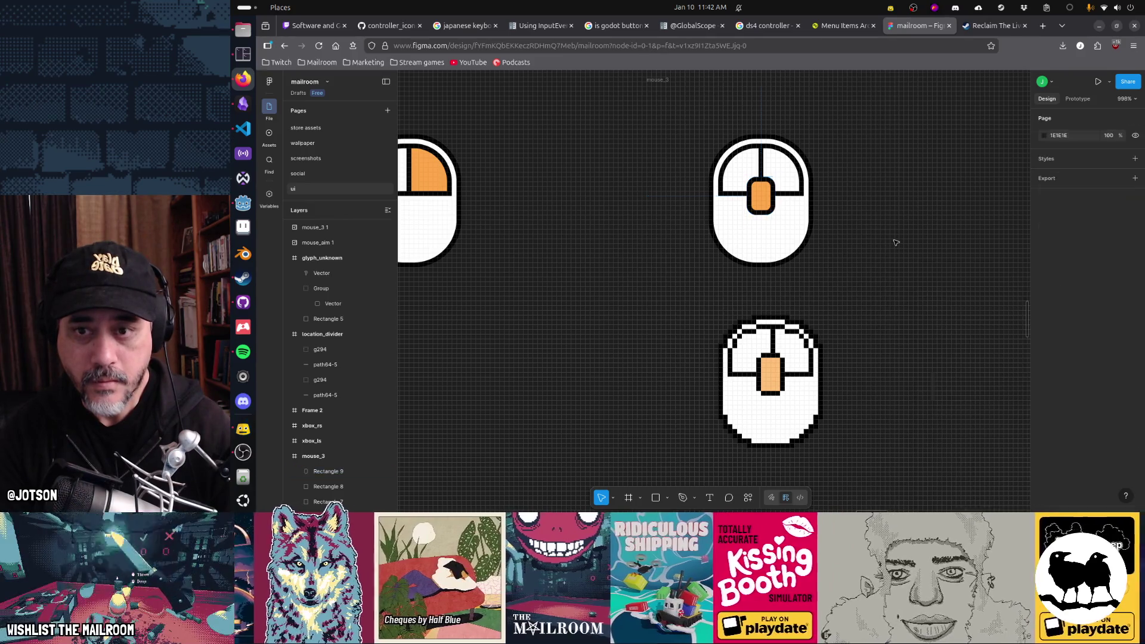
{"action": "left_click", "coordinate": [793, 374]}
{"action": "key", "text": "Delete"}
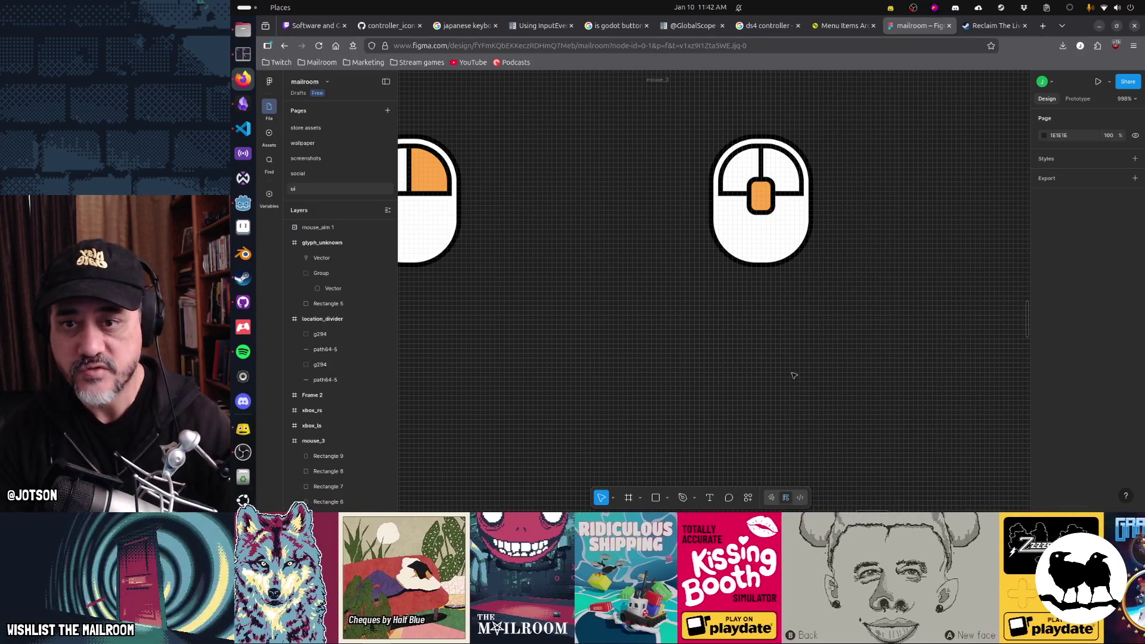
Duplicate the mouse_1 and mouse_2 frames together one row lower.
{"action": "scroll", "coordinate": [793, 375], "scroll_direction": "down", "scroll_amount": 5}
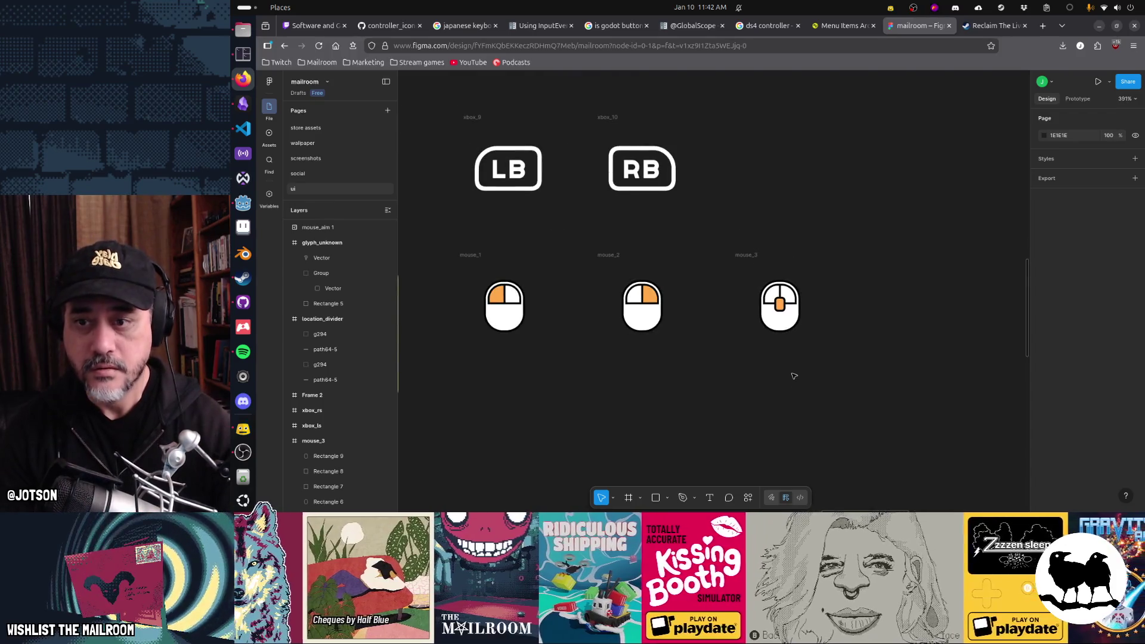
{"action": "scroll", "coordinate": [811, 343], "scroll_direction": "left", "scroll_amount": 3}
{"action": "left_click", "coordinate": [650, 208]}
{"action": "left_click", "coordinate": [775, 207], "text": "shift"}
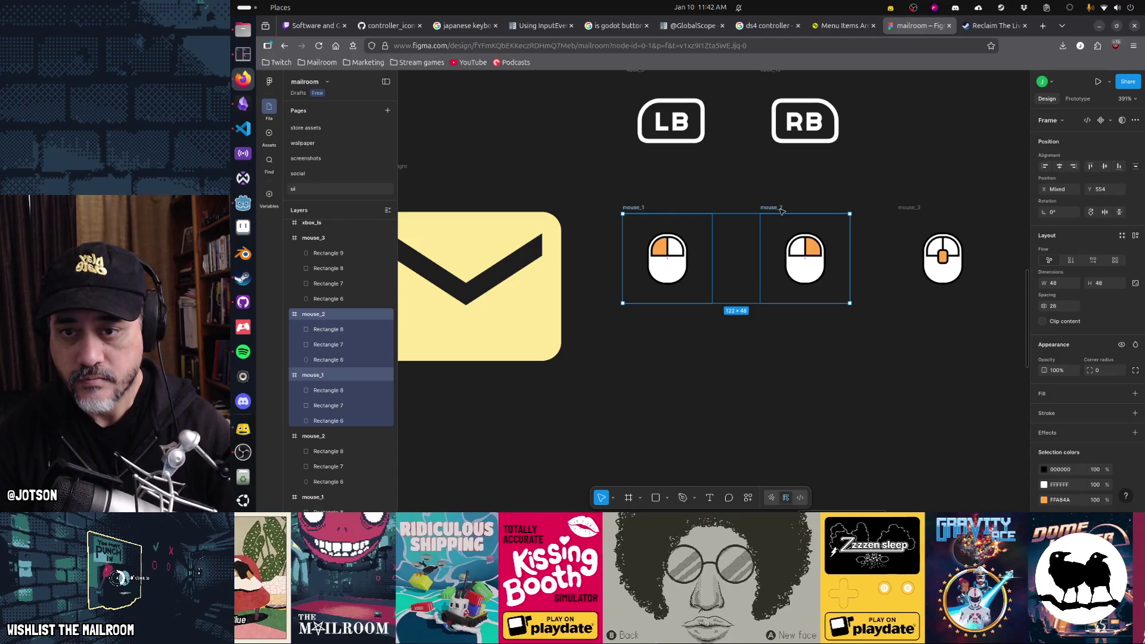
{"action": "left_click_drag", "start_coordinate": [782, 210], "coordinate": [782, 347]}
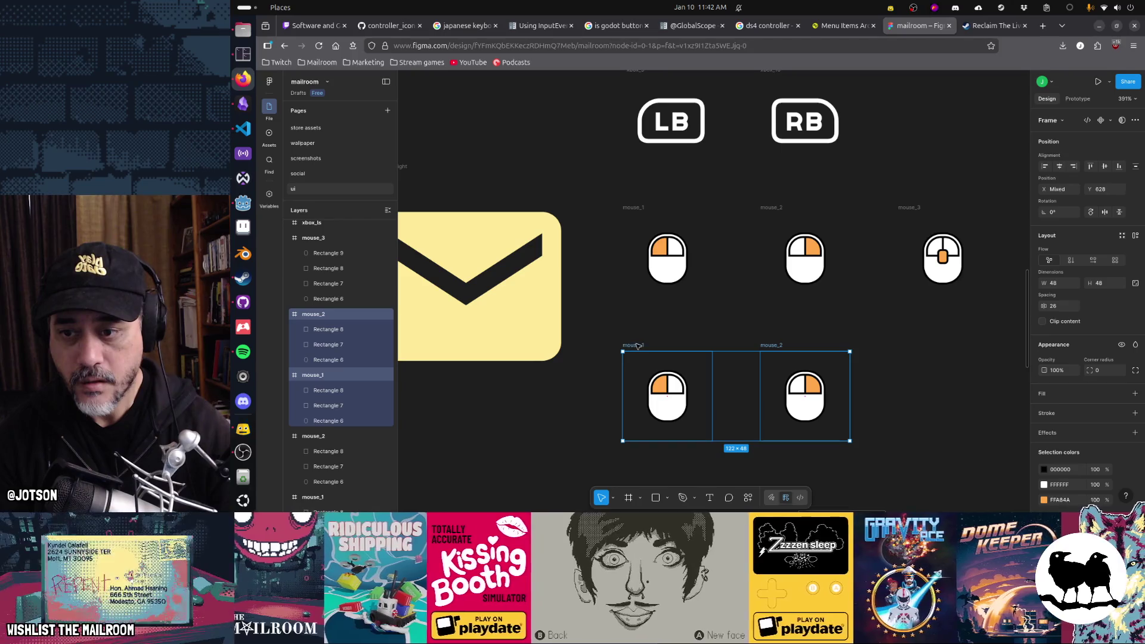
Rename the copies mouse_1_timed and mouse_2_timed.
{"action": "left_click", "coordinate": [638, 346]}
{"action": "type", "text": "ed"}
{"action": "key", "text": "Return"}
{"action": "double_click", "coordinate": [768, 344]}
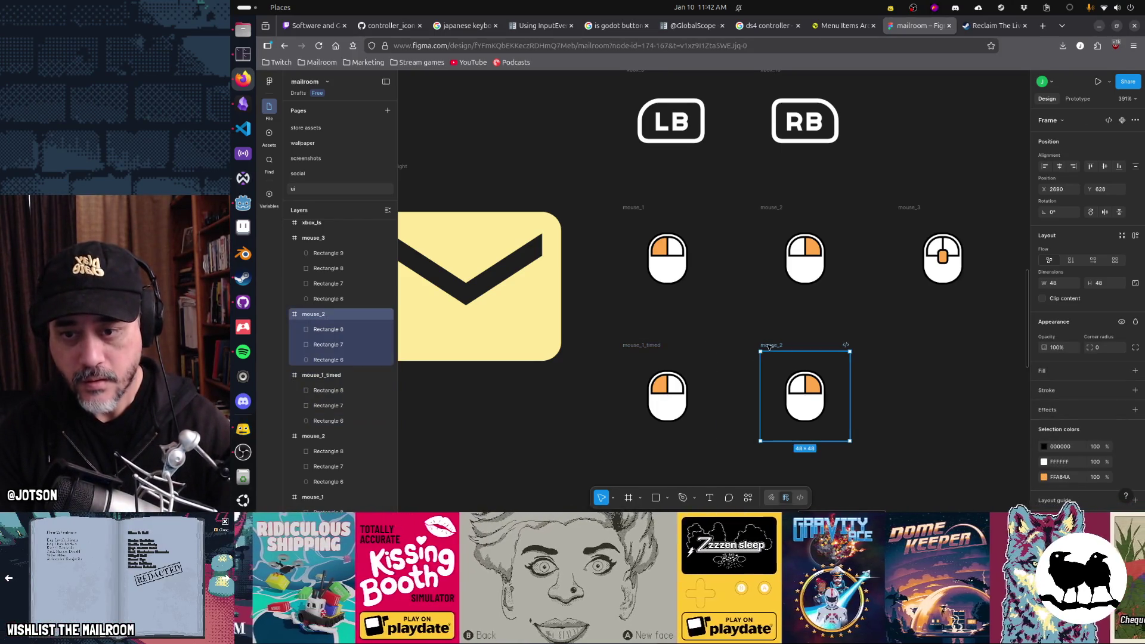
{"action": "key", "text": "Return"}
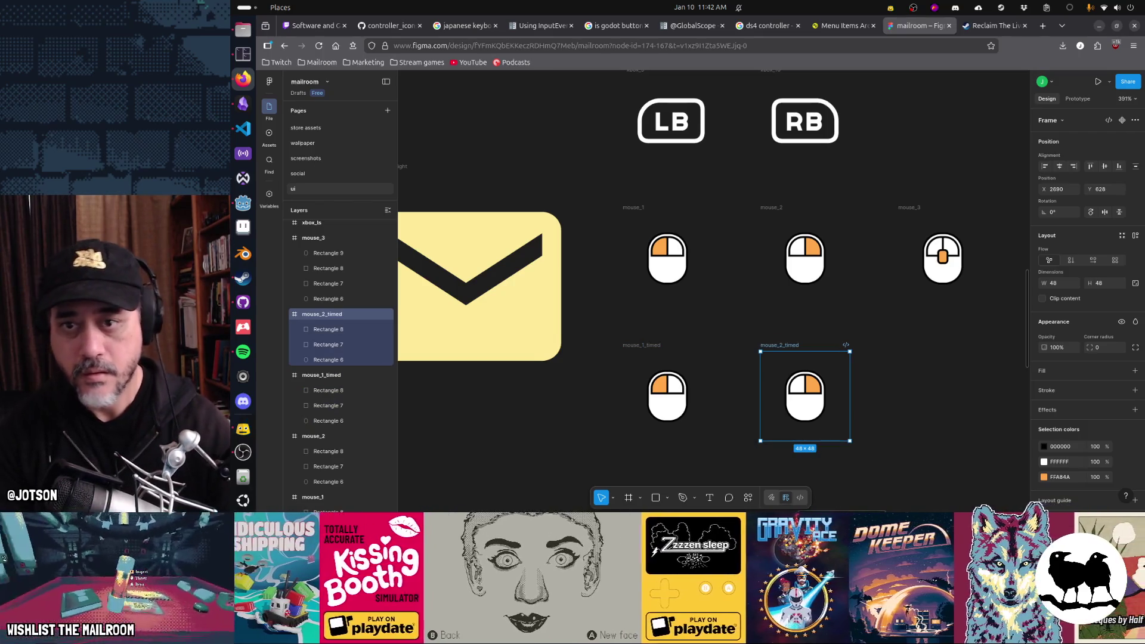
{"action": "scroll", "coordinate": [947, 125], "scroll_direction": "up", "scroll_amount": 10}
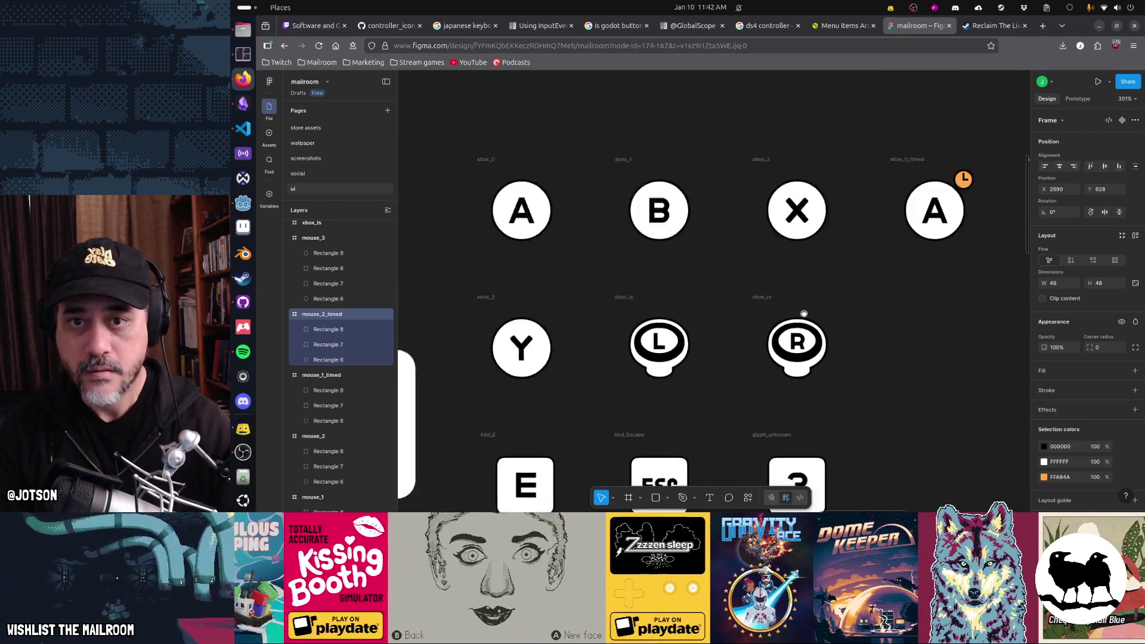
Paste the orange clock badge into both mouse_1_timed and mouse_2_timed.
{"action": "left_click", "coordinate": [836, 245]}
{"action": "scroll", "coordinate": [865, 239], "scroll_direction": "down", "scroll_amount": 10}
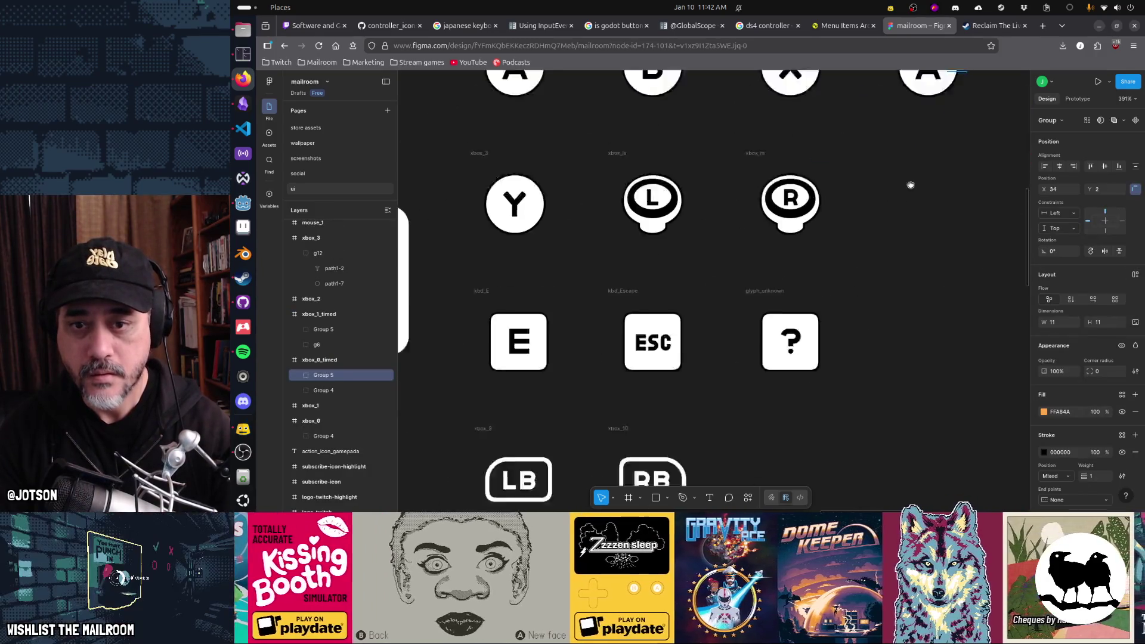
{"action": "left_click", "coordinate": [719, 285]}
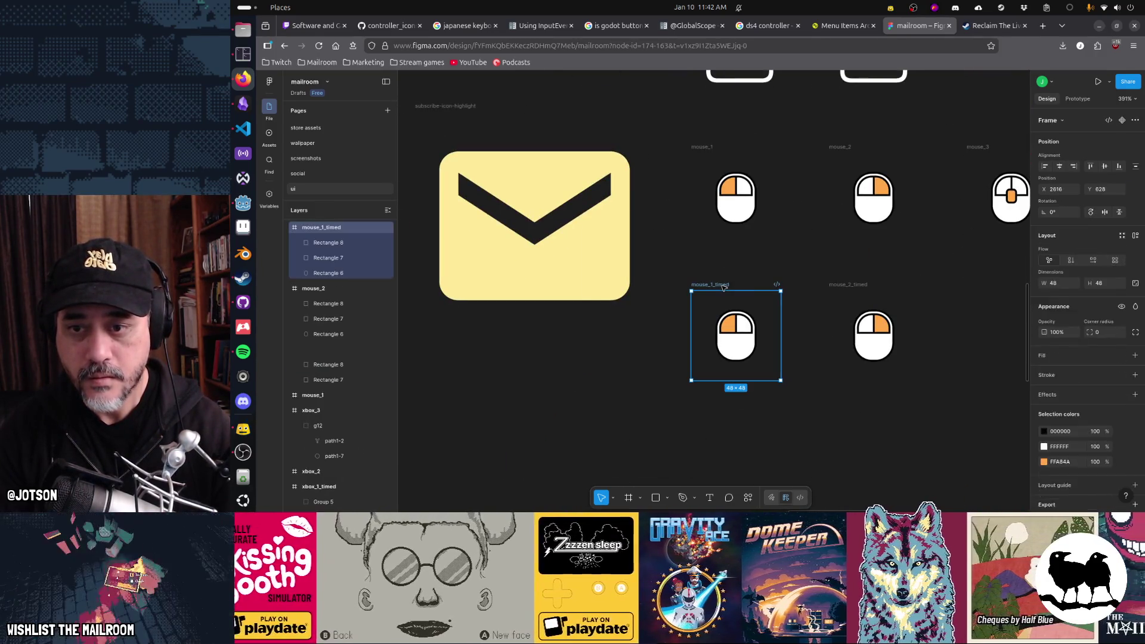
{"action": "key", "text": "ctrl+v"}
{"action": "left_click", "coordinate": [856, 285]}
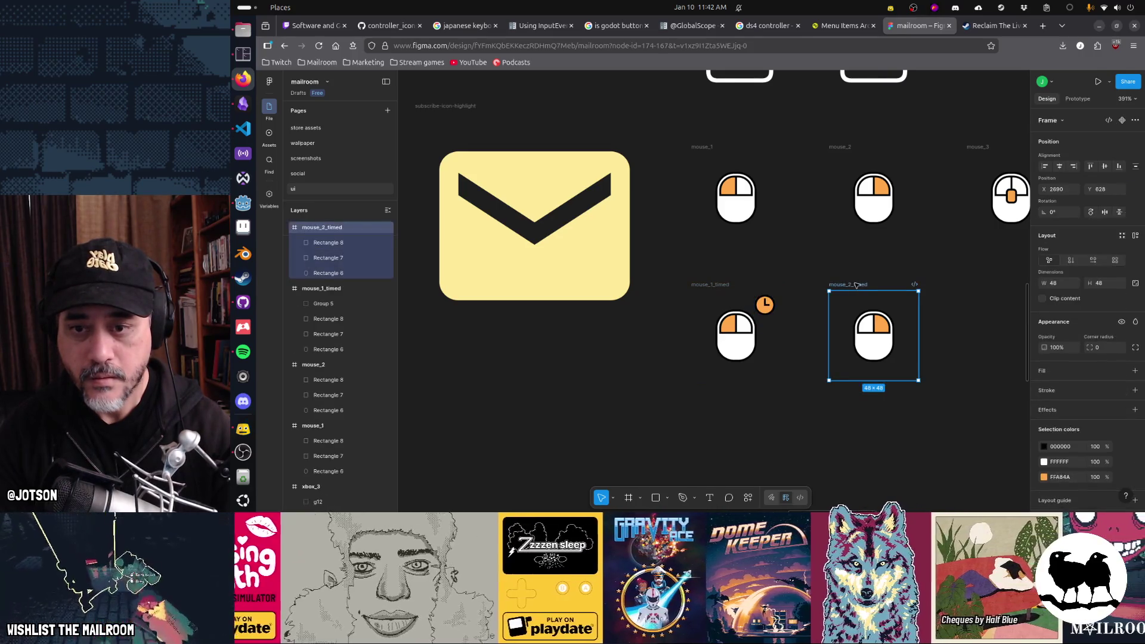
{"action": "key", "text": "ctrl+v"}
{"action": "left_click", "coordinate": [962, 325]}
Delete the leftover mouse image copies near the timed glyphs.
{"action": "scroll", "coordinate": [961, 339], "scroll_direction": "down", "scroll_amount": 6}
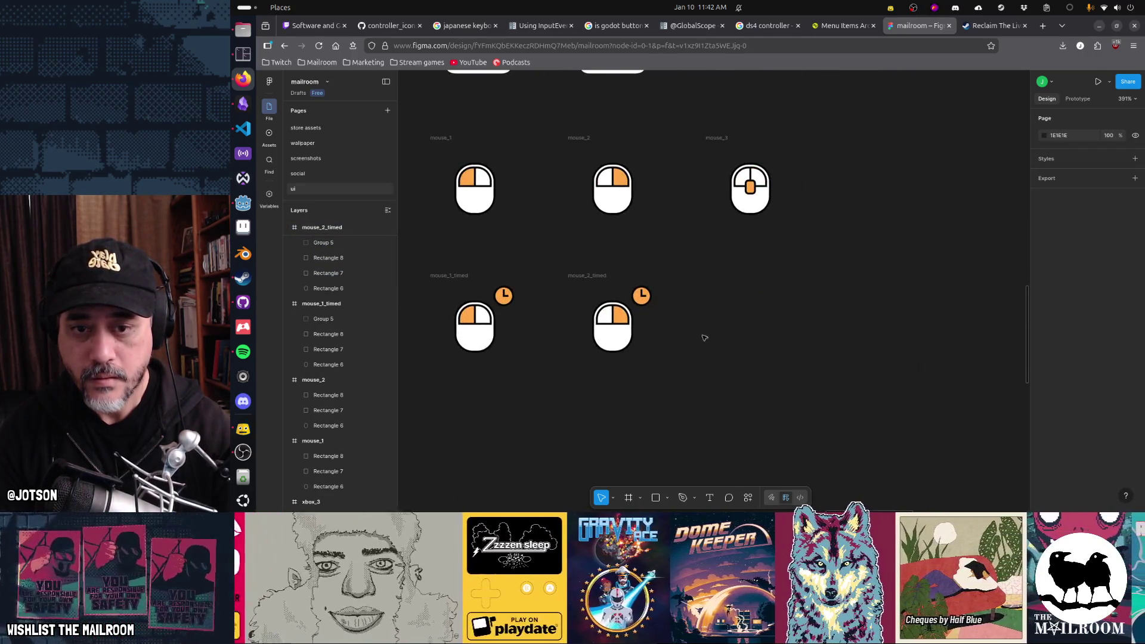
{"action": "left_click", "coordinate": [907, 346]}
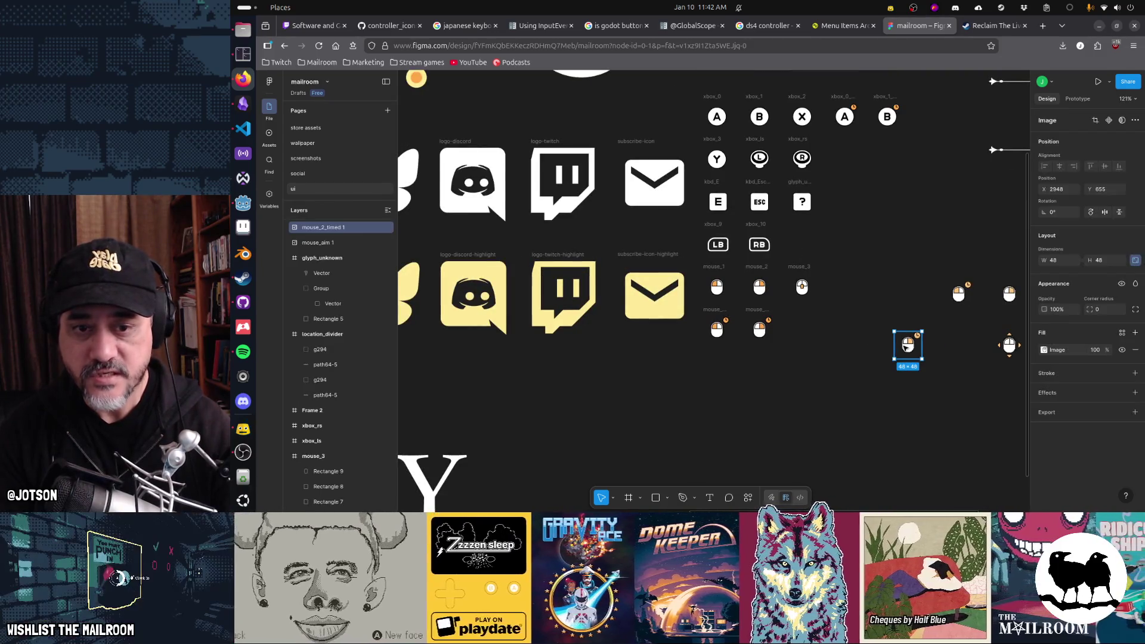
{"action": "key", "text": "Delete"}
{"action": "left_click", "coordinate": [958, 293]}
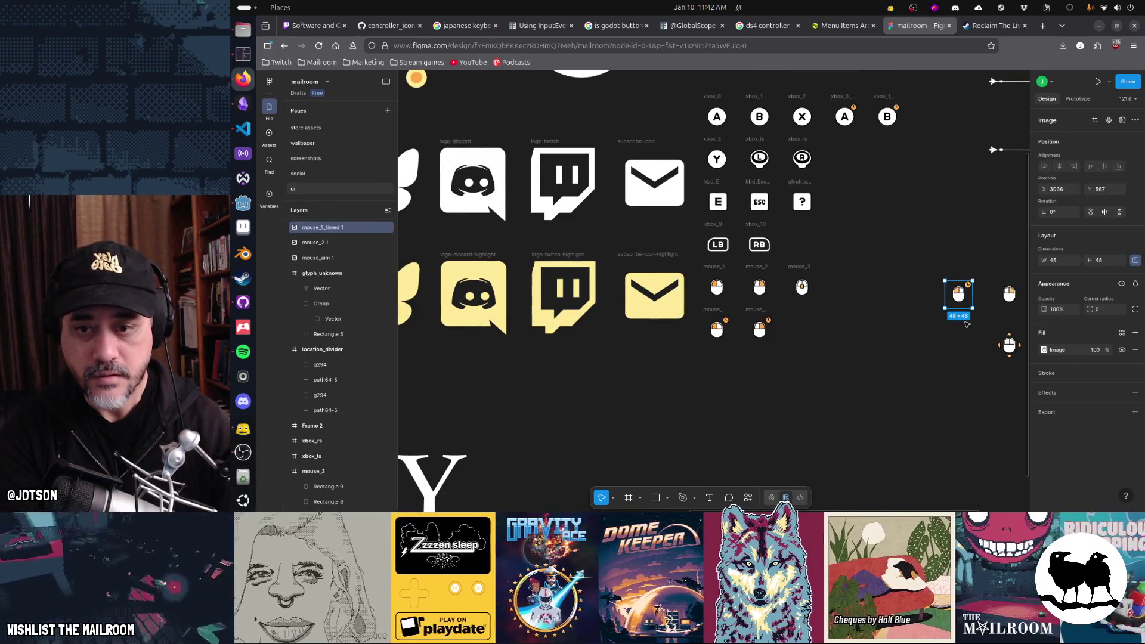
Move the pixel-art mouse_aim image beside mouse_3.
{"action": "scroll", "coordinate": [784, 348], "scroll_direction": "right", "scroll_amount": 3}
{"action": "scroll", "coordinate": [783, 348], "scroll_direction": "right", "scroll_amount": 1}
{"action": "left_click", "coordinate": [839, 349]}
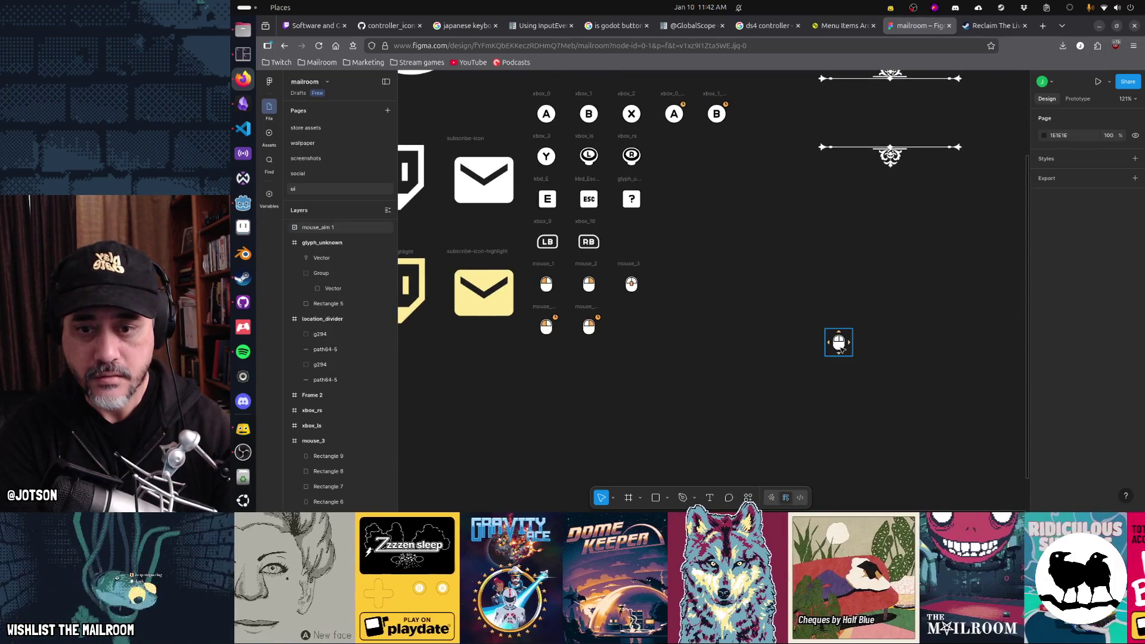
{"action": "mouse_move", "coordinate": [846, 350]}
{"action": "left_mouse_down"}
{"action": "mouse_move", "coordinate": [800, 343]}
{"action": "mouse_move", "coordinate": [731, 292]}
{"action": "mouse_move", "coordinate": [684, 289]}
{"action": "mouse_move", "coordinate": [797, 322]}
{"action": "left_mouse_up"}
{"action": "scroll", "coordinate": [729, 325], "scroll_direction": "up", "scroll_amount": 5}
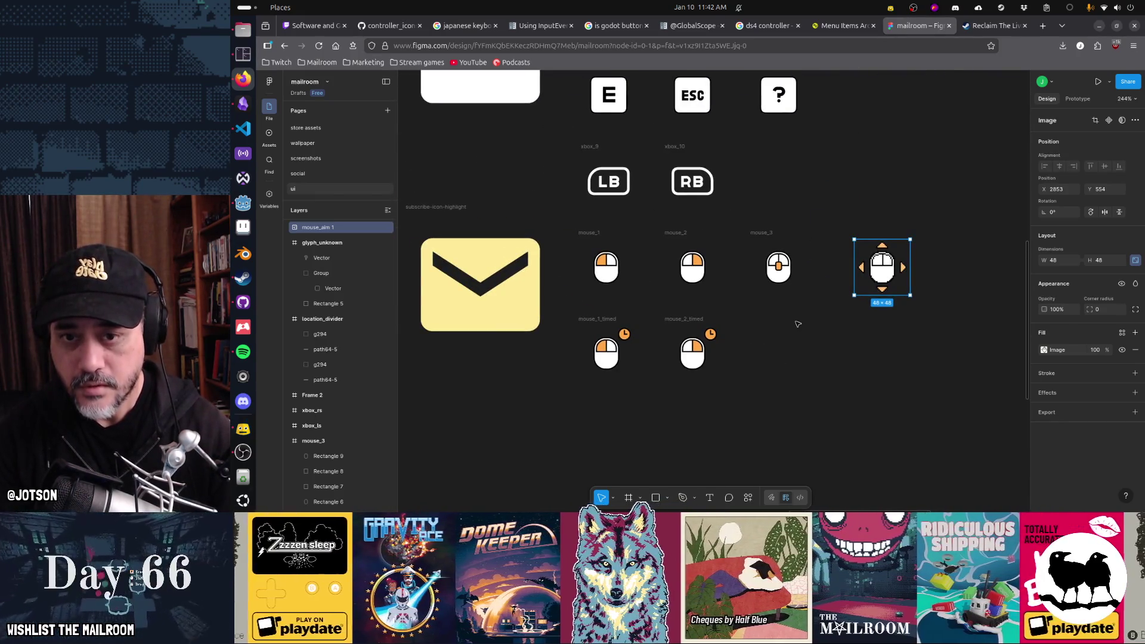
{"action": "left_click", "coordinate": [781, 272]}
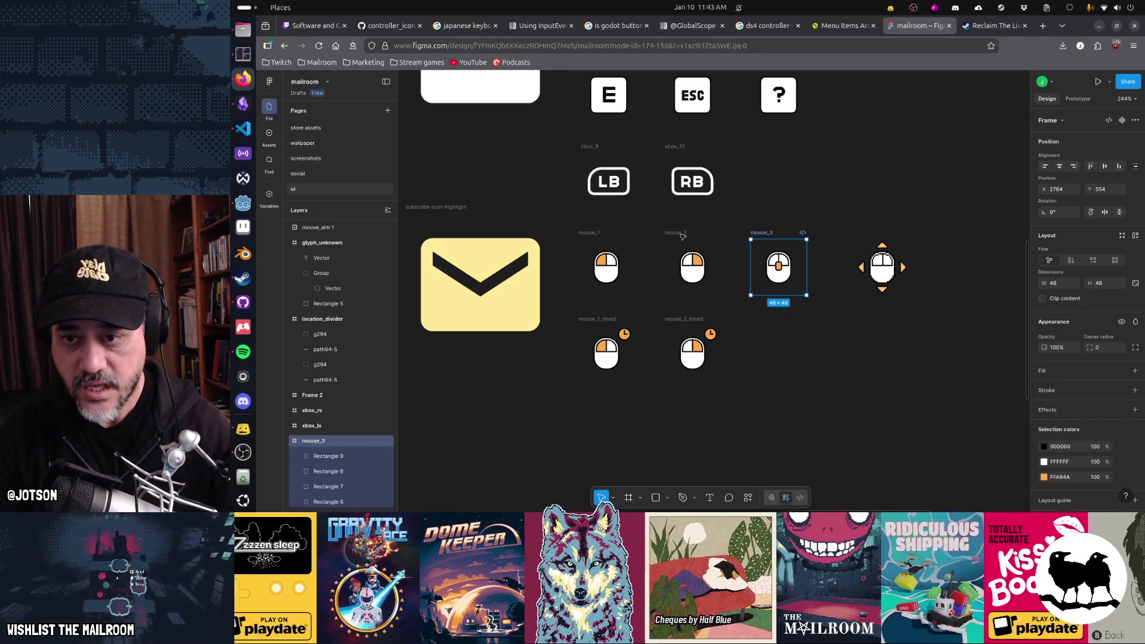
Duplicate mouse_2 and place the copy below mouse_3 as mouse_aim.
{"action": "left_click", "coordinate": [672, 235]}
{"action": "key", "text": "ctrl+d"}
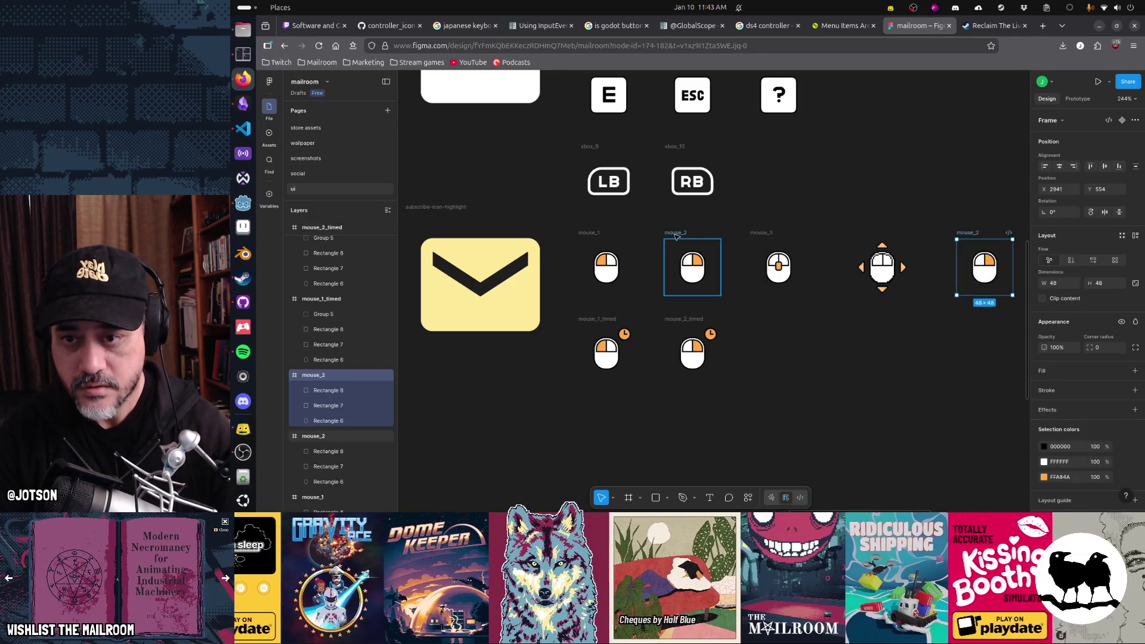
{"action": "left_click_drag", "start_coordinate": [673, 234], "coordinate": [740, 273]}
{"action": "key", "text": "ctrl+z"}
{"action": "mouse_move", "coordinate": [968, 233]}
{"action": "left_mouse_down"}
{"action": "mouse_move", "coordinate": [791, 337]}
{"action": "mouse_move", "coordinate": [763, 322]}
{"action": "left_mouse_up"}
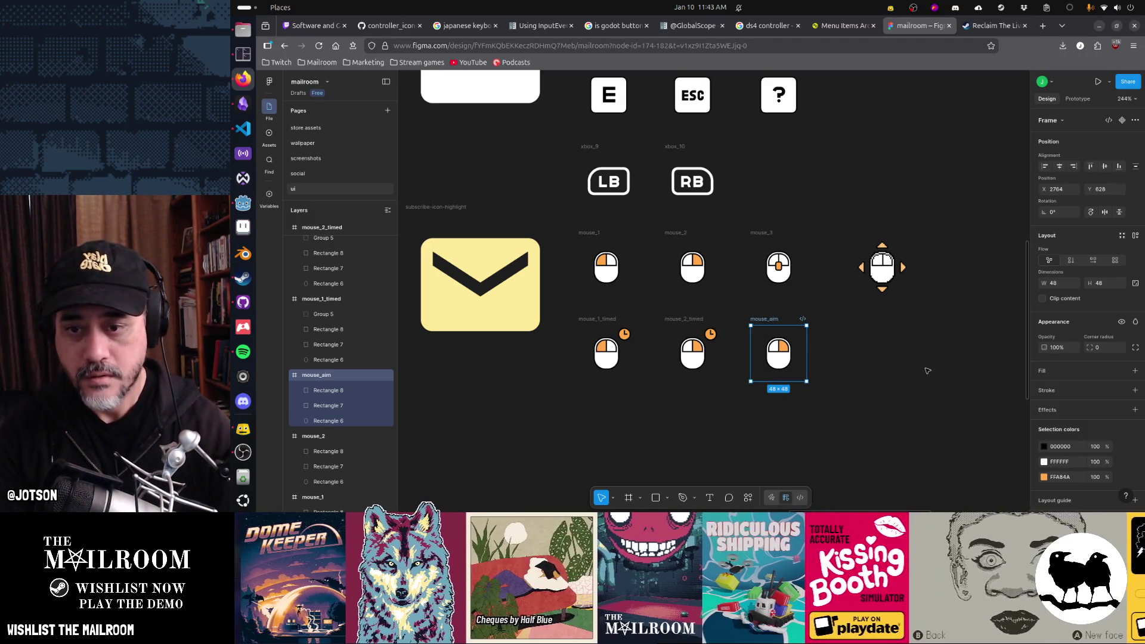
Set mouse_aim's orange button fill to white and delete the old aim image.
{"action": "left_click", "coordinate": [784, 346]}
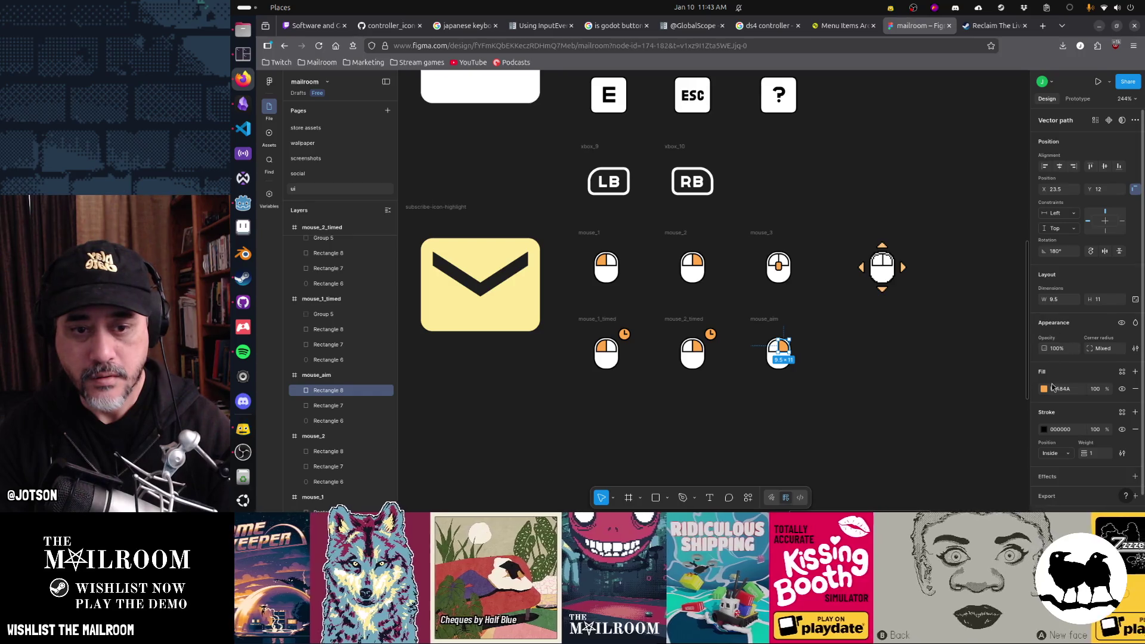
{"action": "left_click", "coordinate": [1044, 388]}
{"action": "left_click", "coordinate": [924, 310]}
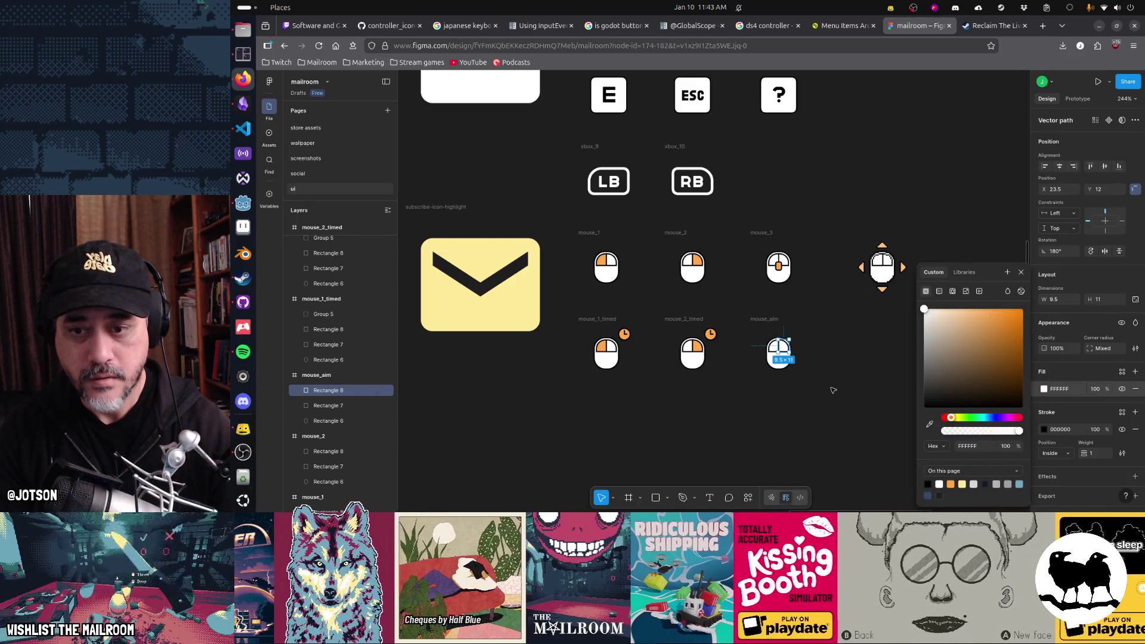
{"action": "left_click", "coordinate": [833, 390]}
{"action": "left_click", "coordinate": [885, 274]}
{"action": "key", "text": "Delete"}
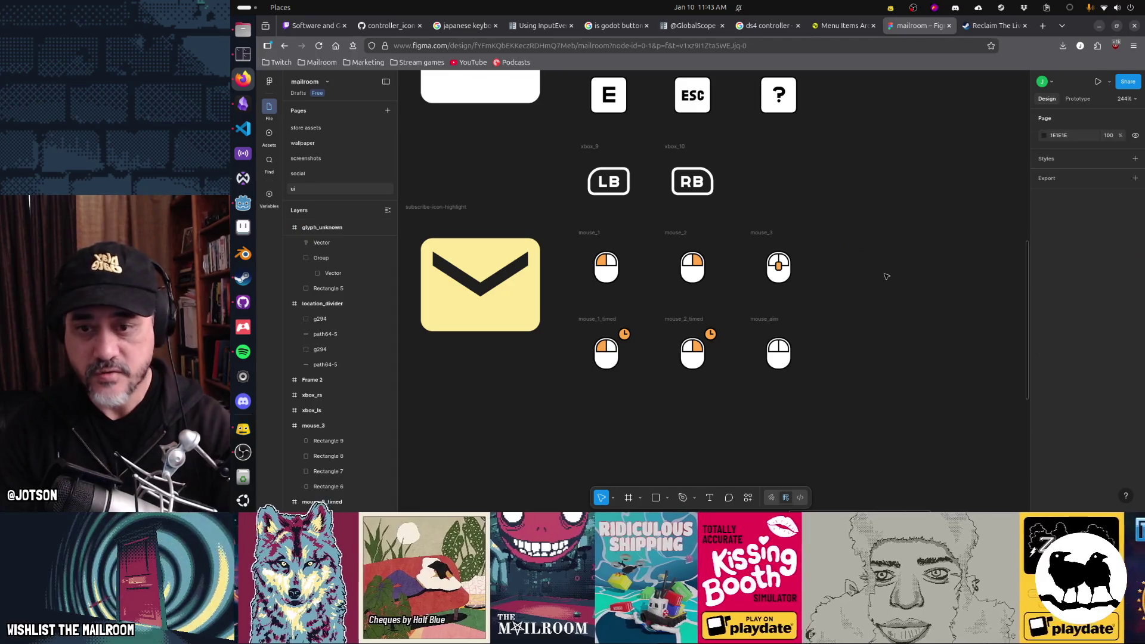
Draw a closed triangle path with the Pen tool left of the mouse.
{"action": "scroll", "coordinate": [816, 426], "scroll_direction": "up", "scroll_amount": 5}
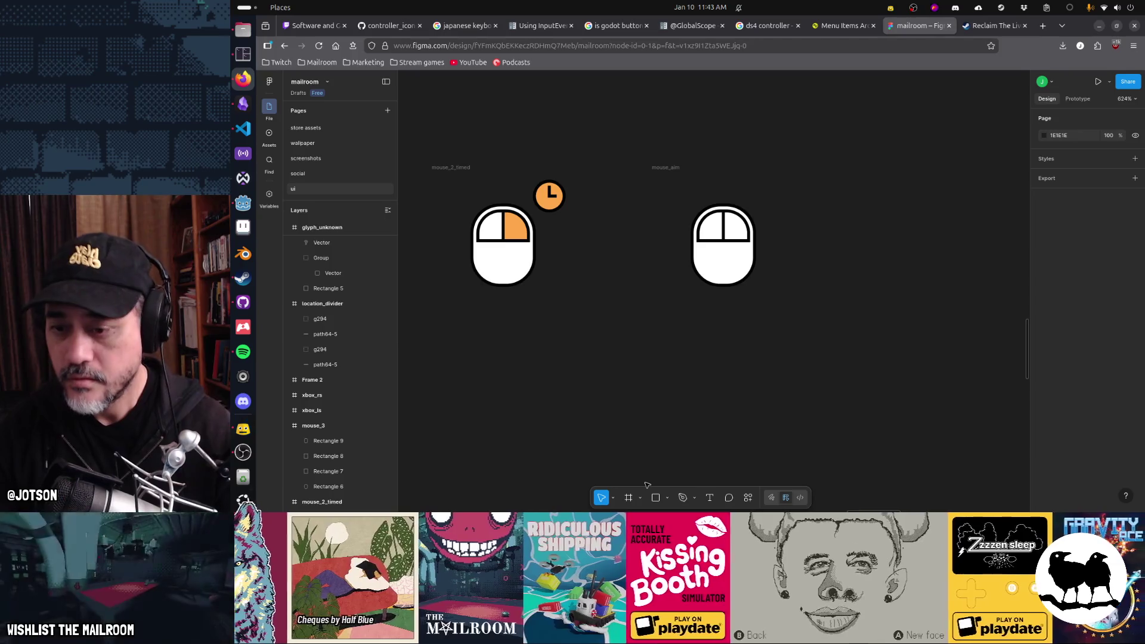
{"action": "key", "text": "p"}
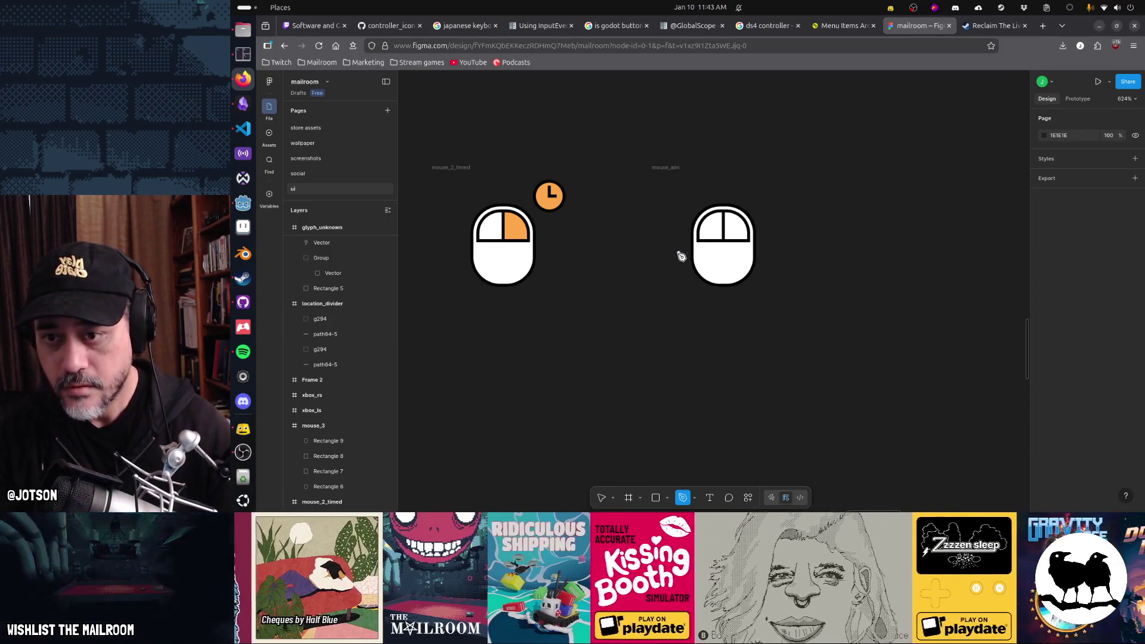
{"action": "left_click", "coordinate": [679, 254]}
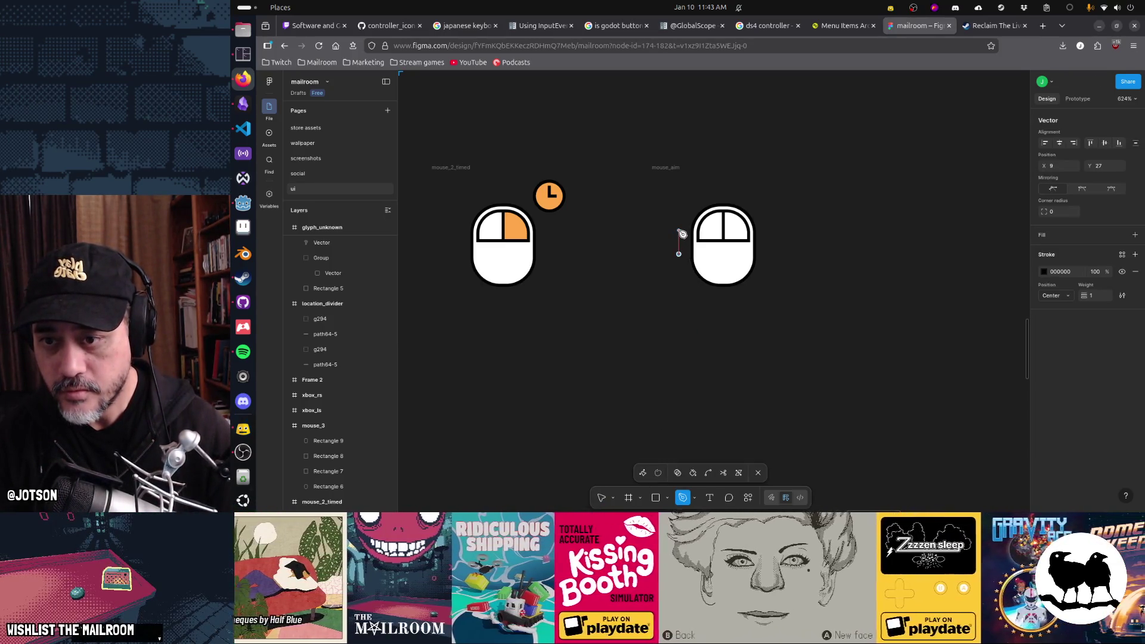
{"action": "left_click", "coordinate": [679, 232]}
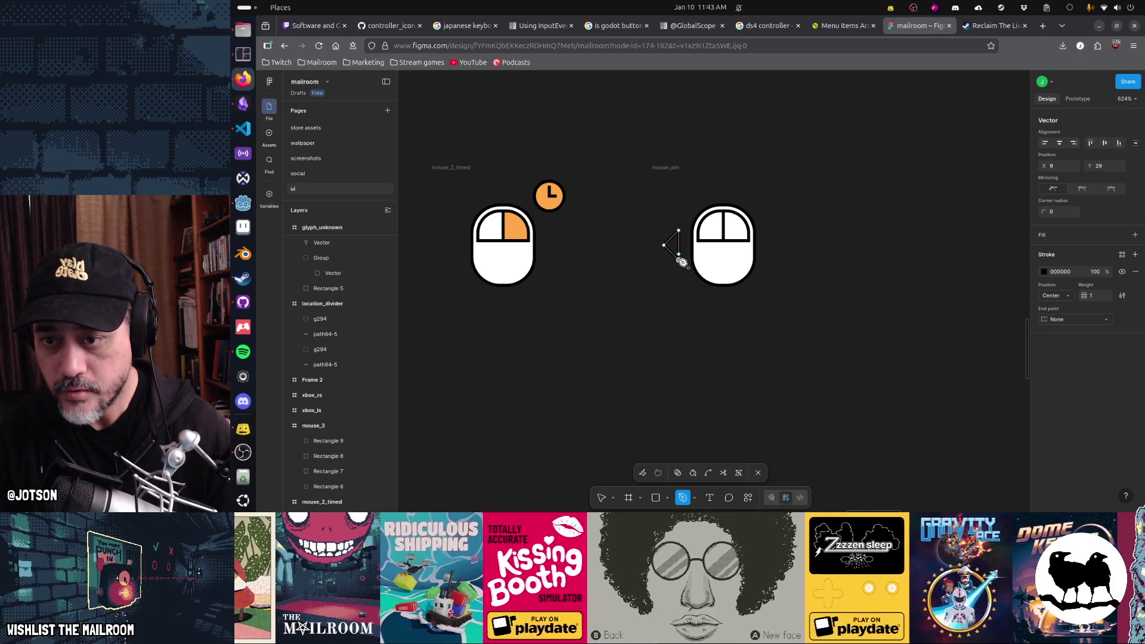
{"action": "left_click", "coordinate": [679, 254]}
{"action": "key", "text": "Escape"}
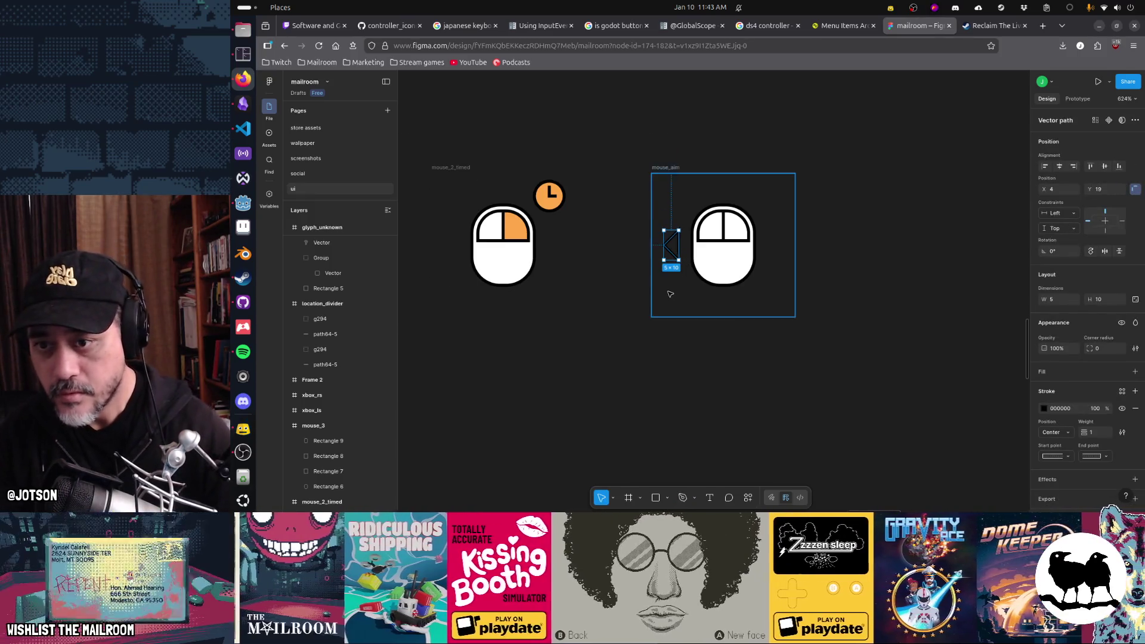
Adjust the triangle's vertices into a 5×10 left-pointing arrow.
{"action": "scroll", "coordinate": [670, 294], "scroll_direction": "up", "scroll_amount": 3}
{"action": "double_click", "coordinate": [678, 227]}
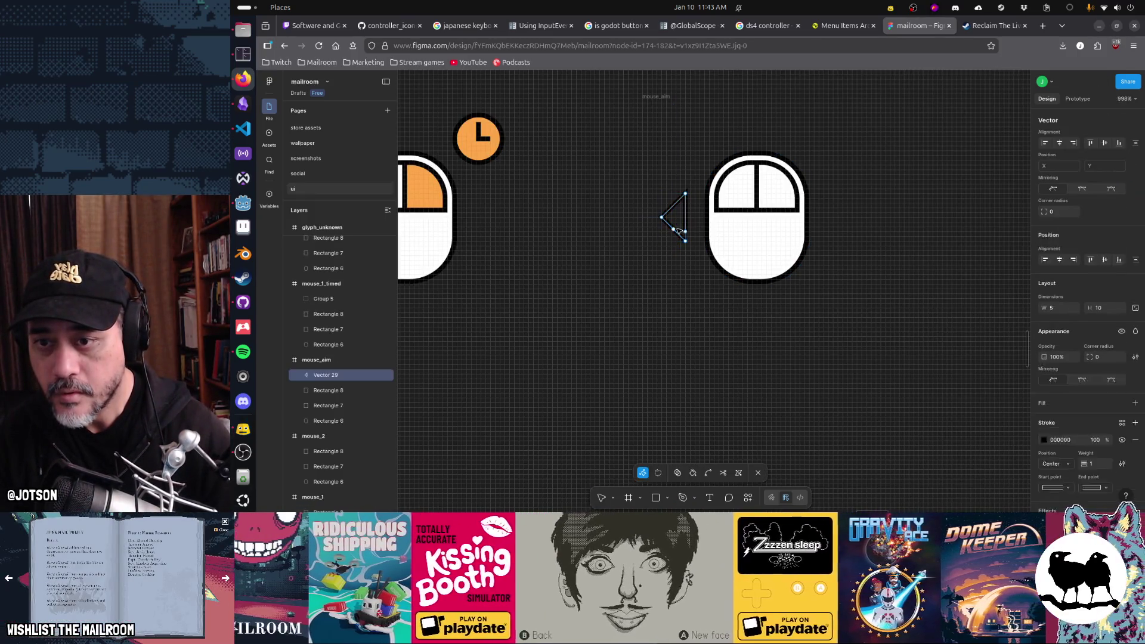
{"action": "scroll", "coordinate": [685, 241], "scroll_direction": "up", "scroll_amount": 5}
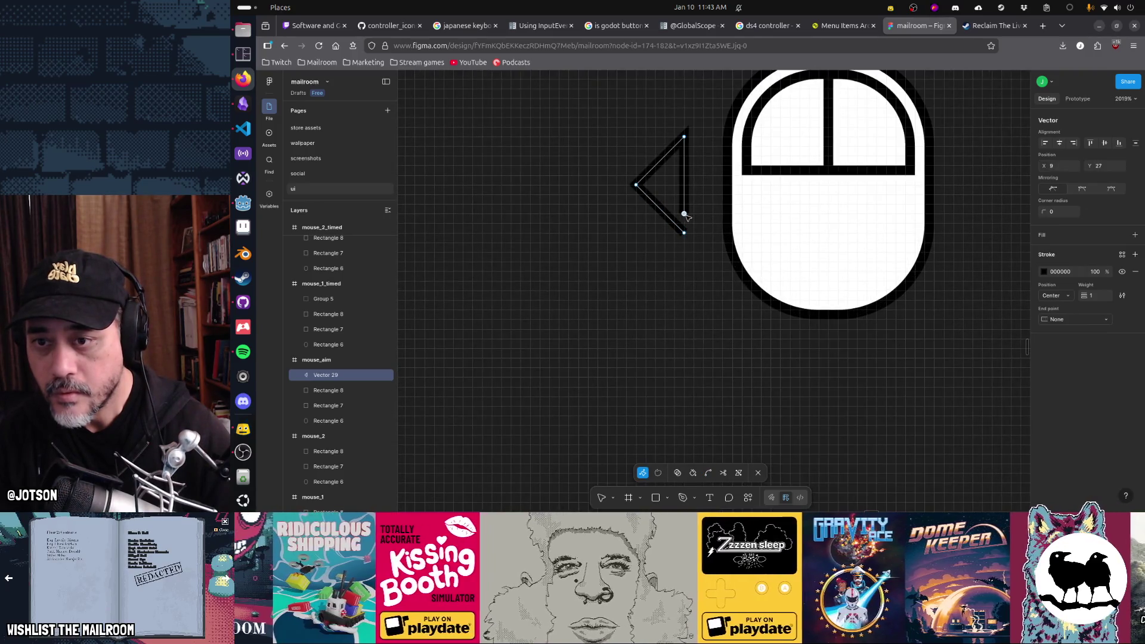
{"action": "left_click_drag", "start_coordinate": [685, 215], "coordinate": [686, 188]}
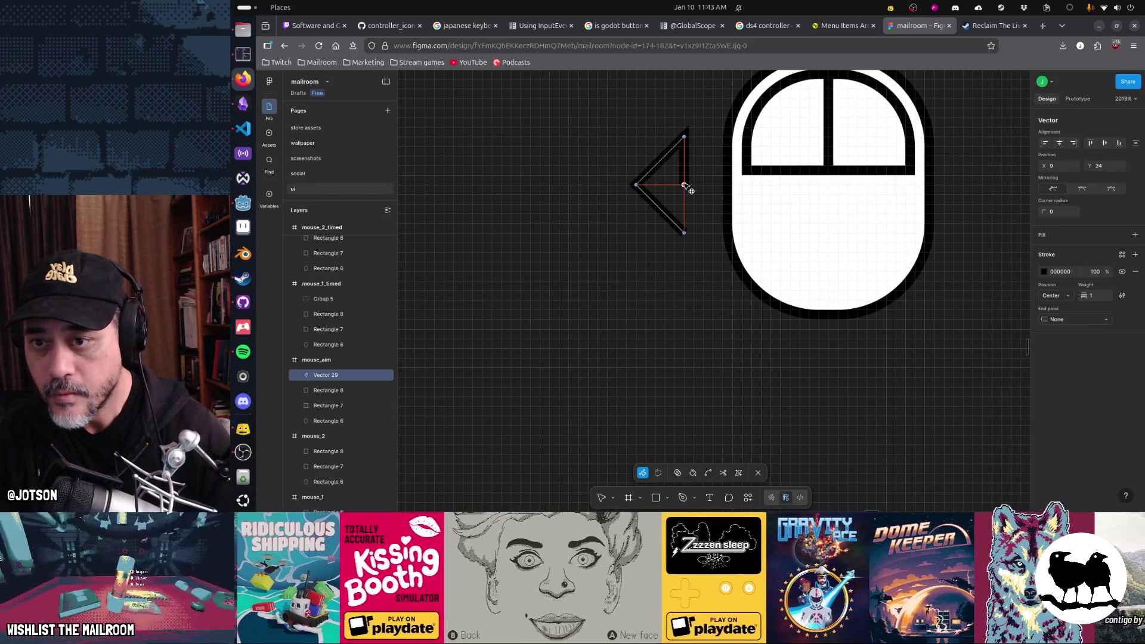
{"action": "left_click", "coordinate": [685, 234], "text": "shift"}
{"action": "left_click", "coordinate": [684, 232]}
{"action": "left_click", "coordinate": [684, 185]}
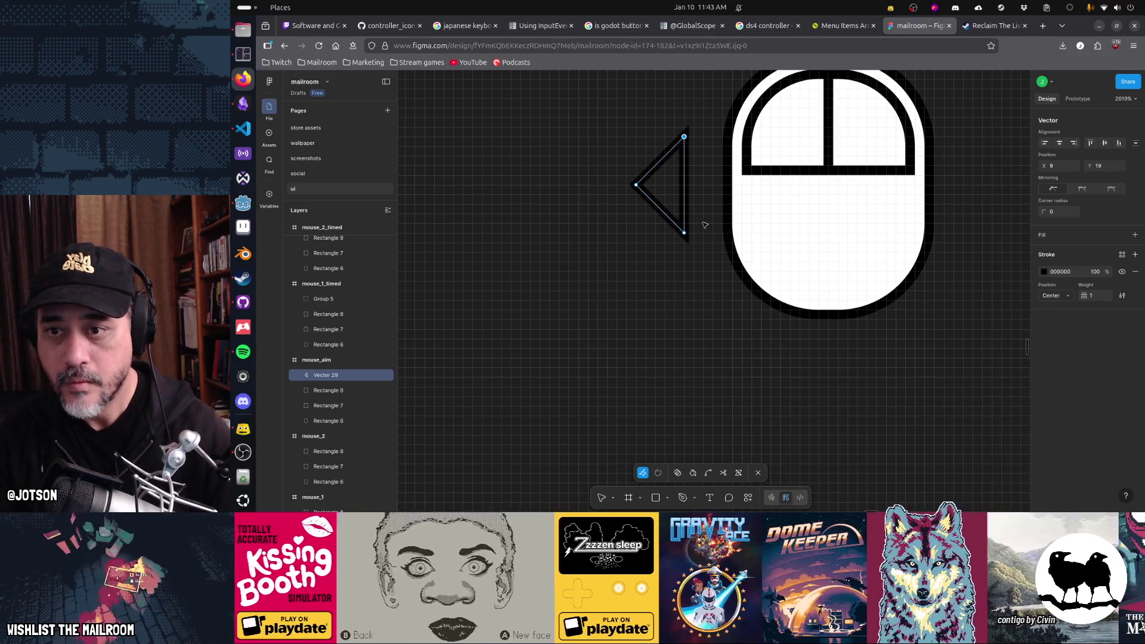
Give the left arrow triangle in mouse_aim an orange FFA84A fill.
{"action": "left_click", "coordinate": [1053, 296]}
{"action": "left_click", "coordinate": [1053, 296]}
{"action": "left_click", "coordinate": [1049, 235]}
{"action": "left_click", "coordinate": [1053, 252]}
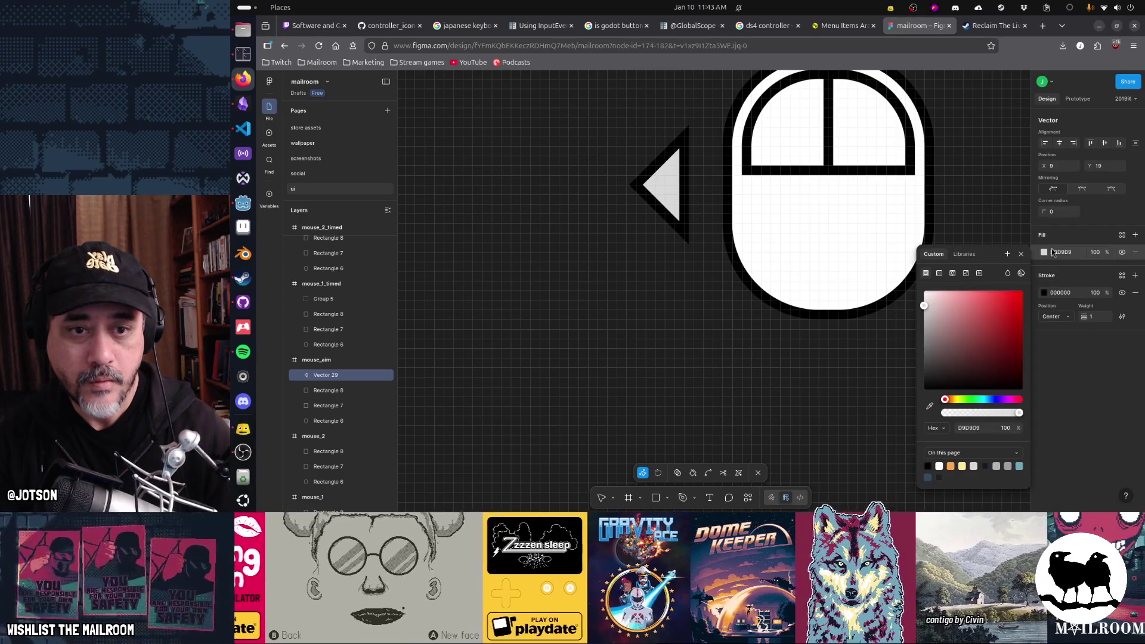
{"action": "left_click", "coordinate": [950, 466]}
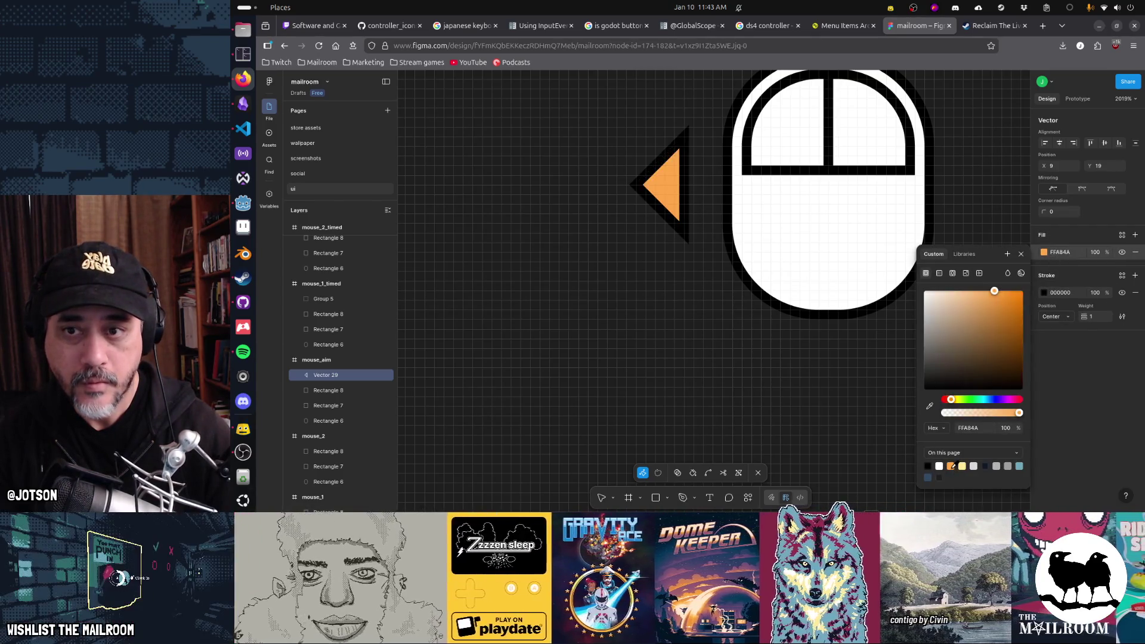
{"action": "key", "text": "ctrl+a"}
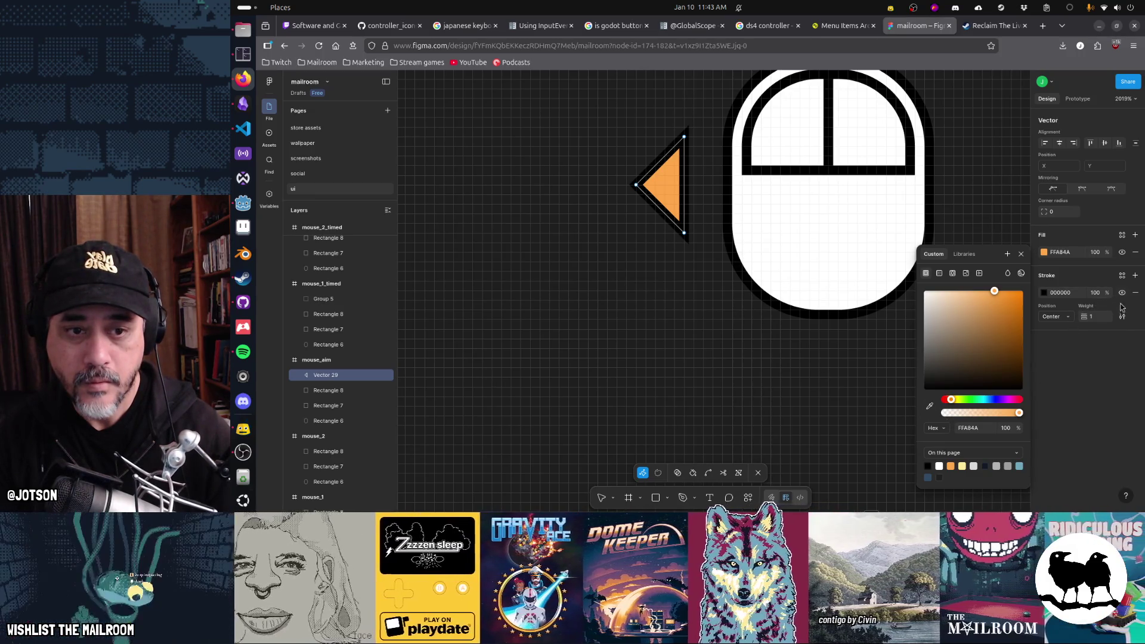
{"action": "left_click", "coordinate": [1080, 364]}
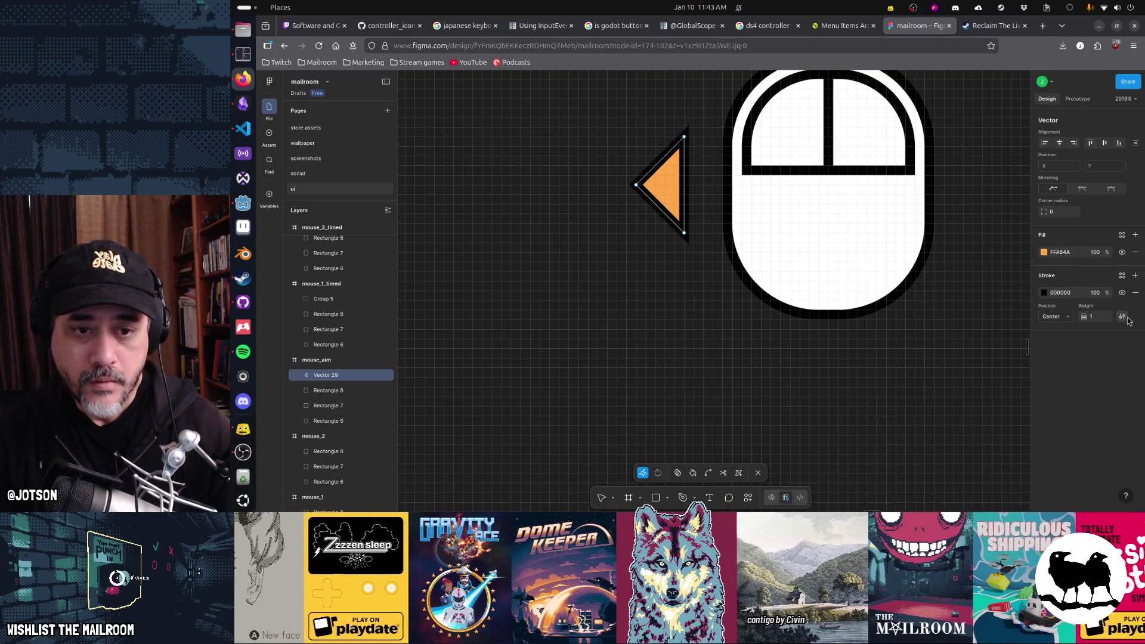
Review the triangle's stroke join settings, keeping its 1-weight black outline.
{"action": "left_click", "coordinate": [1124, 317]}
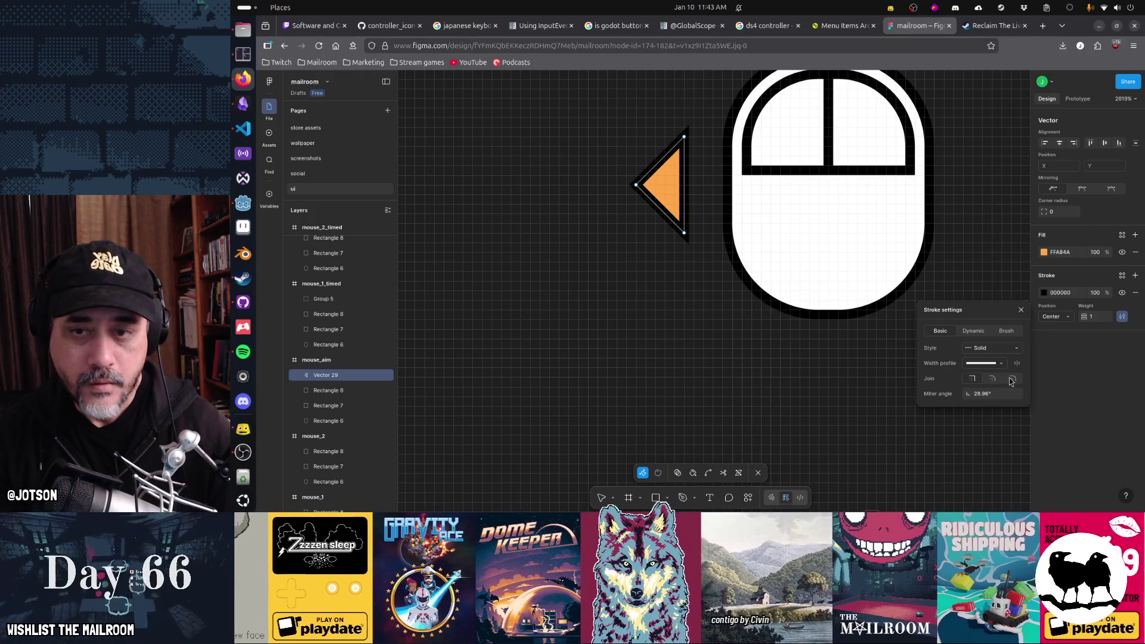
{"action": "key", "text": "Escape"}
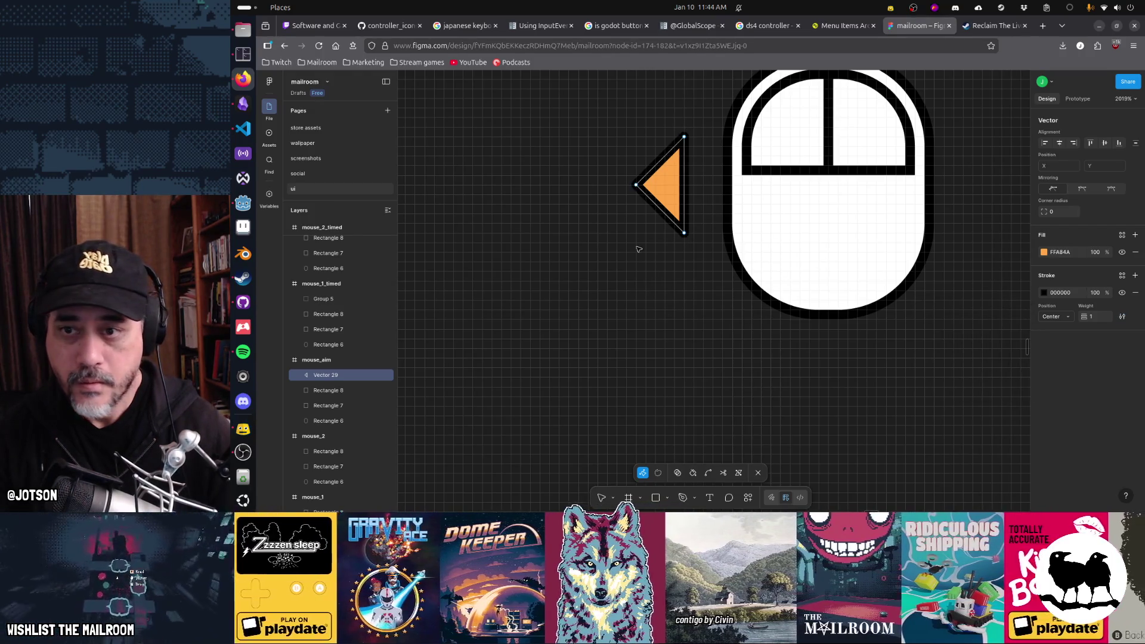
{"action": "scroll", "coordinate": [656, 204], "scroll_direction": "down", "scroll_amount": 5}
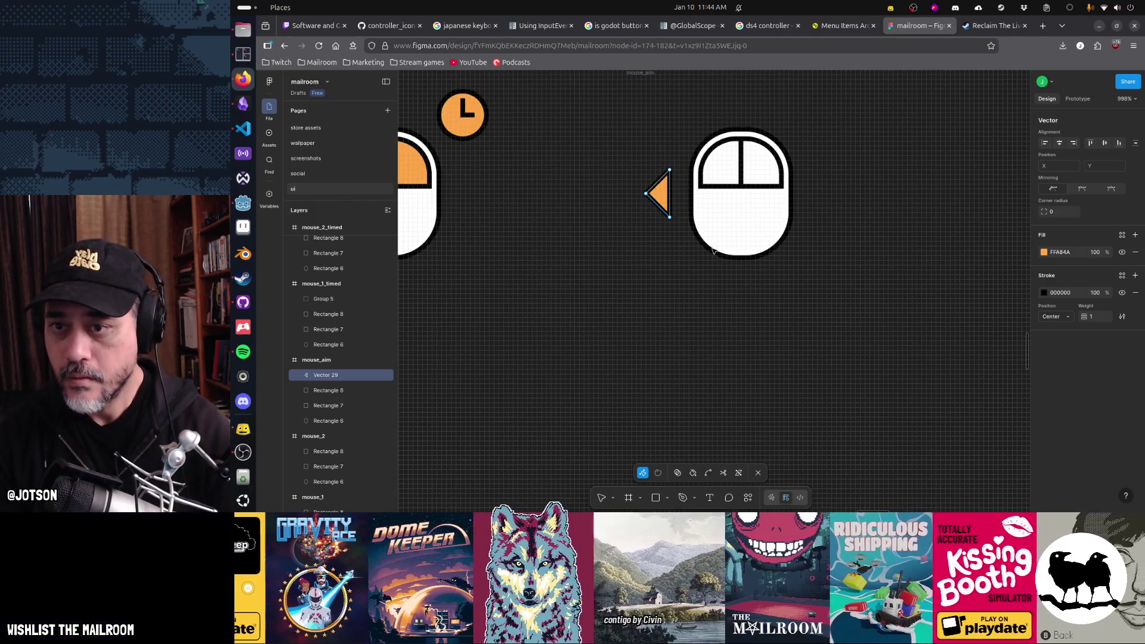
Copy and flip the left arrow, place it beside the mouse, and rotate it to point down.
{"action": "key", "text": "Escape"}
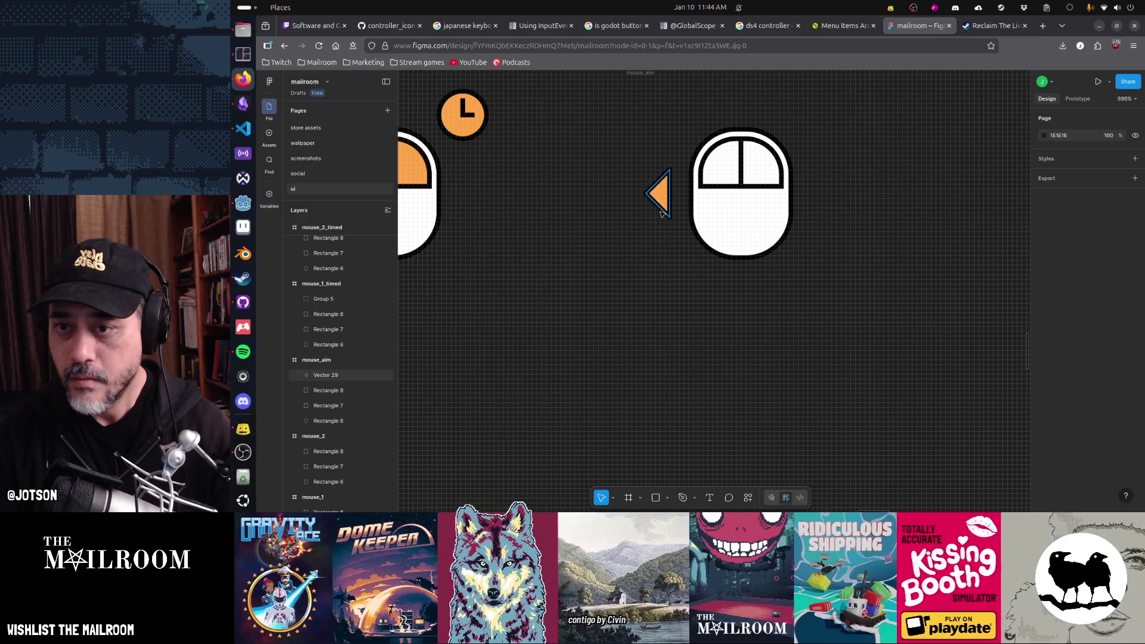
{"action": "key", "text": "shift+h"}
{"action": "mouse_move", "coordinate": [658, 194]}
{"action": "left_mouse_down"}
{"action": "mouse_move", "coordinate": [847, 193]}
{"action": "mouse_move", "coordinate": [799, 194]}
{"action": "mouse_move", "coordinate": [823, 194]}
{"action": "left_mouse_up"}
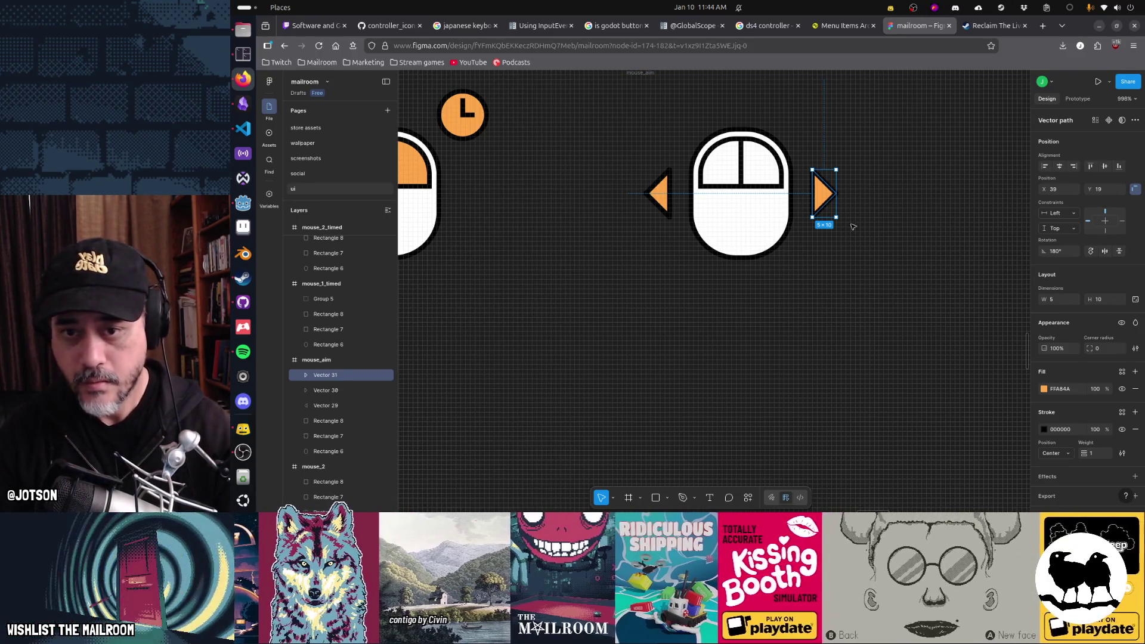
{"action": "mouse_move", "coordinate": [838, 222]}
{"action": "left_mouse_down"}
{"action": "mouse_move", "coordinate": [823, 227]}
{"action": "mouse_move", "coordinate": [796, 203]}
{"action": "mouse_move", "coordinate": [741, 292]}
{"action": "left_mouse_up"}
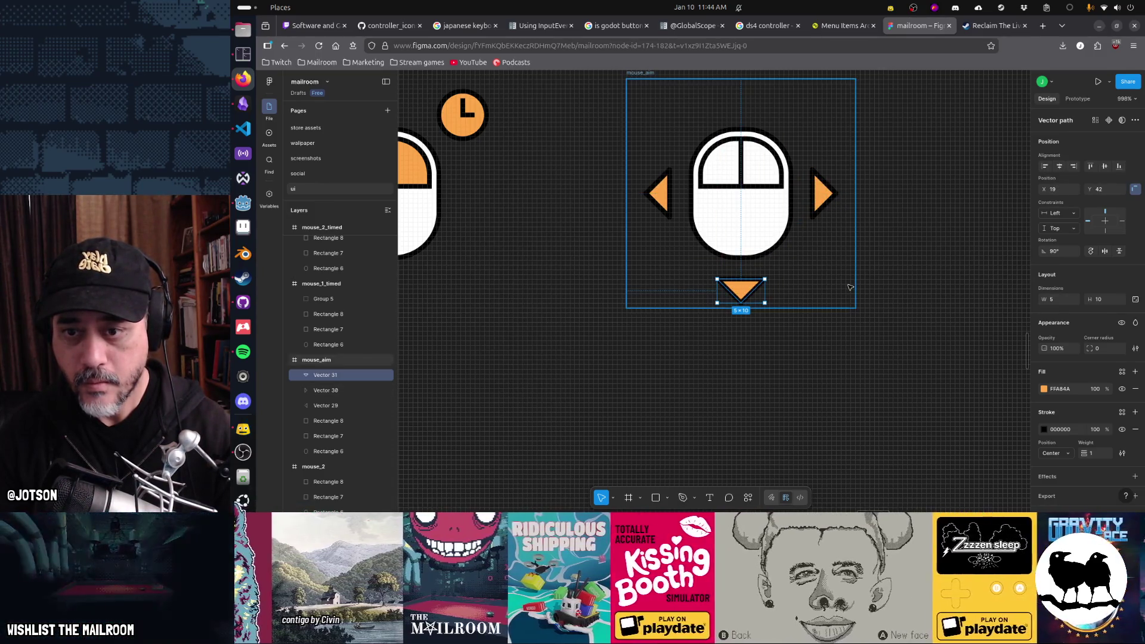
Make a vertically flipped copy pointing up and place it above the mouse.
{"action": "key", "text": "shift+v"}
{"action": "left_click_drag", "start_coordinate": [742, 289], "coordinate": [745, 103]}
{"action": "left_click", "coordinate": [894, 173]}
{"action": "scroll", "coordinate": [894, 173], "scroll_direction": "down", "scroll_amount": 1}
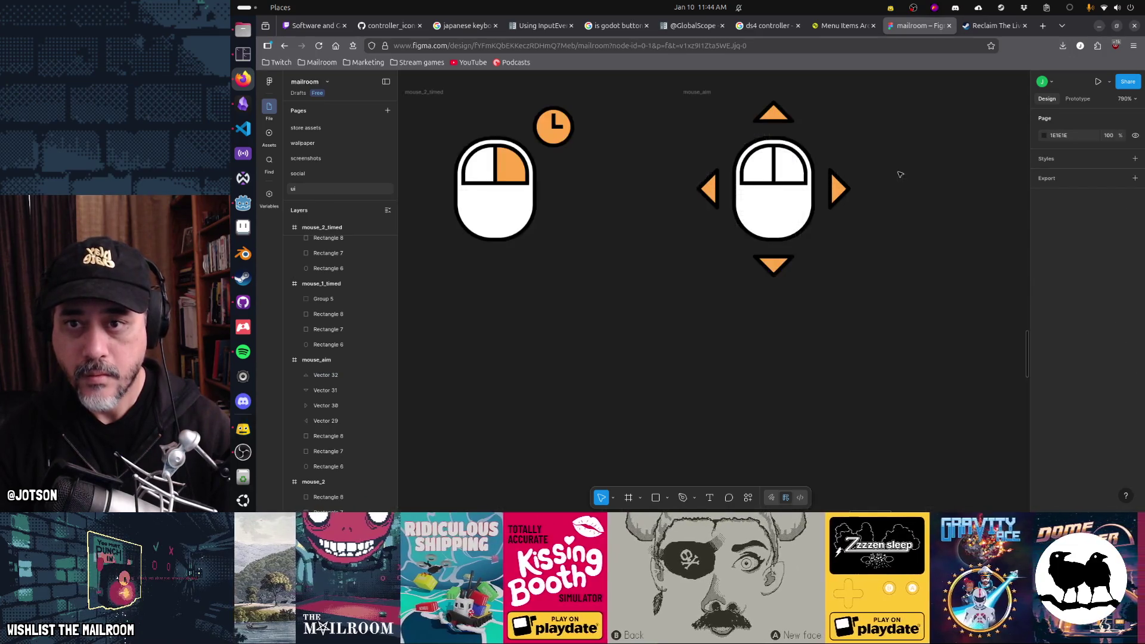
Inspect the top, bottom, right and left arrows' settings in the mouse_aim glyph.
{"action": "left_click", "coordinate": [771, 117]}
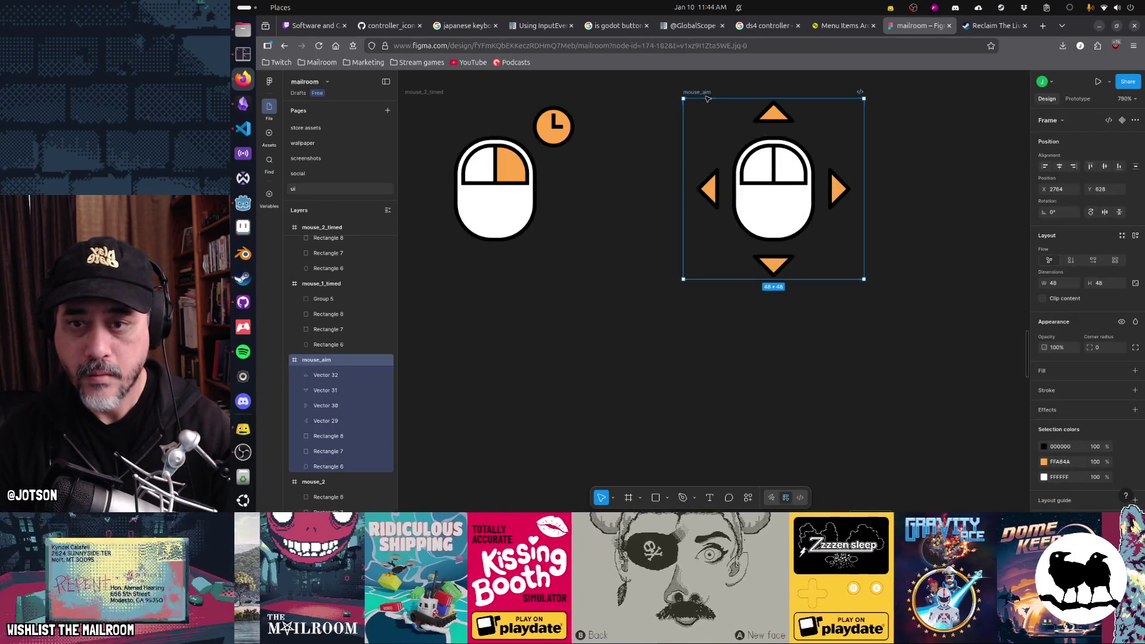
{"action": "left_click", "coordinate": [773, 119]}
{"action": "left_click", "coordinate": [774, 262]}
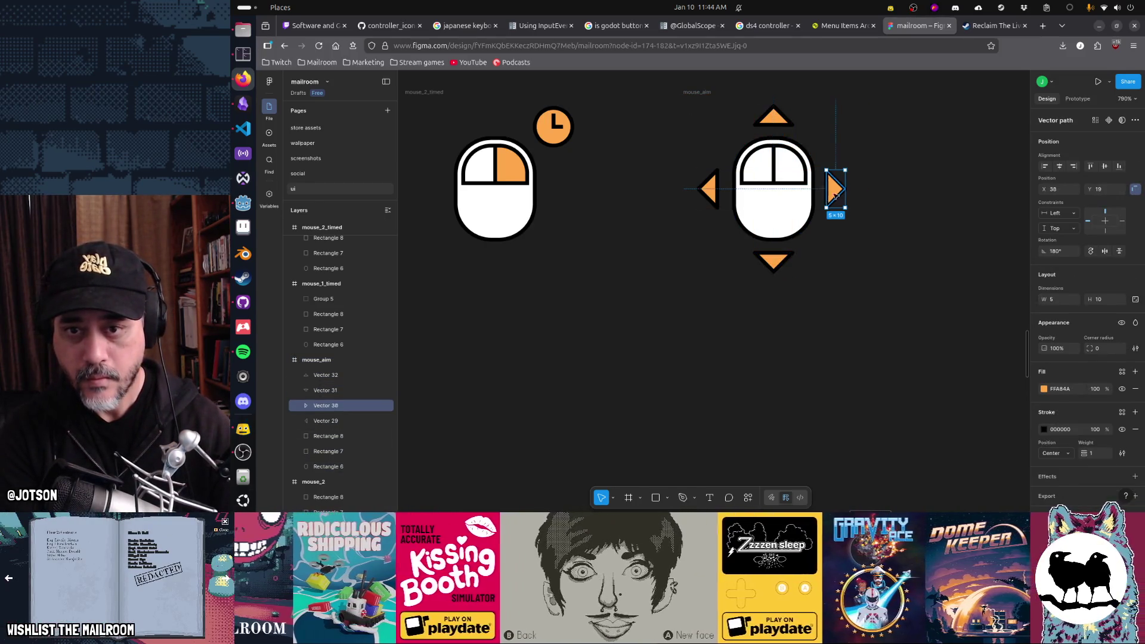
{"action": "left_click", "coordinate": [838, 189]}
{"action": "left_click", "coordinate": [713, 191]}
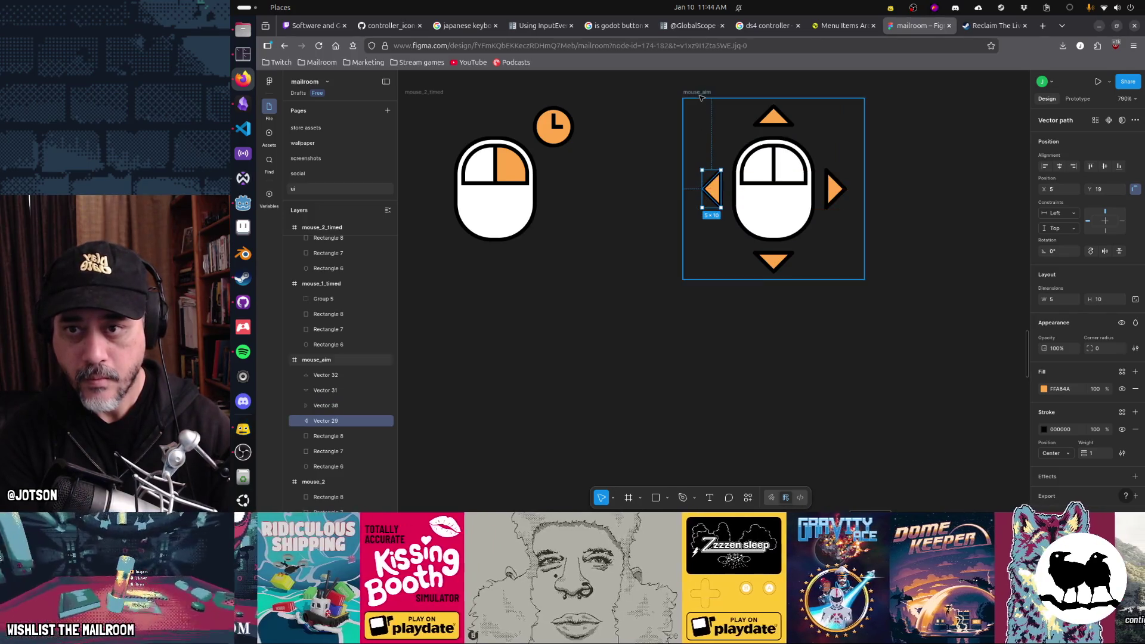
{"action": "left_click", "coordinate": [827, 171]}
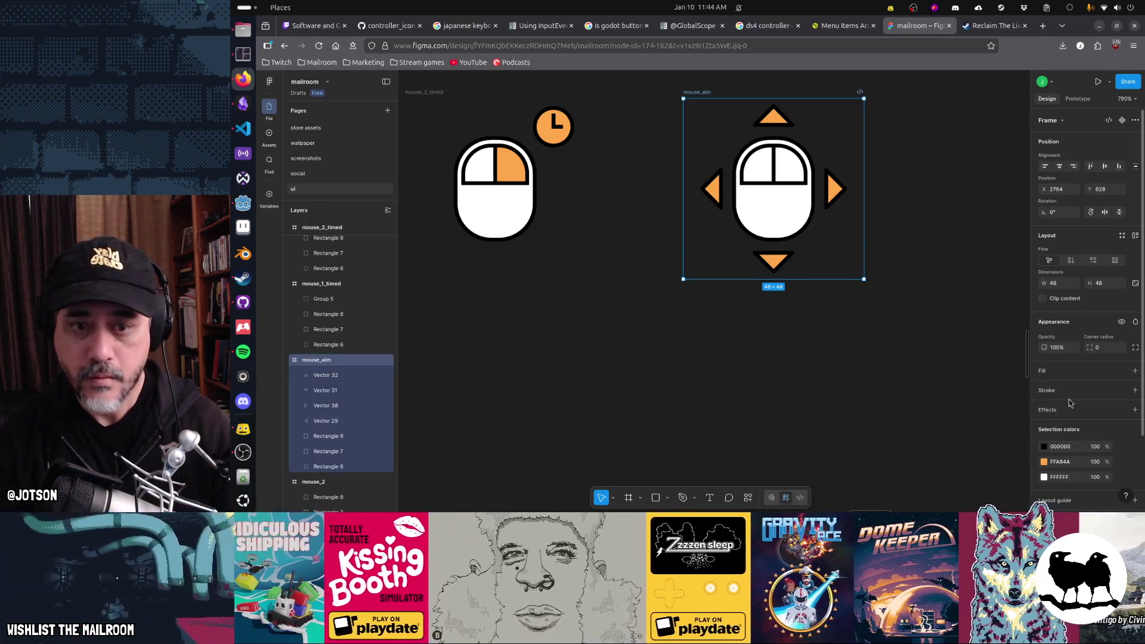
{"action": "scroll", "coordinate": [770, 368], "scroll_direction": "down", "scroll_amount": 5}
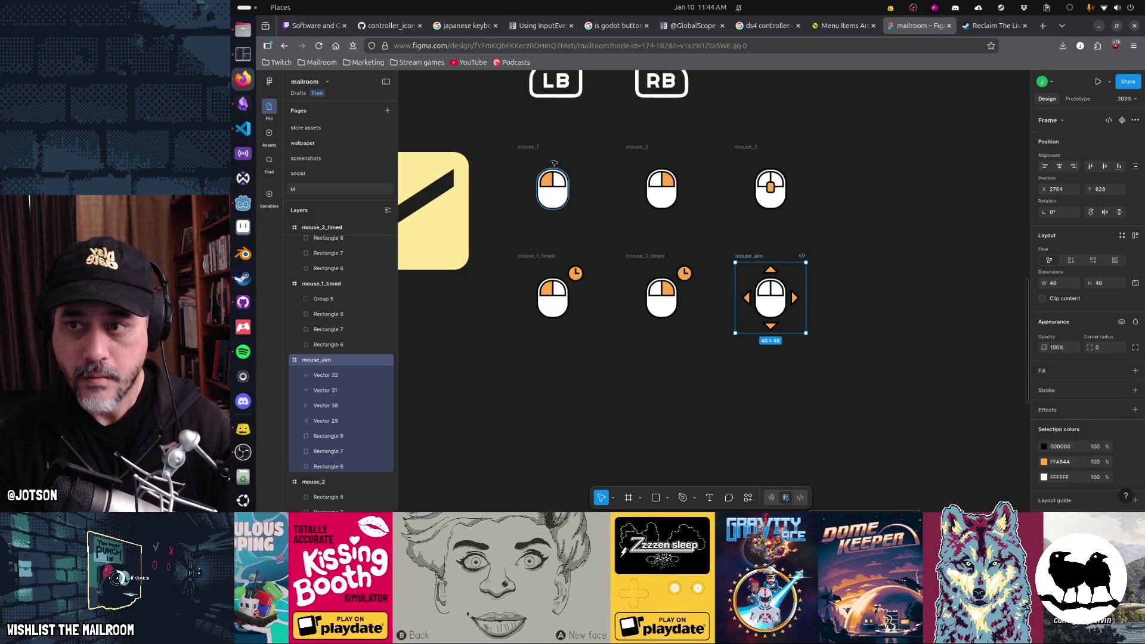
Export mouse_1, mouse_2, mouse_3, mouse_1_timed, mouse_2_timed and mouse_aim frames as PNGs.
{"action": "left_click", "coordinate": [552, 190]}
{"action": "scroll", "coordinate": [1062, 494], "scroll_direction": "down", "scroll_amount": 2}
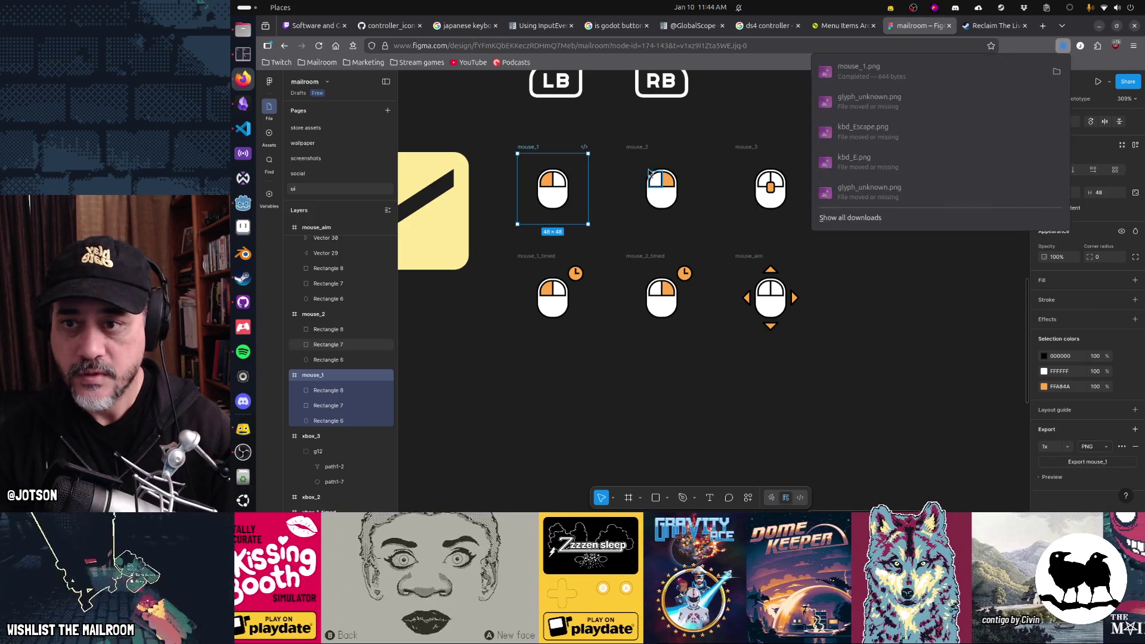
{"action": "left_click", "coordinate": [661, 189]}
{"action": "left_click", "coordinate": [1087, 462]}
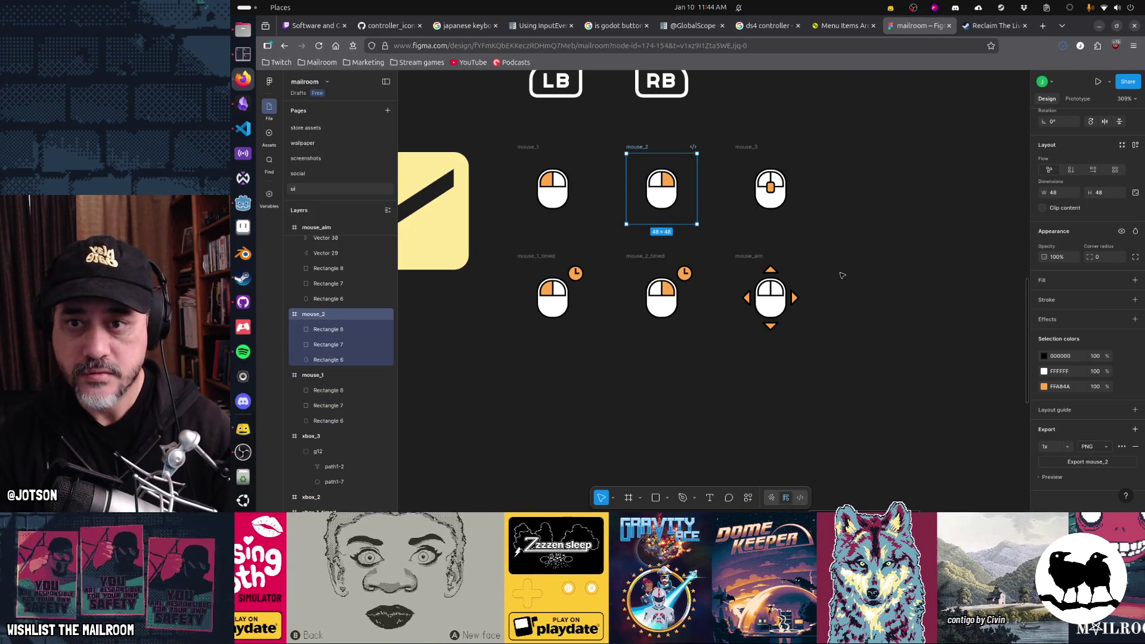
{"action": "left_click", "coordinate": [771, 189]}
{"action": "left_click", "coordinate": [1087, 462]}
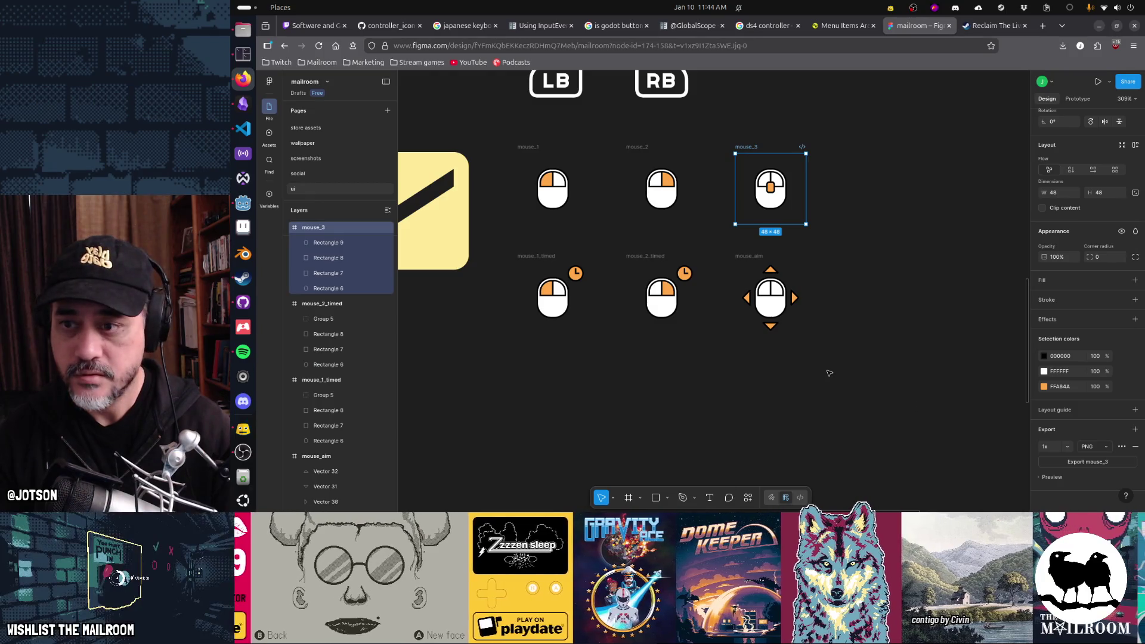
{"action": "left_click", "coordinate": [553, 298]}
{"action": "left_click", "coordinate": [680, 301]}
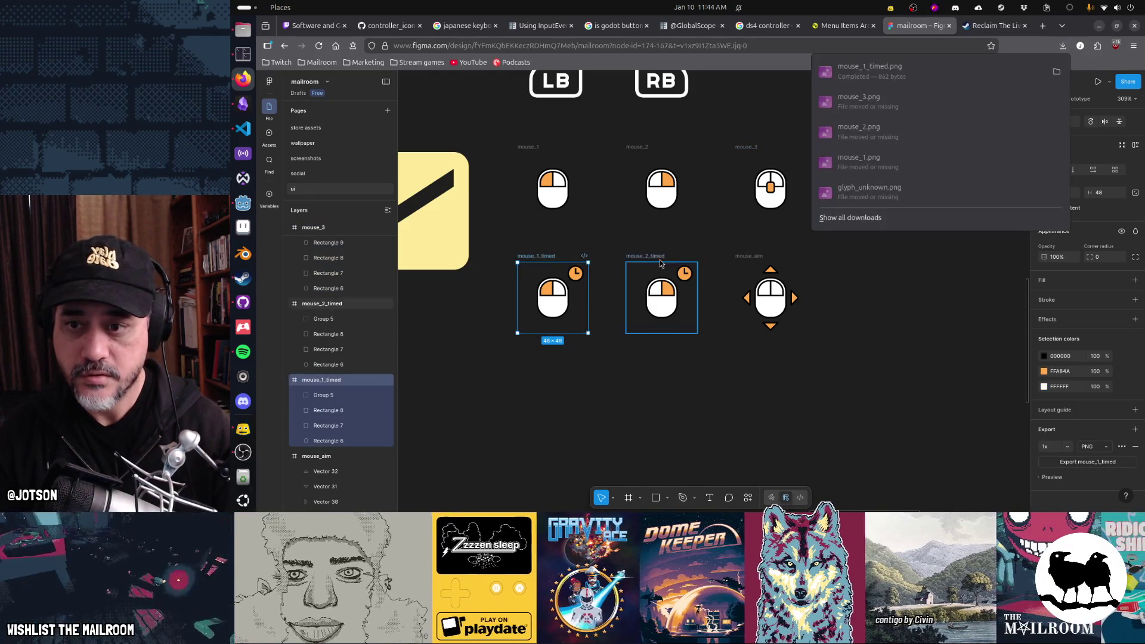
{"action": "left_click", "coordinate": [1087, 462]}
{"action": "left_click", "coordinate": [771, 298]}
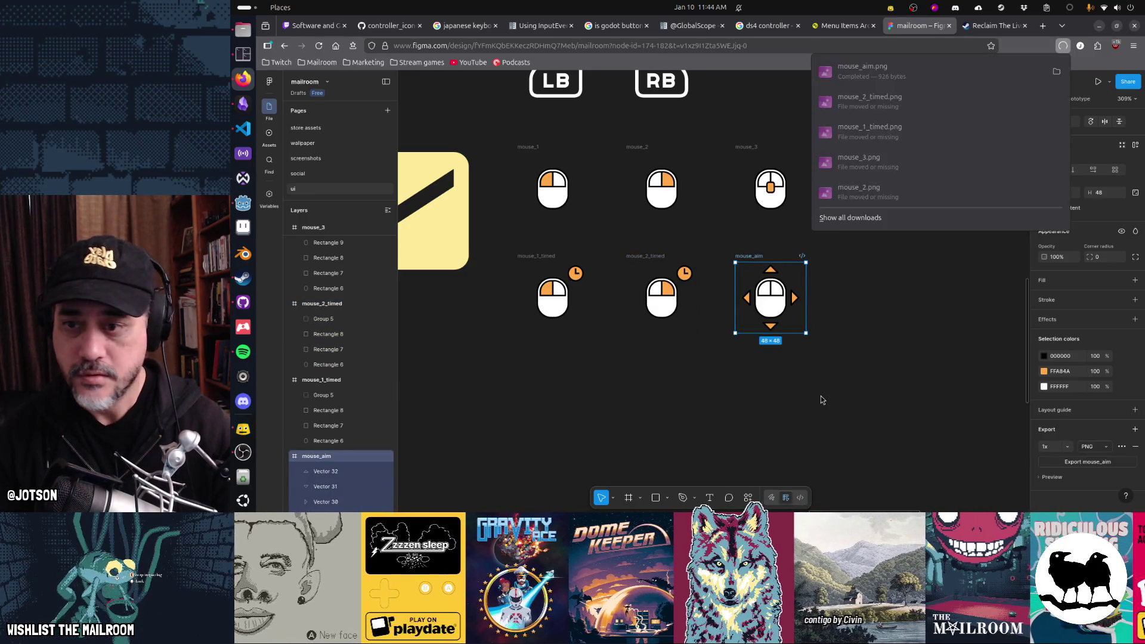
{"action": "key", "text": "alt+Tab"}
{"action": "key", "text": "alt+Tab"}
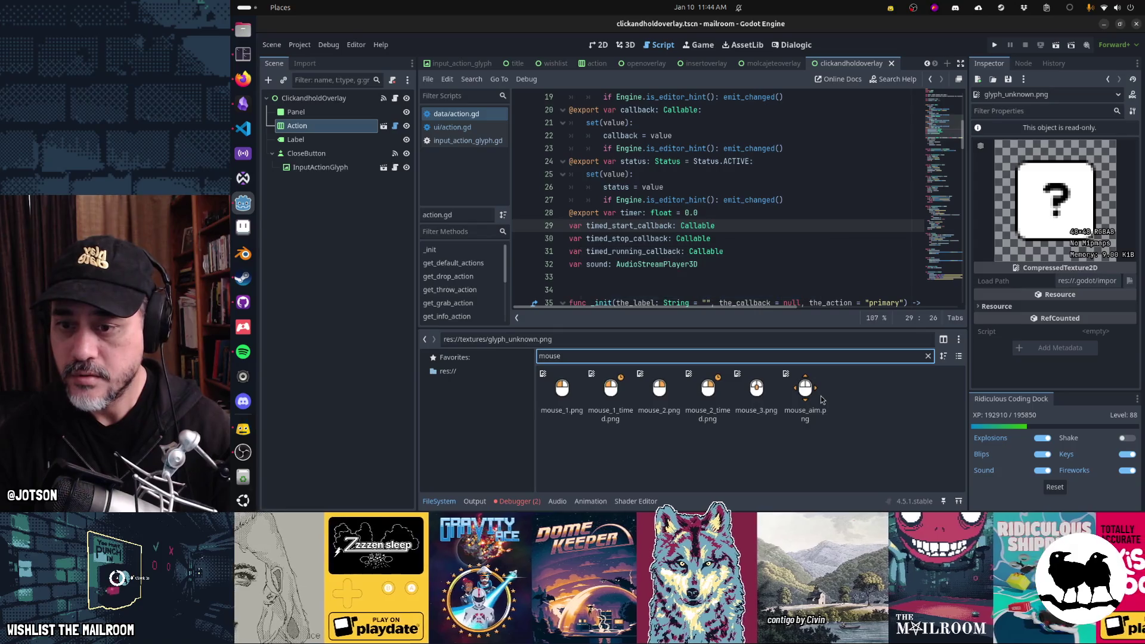
Preview all six mouse PNGs, then filter the FileSystem to xbox, kbd, info, icon and status files.
{"action": "right_click", "coordinate": [809, 399]}
{"action": "left_click", "coordinate": [808, 399]}
{"action": "left_click", "coordinate": [757, 398]}
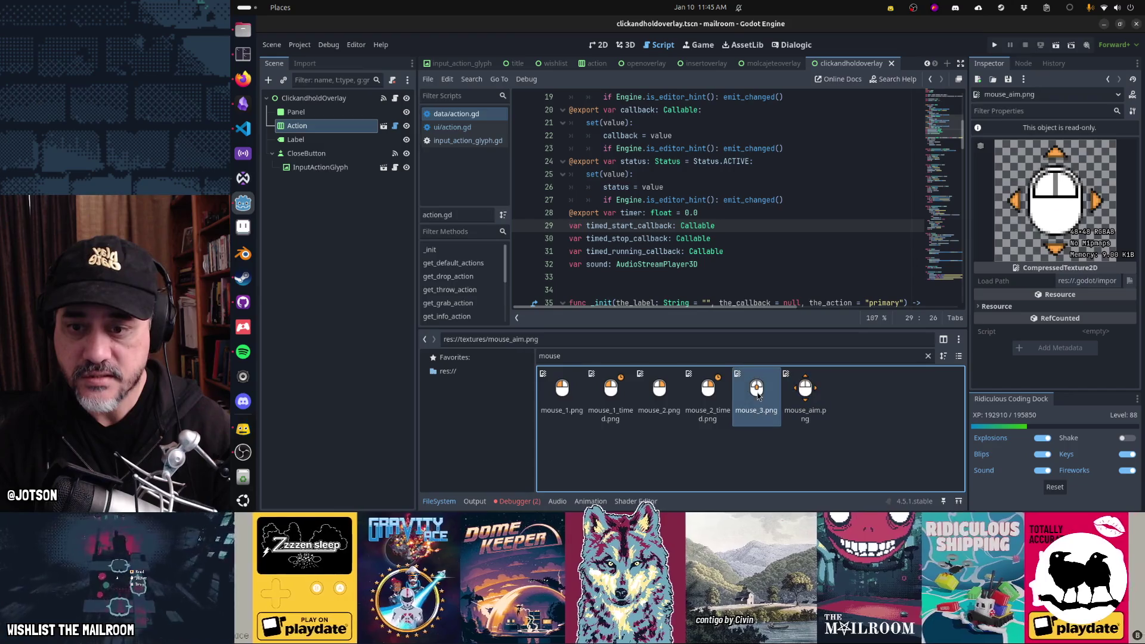
{"action": "left_click", "coordinate": [708, 398]}
{"action": "left_click", "coordinate": [663, 398]}
{"action": "left_click", "coordinate": [611, 394]}
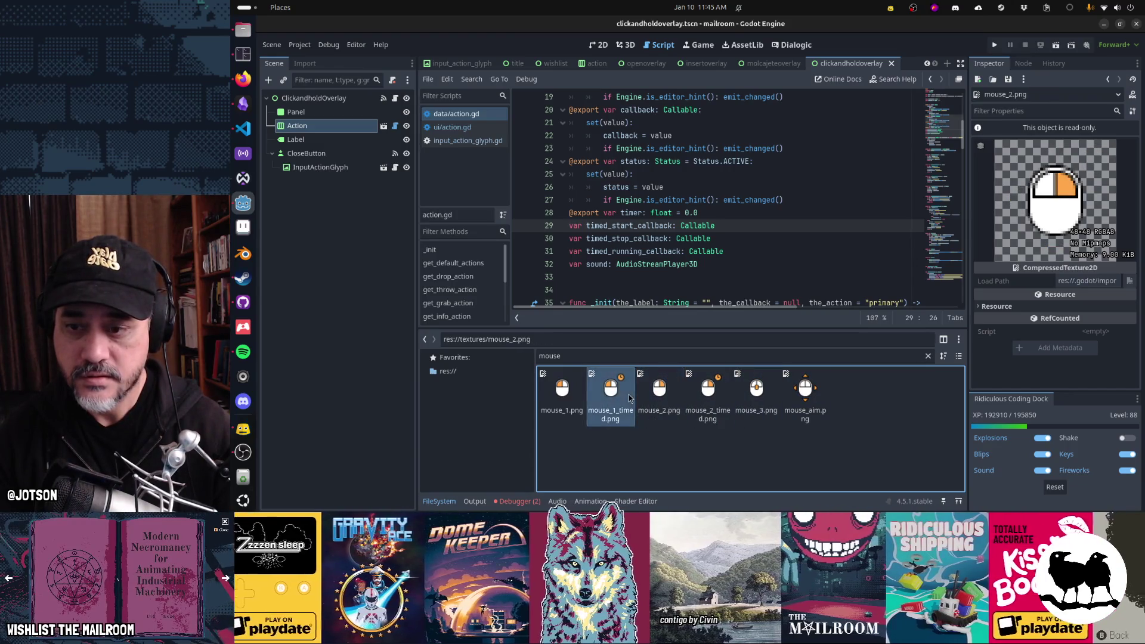
{"action": "left_click", "coordinate": [562, 393]}
{"action": "triple_click", "coordinate": [585, 361]}
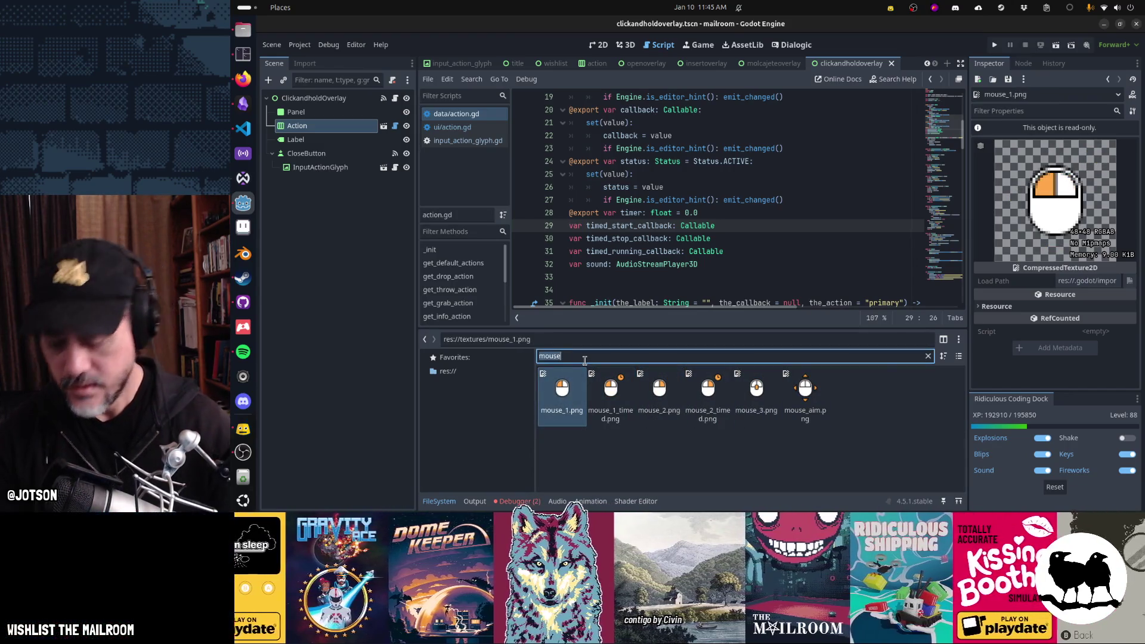
{"action": "type", "text": "xbox"}
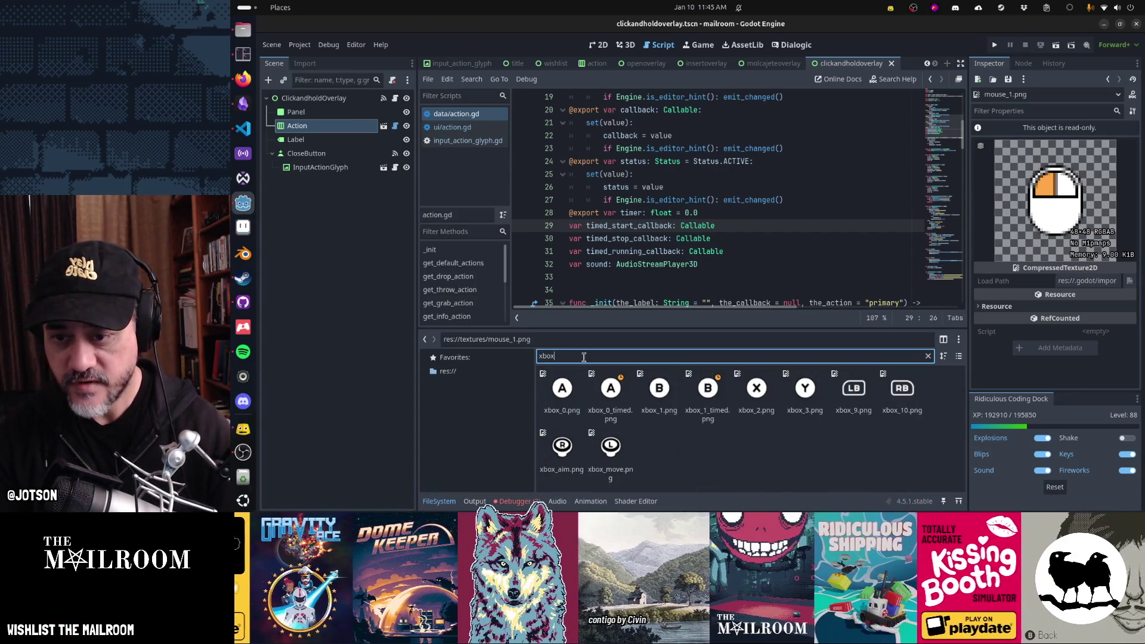
{"action": "type", "text": "kbd"}
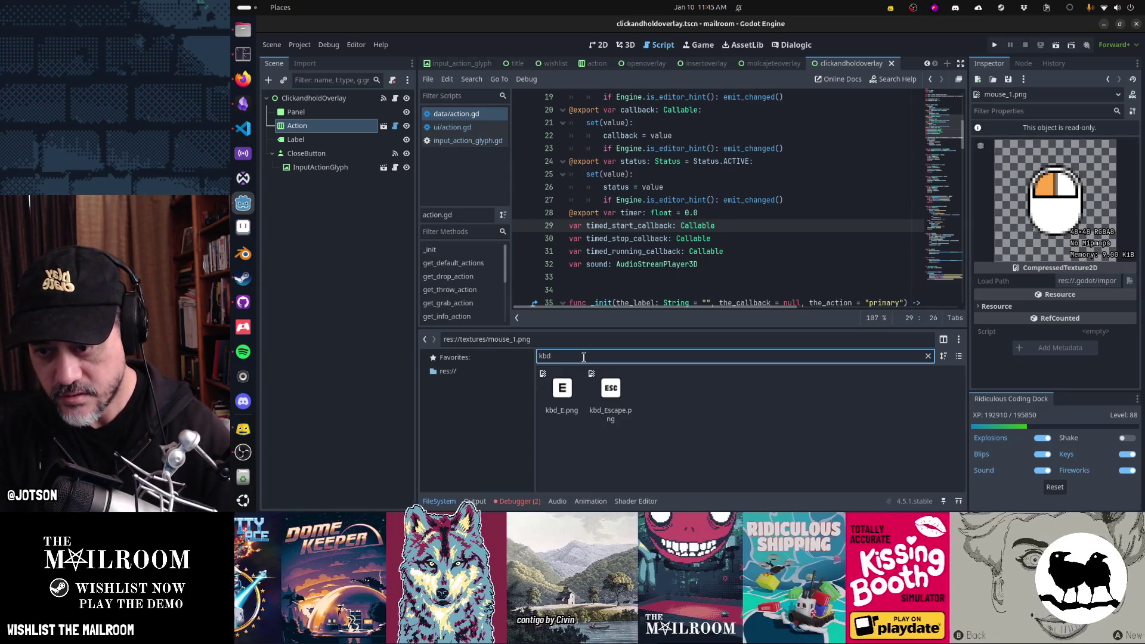
{"action": "type", "text": "info"}
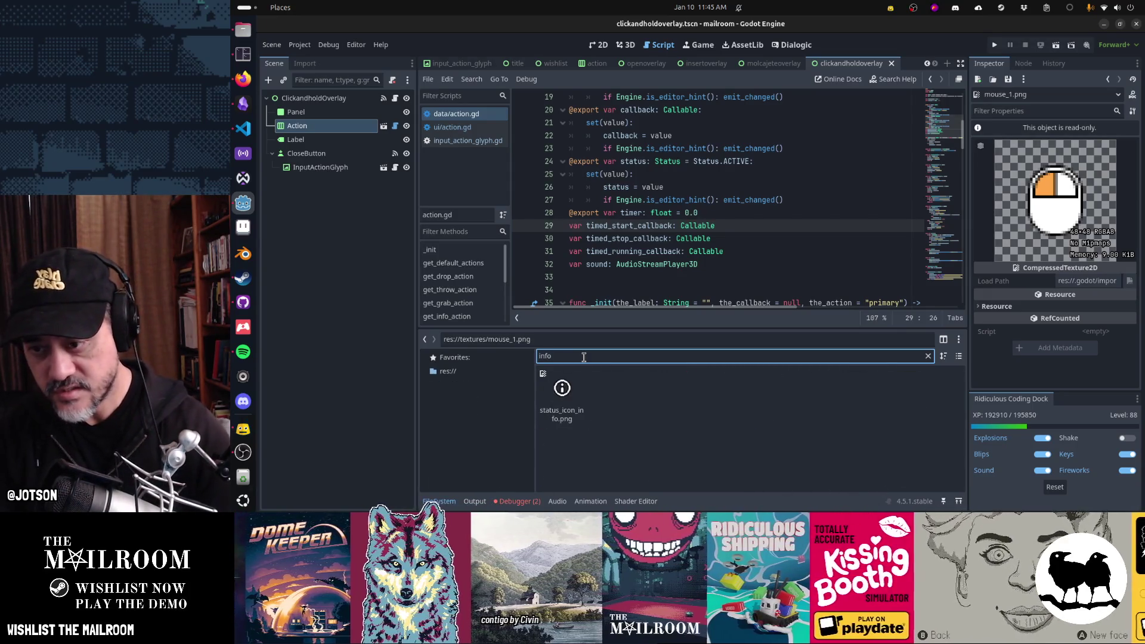
{"action": "type", "text": "icon"}
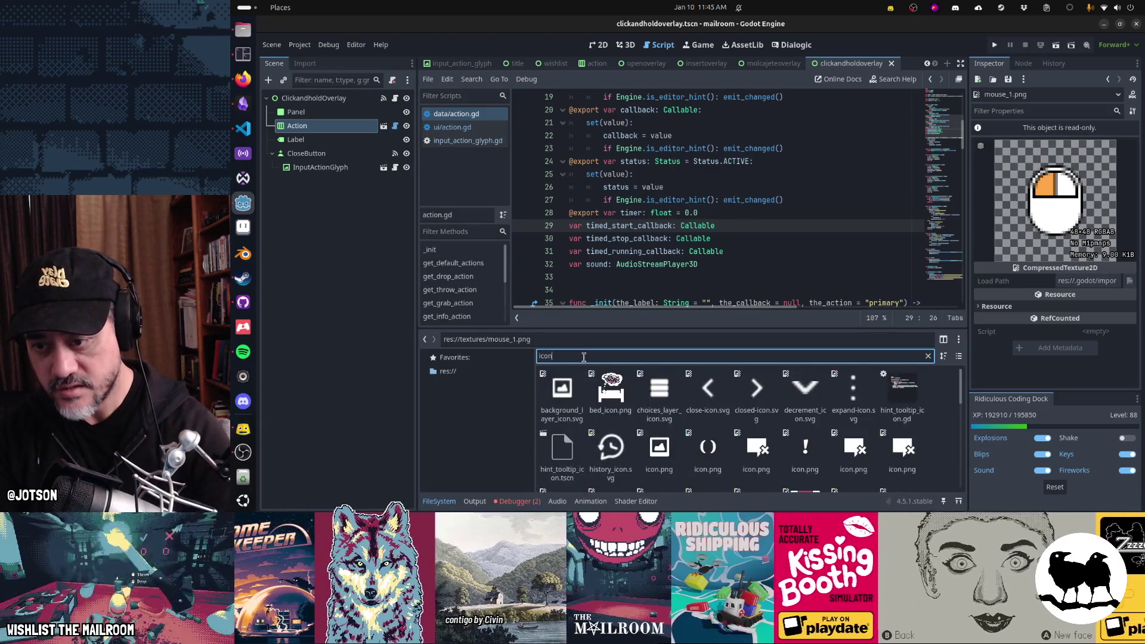
{"action": "type", "text": "status"}
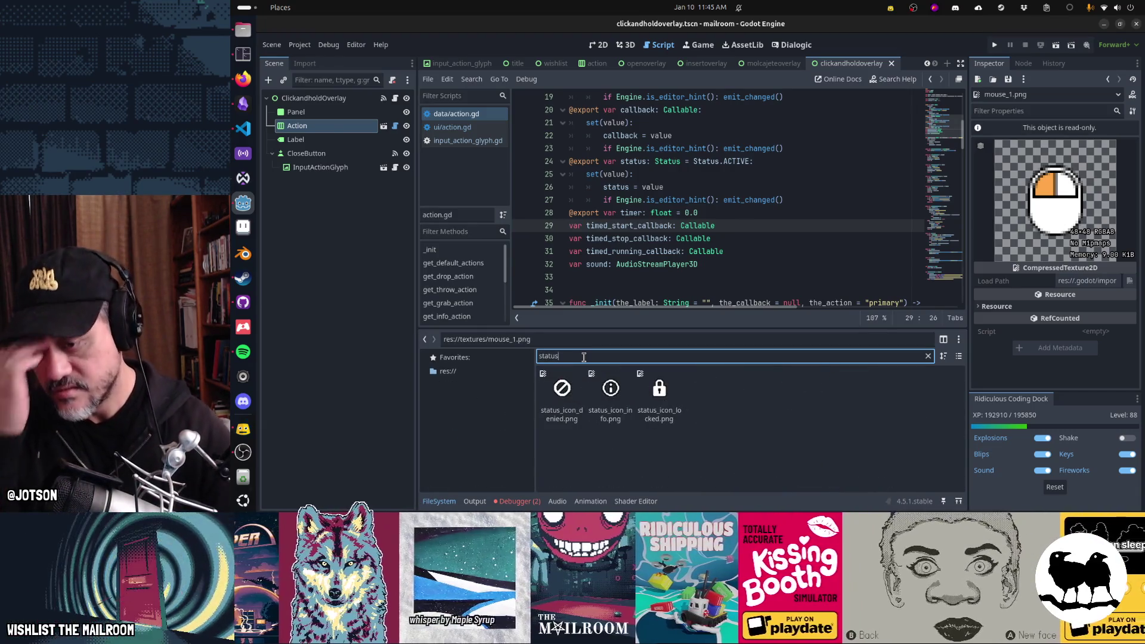
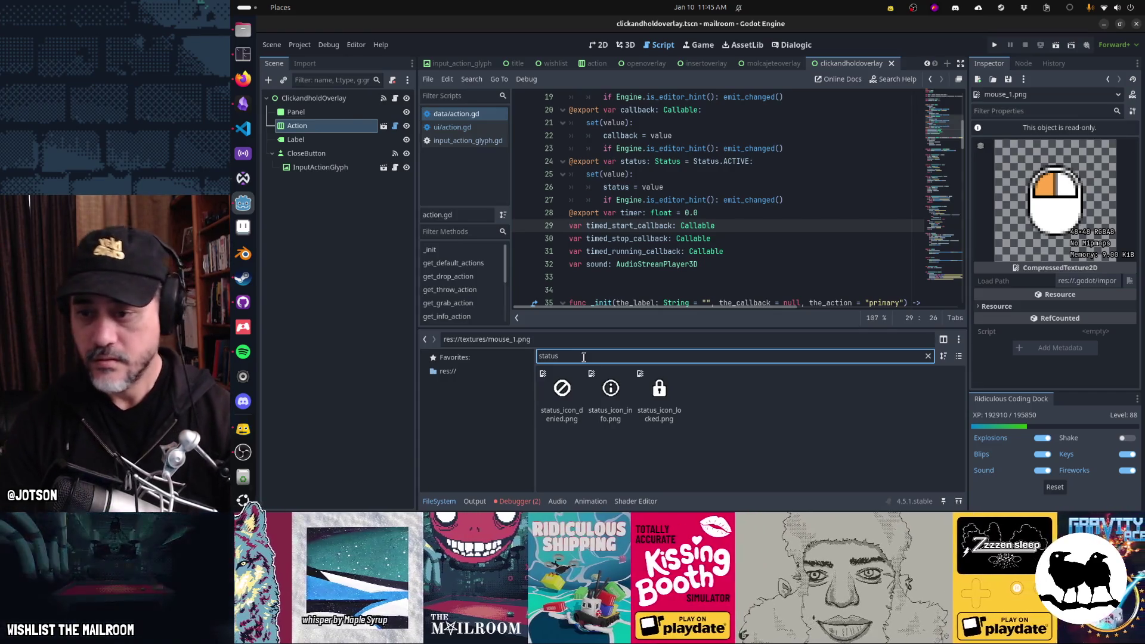
Check the status_icon_denied.png file name in Godot, then return to Figma and deselect mouse_aim.
{"action": "left_click", "coordinate": [563, 414]}
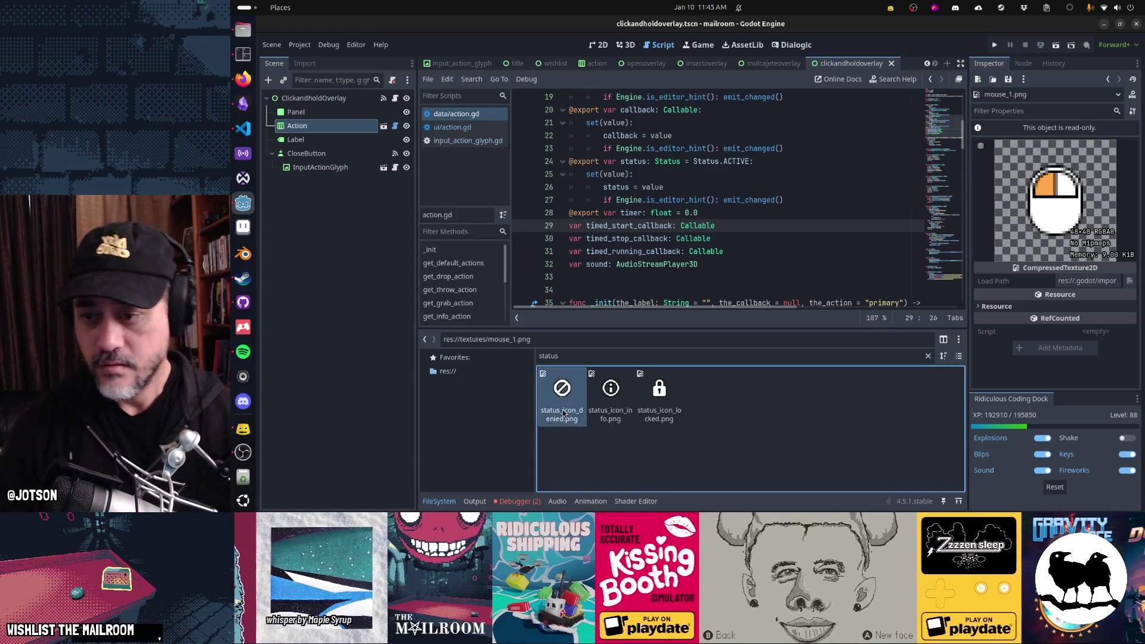
{"action": "key", "text": "F2"}
{"action": "key", "text": "Escape"}
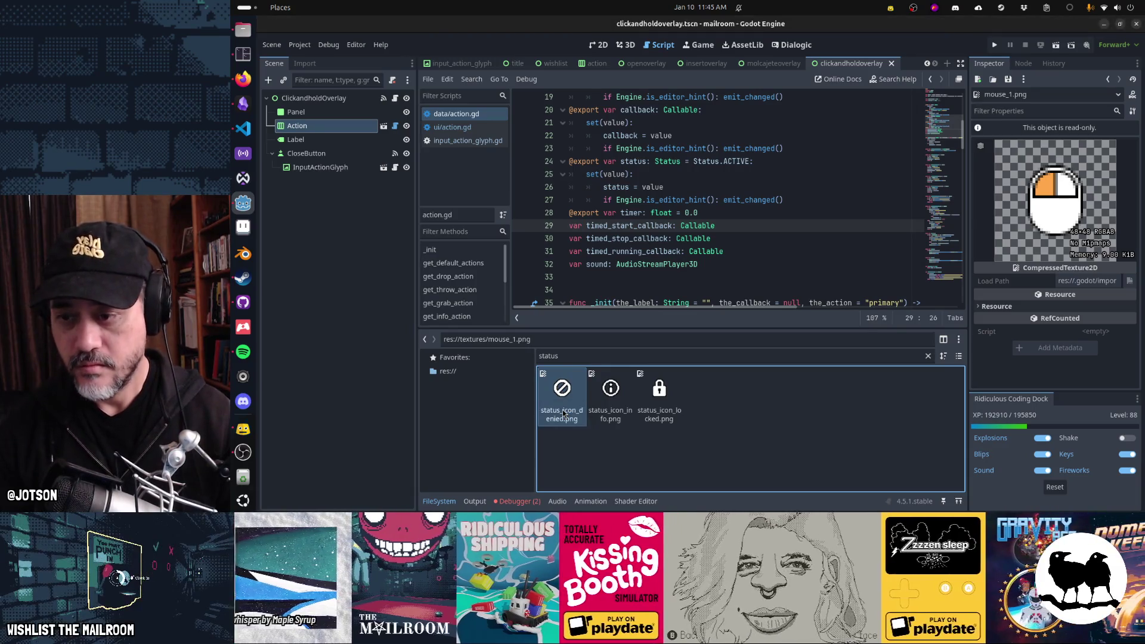
{"action": "key", "text": "alt+Tab"}
{"action": "left_click", "coordinate": [713, 400]}
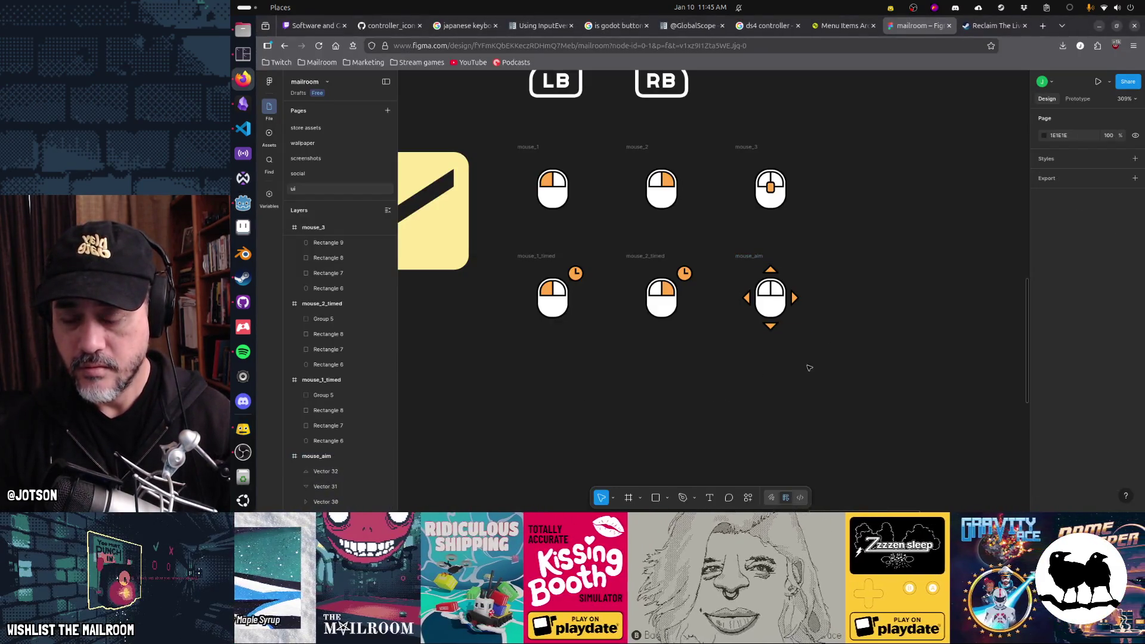
Duplicate the mouse_3 frame into the empty space to its right.
{"action": "left_click_drag", "start_coordinate": [808, 366], "coordinate": [706, 376]}
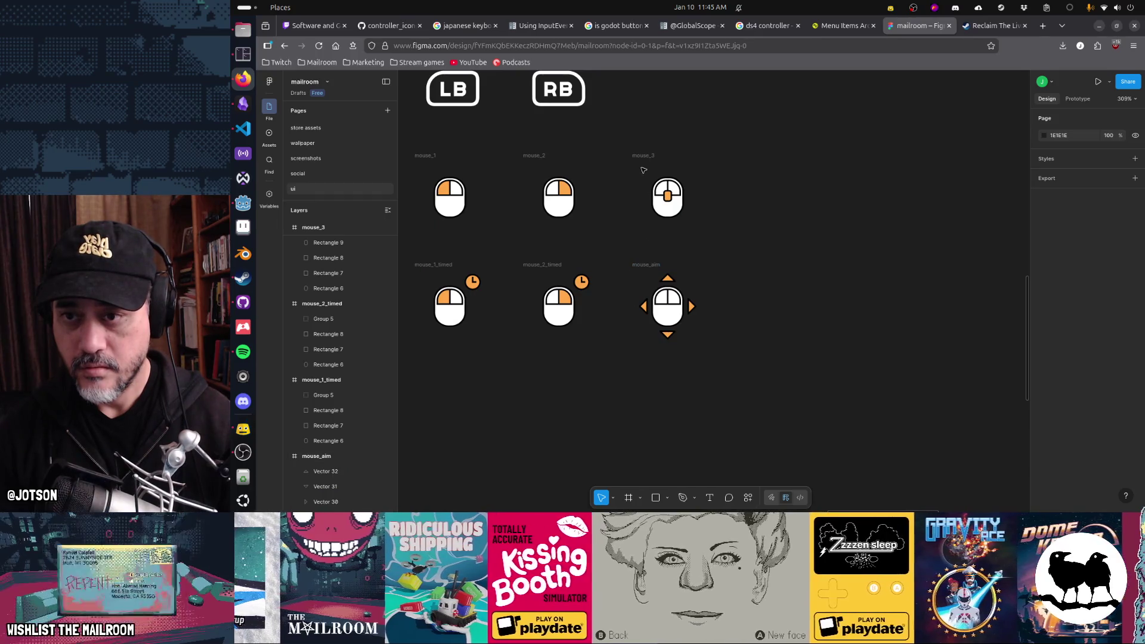
{"action": "left_click", "coordinate": [650, 159]}
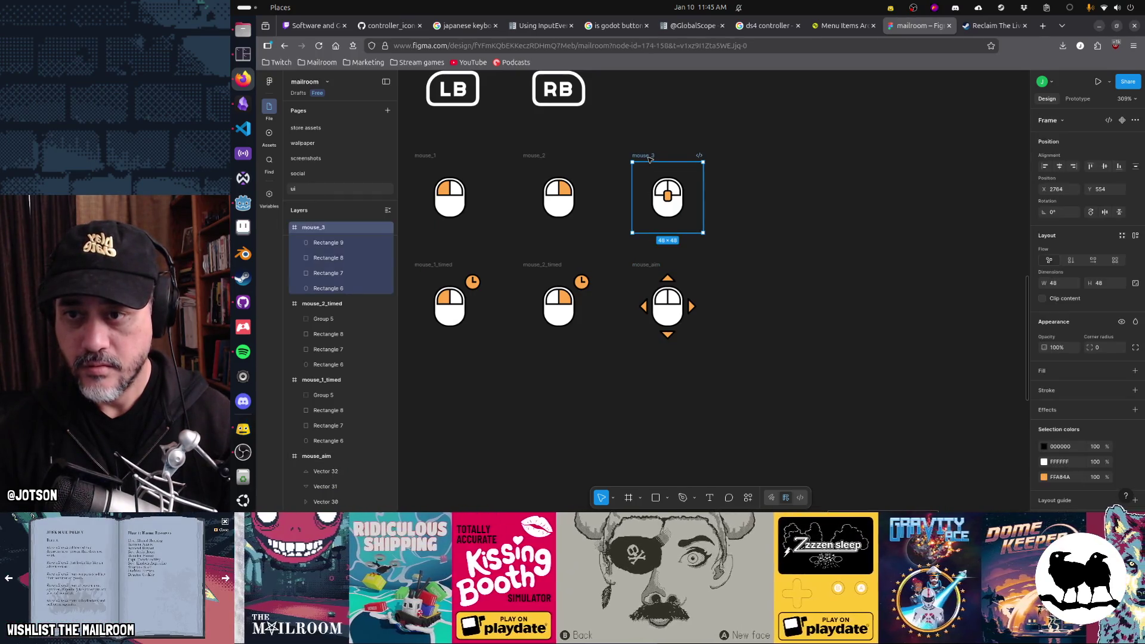
{"action": "left_click_drag", "start_coordinate": [650, 158], "coordinate": [778, 157], "text": "alt"}
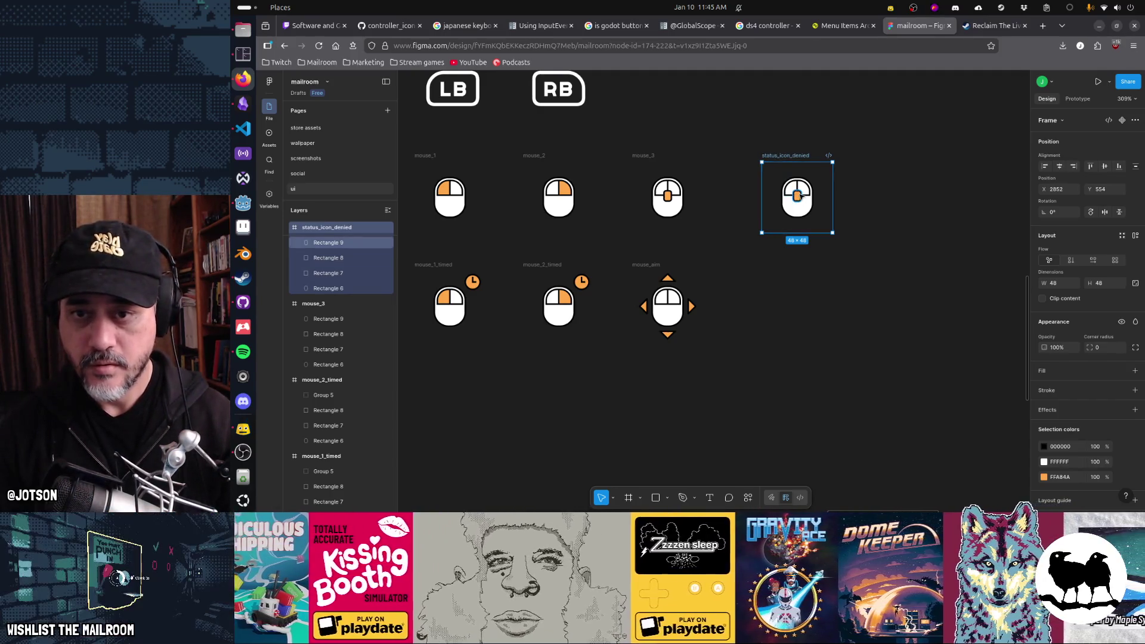
Delete every leftover mouse shape, leaving an empty status_icon_denied frame.
{"action": "double_click", "coordinate": [798, 195]}
{"action": "key", "text": "Delete"}
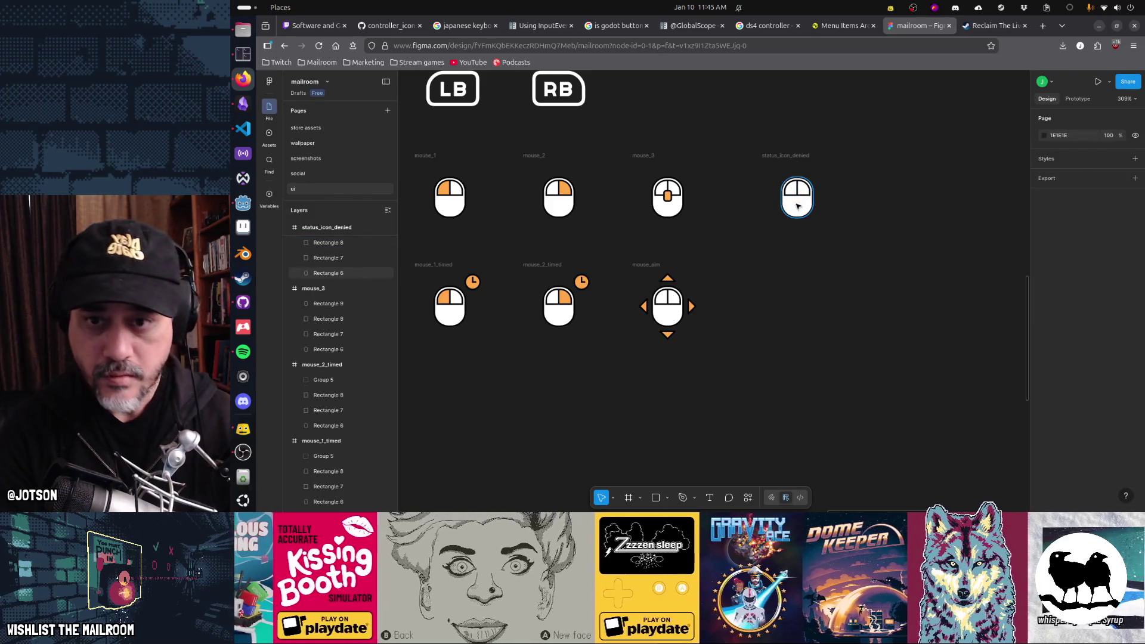
{"action": "left_click", "coordinate": [800, 193]}
{"action": "key", "text": "Delete"}
{"action": "left_click", "coordinate": [802, 191]}
{"action": "key", "text": "Delete"}
{"action": "left_click", "coordinate": [803, 189]}
{"action": "key", "text": "Delete"}
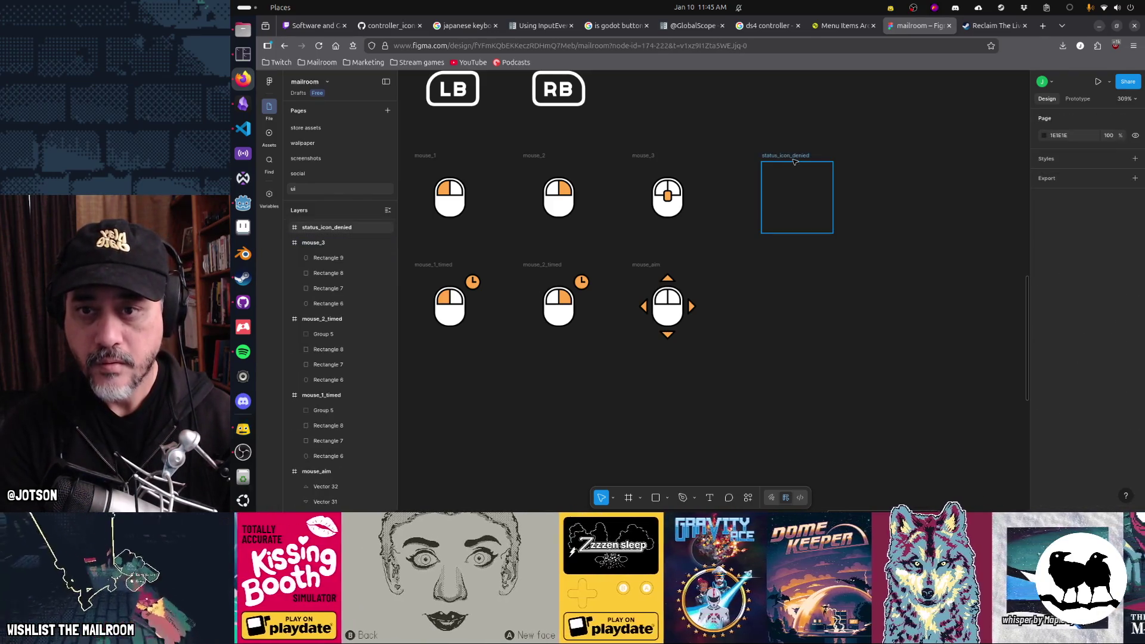
{"action": "left_click", "coordinate": [793, 155]}
Check the info icon's name in Godot, then duplicate the empty frame as status_icon_info.
{"action": "key", "text": "alt+Tab"}
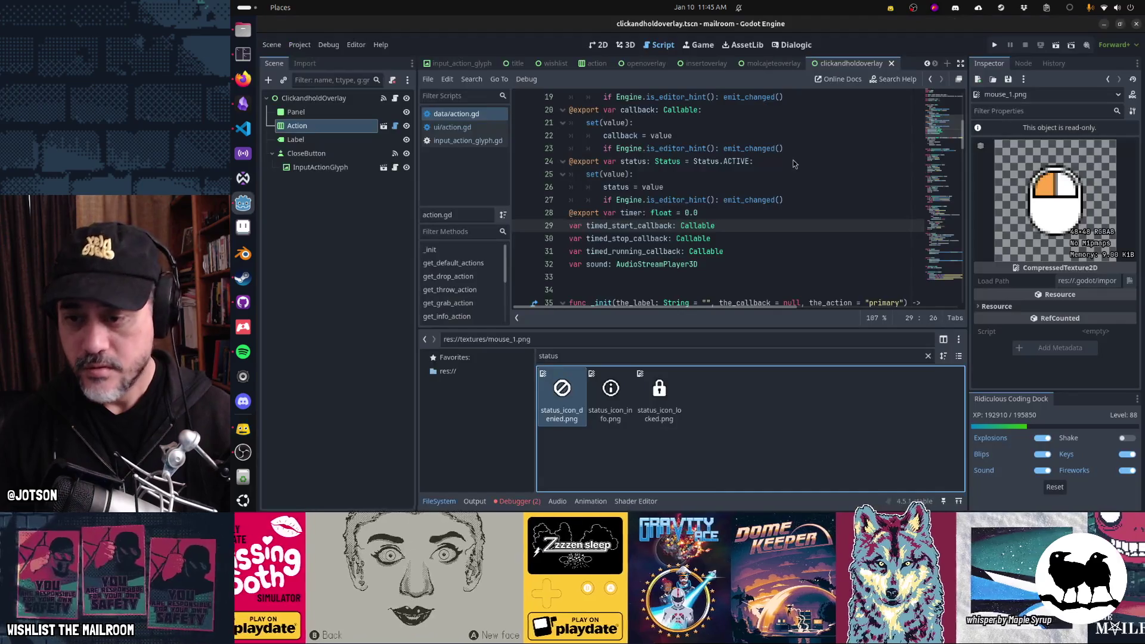
{"action": "left_click", "coordinate": [611, 394]}
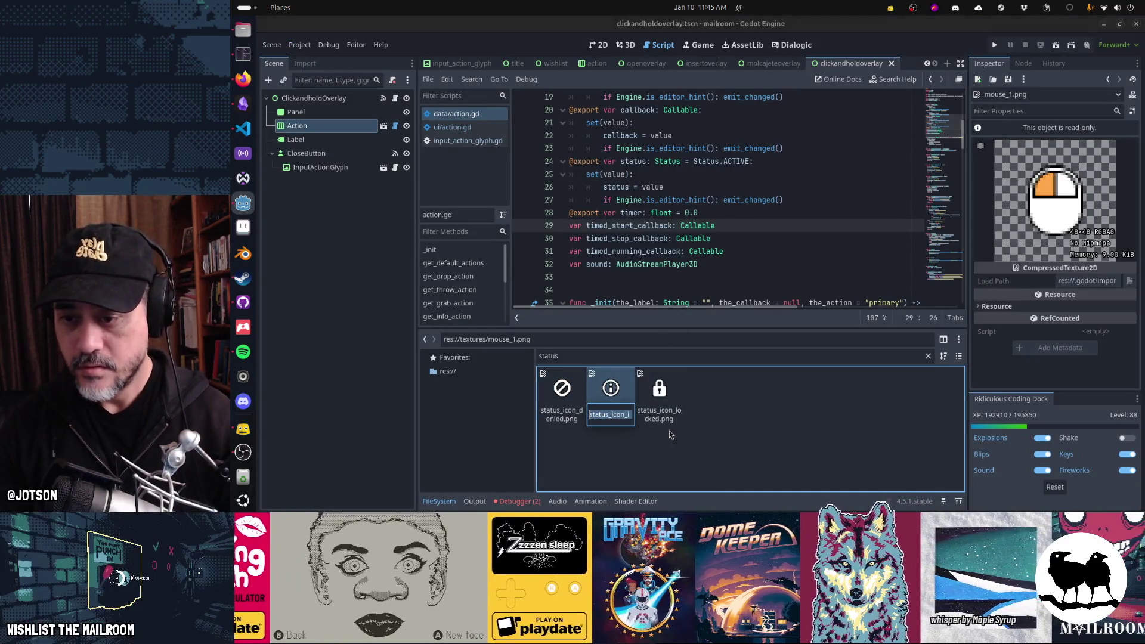
{"action": "key", "text": "alt+Tab"}
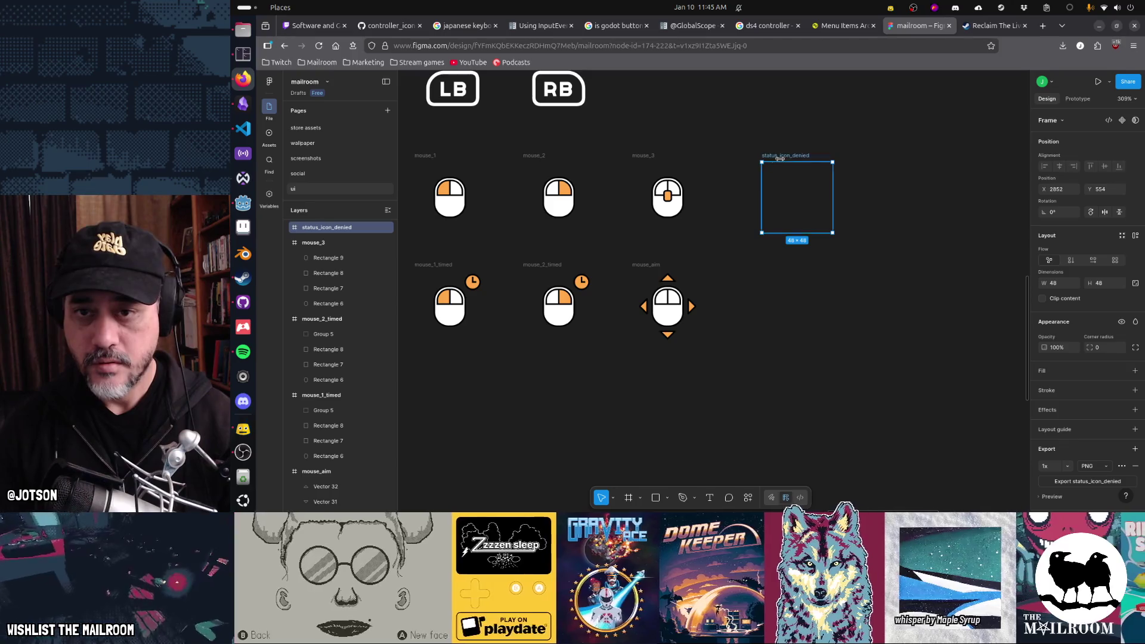
{"action": "left_click_drag", "start_coordinate": [788, 159], "coordinate": [909, 157], "text": "alt"}
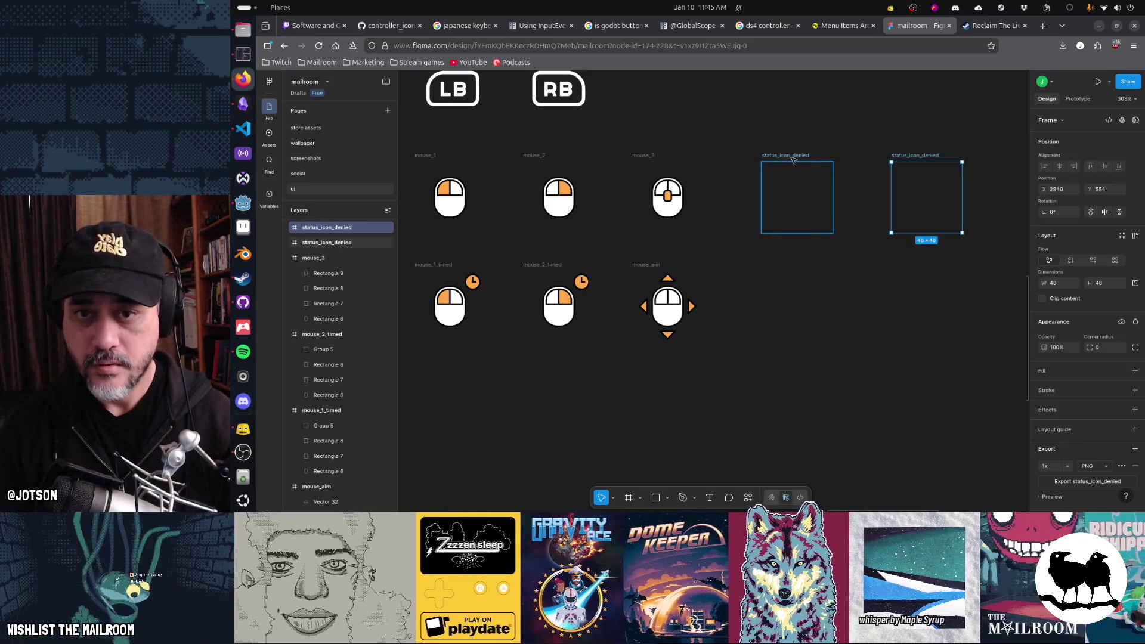
{"action": "key", "text": "Return"}
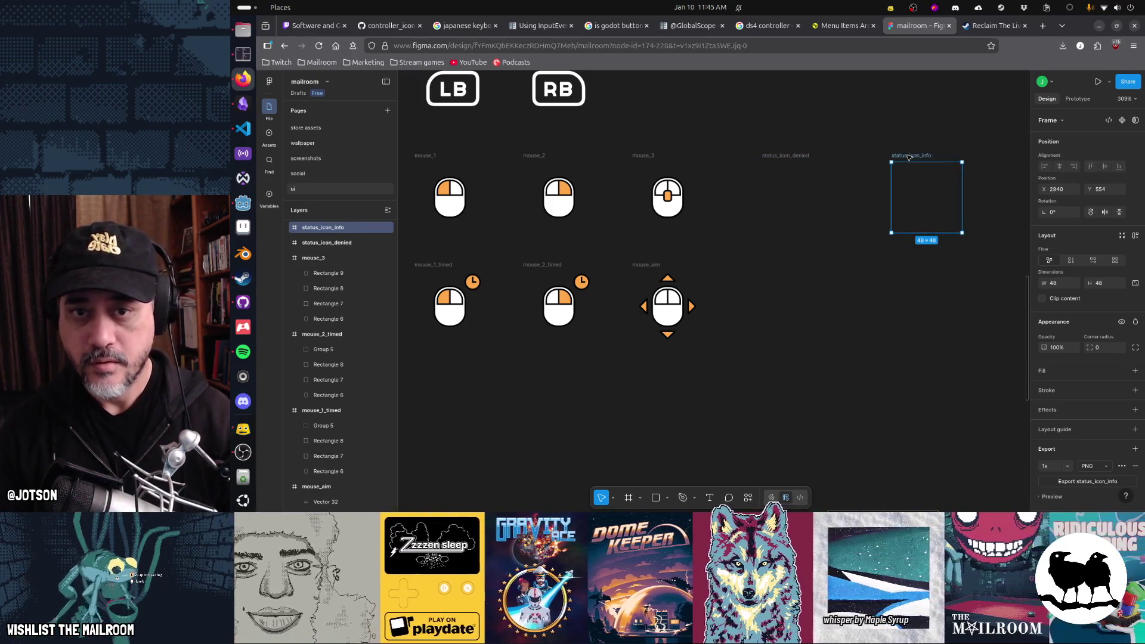
{"action": "key", "text": "Tab"}
{"action": "key", "text": "alt+Tab"}
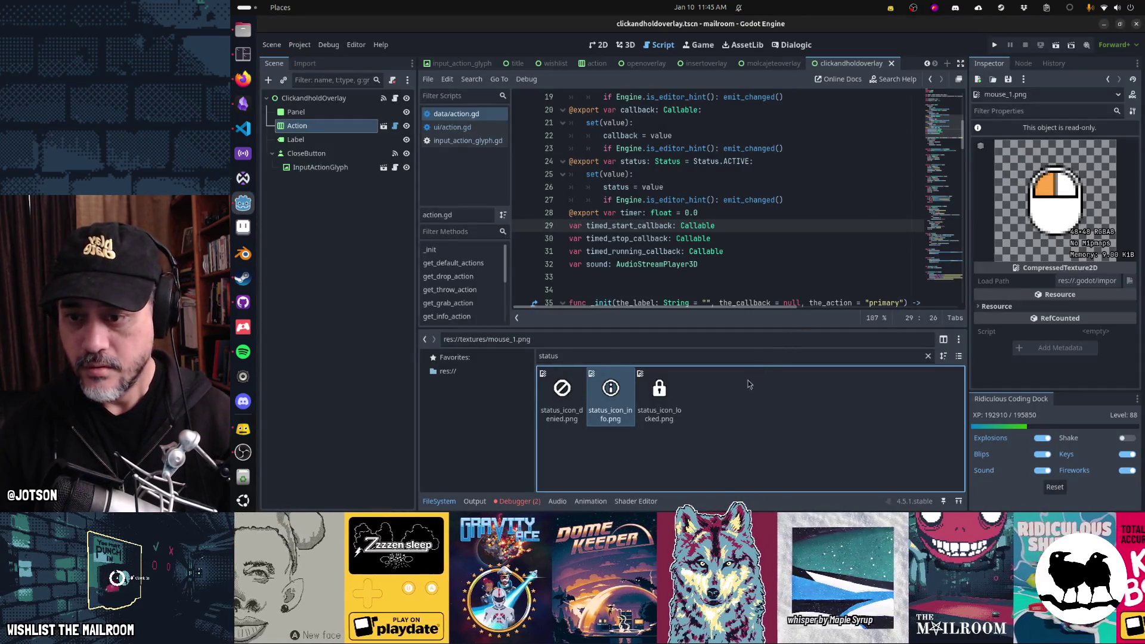
{"action": "key", "text": "Right"}
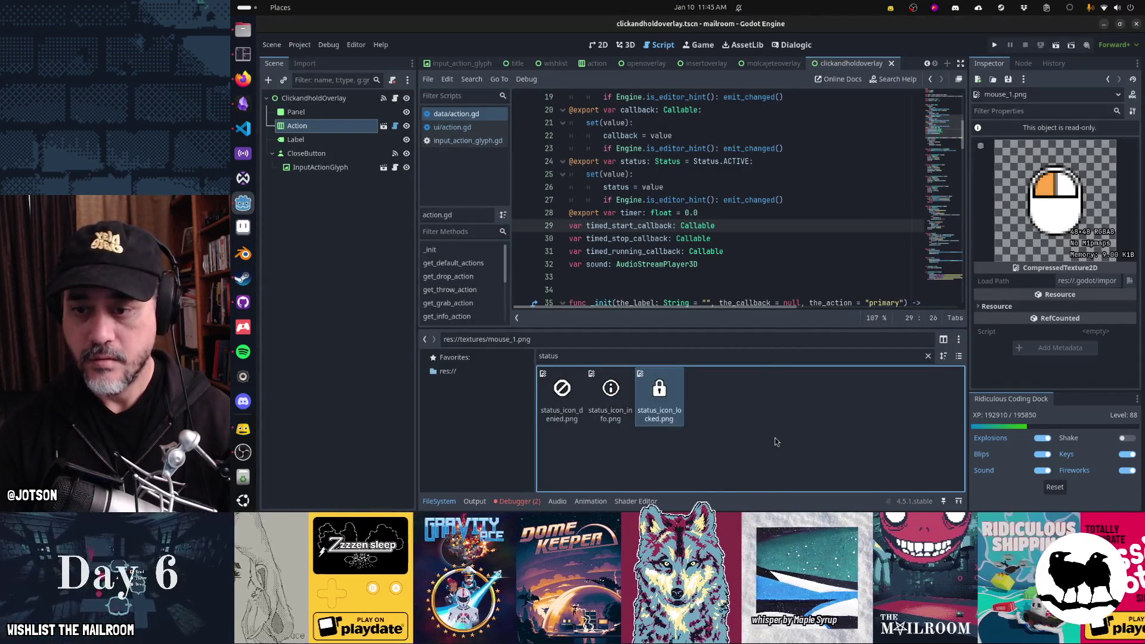
{"action": "key", "text": "alt+Tab"}
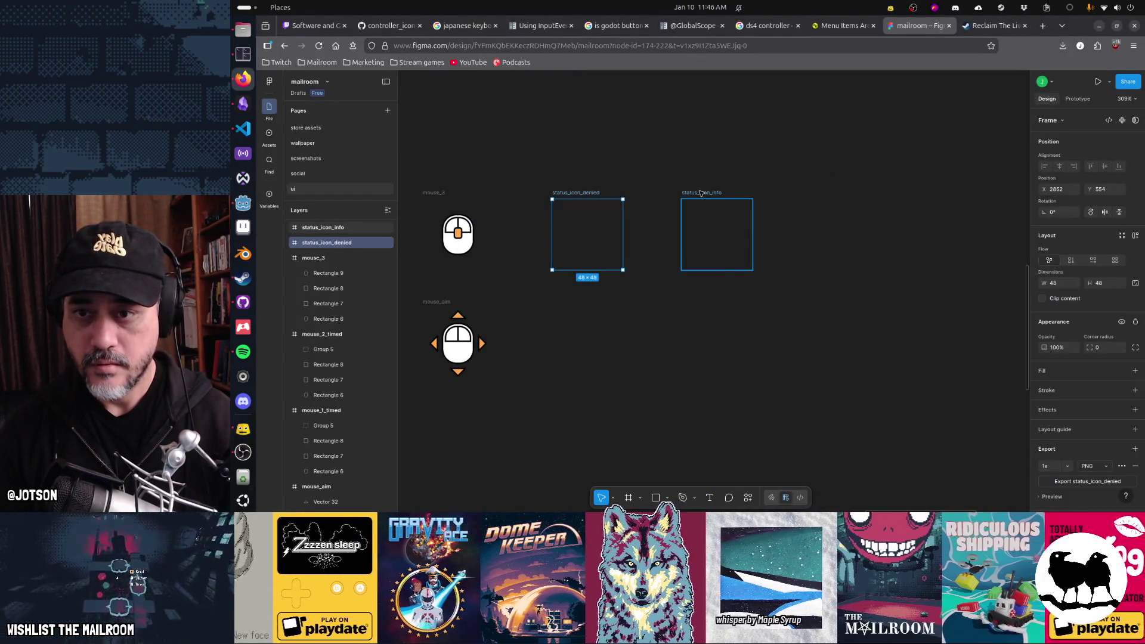
Duplicate status_icon_info and rename the copy status_icon_locked.
{"action": "left_click", "coordinate": [701, 193]}
{"action": "key", "text": "ctrl+d"}
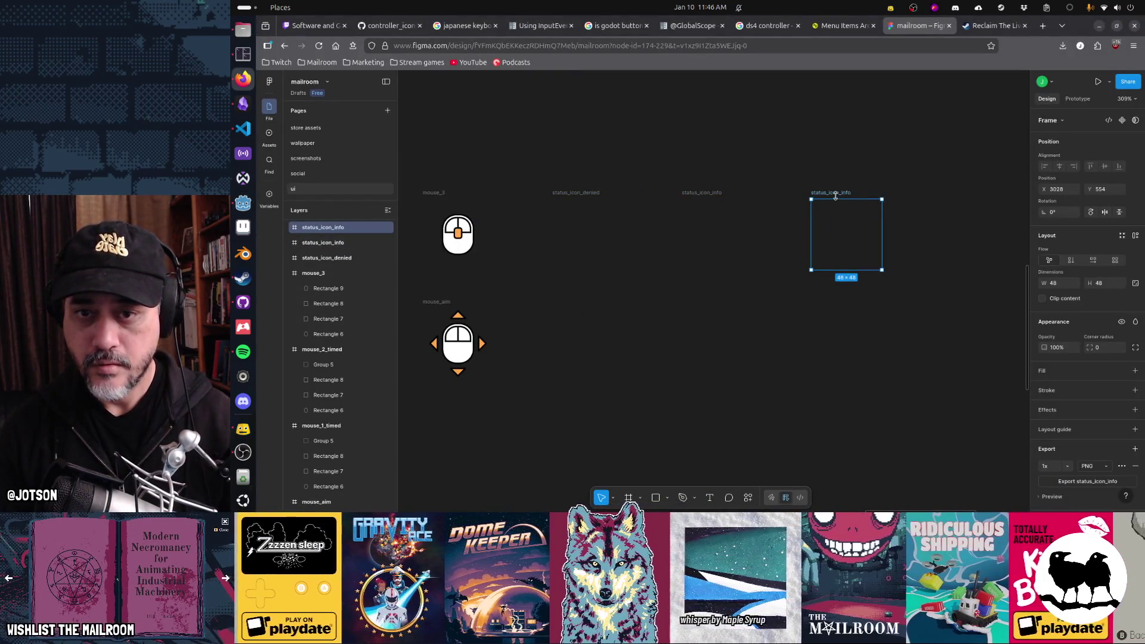
{"action": "double_click", "coordinate": [836, 192]}
{"action": "type", "text": "status_icon_locked"}
{"action": "key", "text": "Return"}
Space the denied, info and locked frames evenly beside the mouse frames.
{"action": "scroll", "coordinate": [589, 281], "scroll_direction": "left", "scroll_amount": 2}
{"action": "scroll", "coordinate": [589, 280], "scroll_direction": "left", "scroll_amount": 2}
{"action": "left_click_drag", "start_coordinate": [725, 182], "coordinate": [727, 182]}
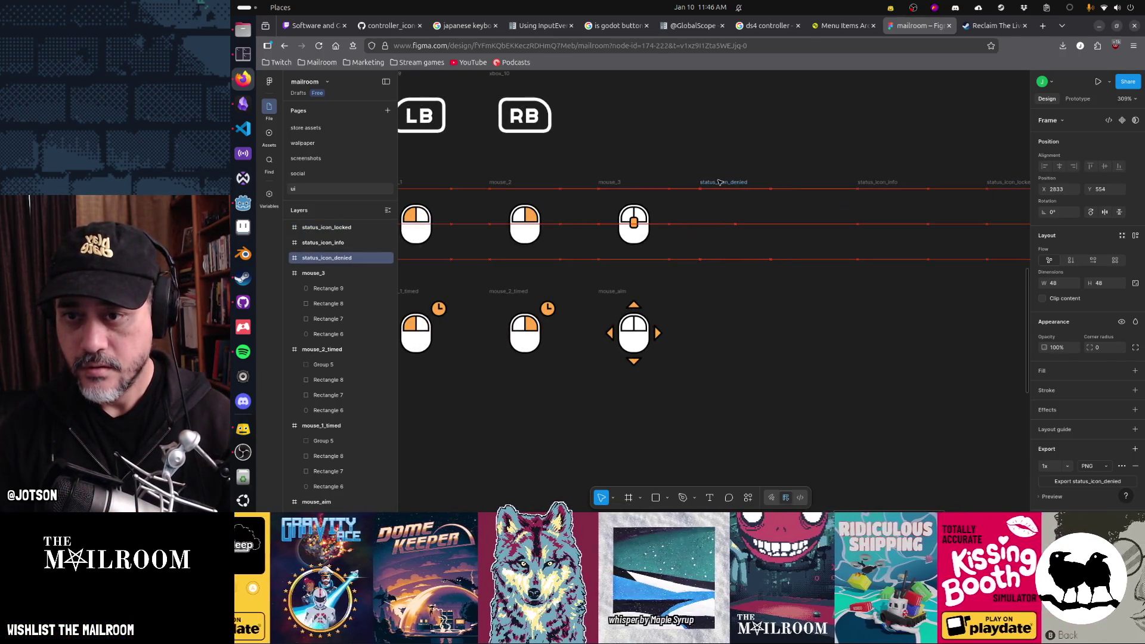
{"action": "left_click_drag", "start_coordinate": [889, 183], "coordinate": [846, 184]}
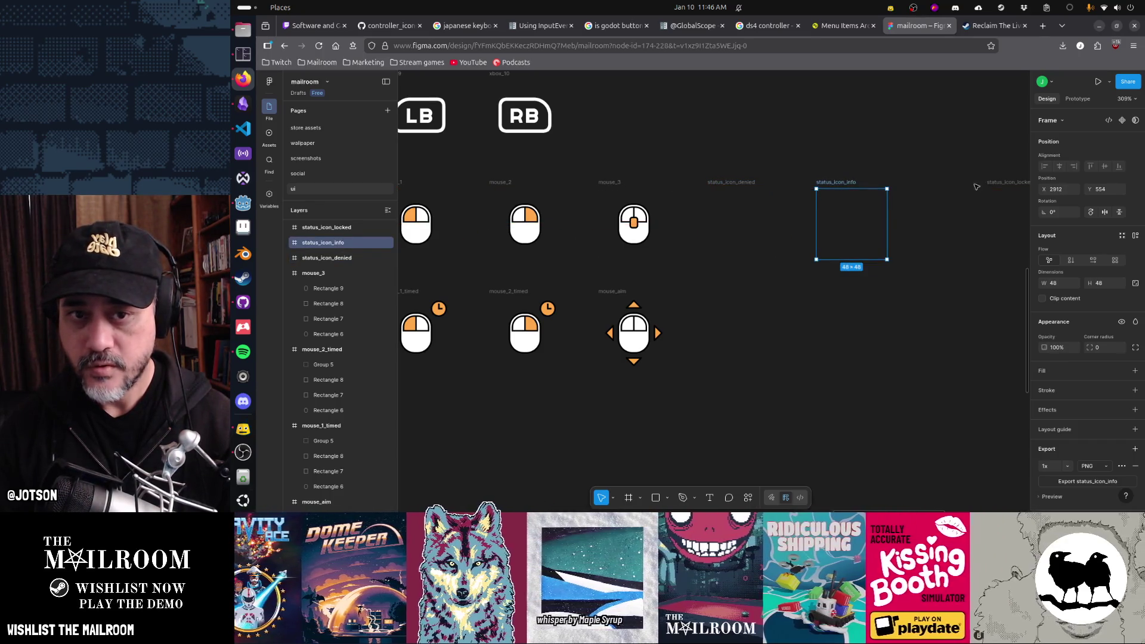
{"action": "left_click_drag", "start_coordinate": [1001, 184], "coordinate": [940, 185]}
{"action": "left_click", "coordinate": [784, 309]}
Select status_icon_denied and check the Godot icons before returning to Figma.
{"action": "left_click", "coordinate": [747, 228]}
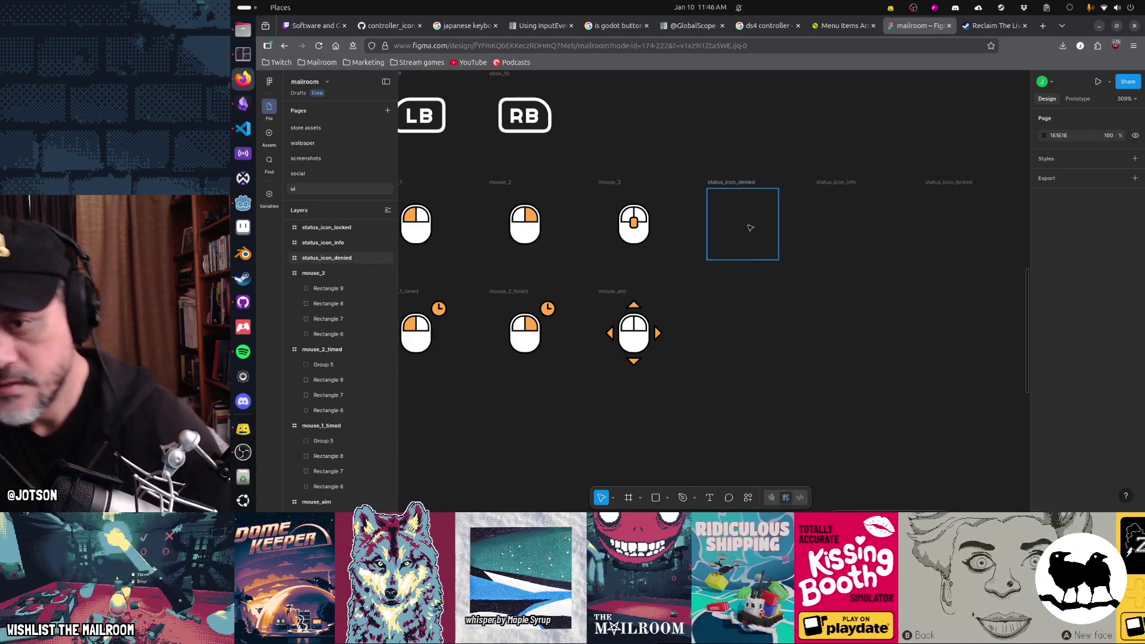
{"action": "key", "text": "alt+Tab"}
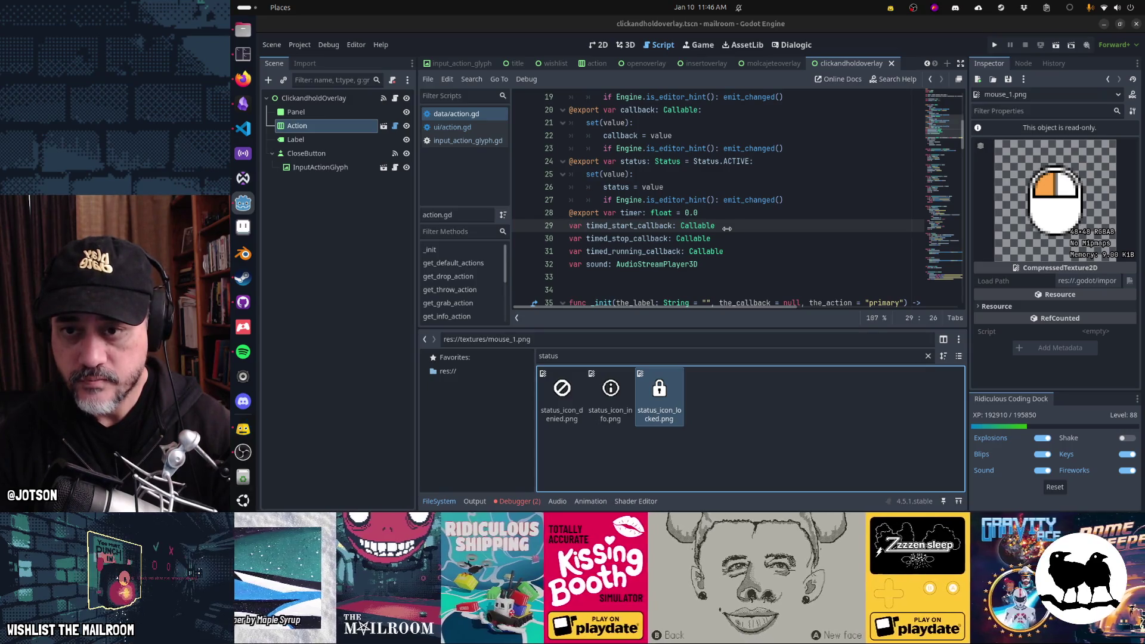
{"action": "key", "text": "alt+Tab"}
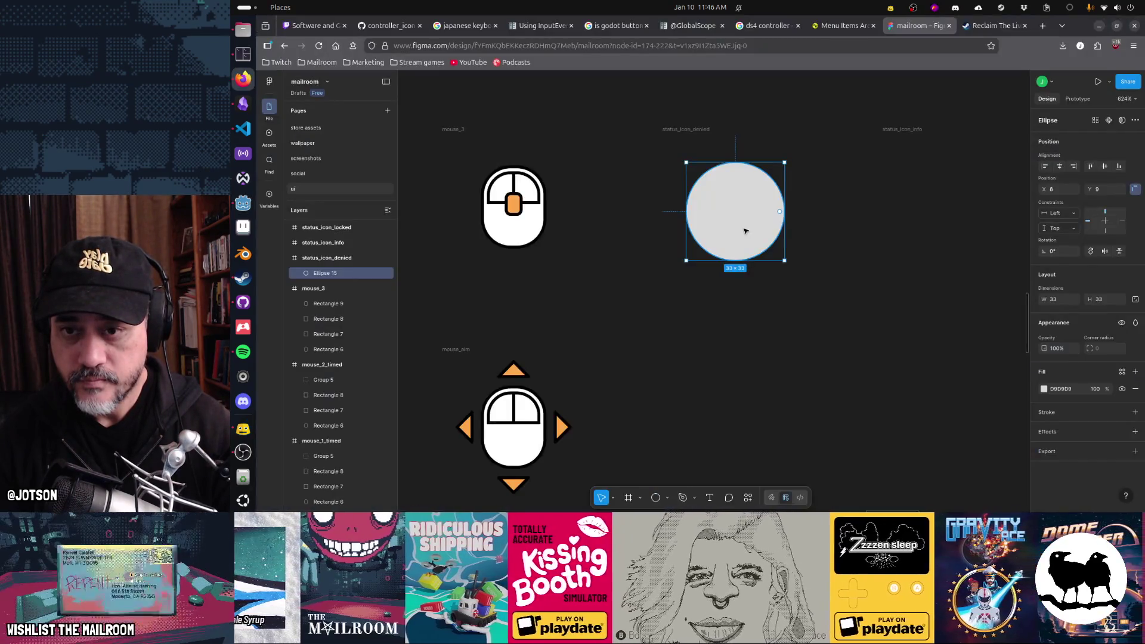
Try a lower-opacity outline stroke on the circle, then undo it.
{"action": "left_click", "coordinate": [1136, 391]}
{"action": "left_click", "coordinate": [1135, 391]}
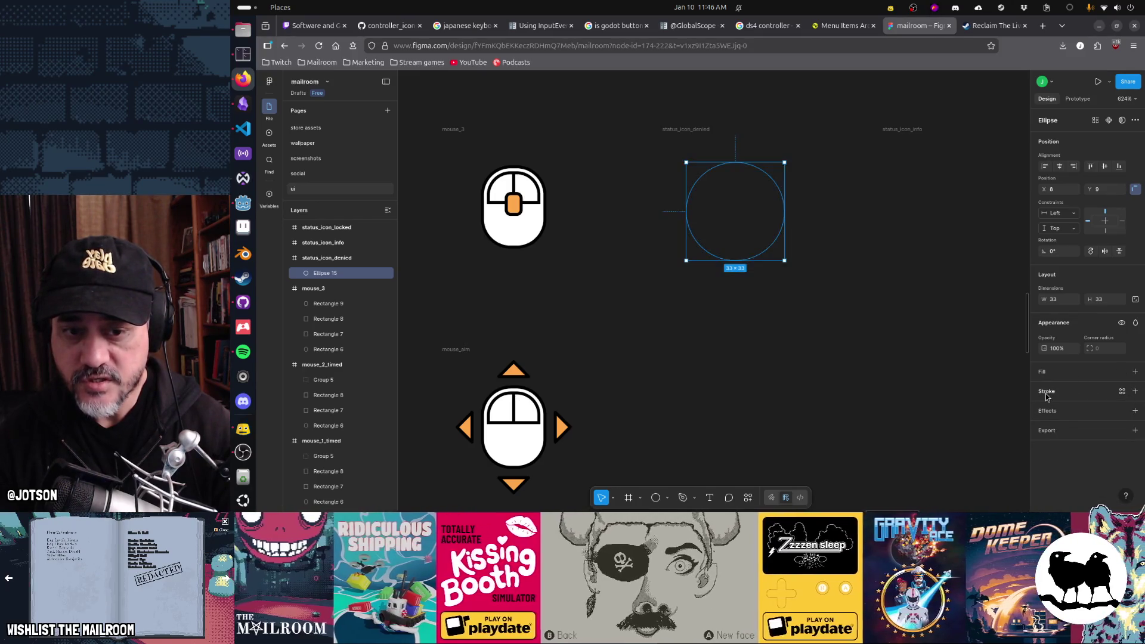
{"action": "left_click", "coordinate": [1044, 407]}
{"action": "left_click", "coordinate": [948, 430]}
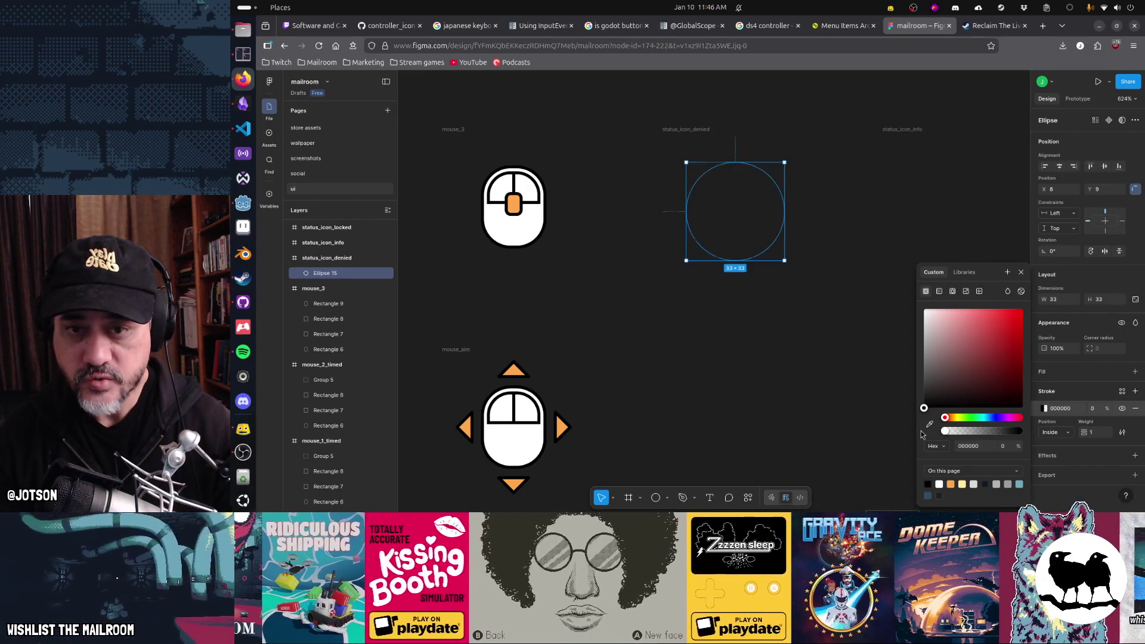
{"action": "left_click_drag", "start_coordinate": [922, 434], "coordinate": [922, 435]}
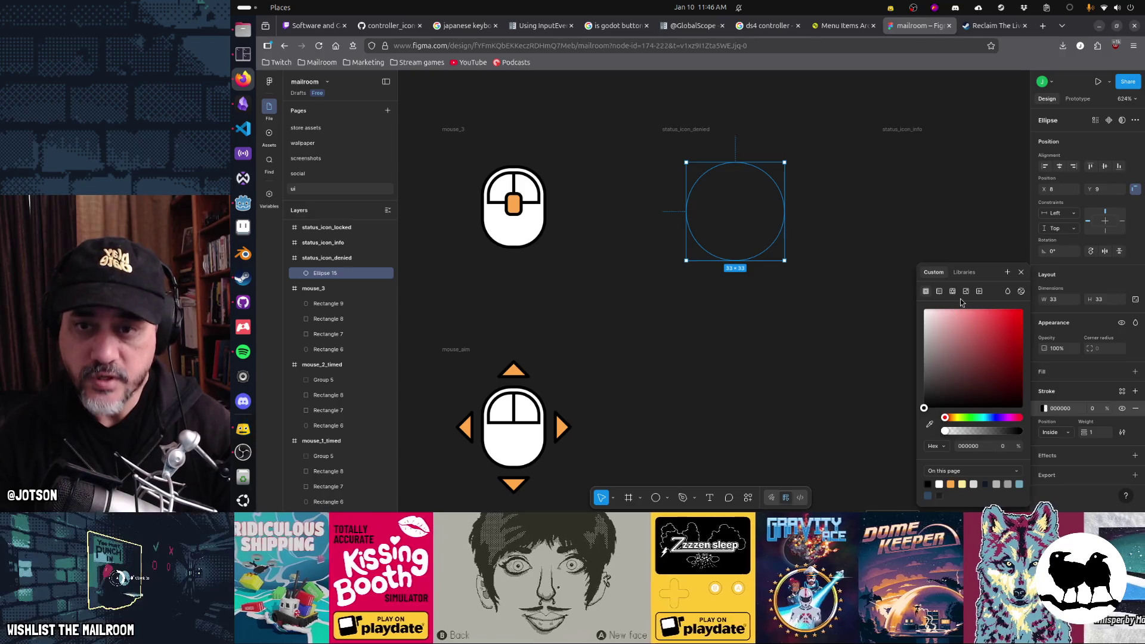
{"action": "left_click", "coordinate": [979, 306]}
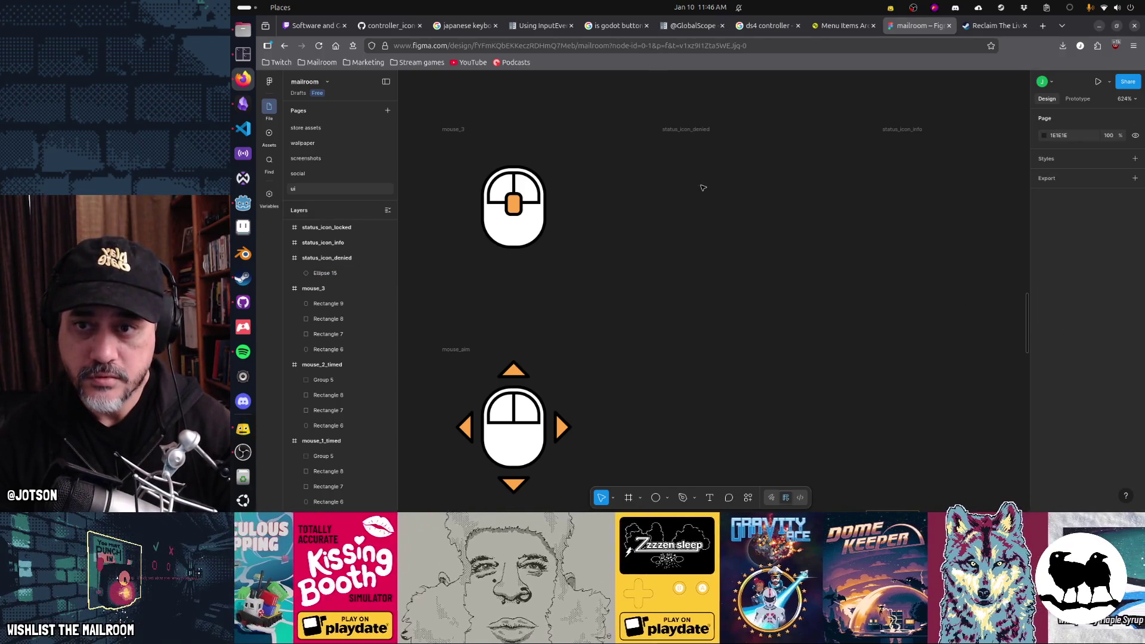
{"action": "left_click", "coordinate": [698, 205]}
{"action": "key", "text": "ctrl+z"}
{"action": "key", "text": "ctrl+z"}
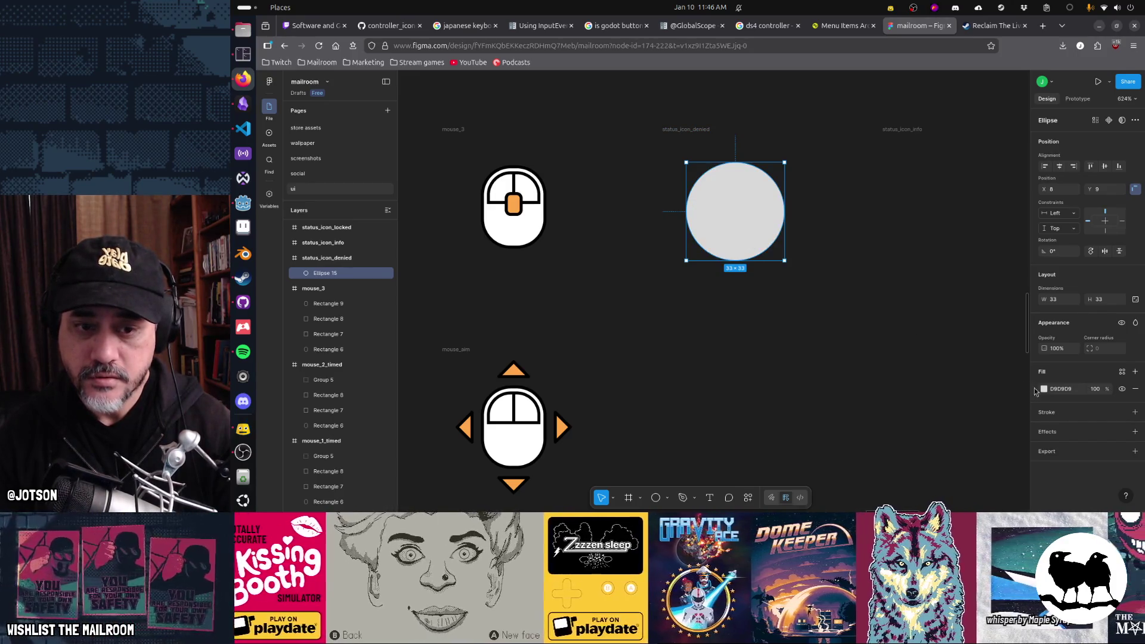
Make the circle's fill white and give it black outline strokes.
{"action": "left_click", "coordinate": [1044, 389]}
{"action": "left_click_drag", "start_coordinate": [980, 348], "coordinate": [842, 258]}
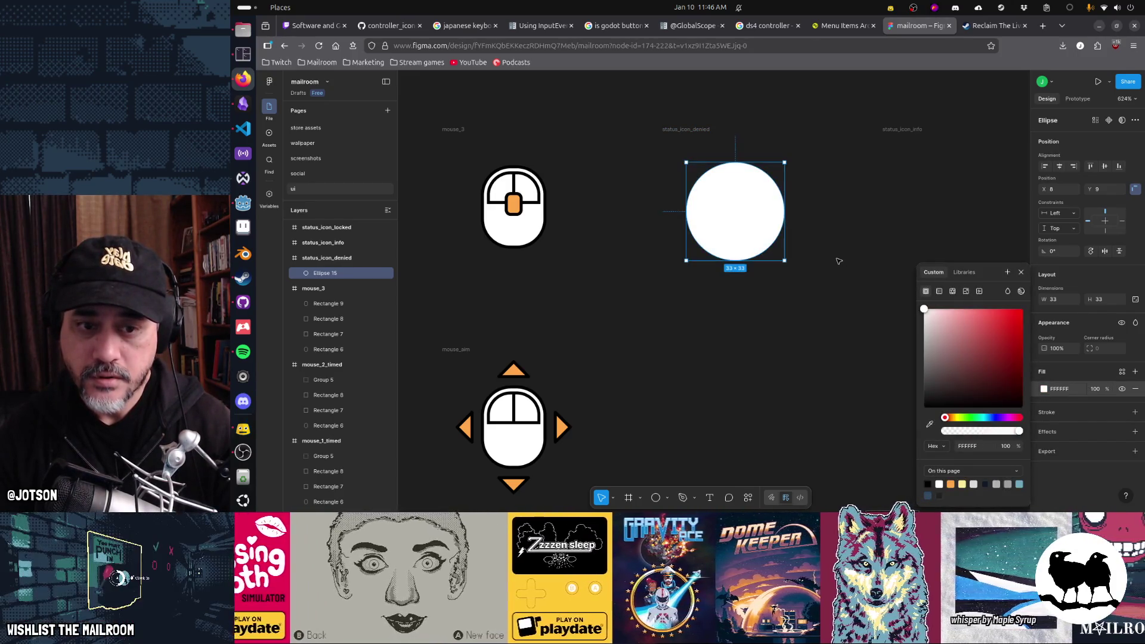
{"action": "left_click", "coordinate": [1136, 413]}
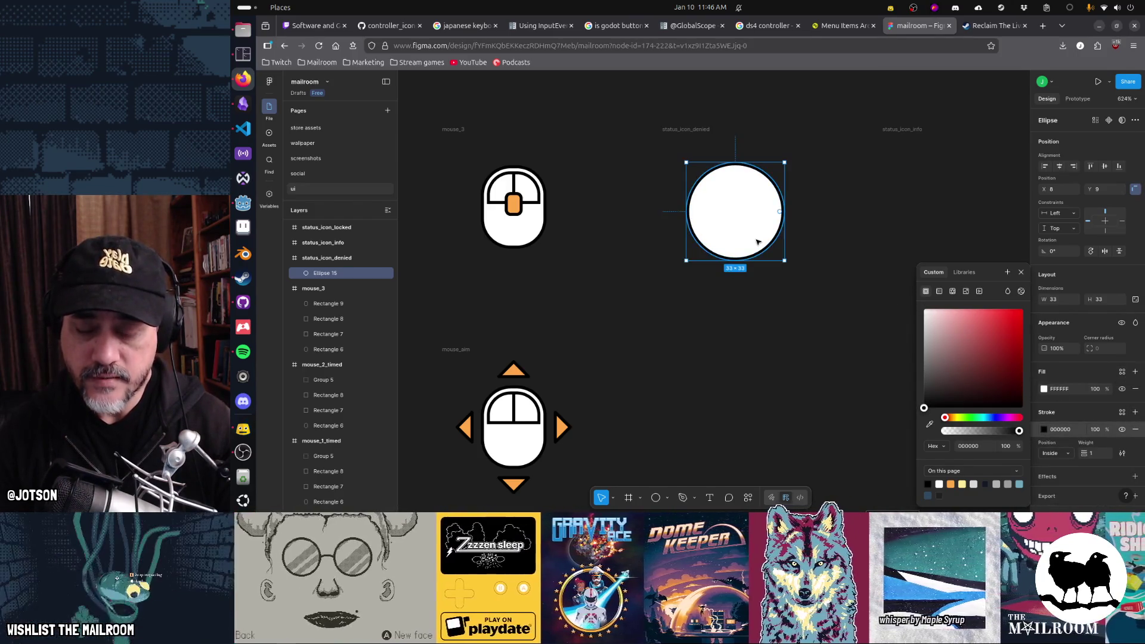
{"action": "left_click", "coordinate": [770, 262]}
{"action": "left_click", "coordinate": [754, 235]}
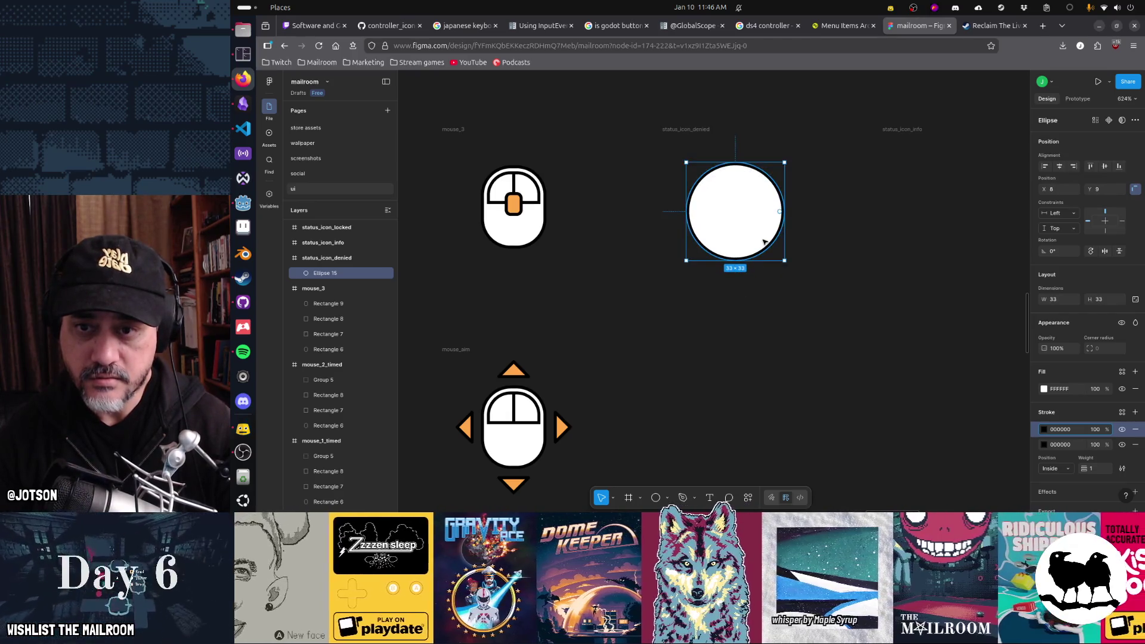
{"action": "left_click", "coordinate": [1136, 413]}
Resize a copy of the circle to 23×23 around its centre and select both circles.
{"action": "mouse_move", "coordinate": [783, 258]}
{"action": "left_mouse_down"}
{"action": "mouse_move", "coordinate": [770, 245]}
{"action": "mouse_move", "coordinate": [783, 259]}
{"action": "left_mouse_up"}
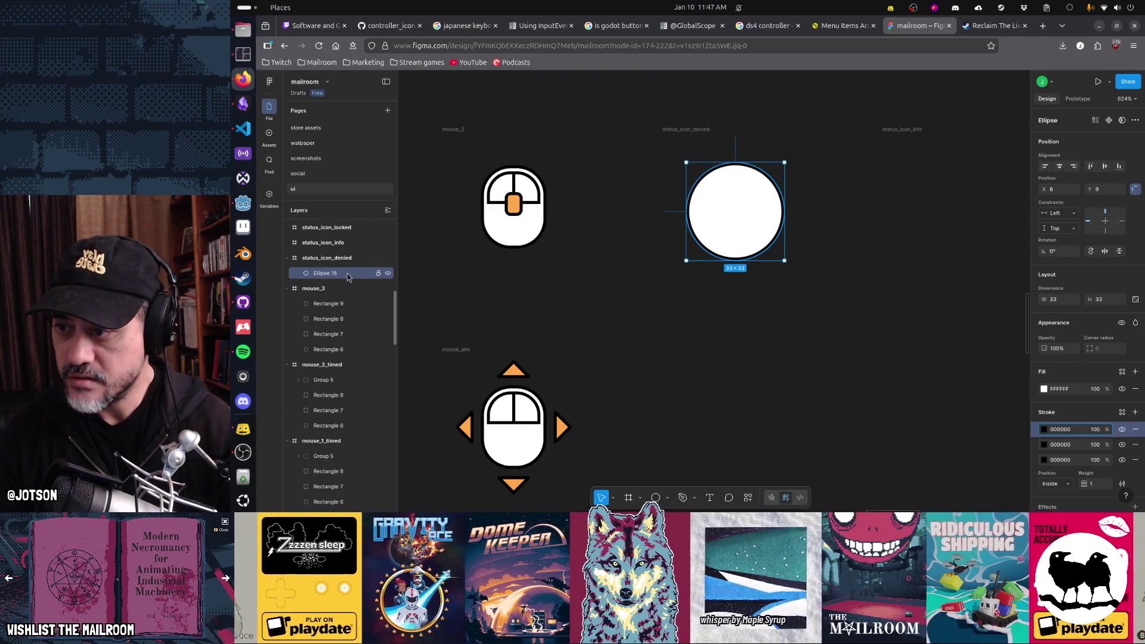
{"action": "left_click", "coordinate": [1136, 413]}
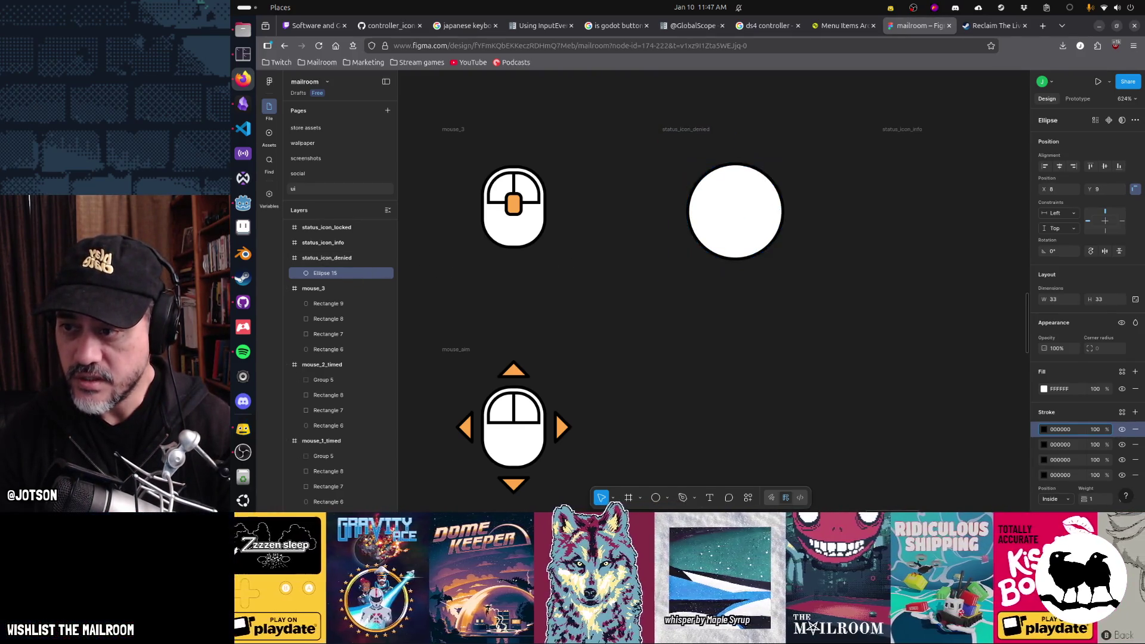
{"action": "mouse_move", "coordinate": [746, 240]}
{"action": "left_mouse_down"}
{"action": "mouse_move", "coordinate": [785, 271]}
{"action": "mouse_move", "coordinate": [756, 256]}
{"action": "left_mouse_up"}
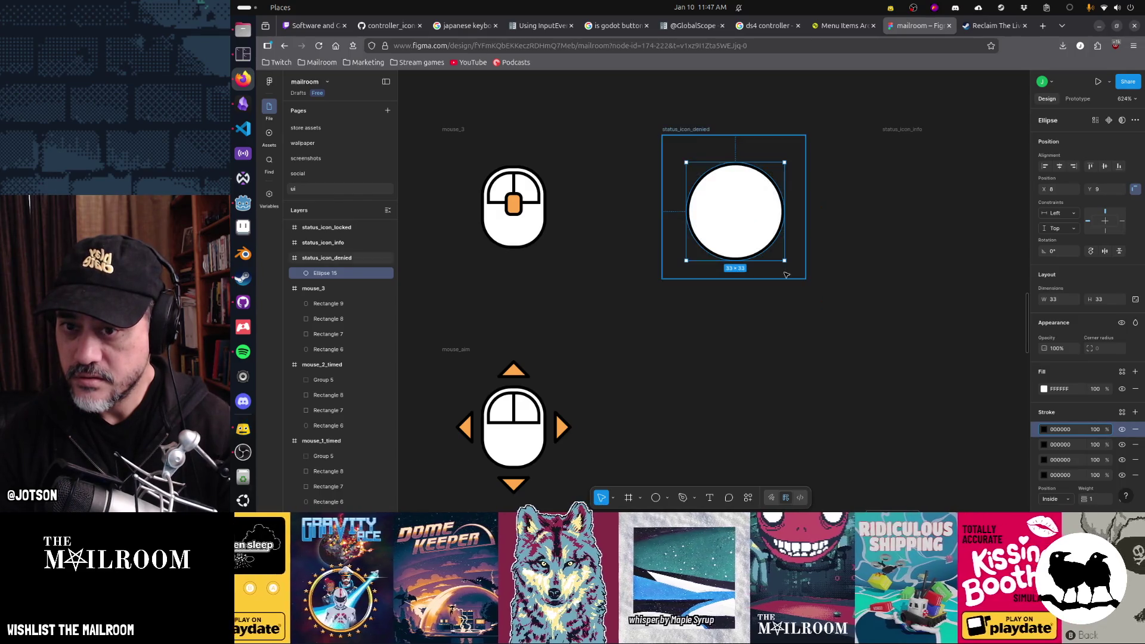
{"action": "left_click", "coordinate": [804, 374]}
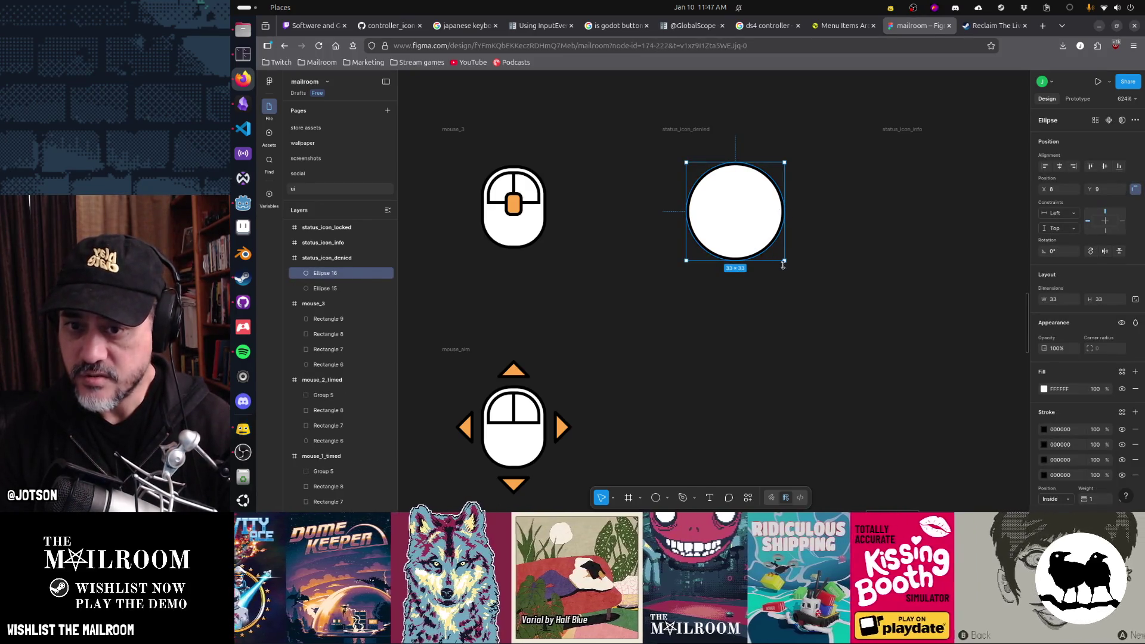
{"action": "key", "text": "alt"}
{"action": "left_click_drag", "start_coordinate": [785, 262], "coordinate": [770, 243]}
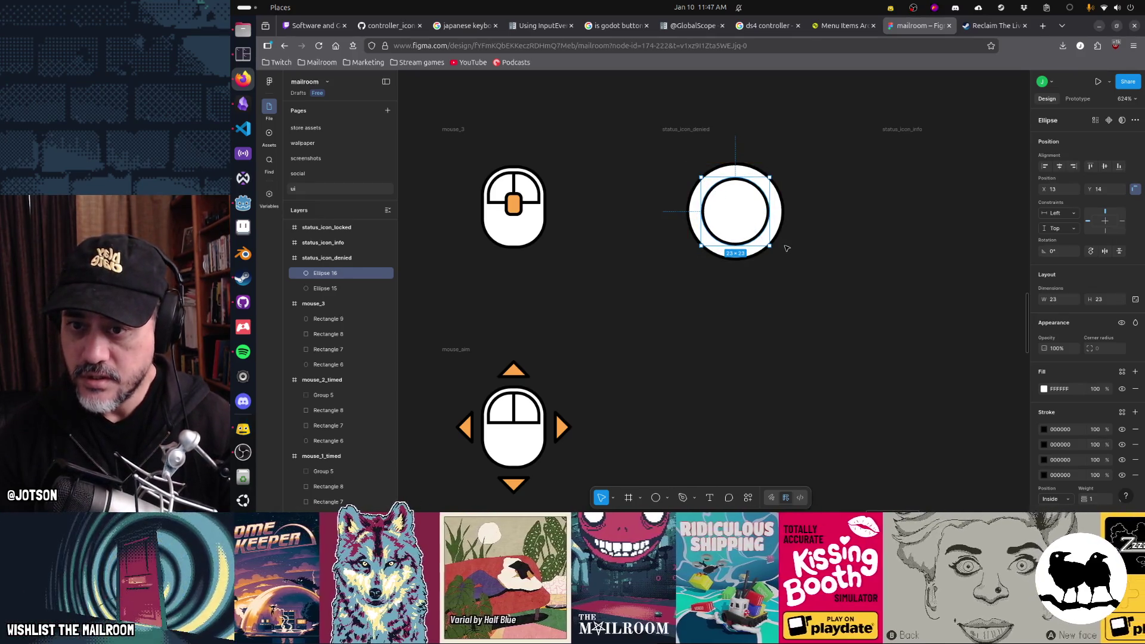
{"action": "left_click", "coordinate": [757, 257], "text": "shift"}
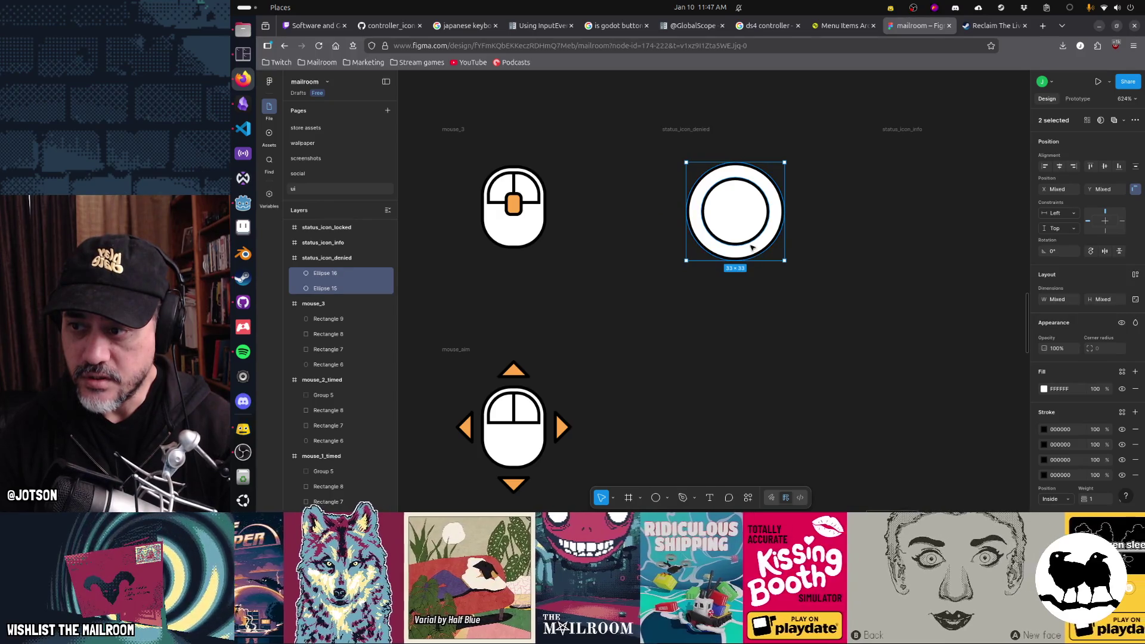
Apply Subtract from quick actions to cut the small circle out of the large one.
{"action": "left_click", "coordinate": [749, 499]}
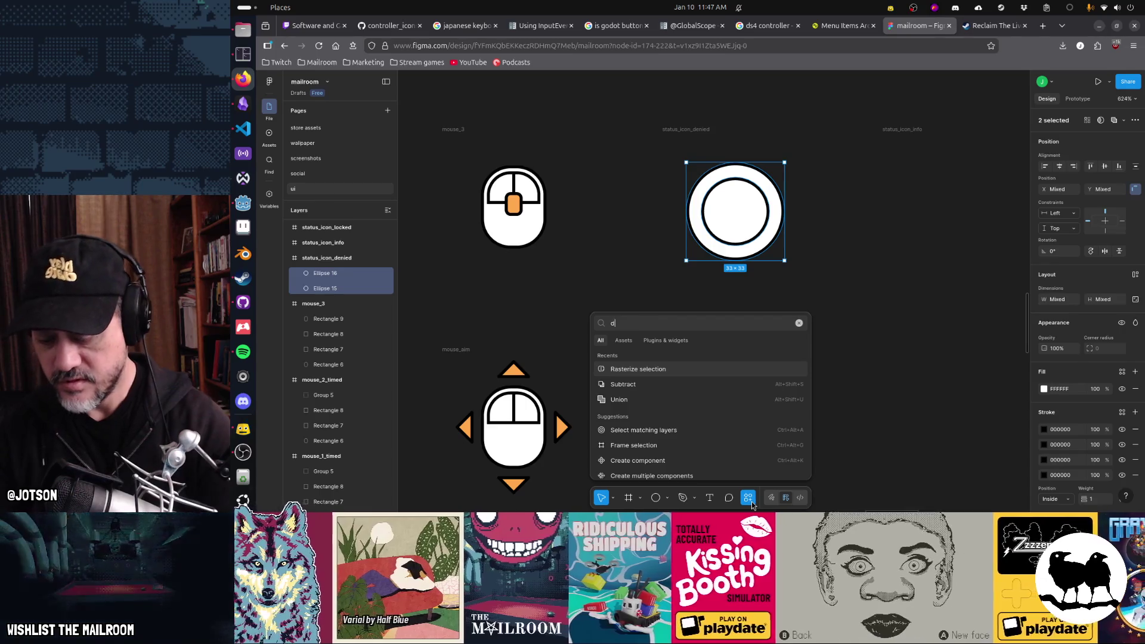
{"action": "type", "text": "diff"}
{"action": "type", "text": "boolean"}
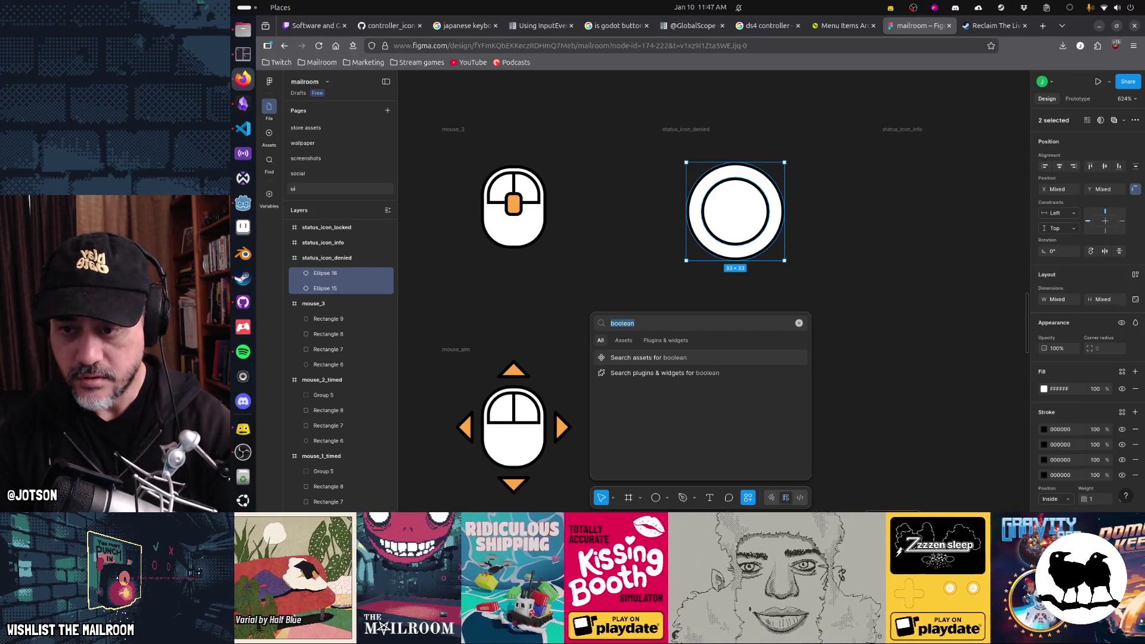
{"action": "type", "text": "subtr"}
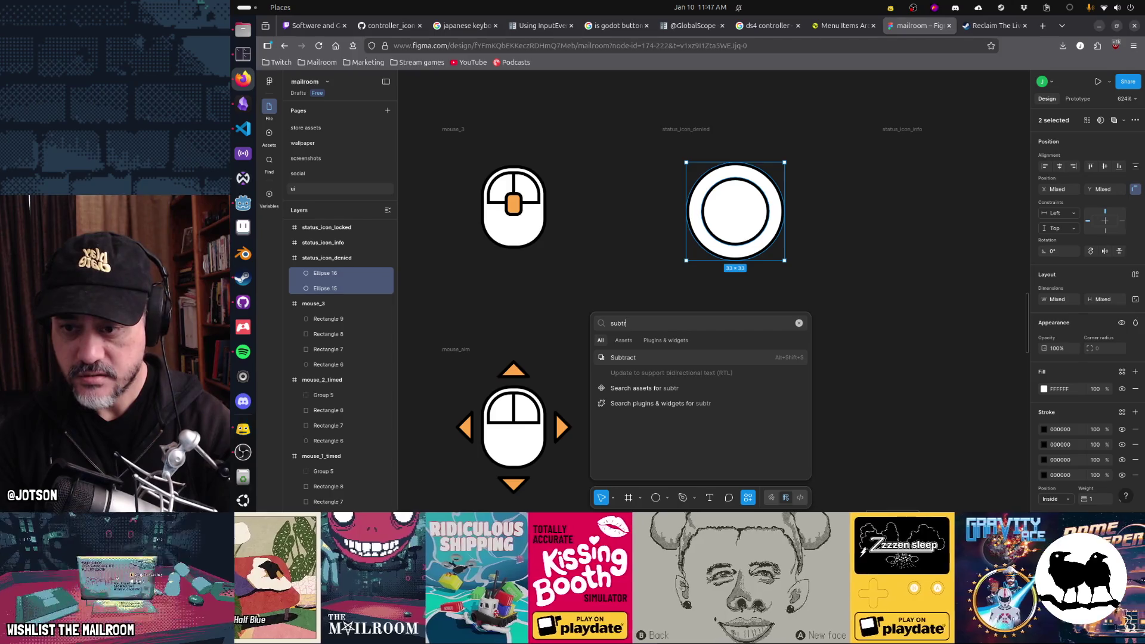
{"action": "key", "text": "Return"}
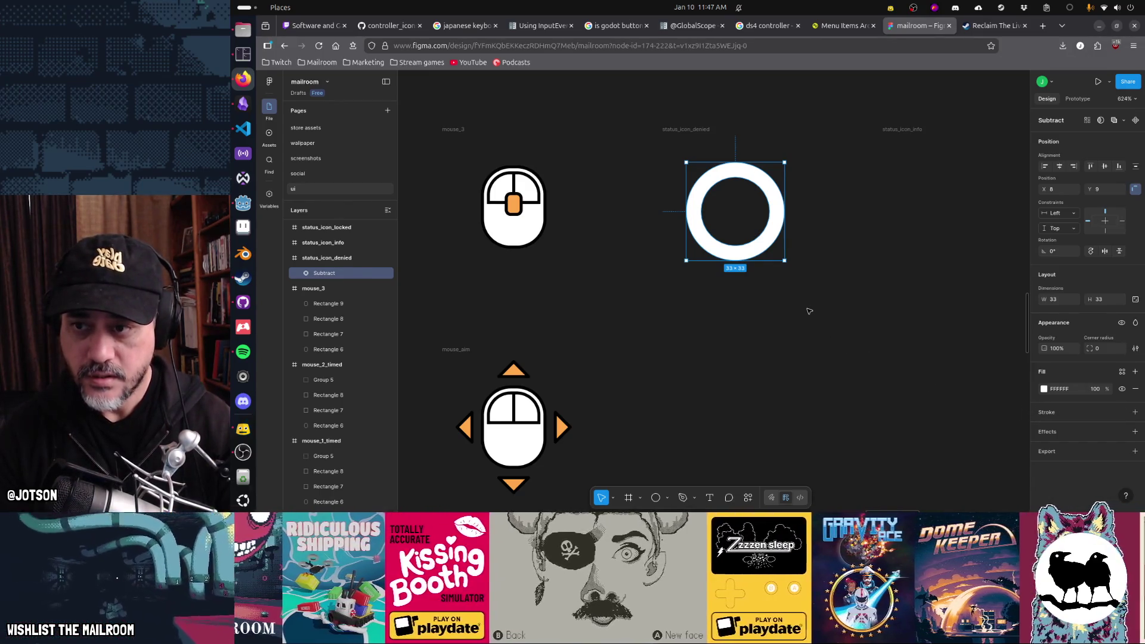
{"action": "key", "text": "p"}
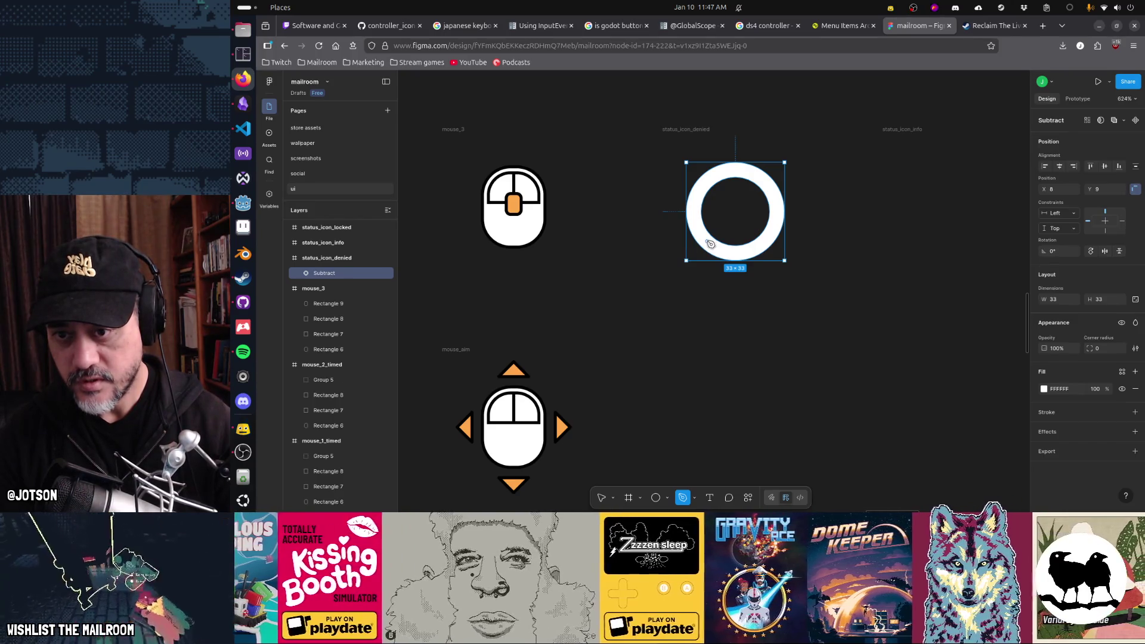
{"action": "left_click", "coordinate": [708, 241]}
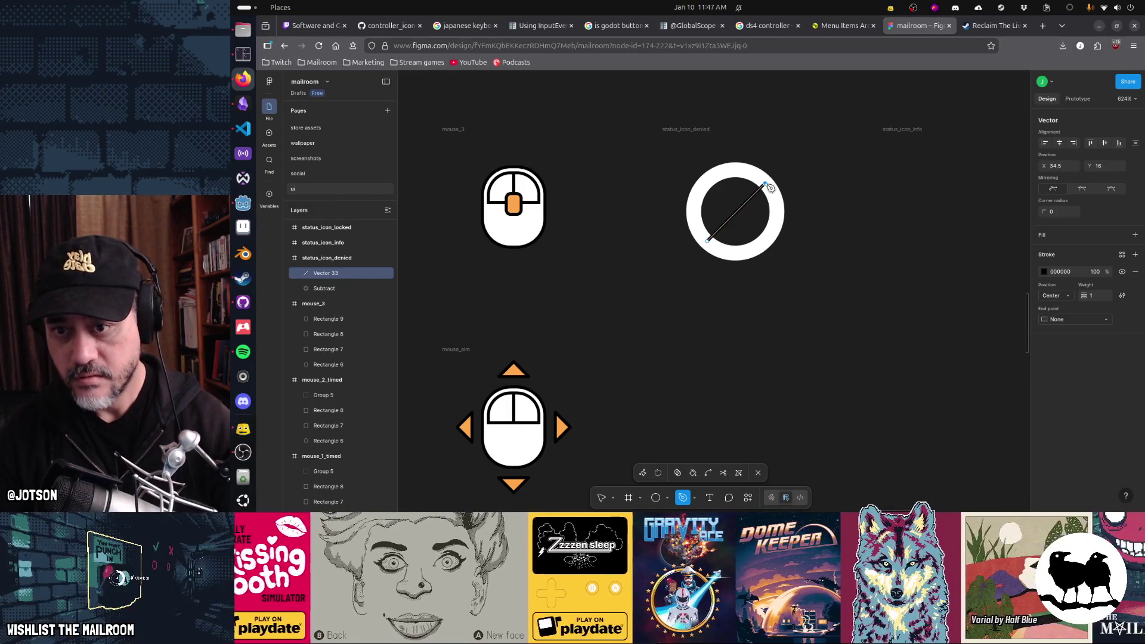
Discard the pen line and add a white 28×5 bar rotated 45° across the ring.
{"action": "key", "text": "Escape"}
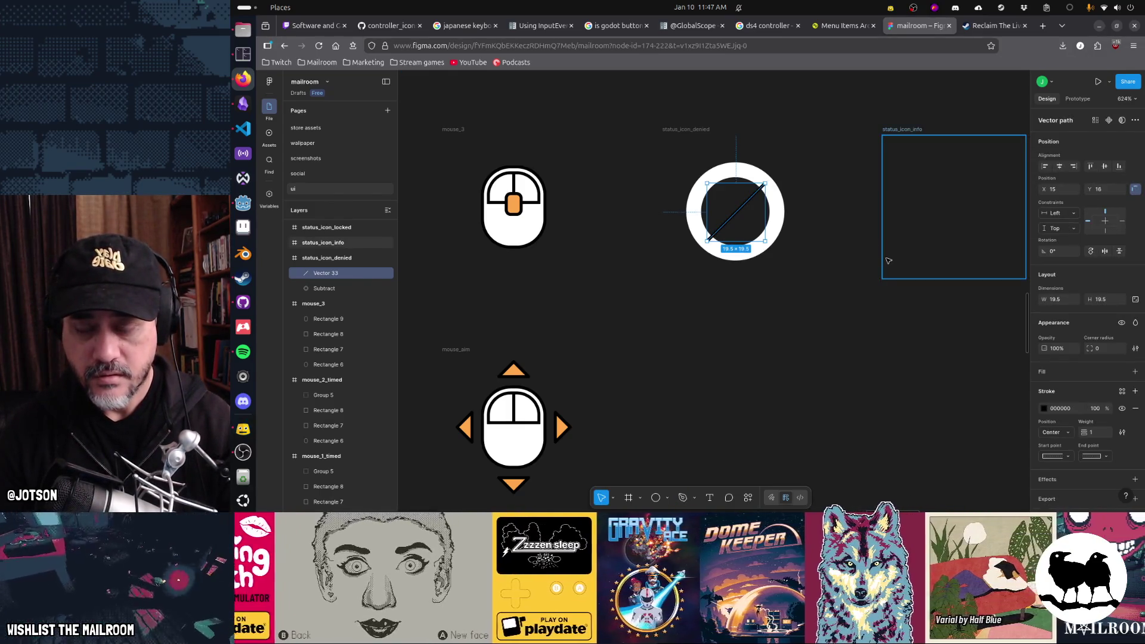
{"action": "key", "text": "ctrl+z"}
{"action": "key", "text": "Escape"}
{"action": "key", "text": "Escape"}
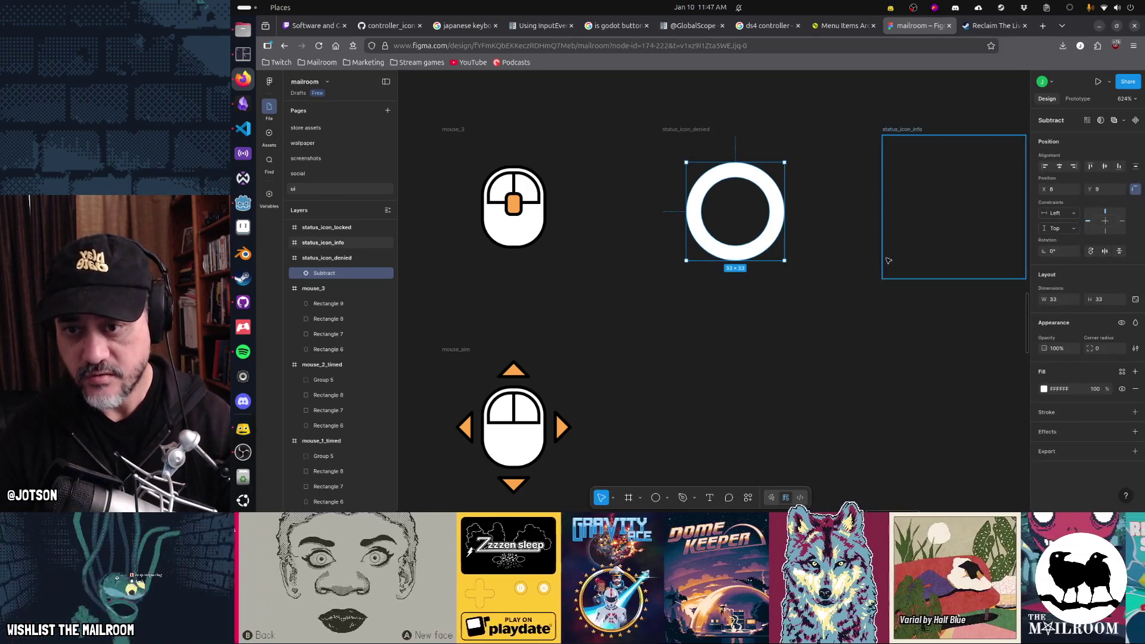
{"action": "key", "text": "r"}
{"action": "left_click_drag", "start_coordinate": [694, 207], "coordinate": [778, 223]}
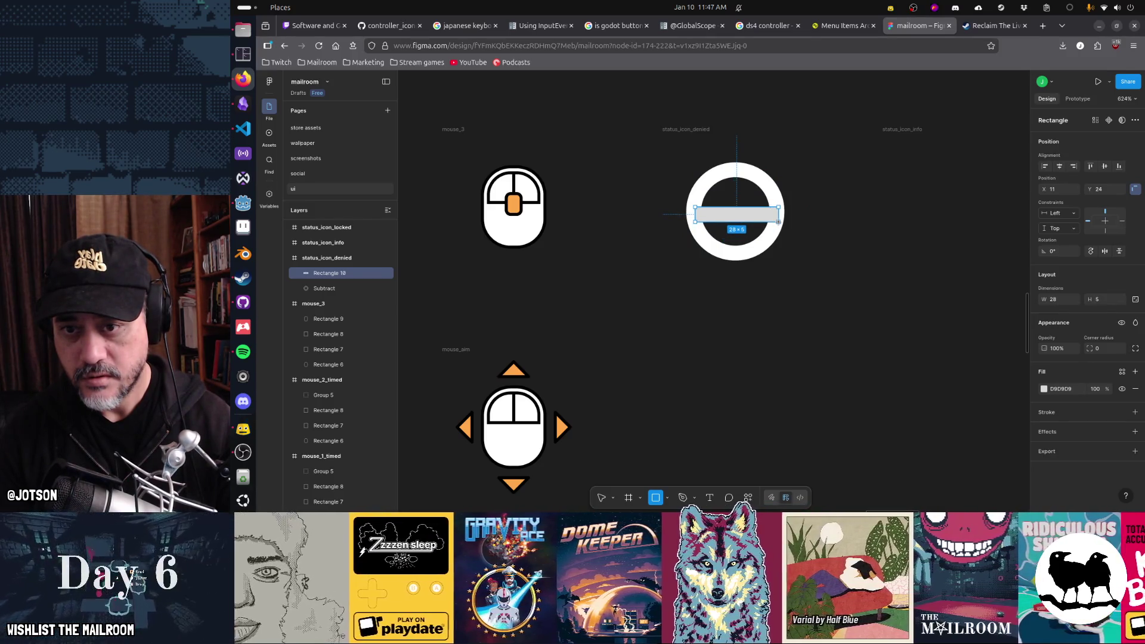
{"action": "left_click", "coordinate": [1043, 389]}
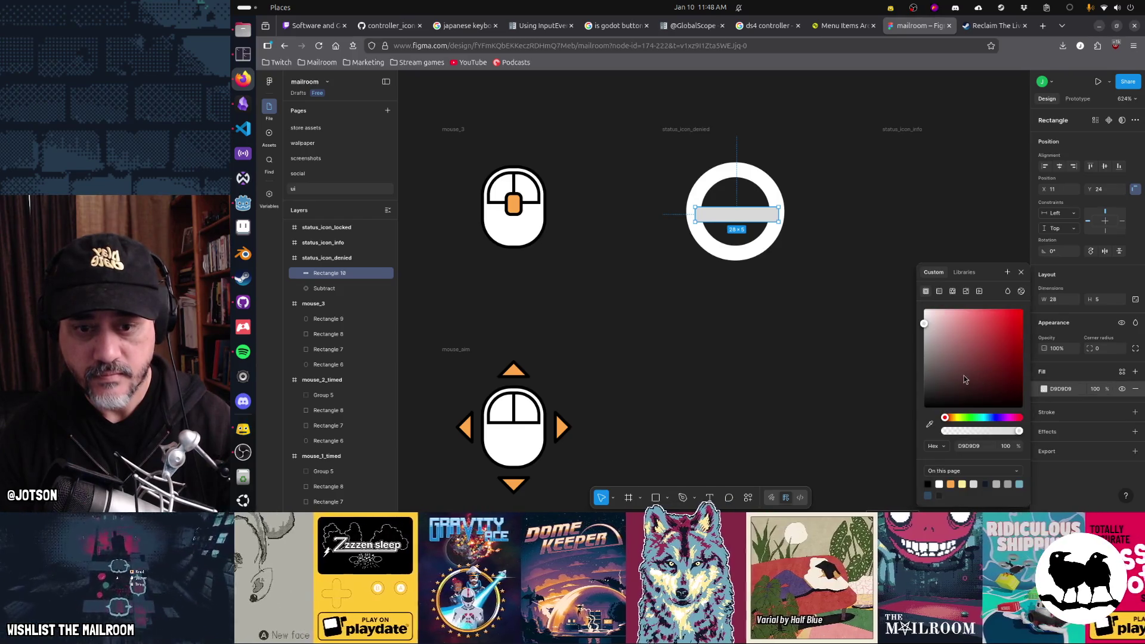
{"action": "left_click_drag", "start_coordinate": [964, 375], "coordinate": [861, 254]}
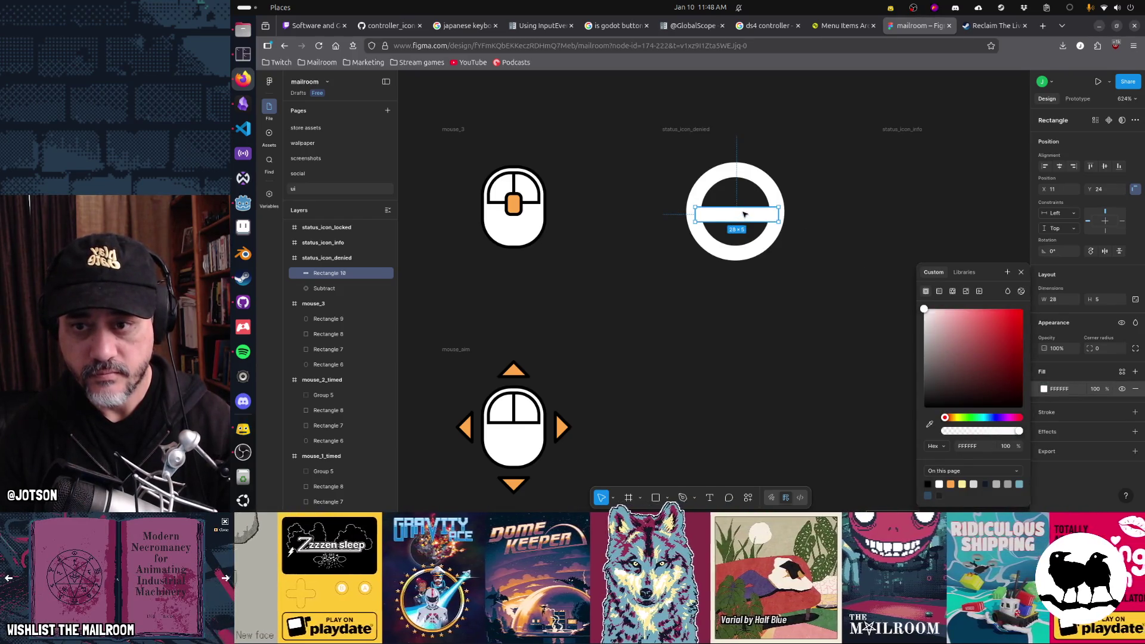
{"action": "mouse_move", "coordinate": [745, 214]}
{"action": "left_mouse_down"}
{"action": "mouse_move", "coordinate": [777, 177]}
{"action": "mouse_move", "coordinate": [771, 167]}
{"action": "left_mouse_up"}
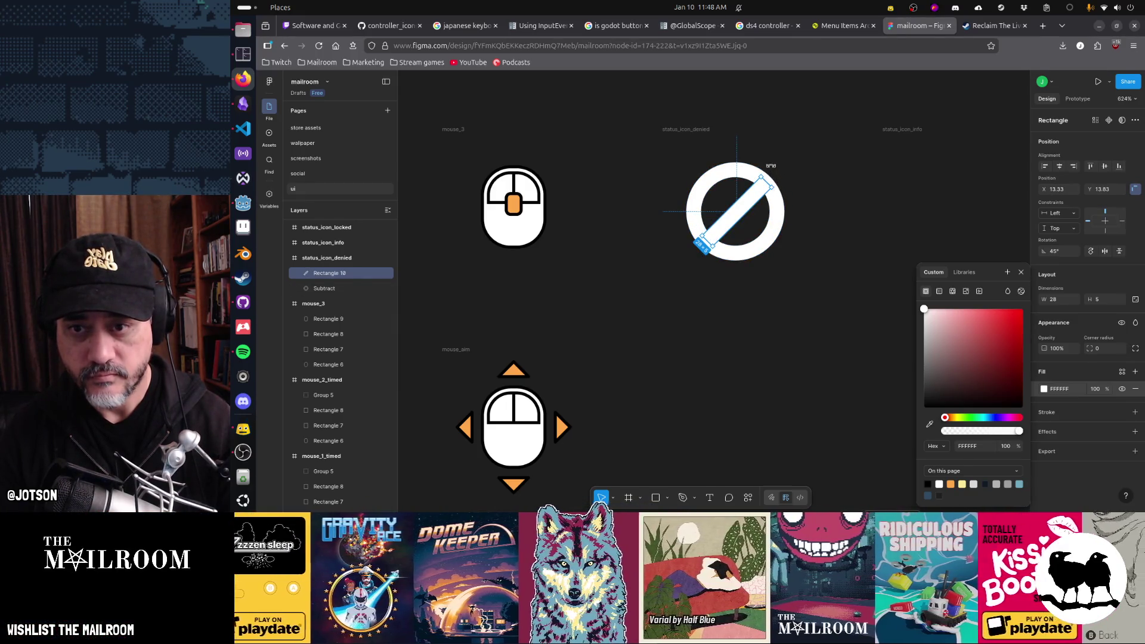
{"action": "left_click", "coordinate": [773, 238], "text": "shift"}
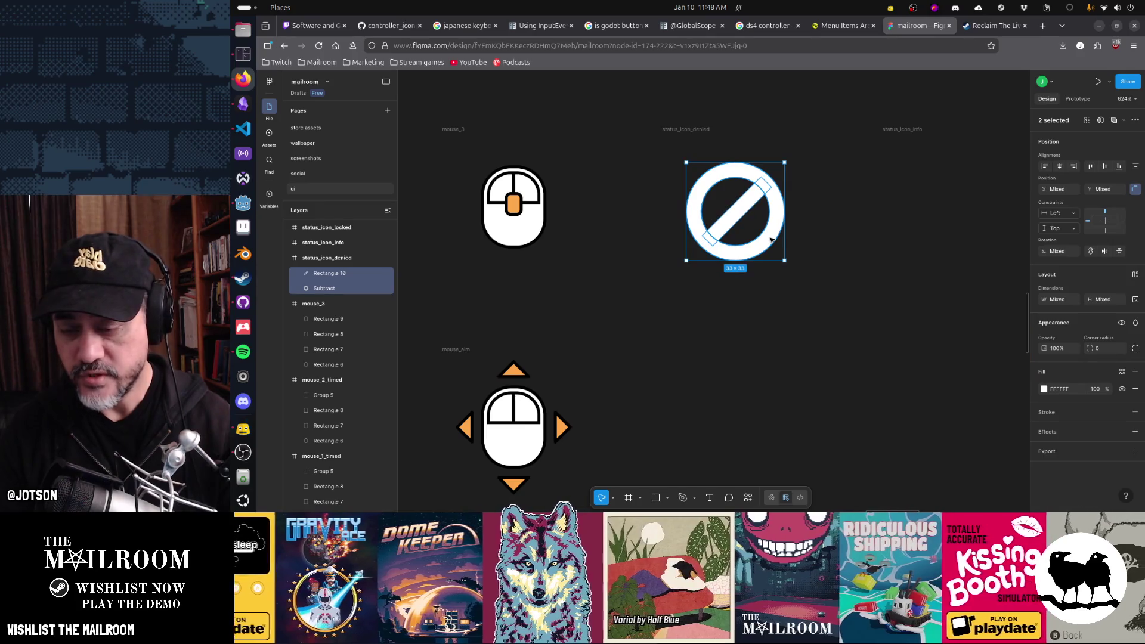
Union the bar and ring into one shape and give it a black outline.
{"action": "left_click", "coordinate": [750, 498]}
{"action": "type", "text": "dd"}
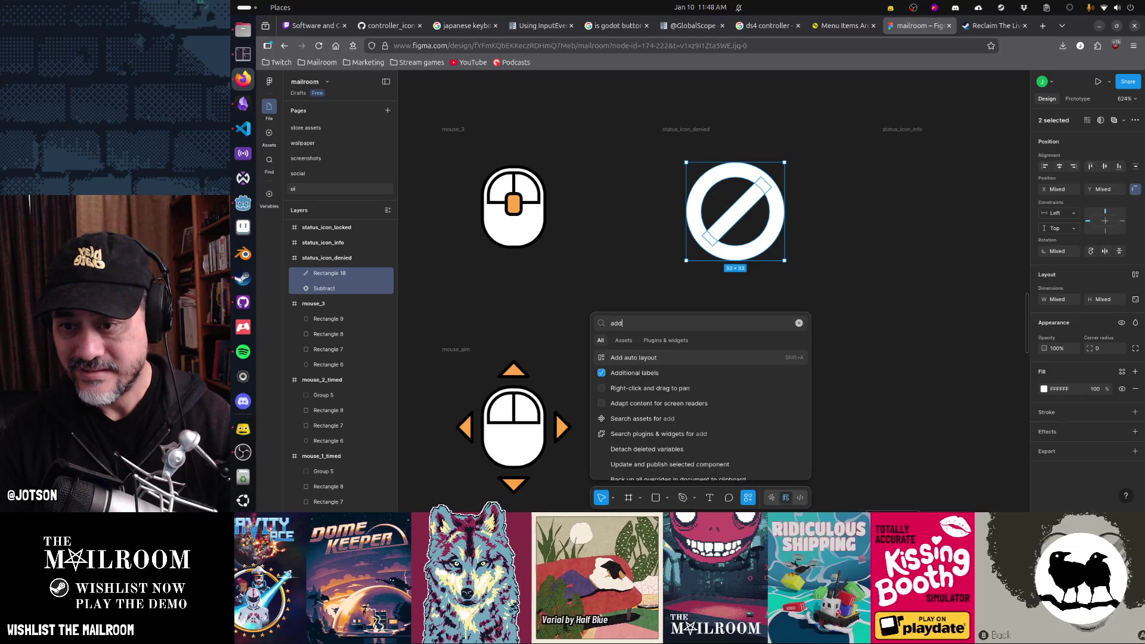
{"action": "key", "text": "BackSpace"}
{"action": "key", "text": "BackSpace"}
{"action": "key", "text": "BackSpace"}
{"action": "type", "text": "union"}
{"action": "key", "text": "Return"}
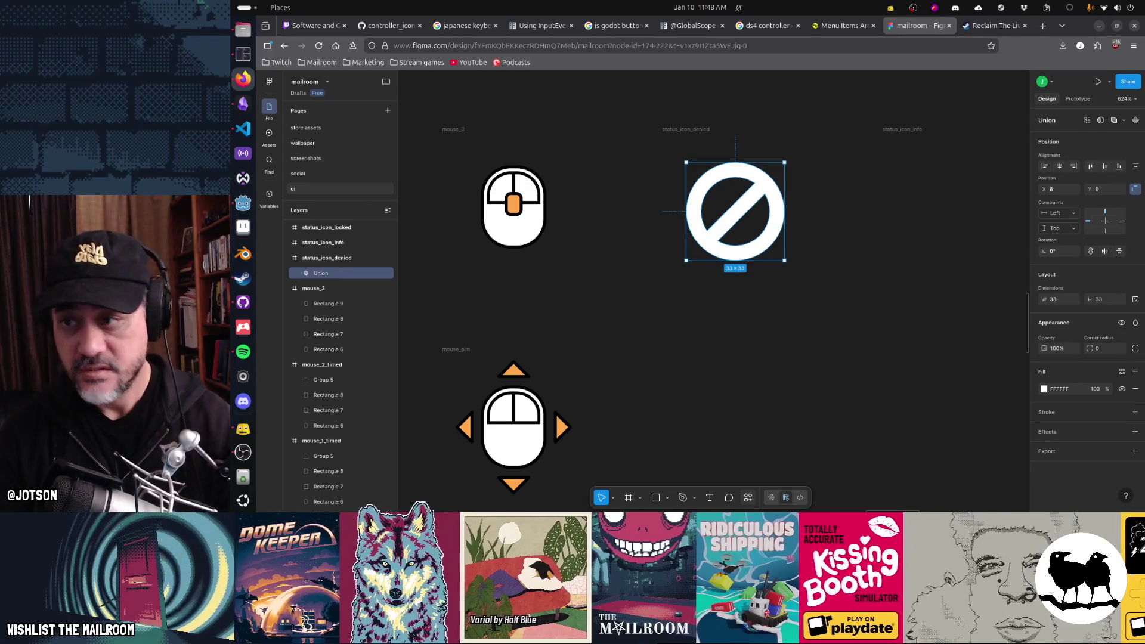
{"action": "left_click", "coordinate": [1135, 412]}
{"action": "left_click", "coordinate": [1044, 430]}
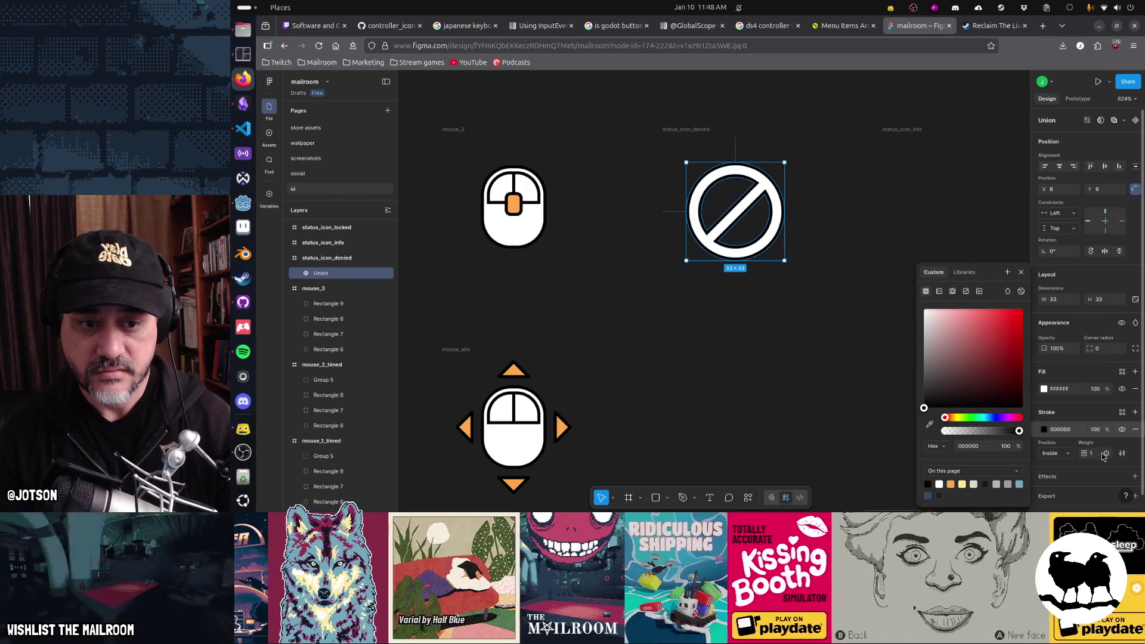
{"action": "left_click", "coordinate": [853, 392]}
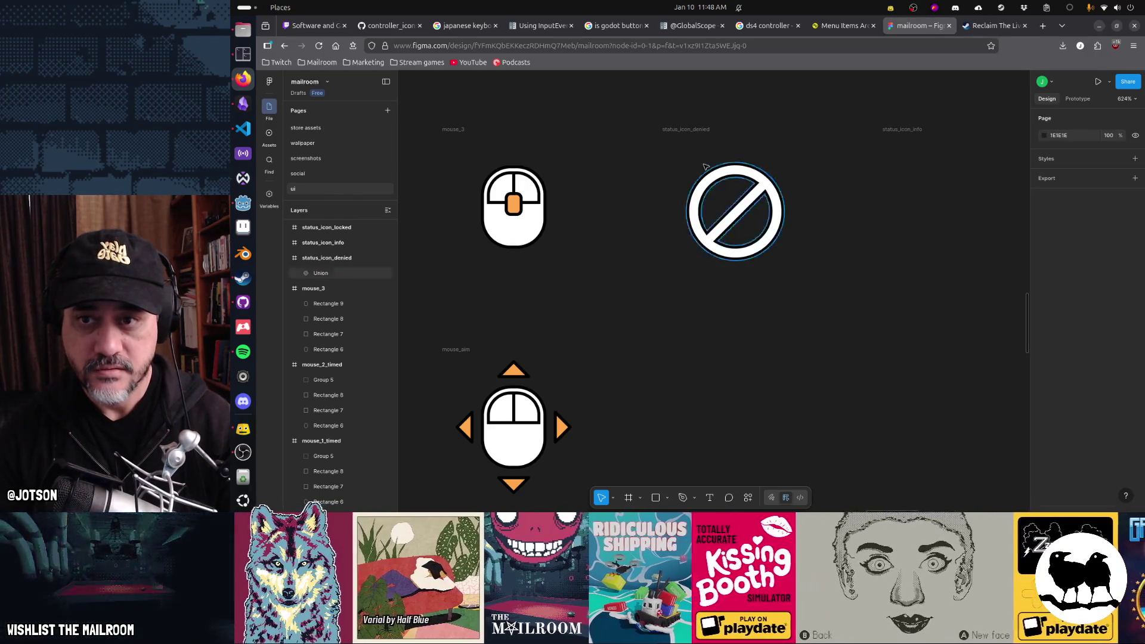
Nudge the merged icon up and one unit left inside status_icon_denied.
{"action": "left_click", "coordinate": [694, 129]}
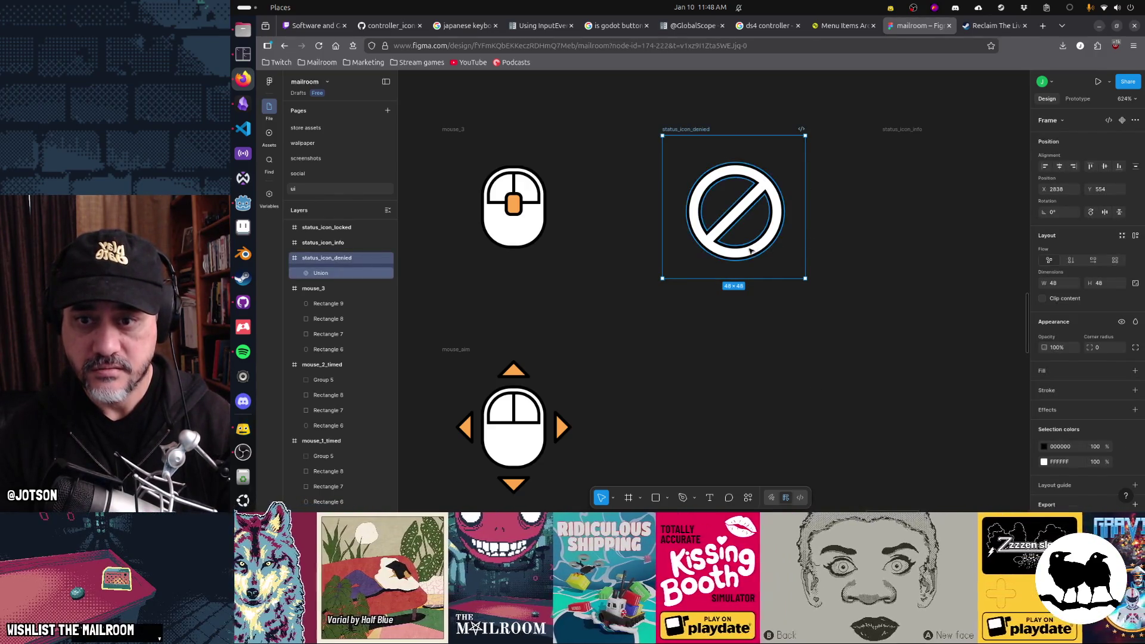
{"action": "left_click", "coordinate": [752, 253]}
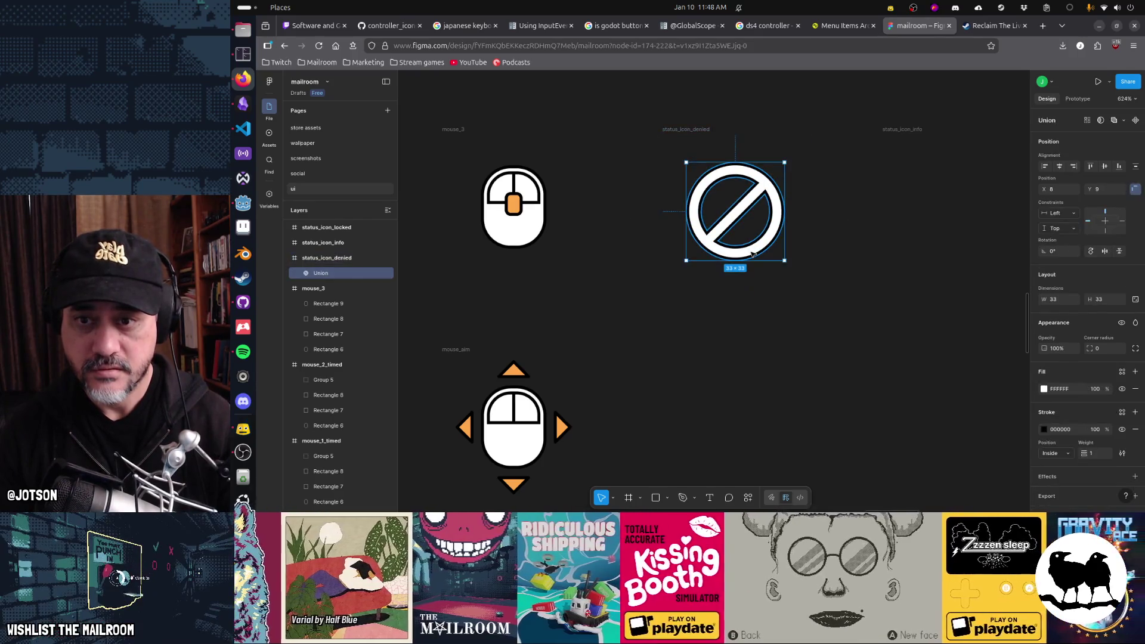
{"action": "key", "text": "Up"}
{"action": "key", "text": "Up"}
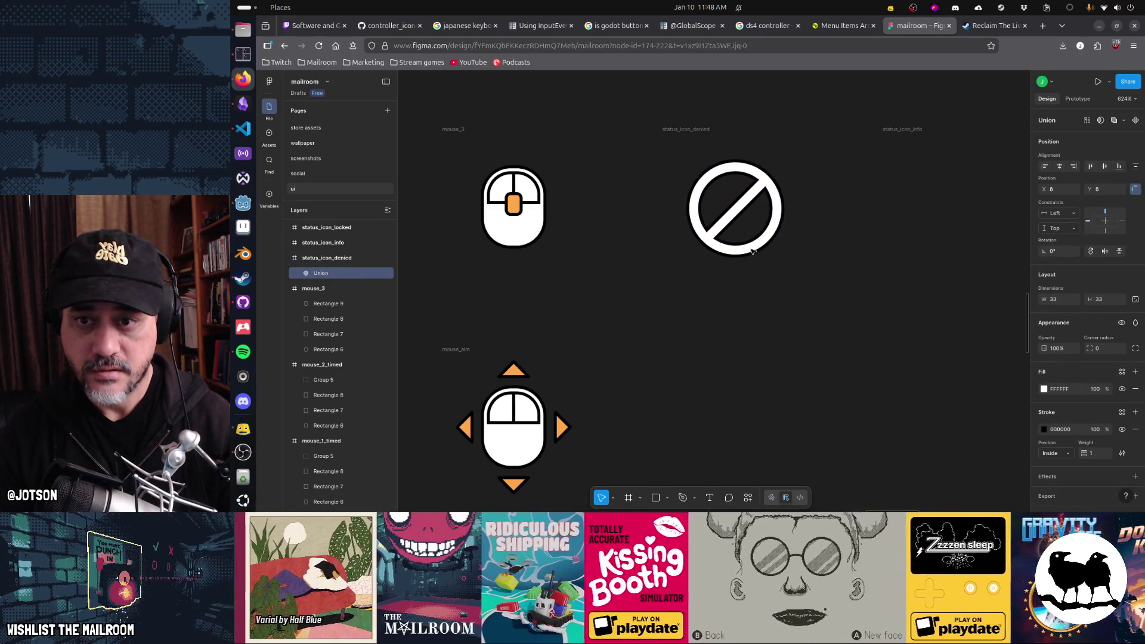
{"action": "key", "text": "Left"}
{"action": "key", "text": "Escape"}
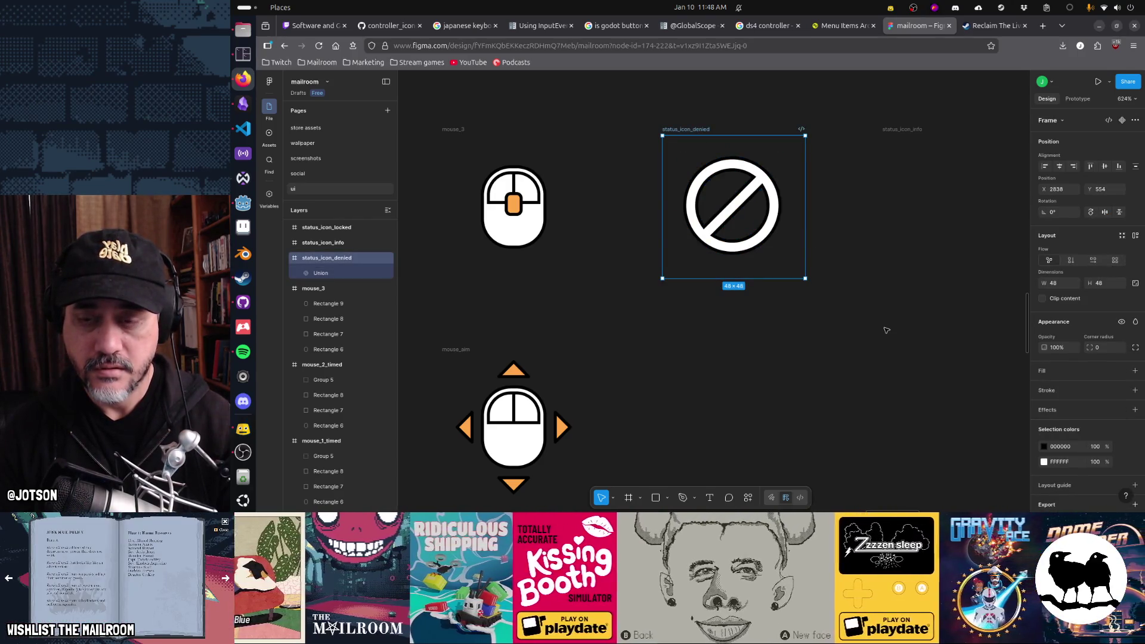
Shrink the inner Ellipse 16 to thicken the ring and enlarge the Rectangle 10 slash.
{"action": "left_click", "coordinate": [299, 273]}
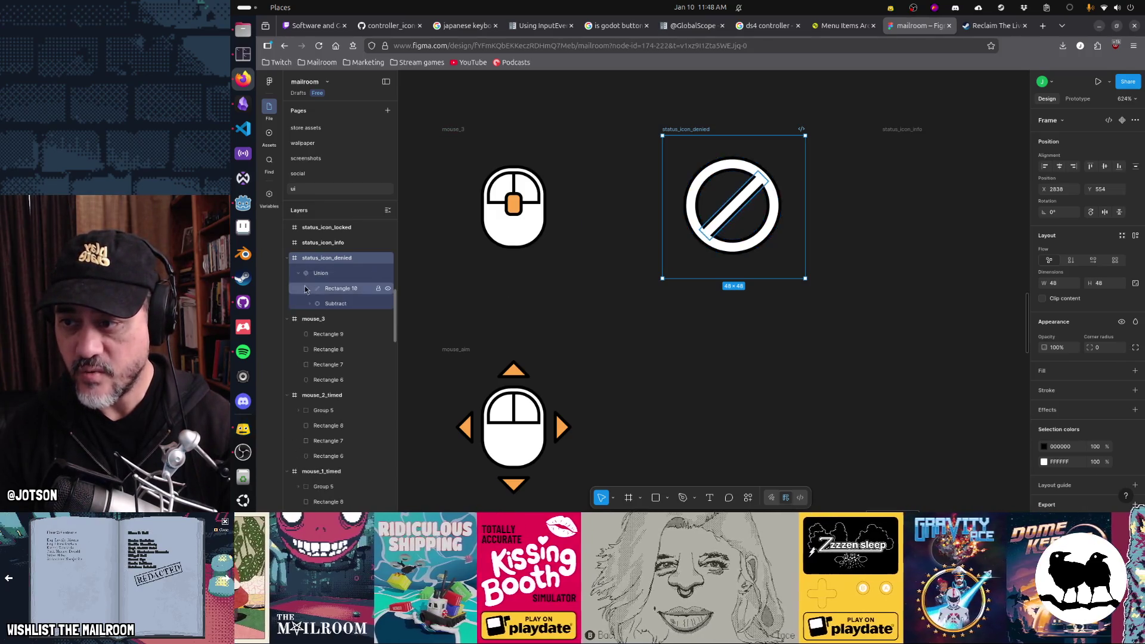
{"action": "left_click", "coordinate": [311, 303]}
{"action": "left_click", "coordinate": [342, 326]}
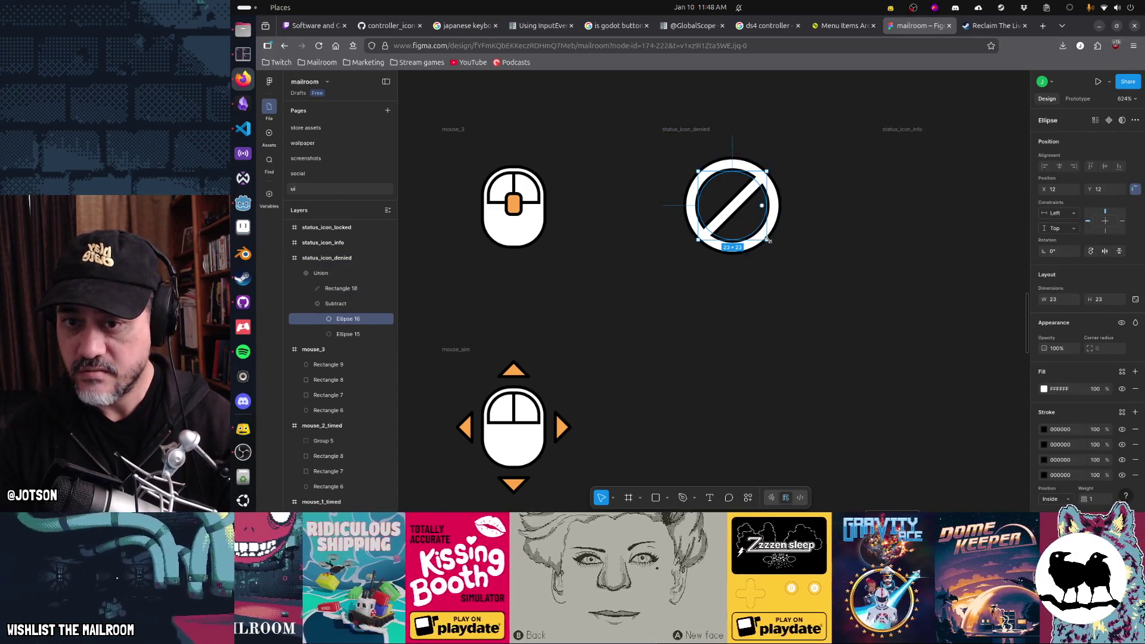
{"action": "left_click_drag", "start_coordinate": [767, 239], "coordinate": [758, 232]}
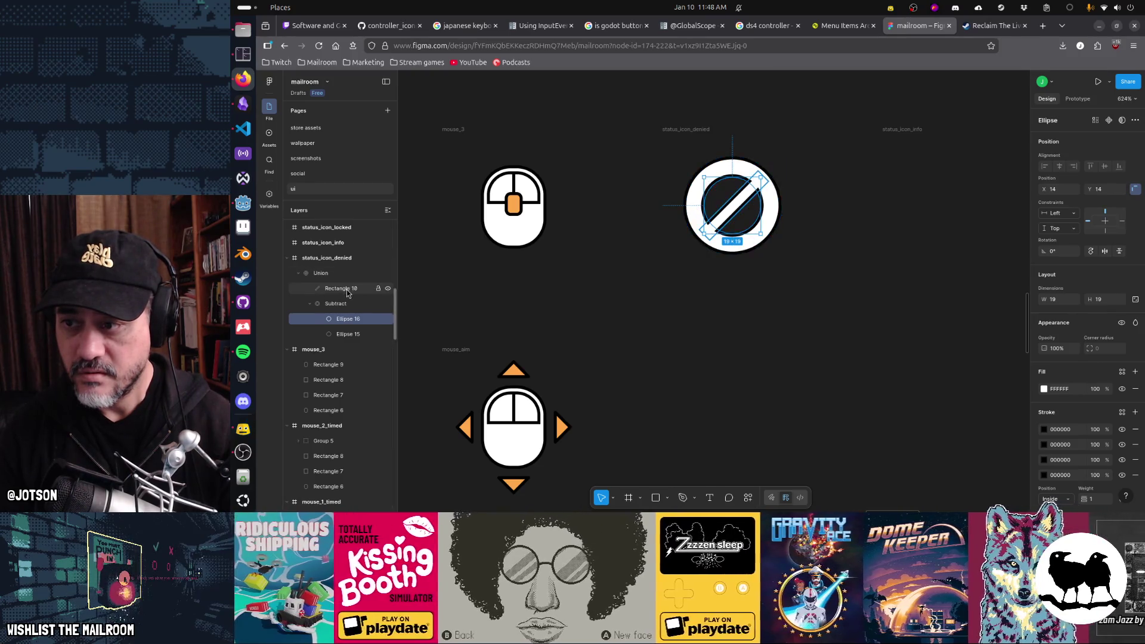
{"action": "left_click", "coordinate": [746, 220]}
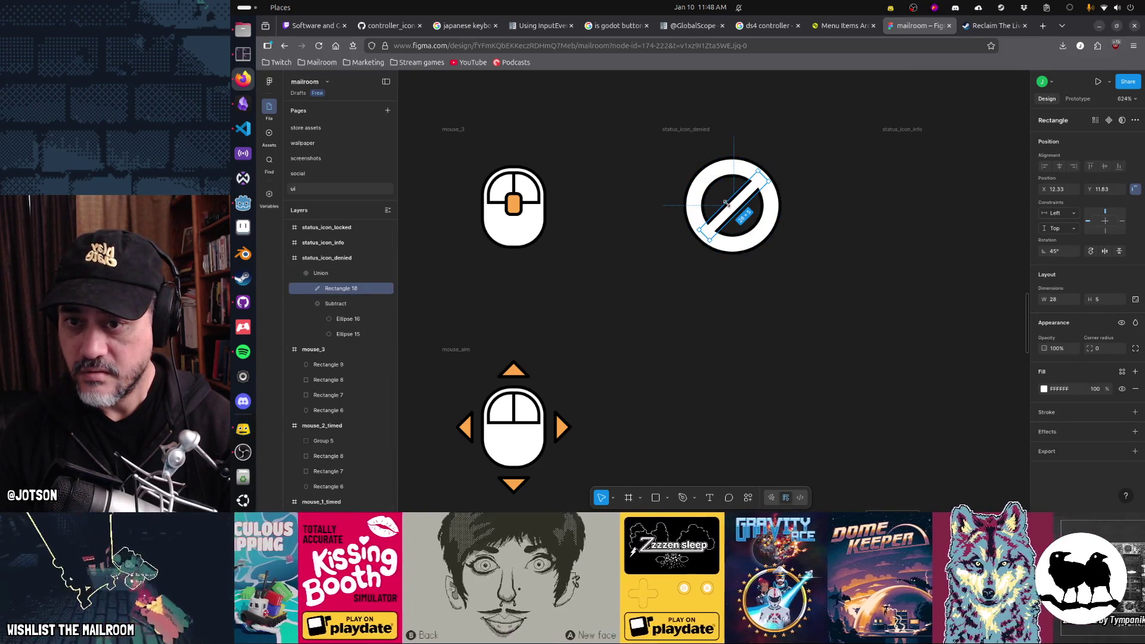
{"action": "left_click_drag", "start_coordinate": [724, 200], "coordinate": [735, 207]}
{"action": "left_click", "coordinate": [849, 238]}
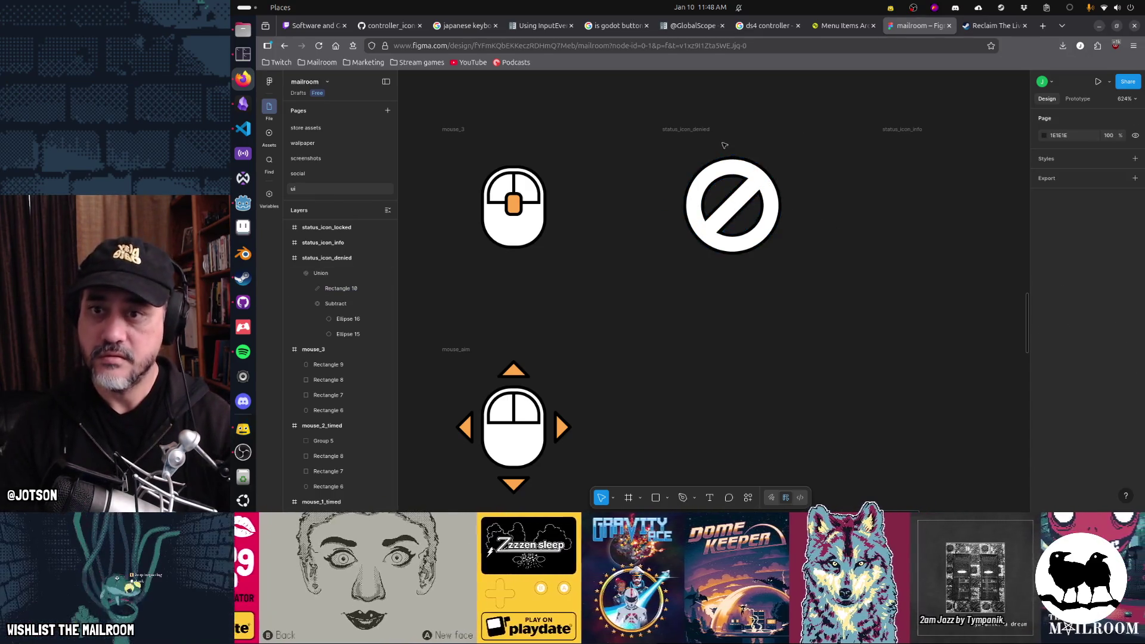
Review the finished denied icon and compare it with the exported icon in Godot.
{"action": "left_click", "coordinate": [708, 133]}
{"action": "left_click_drag", "start_coordinate": [735, 213], "coordinate": [737, 213]}
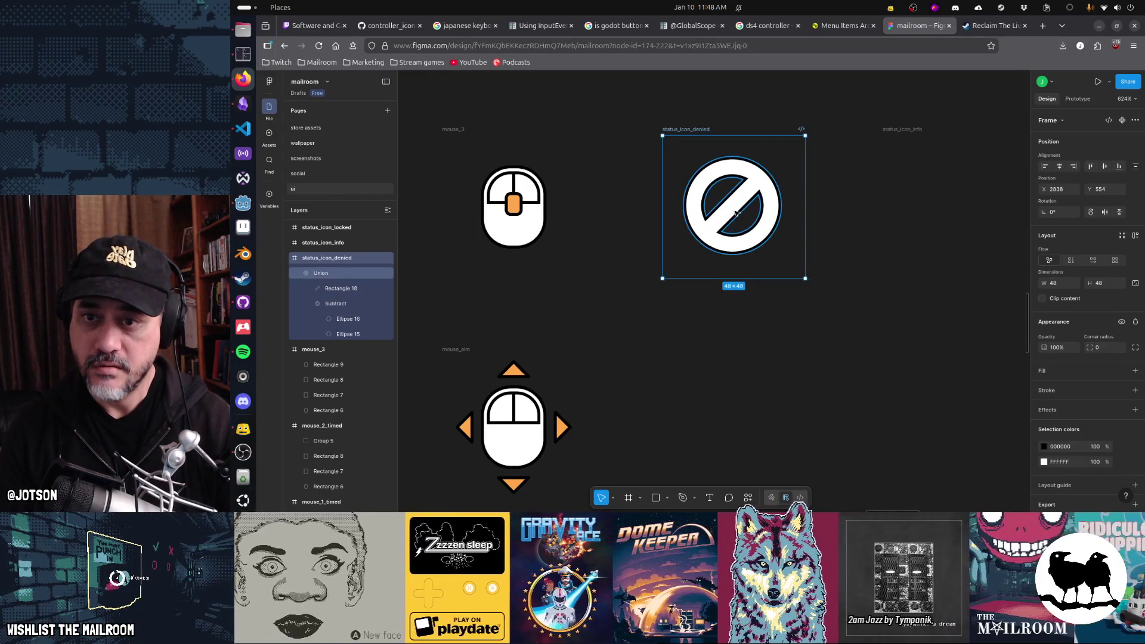
{"action": "double_click", "coordinate": [737, 212]}
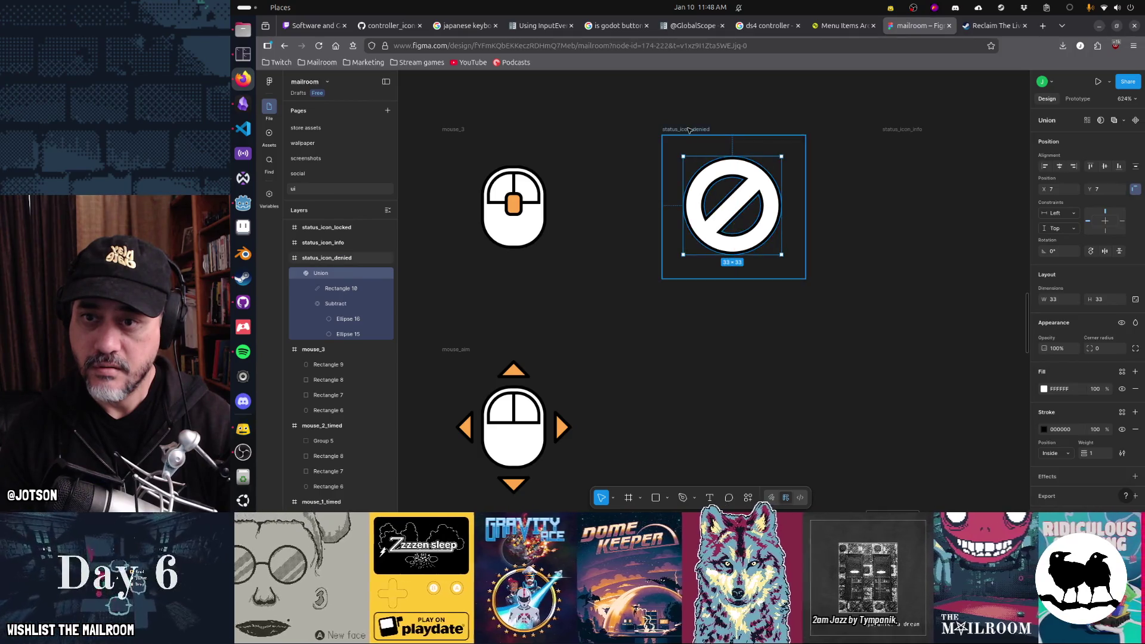
{"action": "left_click_drag", "start_coordinate": [690, 131], "coordinate": [689, 132]}
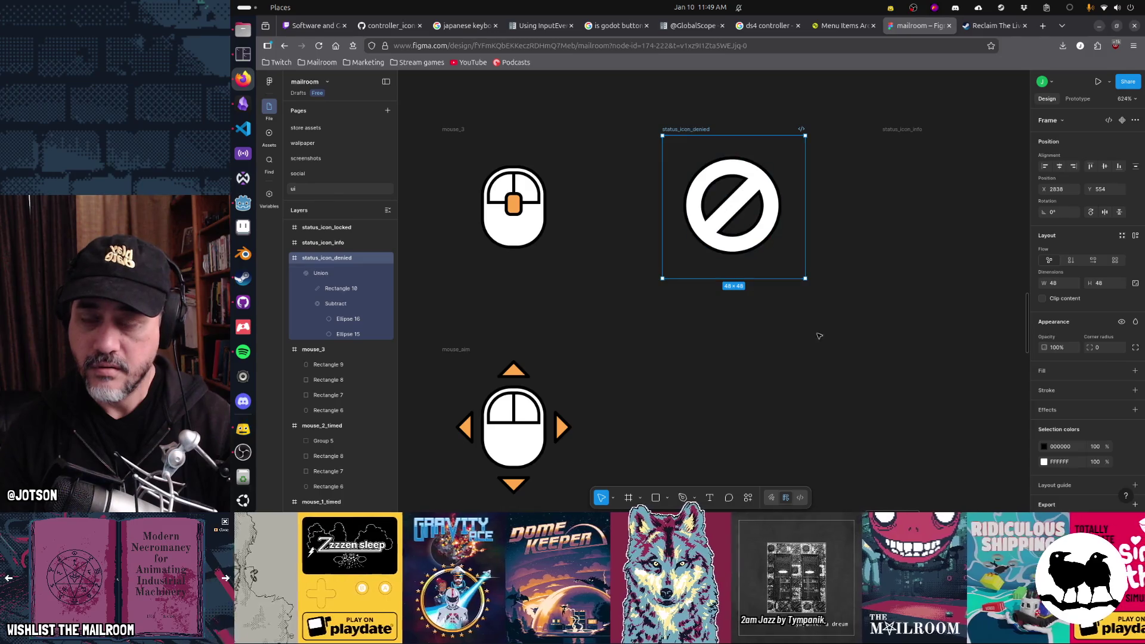
{"action": "left_click", "coordinate": [819, 336]}
{"action": "scroll", "coordinate": [747, 356], "scroll_direction": "right", "scroll_amount": 3}
{"action": "key", "text": "alt+Tab"}
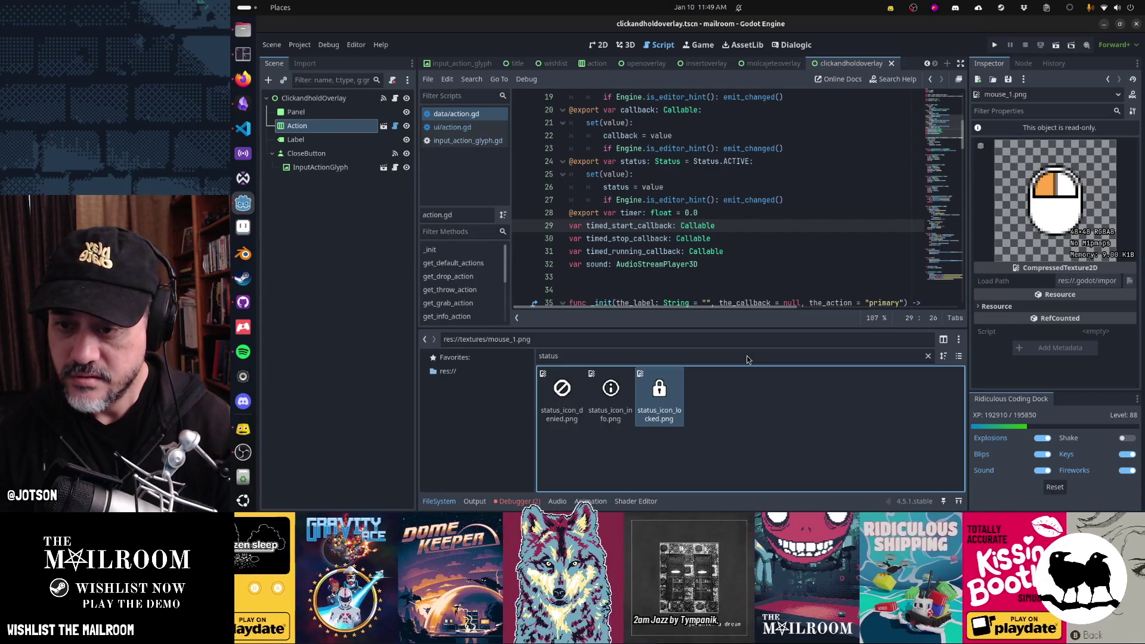
{"action": "key", "text": "alt+Tab"}
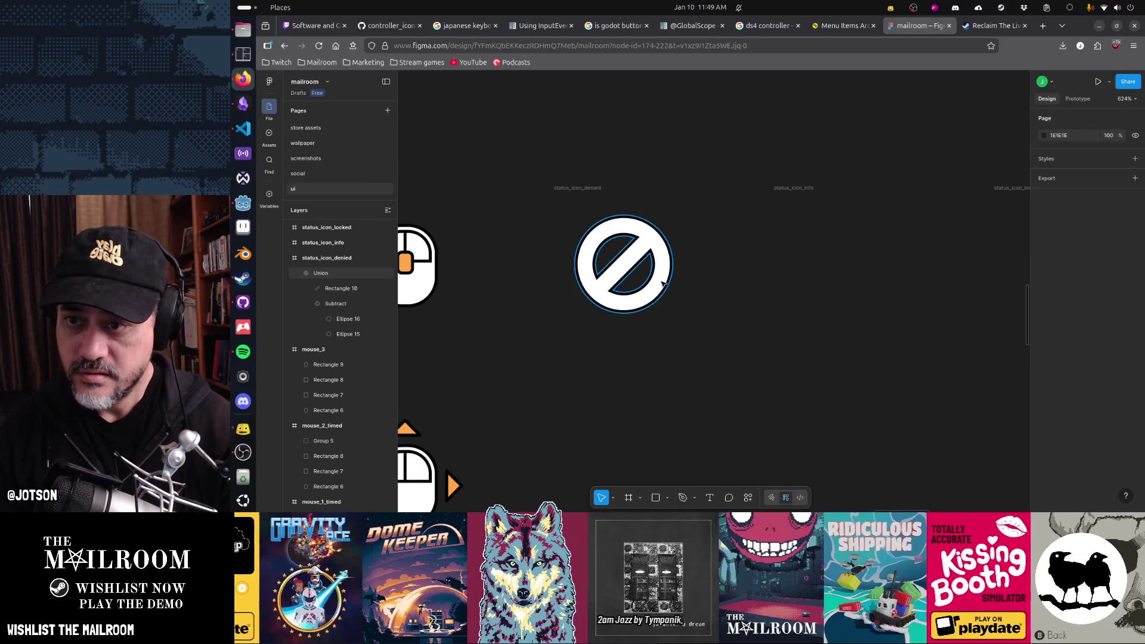
Paste a copy of the denied icon into status_icon_info and delete its slash rectangle.
{"action": "left_click", "coordinate": [663, 285]}
{"action": "left_click", "coordinate": [846, 265]}
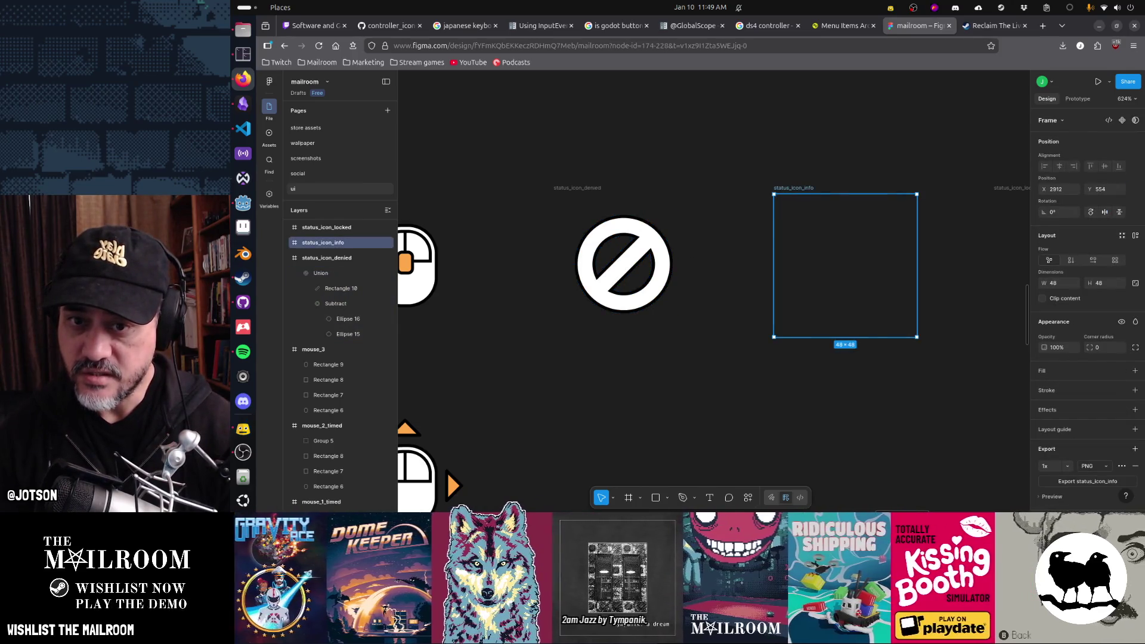
{"action": "key", "text": "ctrl+v"}
{"action": "left_click", "coordinate": [328, 274]}
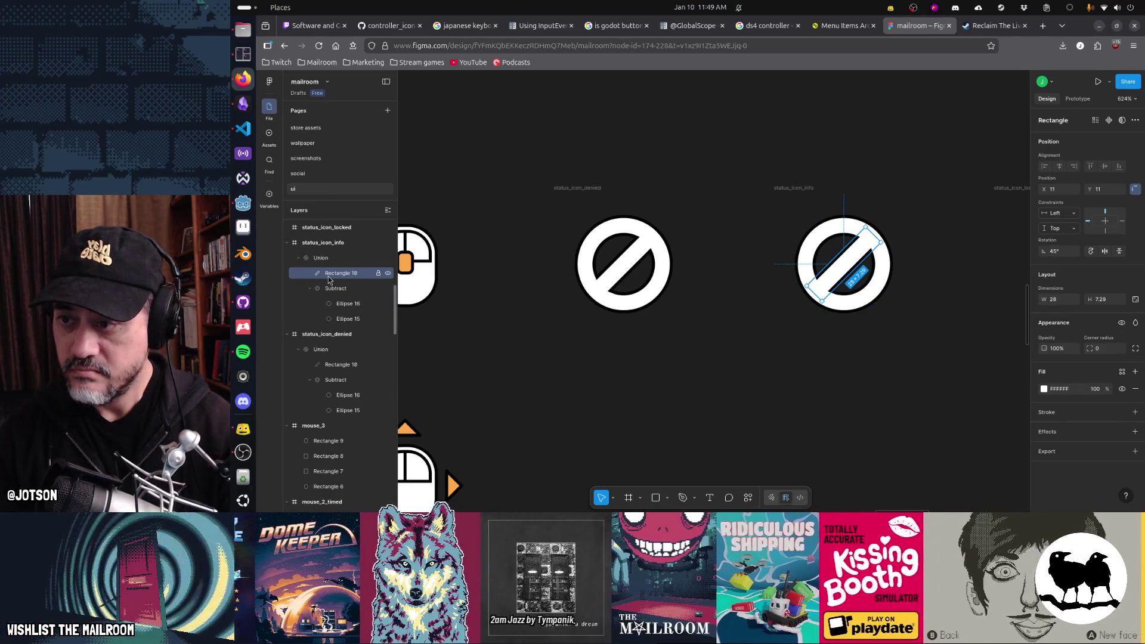
{"action": "key", "text": "Delete"}
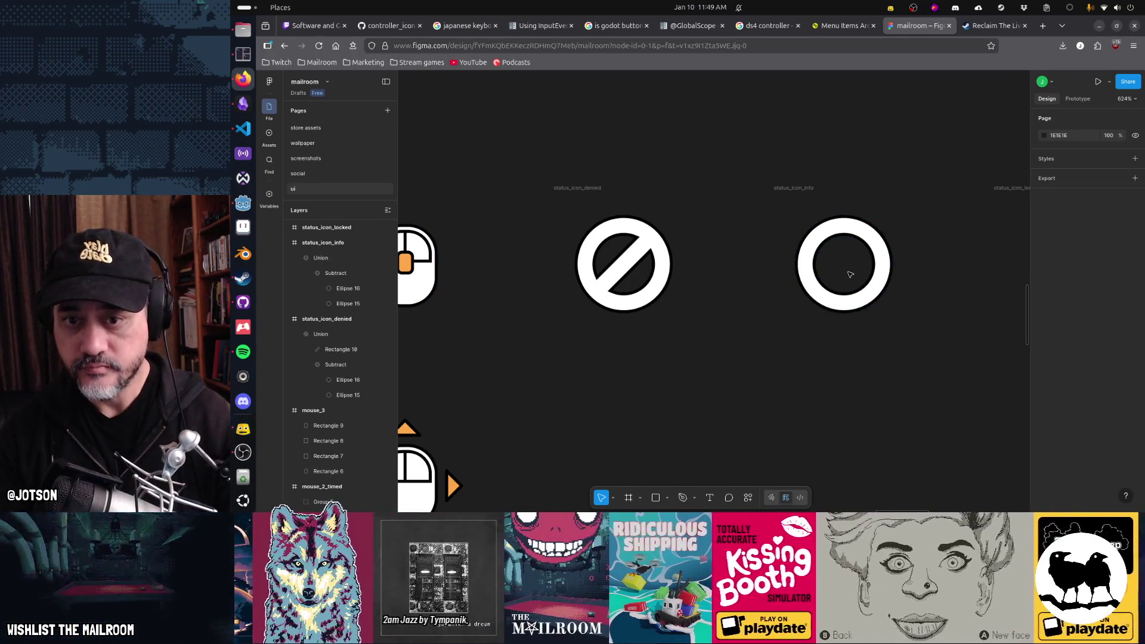
Add a text letter 'i' inside the info ring and move it up.
{"action": "key", "text": "t"}
{"action": "left_click", "coordinate": [842, 285]}
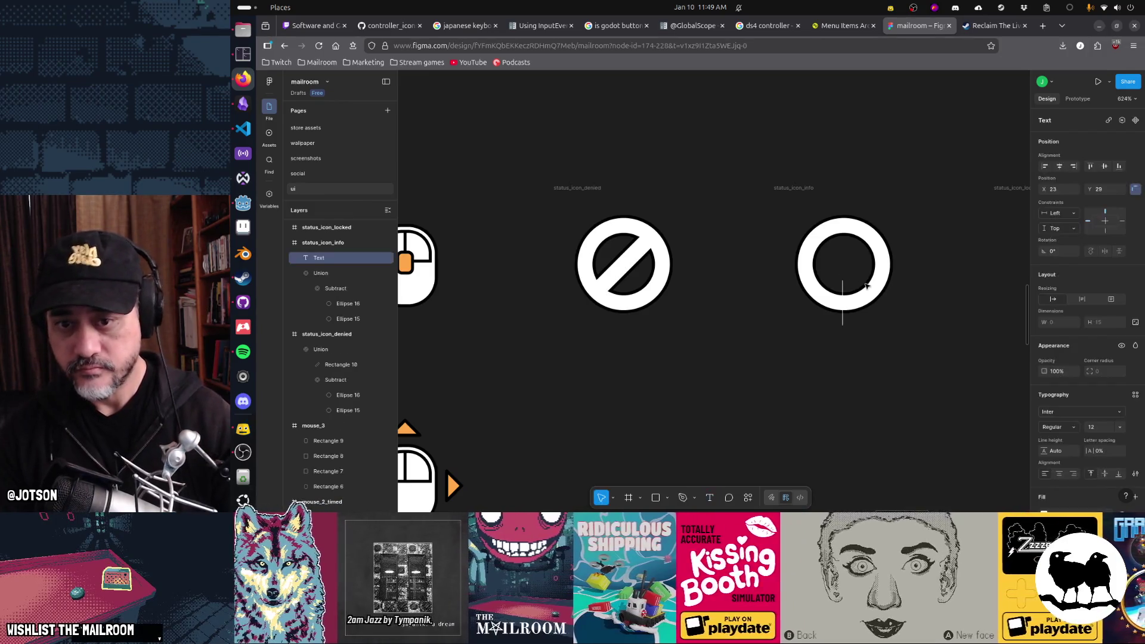
{"action": "type", "text": "i"}
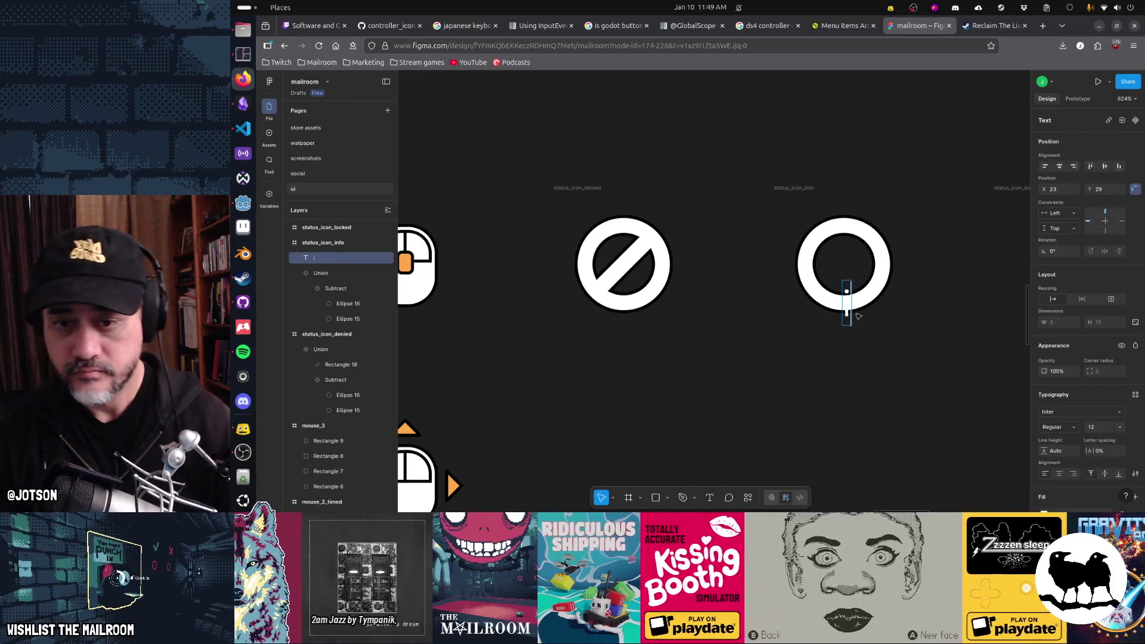
{"action": "key", "text": "Escape"}
{"action": "left_click_drag", "start_coordinate": [847, 307], "coordinate": [847, 274]}
Set the 'i' to Old Standard TT Italic, scale it up and centre it in the ring.
{"action": "left_click", "coordinate": [1065, 411]}
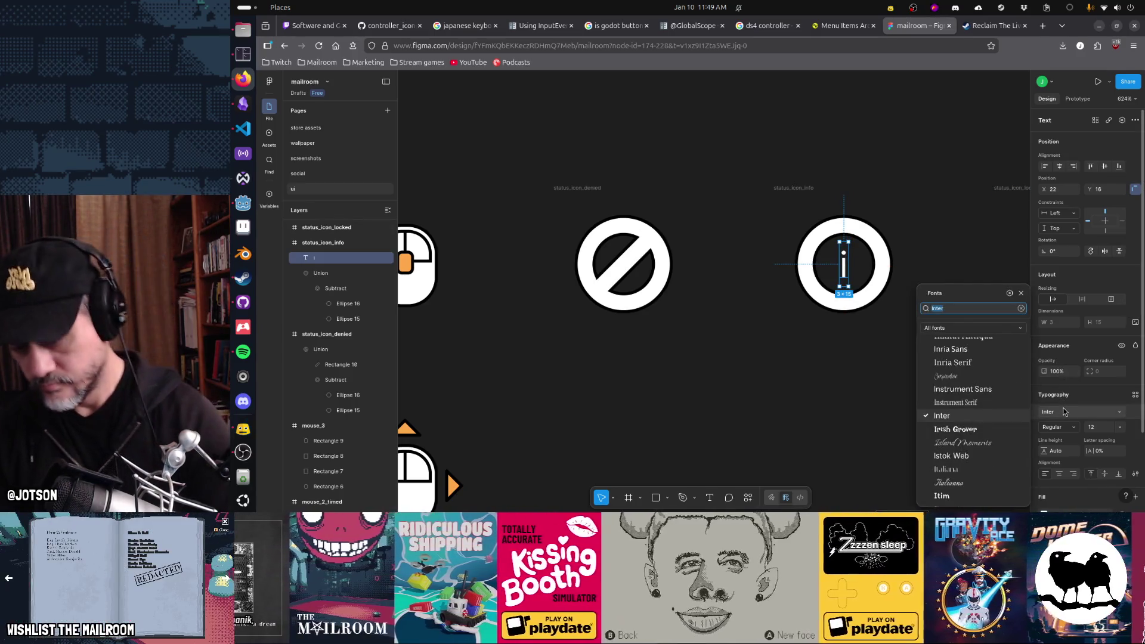
{"action": "type", "text": "old"}
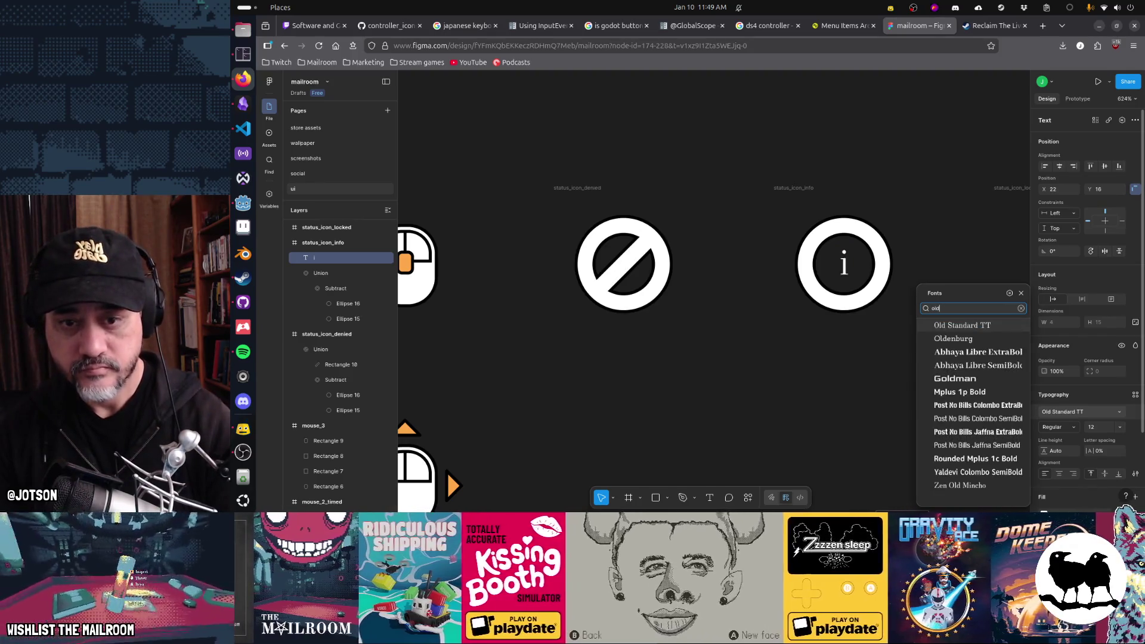
{"action": "key", "text": "Return"}
{"action": "left_click", "coordinate": [1058, 427]}
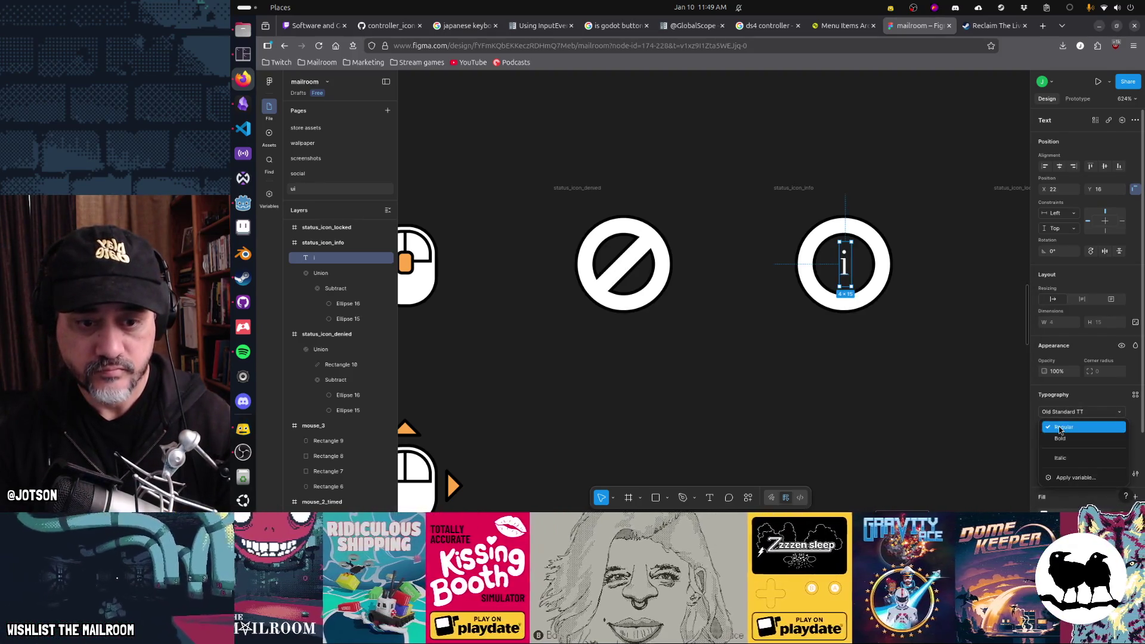
{"action": "left_click", "coordinate": [1067, 458]}
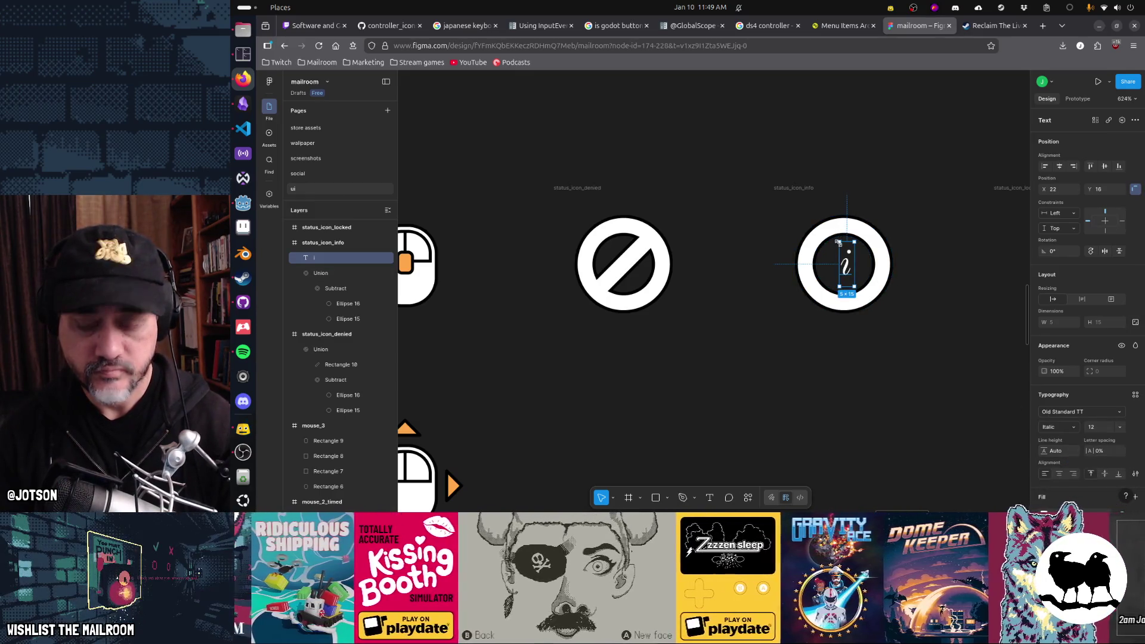
{"action": "key", "text": "k"}
{"action": "left_click_drag", "start_coordinate": [838, 241], "coordinate": [834, 225]}
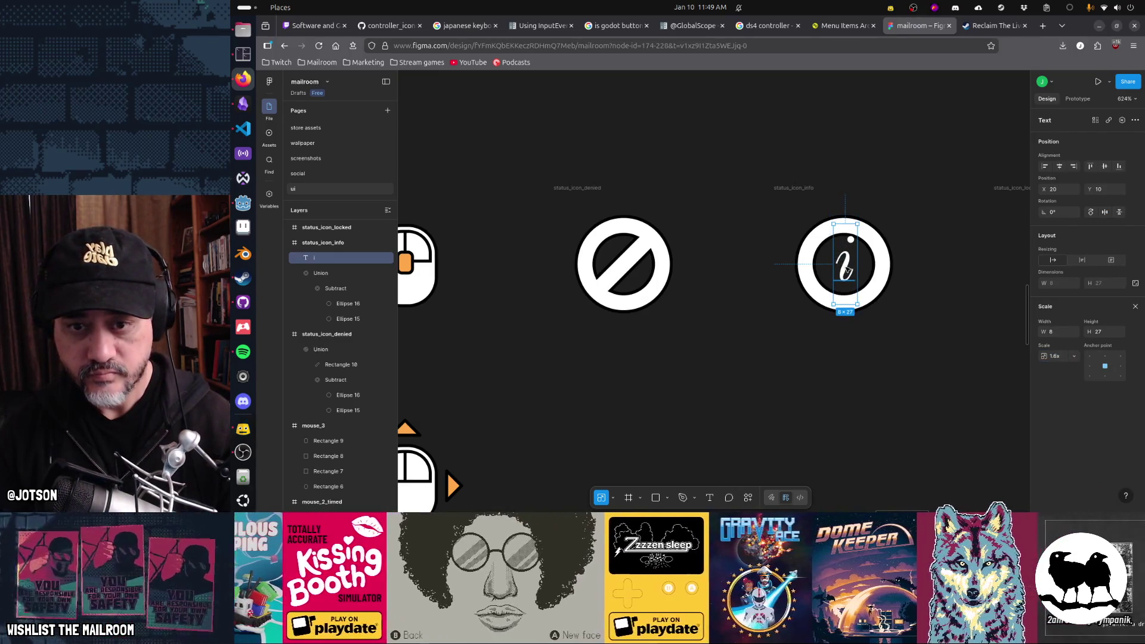
{"action": "left_click_drag", "start_coordinate": [847, 269], "coordinate": [846, 275]}
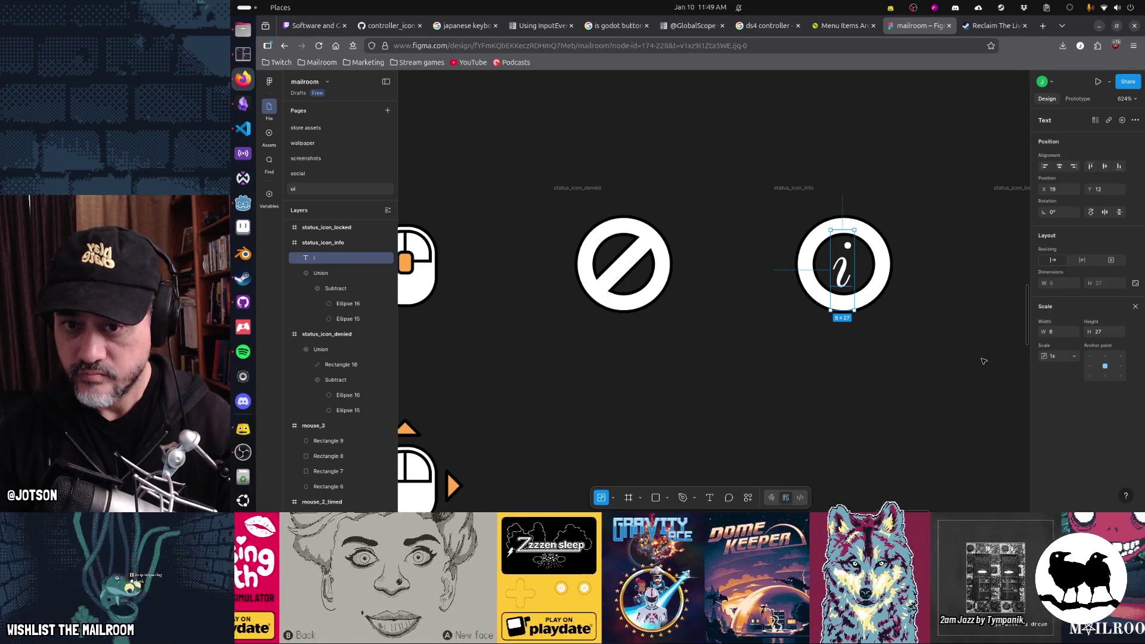
Move Ellipse 16 and Ellipse 15 out of the ring's Subtract below the i layer, deleting the leftover Union.
{"action": "left_click", "coordinate": [869, 286]}
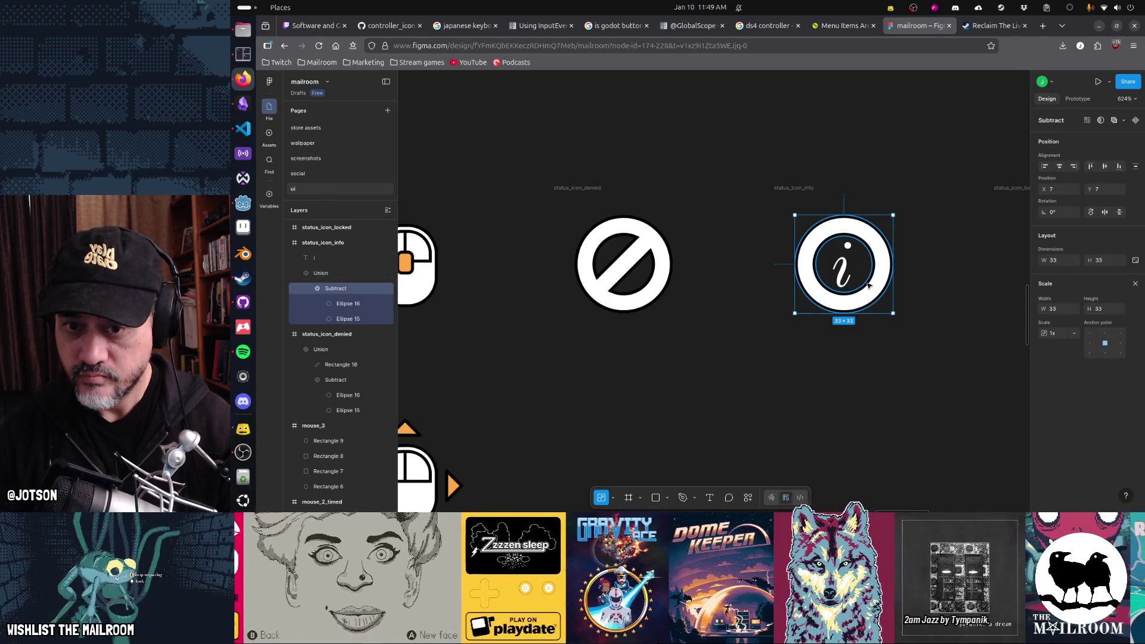
{"action": "left_click", "coordinate": [346, 304]}
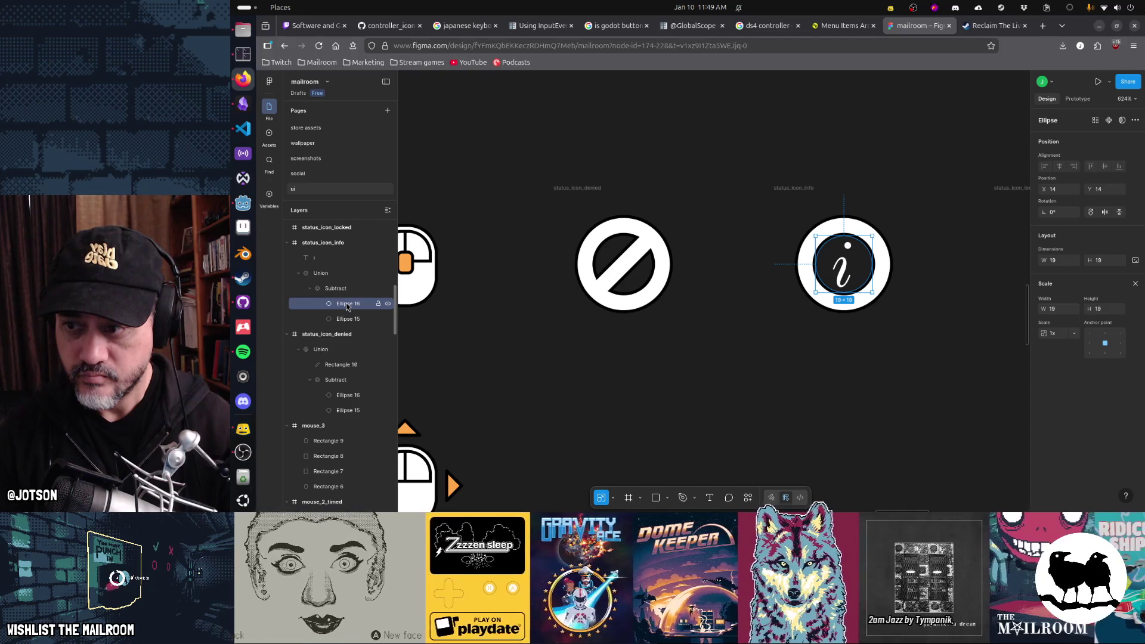
{"action": "left_click", "coordinate": [350, 313], "text": "shift"}
{"action": "left_click_drag", "start_coordinate": [350, 314], "coordinate": [347, 268]}
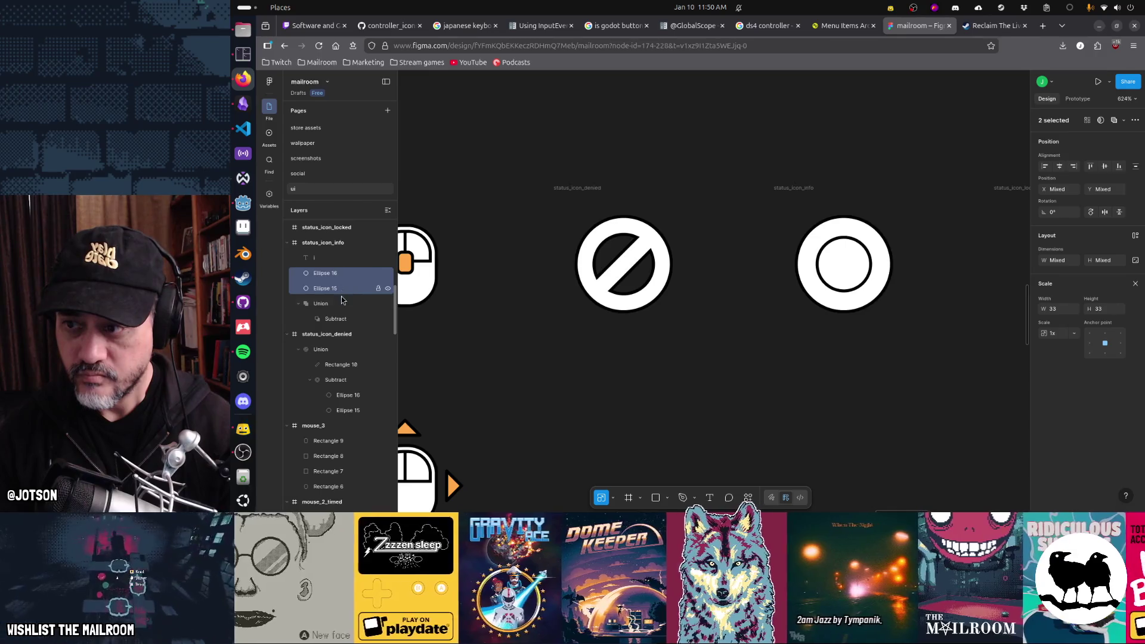
{"action": "left_click", "coordinate": [341, 303]}
{"action": "key", "text": "Delete"}
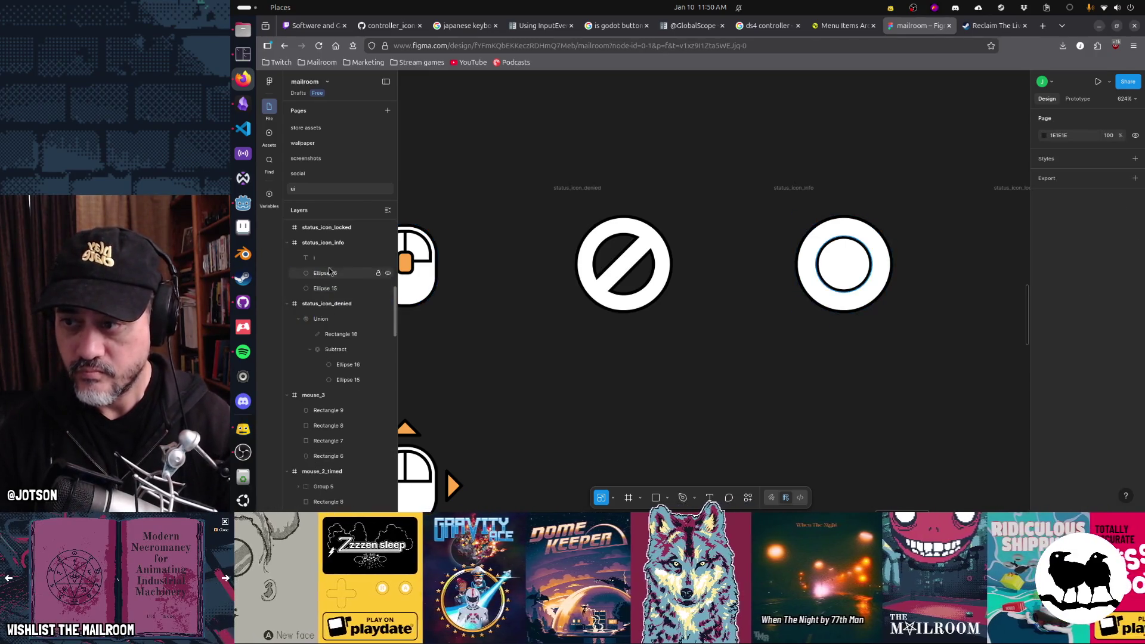